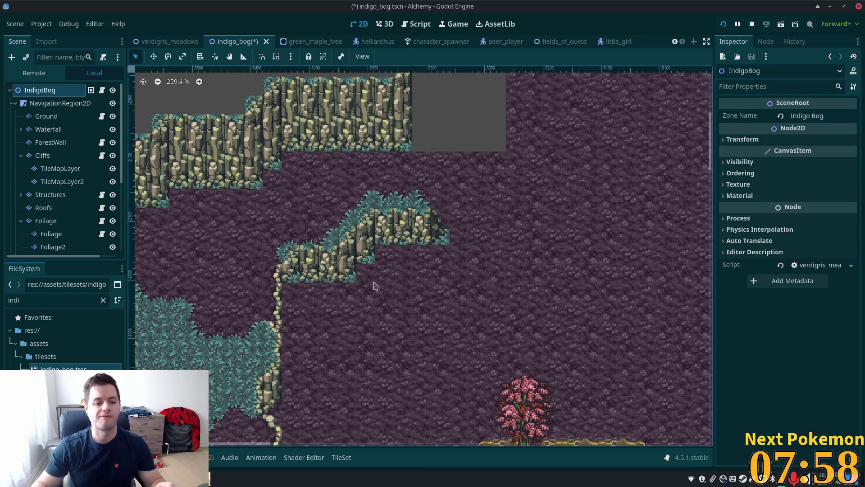
- On the Cliffs layer, paint a cliff tile at the right end of the lower ledge
{"action": "left_click", "coordinate": [45, 155]}
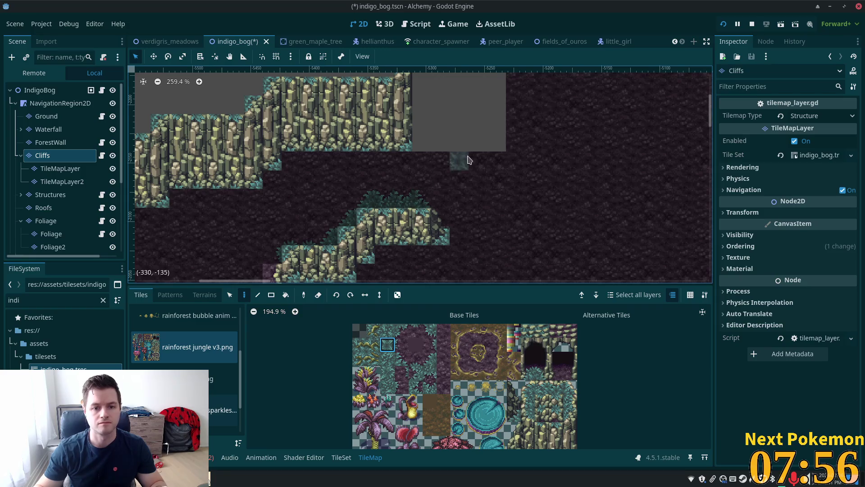
{"action": "scroll", "coordinate": [510, 234], "scroll_direction": "up", "scroll_amount": 3}
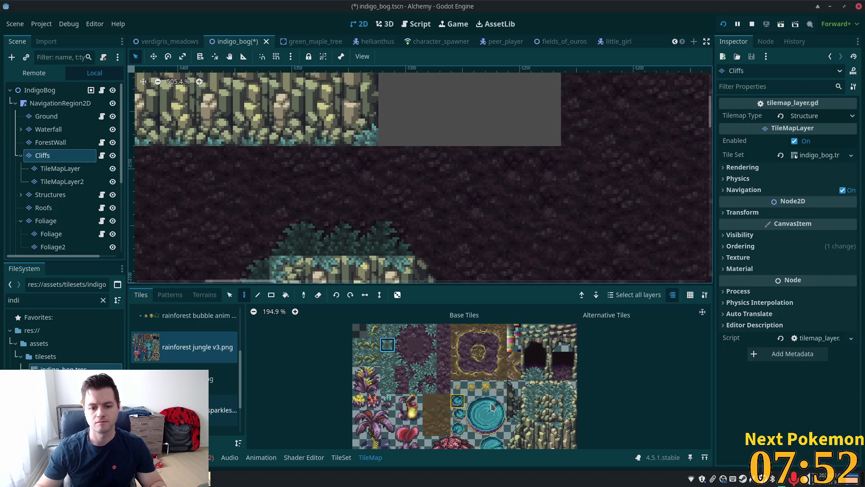
{"action": "scroll", "coordinate": [518, 194], "scroll_direction": "down", "scroll_amount": 2}
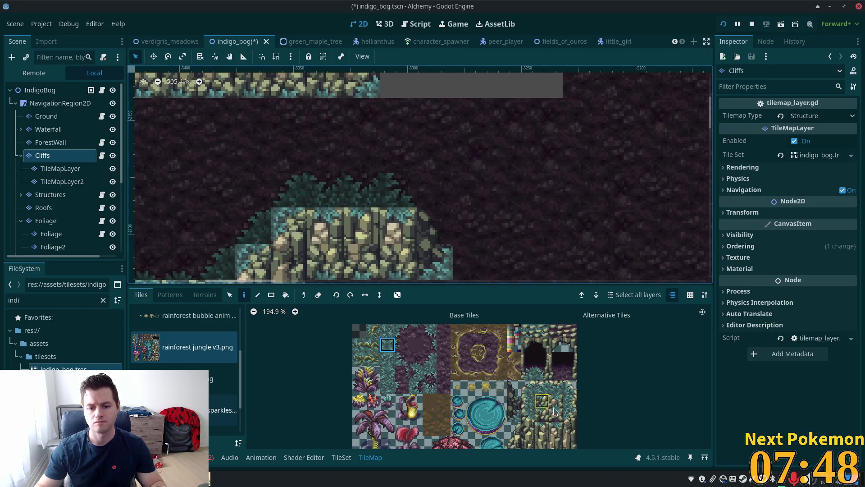
{"action": "scroll", "coordinate": [551, 411], "scroll_direction": "down", "scroll_amount": 2}
{"action": "scroll", "coordinate": [550, 397], "scroll_direction": "down", "scroll_amount": 2}
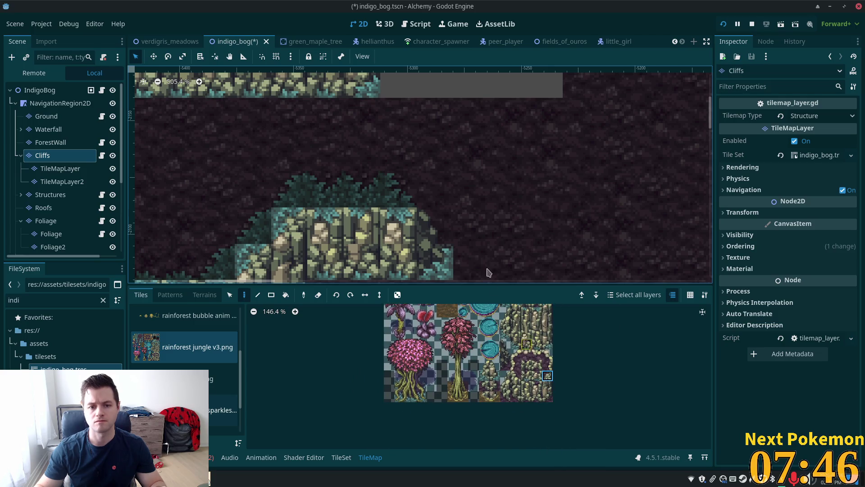
{"action": "left_click", "coordinate": [432, 193]}
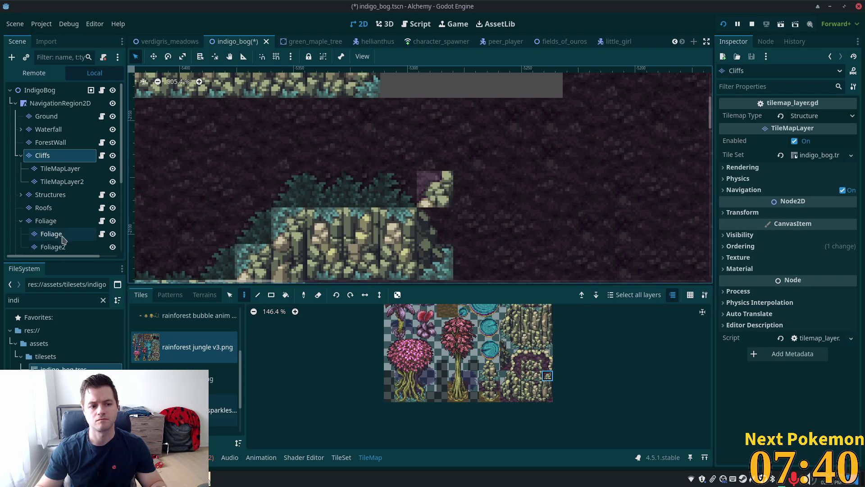
- Pick another cliff tile and paint it just below the first at the ledge's right end
{"action": "scroll", "coordinate": [65, 204], "scroll_direction": "down", "scroll_amount": 1}
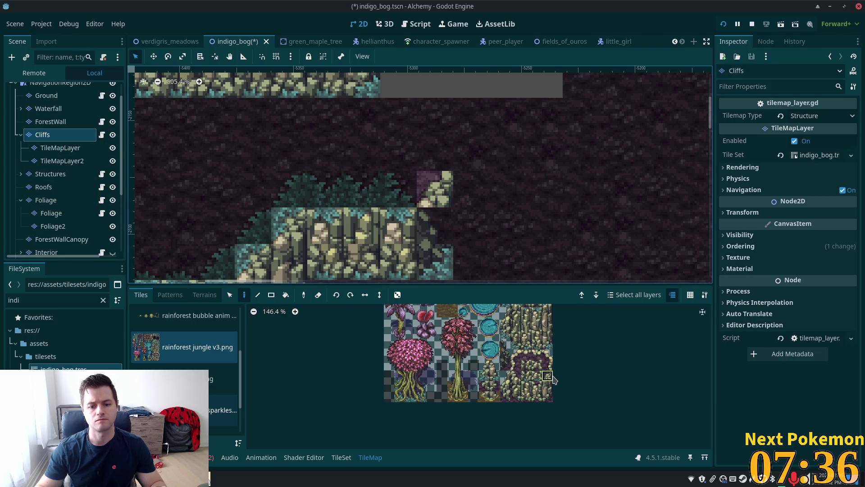
{"action": "left_click", "coordinate": [550, 377]}
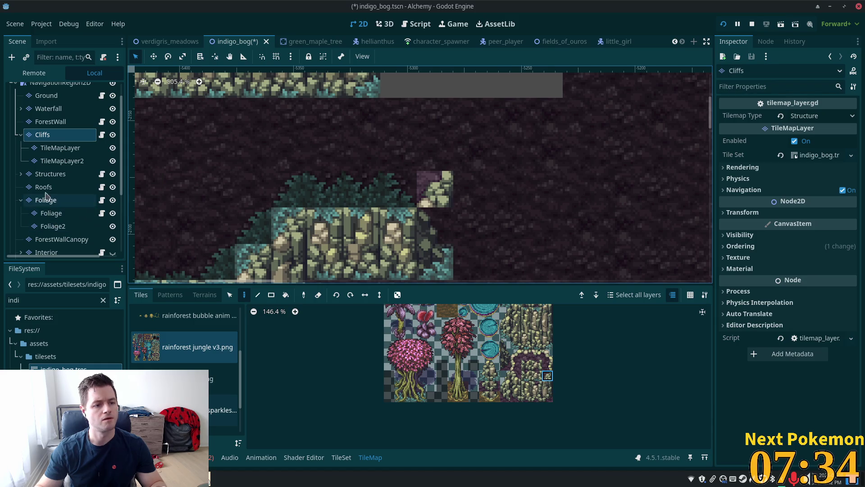
{"action": "left_click", "coordinate": [59, 163]}
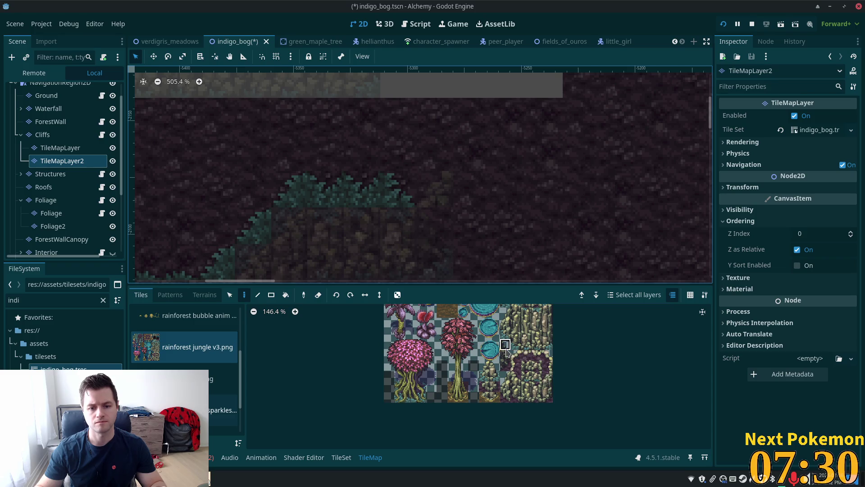
{"action": "left_click_drag", "start_coordinate": [507, 352], "coordinate": [508, 363]}
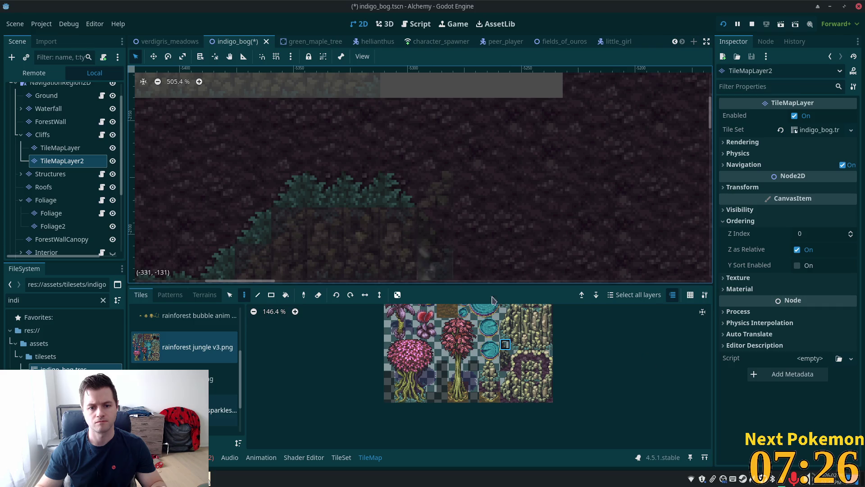
{"action": "left_click", "coordinate": [507, 364]}
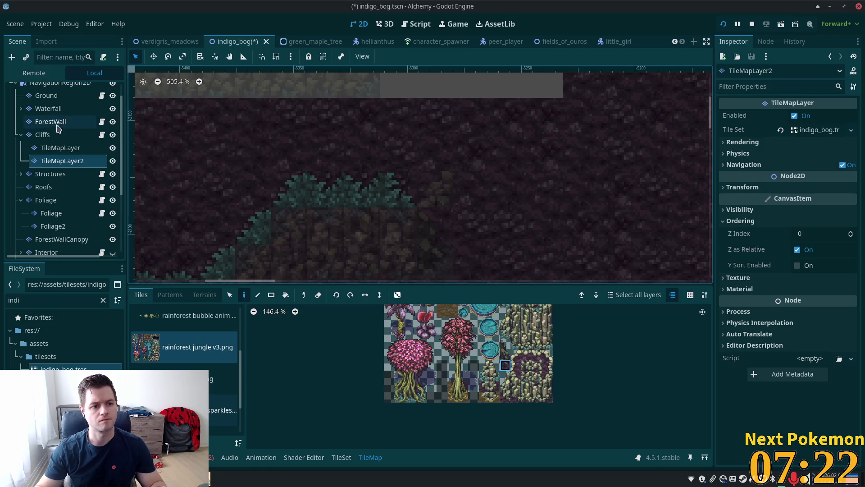
{"action": "left_click", "coordinate": [45, 134]}
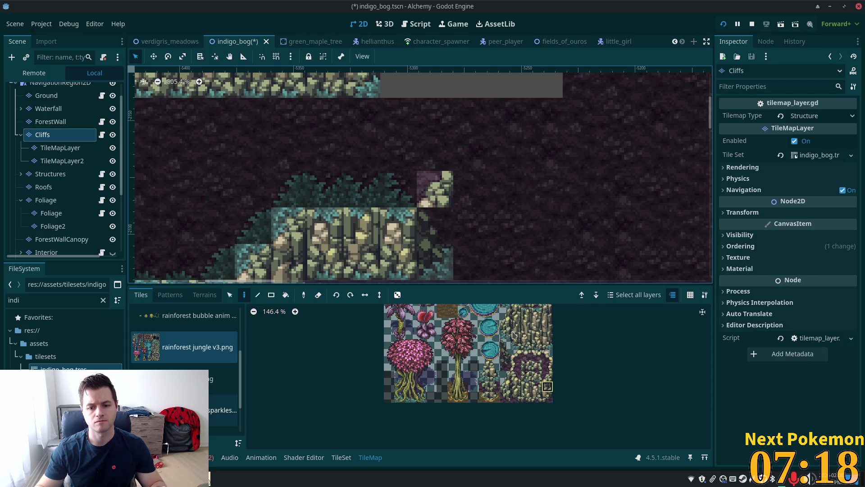
{"action": "left_click", "coordinate": [434, 225]}
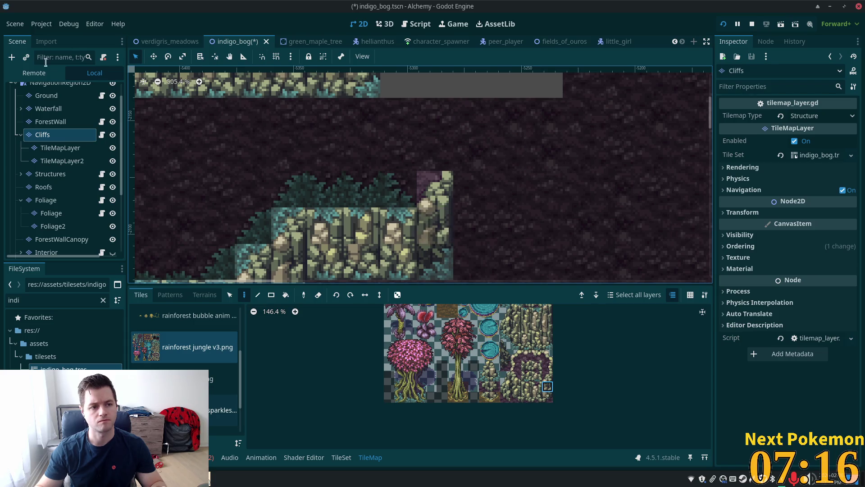
{"action": "left_click", "coordinate": [46, 96]}
{"action": "scroll", "coordinate": [40, 95], "scroll_direction": "up", "scroll_amount": 2}
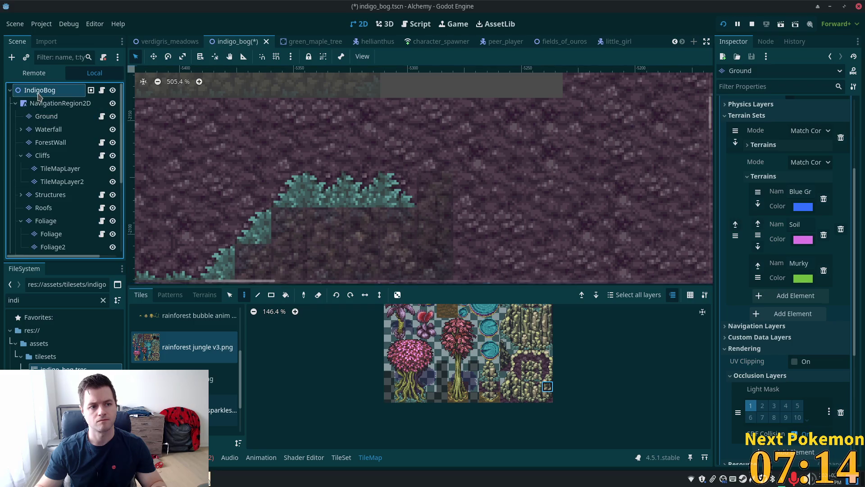
- Paint a vertical cliff column upward from the lower ledge into the grey gap
{"action": "left_click", "coordinate": [39, 93]}
{"action": "scroll", "coordinate": [523, 152], "scroll_direction": "down", "scroll_amount": 2}
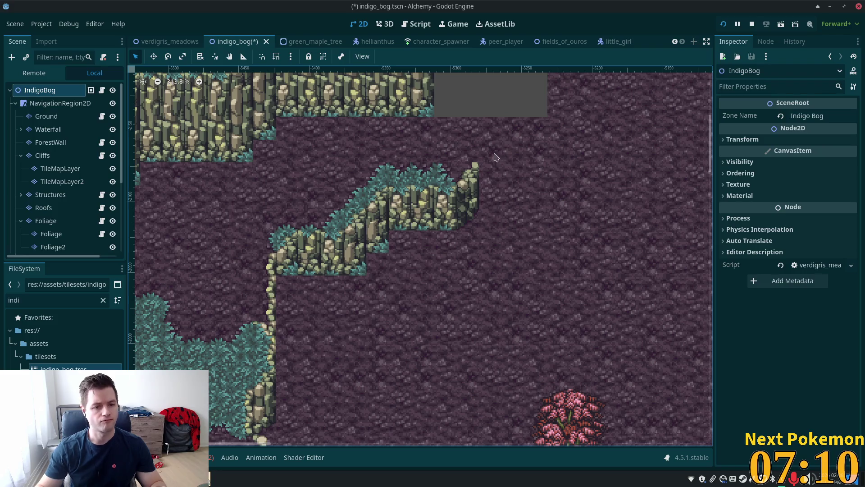
{"action": "scroll", "coordinate": [518, 191], "scroll_direction": "up", "scroll_amount": 2}
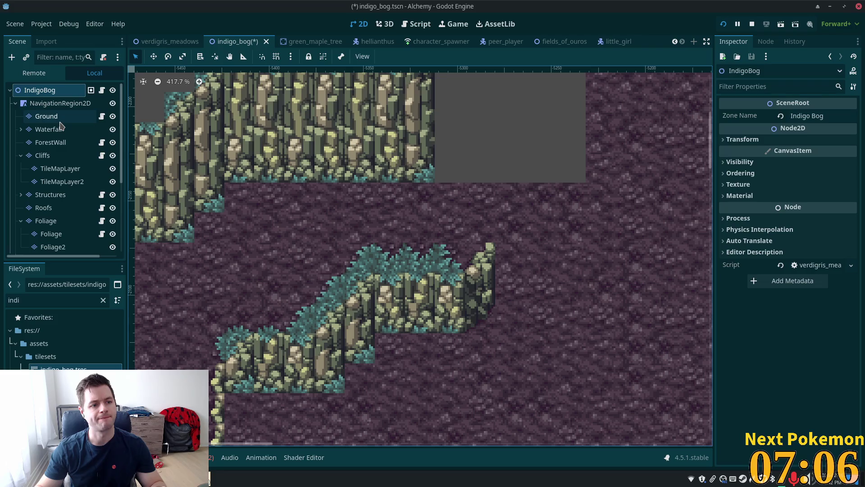
{"action": "left_click", "coordinate": [45, 155]}
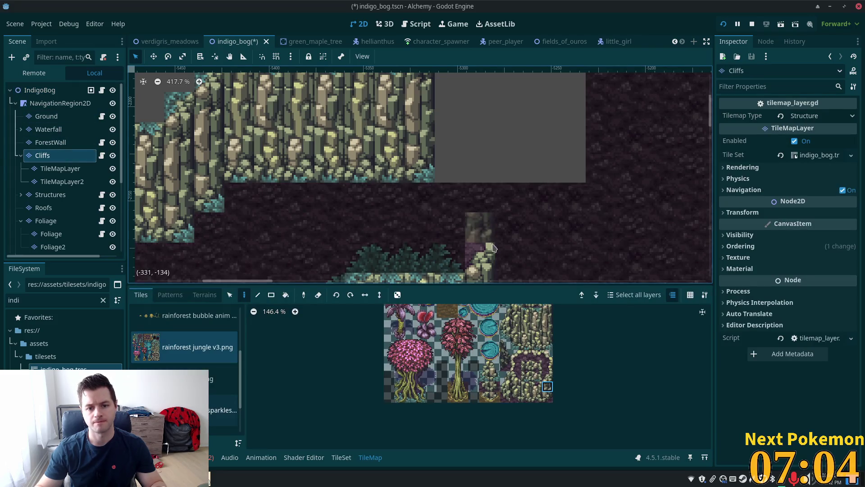
{"action": "left_click", "coordinate": [481, 227]}
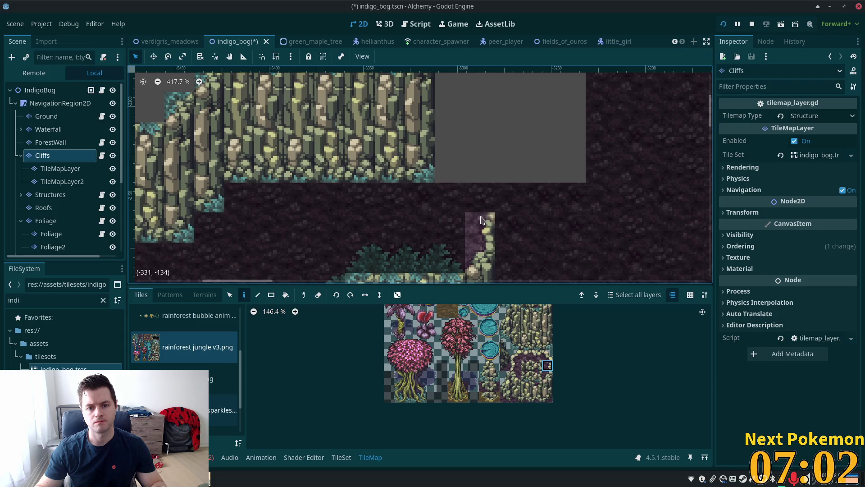
{"action": "left_click", "coordinate": [548, 355]}
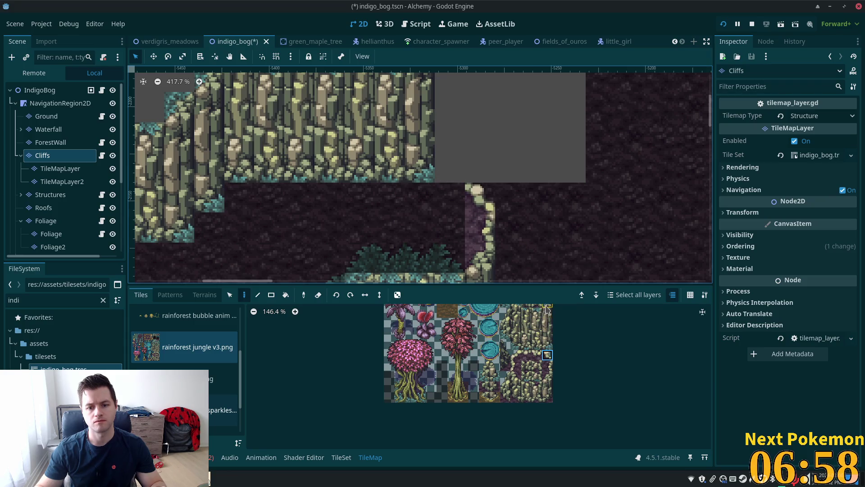
{"action": "left_click_drag", "start_coordinate": [546, 308], "coordinate": [550, 338]}
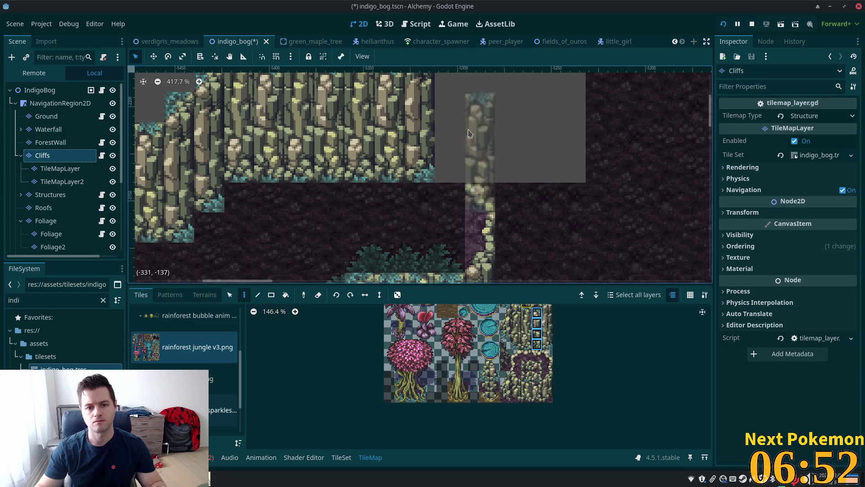
{"action": "left_click", "coordinate": [450, 127]}
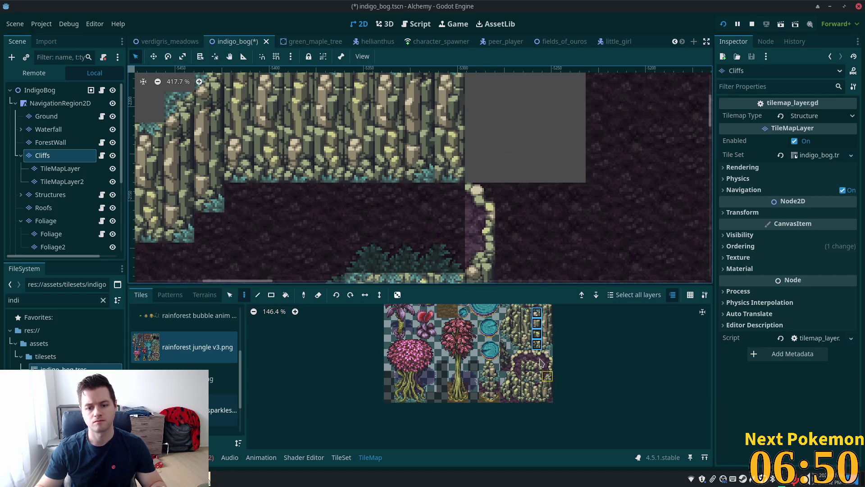
- Place a cliff-edge tile below the column and widen the upper cliff wall one column right
{"action": "left_click", "coordinate": [537, 397]}
{"action": "left_click", "coordinate": [449, 166]}
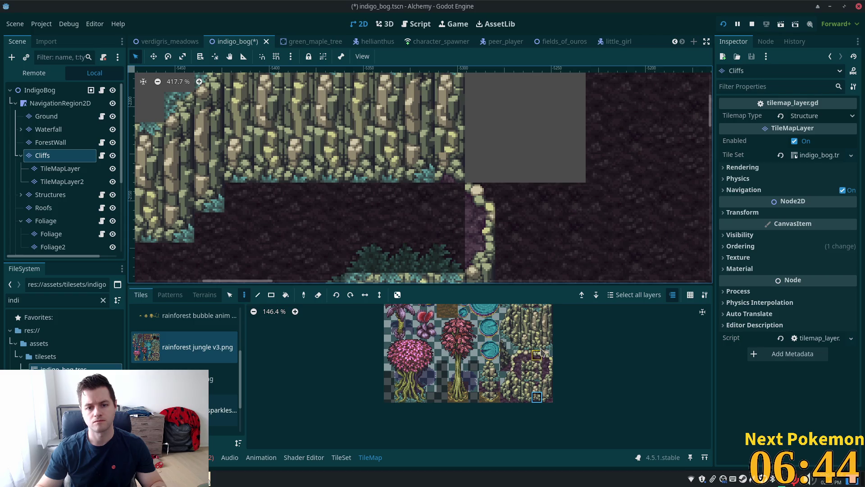
{"action": "scroll", "coordinate": [543, 352], "scroll_direction": "down", "scroll_amount": 2}
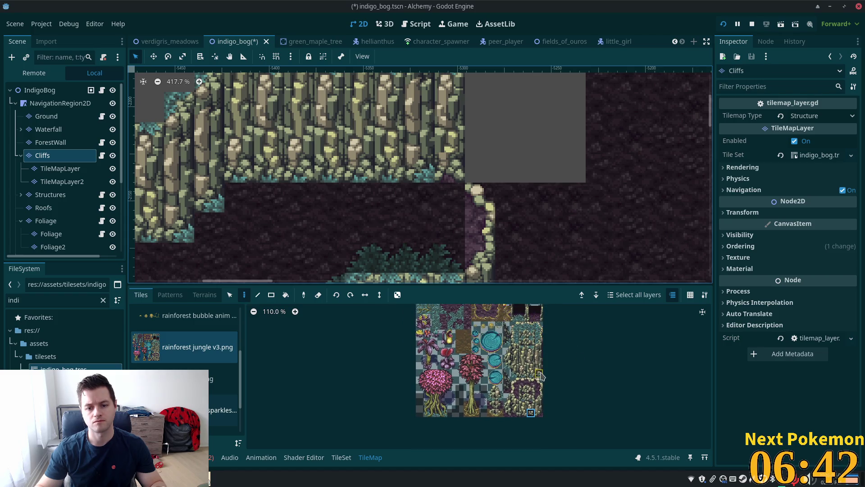
{"action": "left_click_drag", "start_coordinate": [540, 344], "coordinate": [541, 372]}
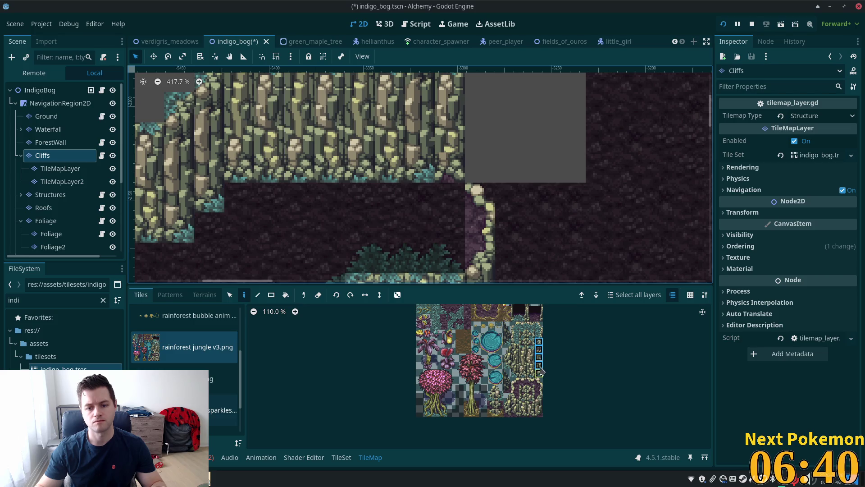
{"action": "left_click", "coordinate": [478, 105]}
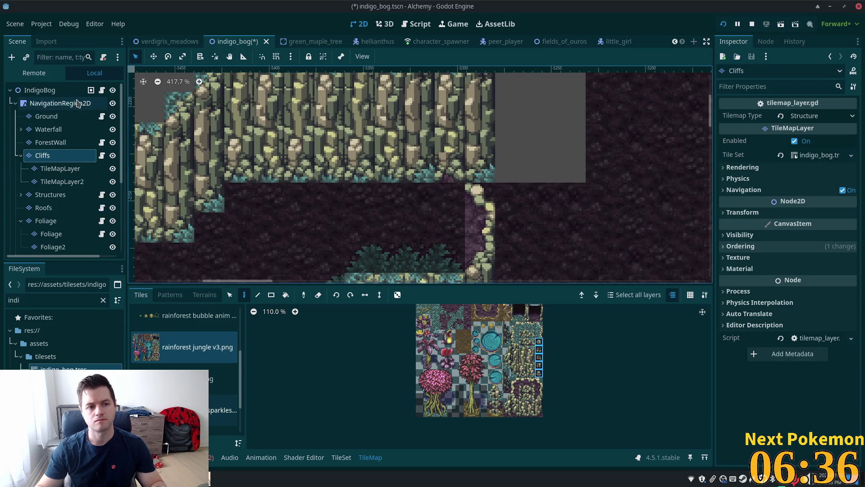
- On the Ground layer, paint teal grass beside the cliff base, with an edge tile on the right
{"action": "left_click", "coordinate": [45, 115]}
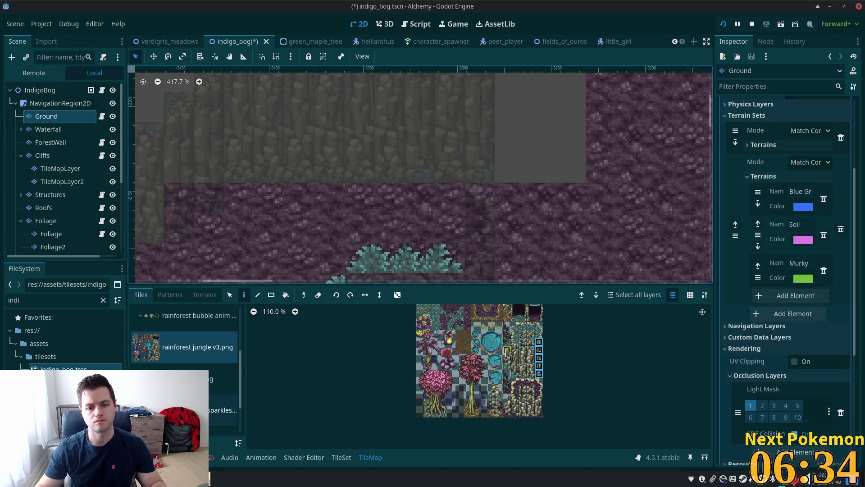
{"action": "scroll", "coordinate": [421, 326], "scroll_direction": "up", "scroll_amount": 5}
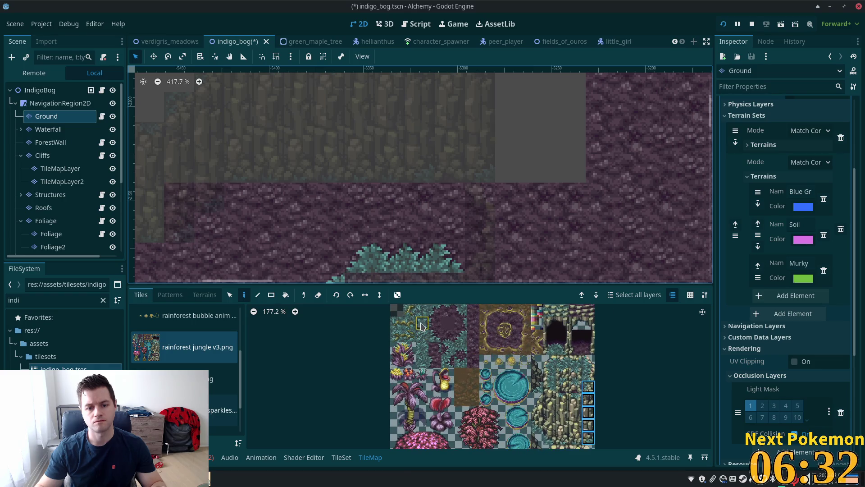
{"action": "left_click", "coordinate": [425, 325]}
{"action": "left_click", "coordinate": [481, 198]}
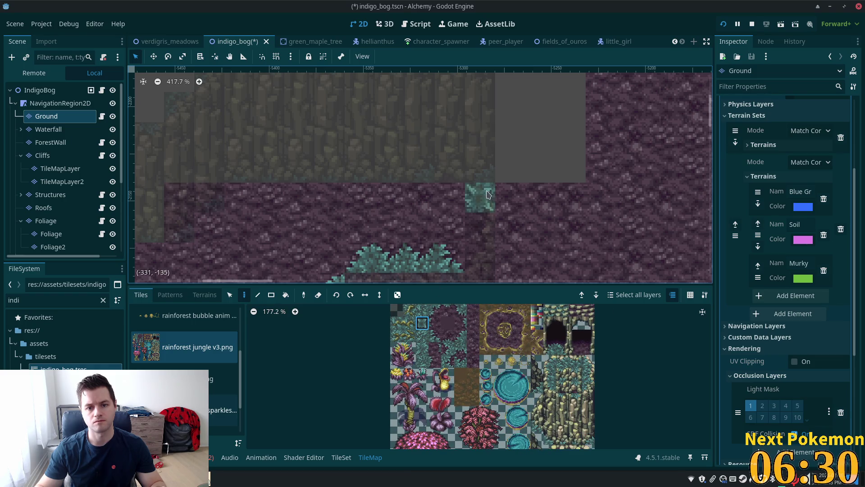
{"action": "left_click", "coordinate": [510, 197]}
{"action": "left_click", "coordinate": [434, 310]}
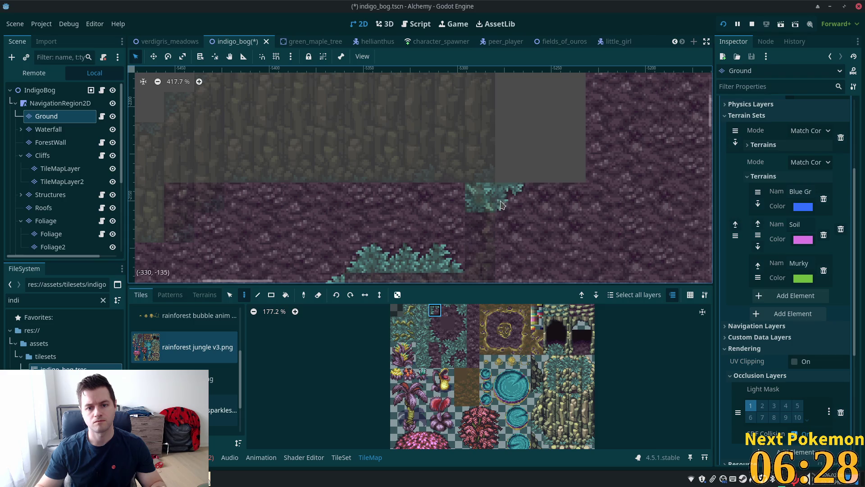
{"action": "left_click", "coordinate": [510, 197]}
- Paint stacked grass-edge tiles onto the cliff corner and beside the cliff
{"action": "scroll", "coordinate": [572, 207], "scroll_direction": "up", "scroll_amount": 3}
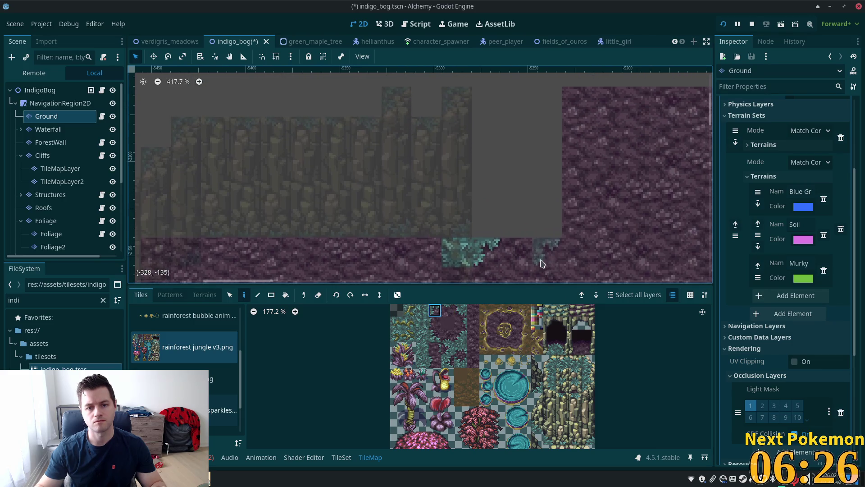
{"action": "left_click_drag", "start_coordinate": [435, 310], "coordinate": [437, 325]}
{"action": "left_click", "coordinate": [435, 336]}
{"action": "left_click", "coordinate": [487, 222]}
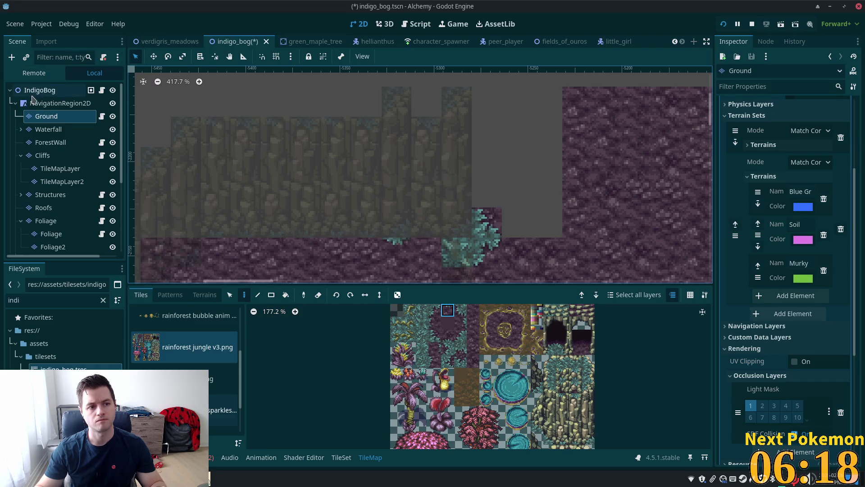
- Select NavigationRegion2D, zoom out over the whole undimmed map, and run the scene with F6
{"action": "left_click", "coordinate": [60, 103]}
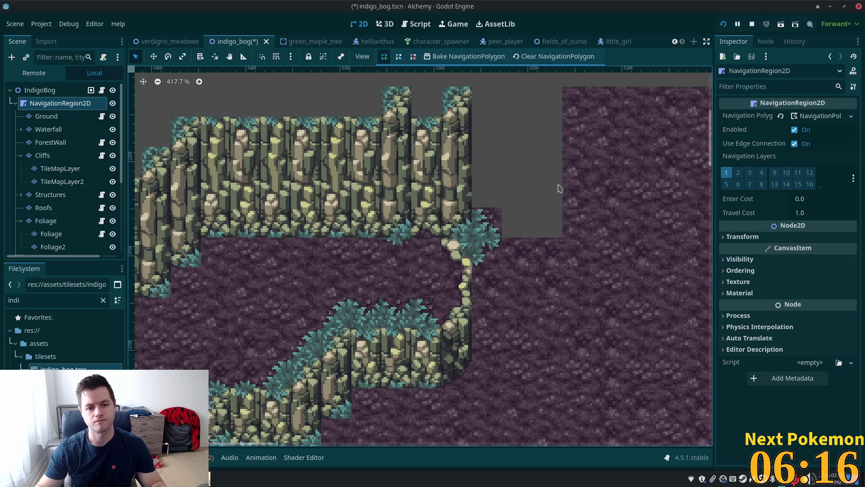
{"action": "scroll", "coordinate": [581, 179], "scroll_direction": "down", "scroll_amount": 2}
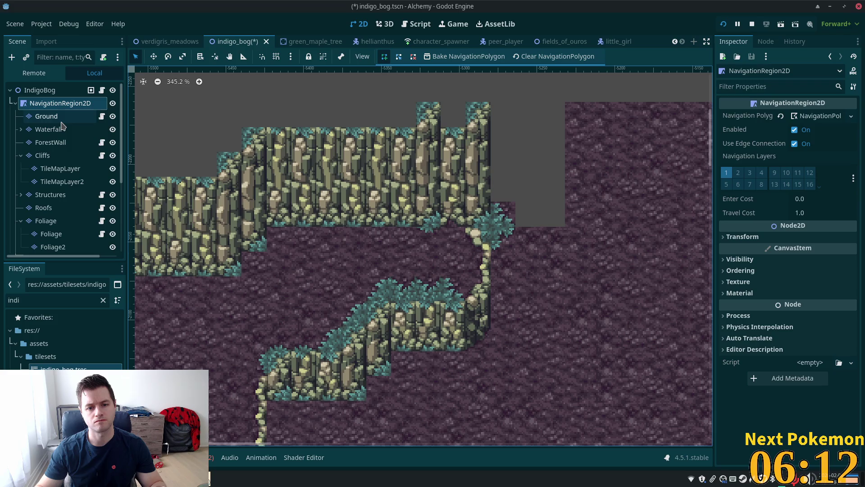
{"action": "scroll", "coordinate": [624, 194], "scroll_direction": "down", "scroll_amount": 4}
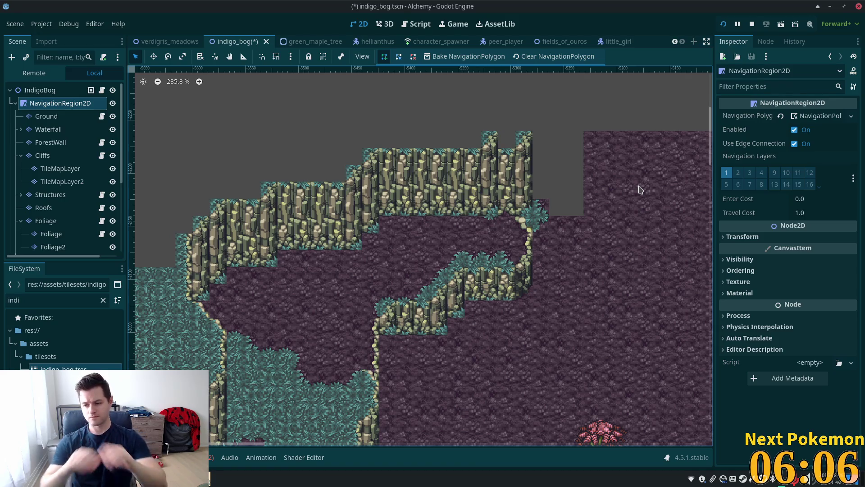
{"action": "key", "text": "F6"}
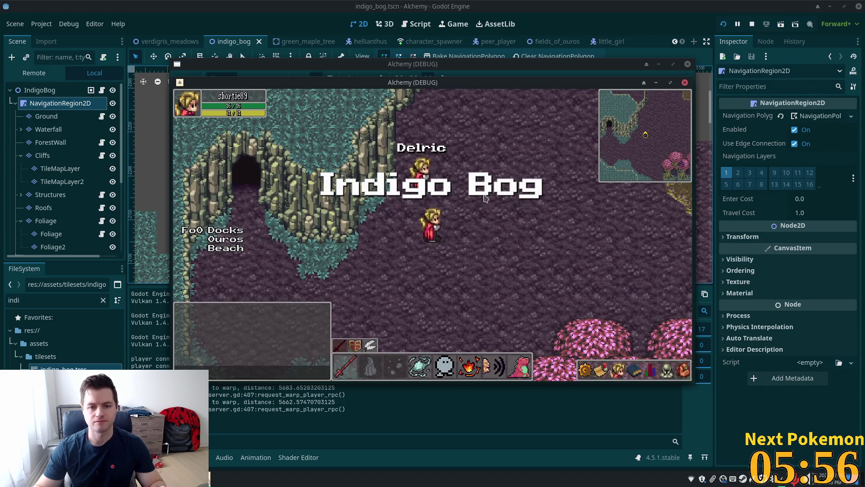
- Walk the character north past the cliffs and around the ledge using W, A, S, D
{"action": "key", "text": "w"}
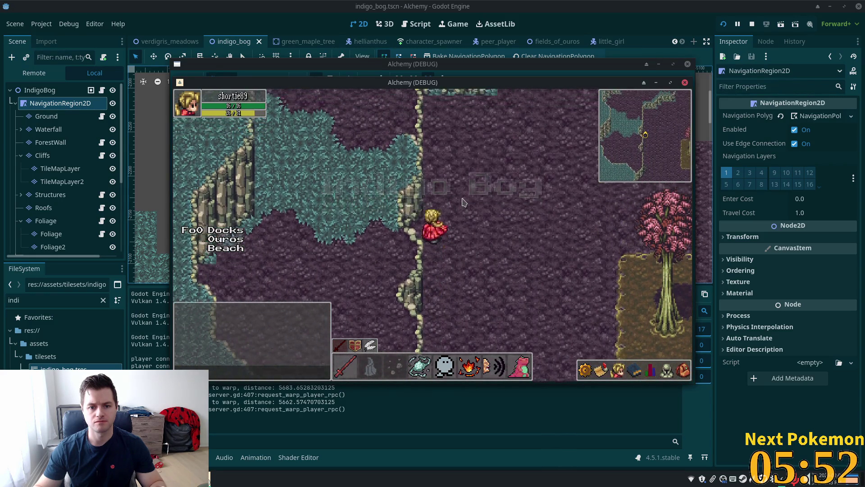
{"action": "key", "text": "w"}
{"action": "key", "text": "w"}
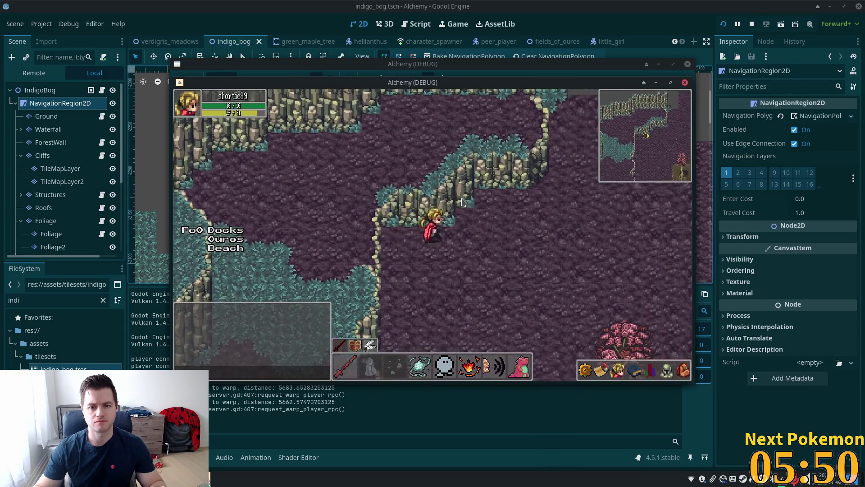
{"action": "key", "text": "w"}
{"action": "key", "text": "d"}
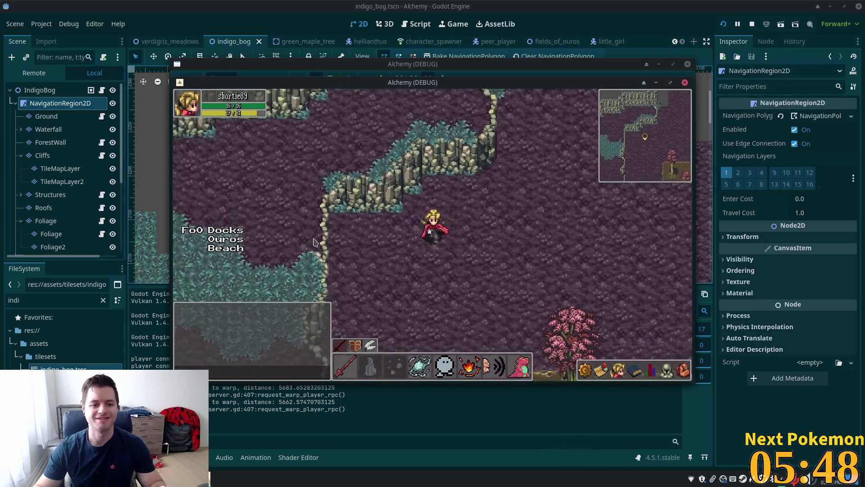
{"action": "key", "text": "a"}
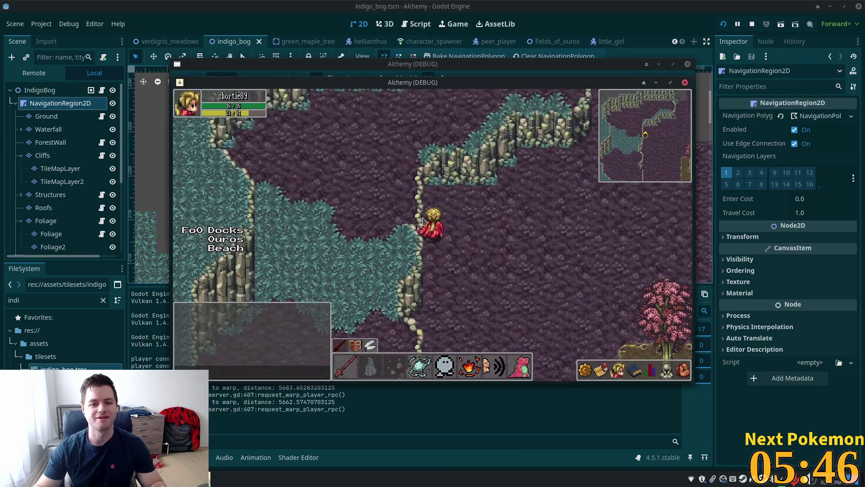
{"action": "key", "text": "w"}
{"action": "key", "text": "d"}
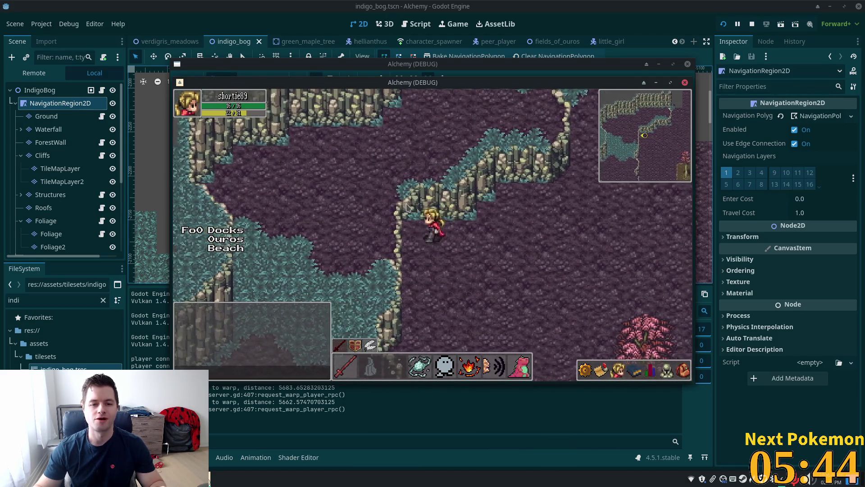
{"action": "key", "text": "w"}
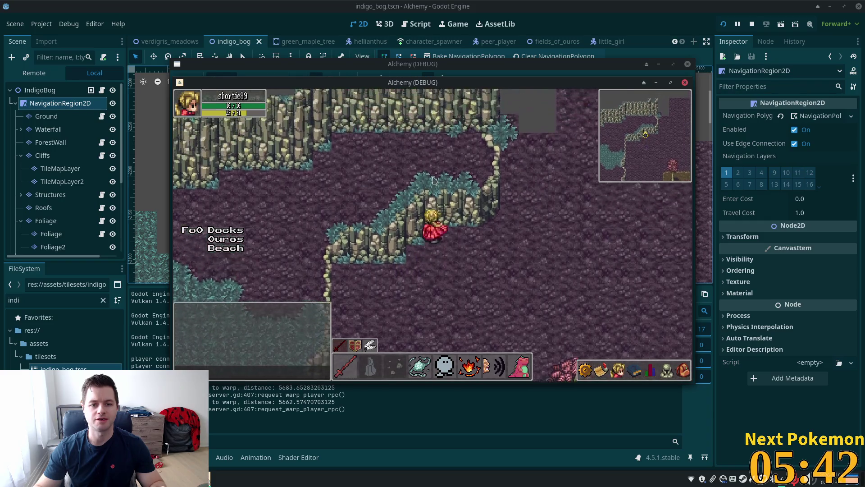
{"action": "key", "text": "d"}
{"action": "key", "text": "s"}
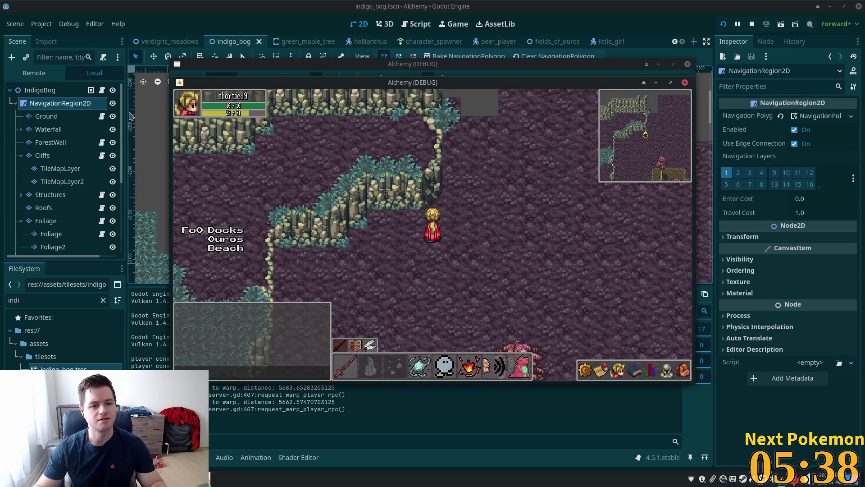
- On the Cliffs layer, paint two cliff tiles over the top of the stepped ledge
{"action": "left_click", "coordinate": [43, 156]}
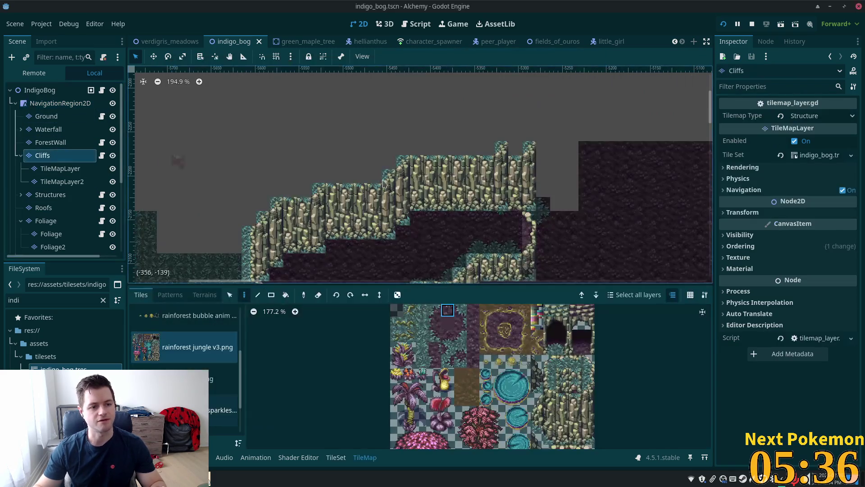
{"action": "scroll", "coordinate": [473, 249], "scroll_direction": "up", "scroll_amount": 4}
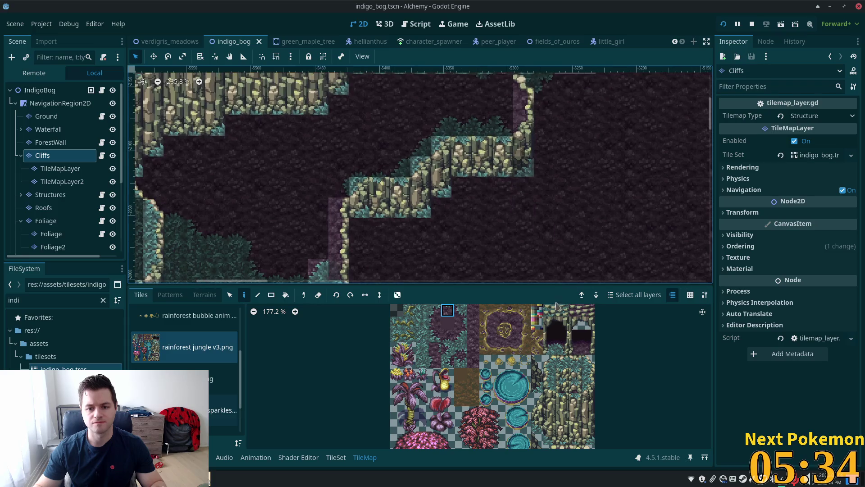
{"action": "left_click", "coordinate": [550, 310]}
{"action": "left_click_drag", "start_coordinate": [558, 314], "coordinate": [562, 315]}
{"action": "left_click", "coordinate": [490, 153]}
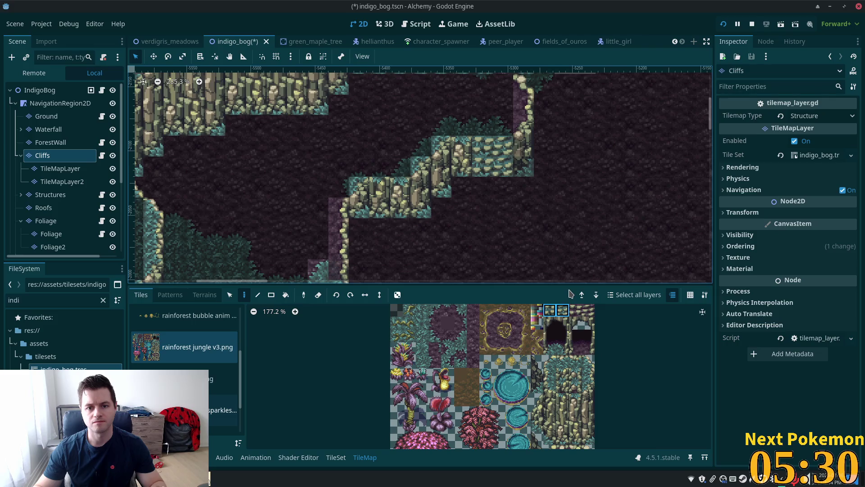
- Relaunch the scene with F6 and walk the character around the ledge with the arrow keys
{"action": "key", "text": "F6"}
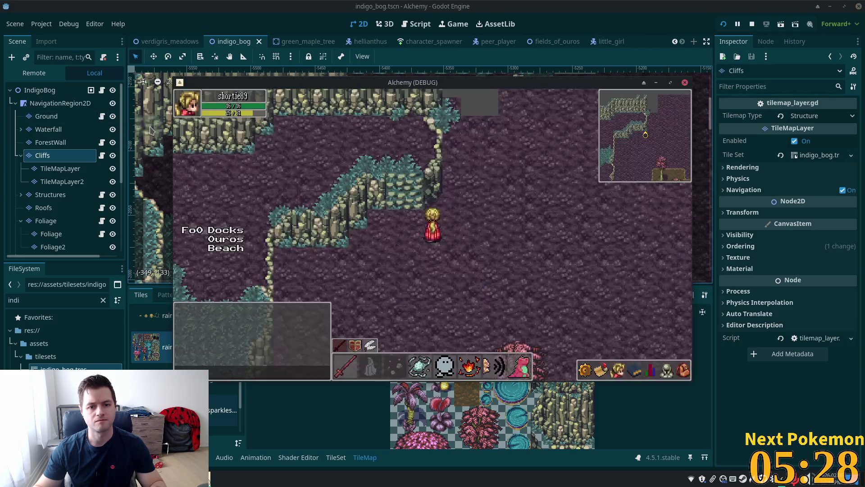
{"action": "key", "text": "Down"}
{"action": "key", "text": "Left"}
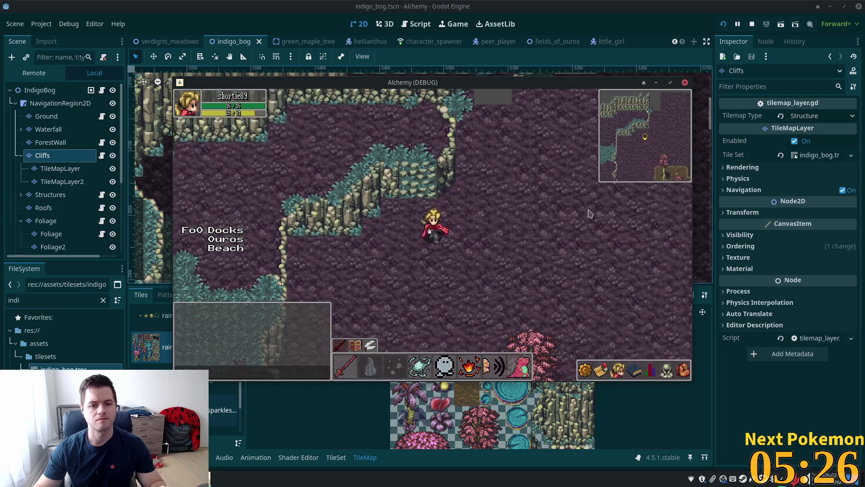
{"action": "key", "text": "Up"}
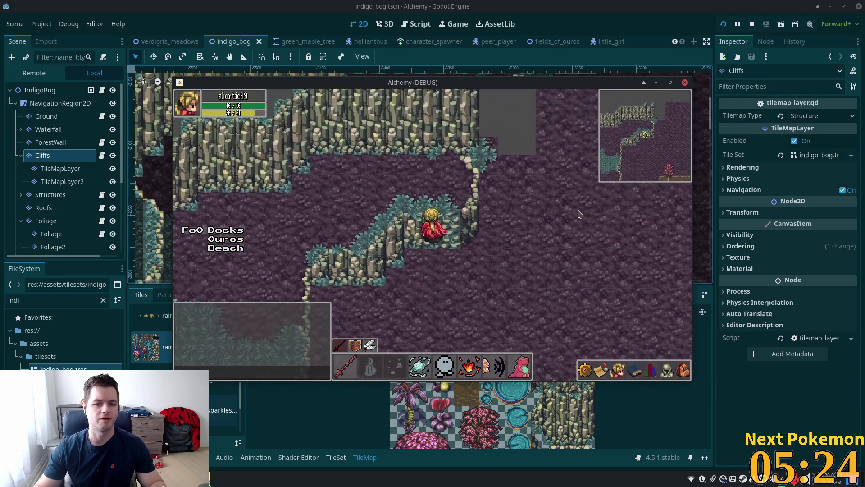
{"action": "key", "text": "Down"}
{"action": "key", "text": "Right"}
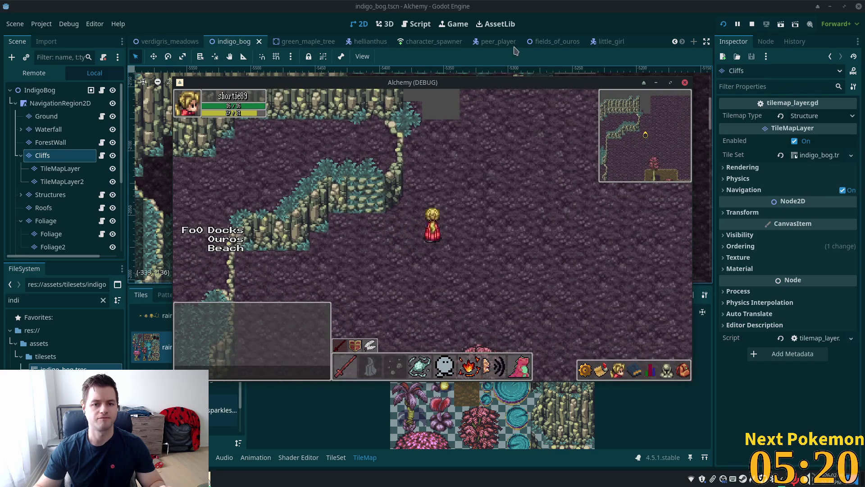
- Paint a tile below the ledge, replace nearby cliff tiles with cobblestone, and save
{"action": "left_click", "coordinate": [500, 60]}
{"action": "left_click", "coordinate": [492, 166]}
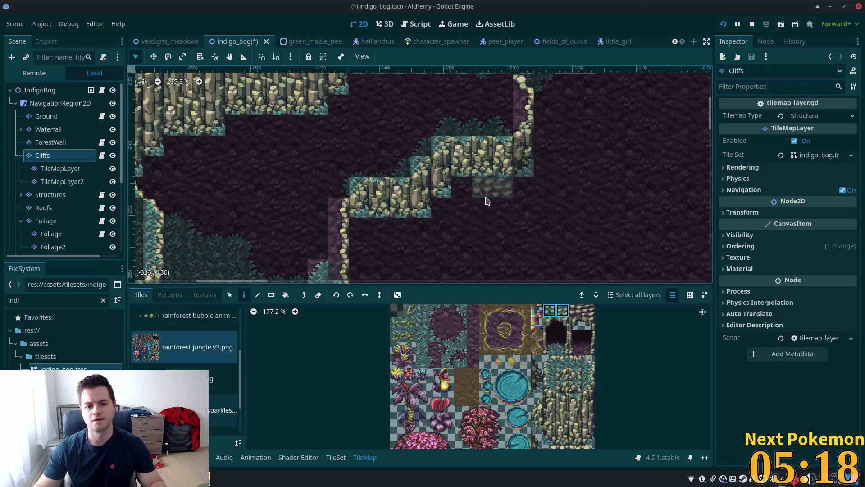
{"action": "left_click", "coordinate": [390, 208]}
{"action": "left_click", "coordinate": [390, 187]}
{"action": "key", "text": "ctrl+s"}
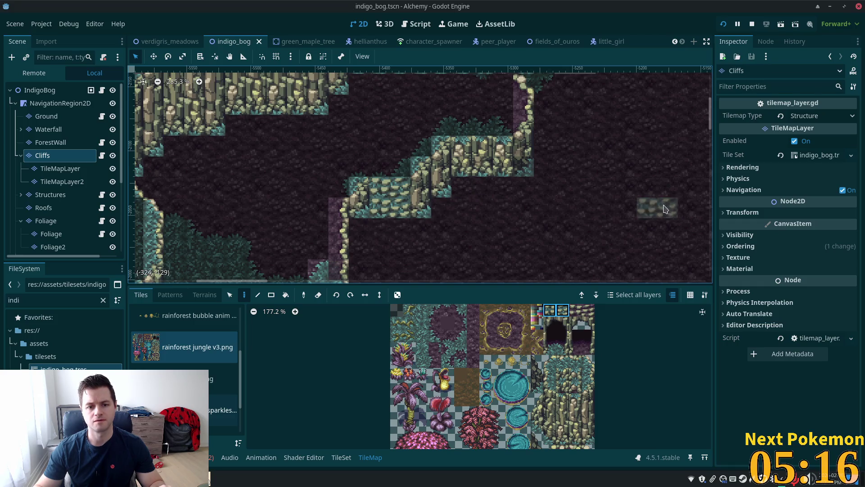
- Back in the running game, walk the character up, down and left to check the ledge
{"action": "key", "text": "alt+Tab"}
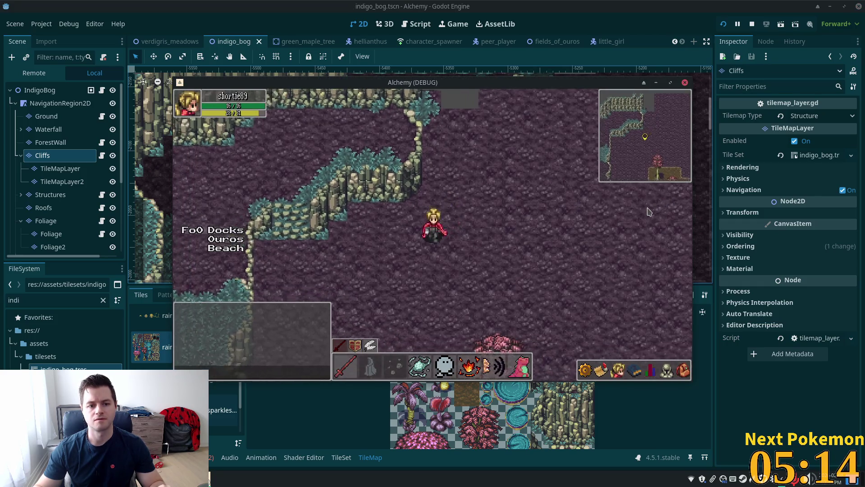
{"action": "key", "text": "Left"}
{"action": "key", "text": "Up"}
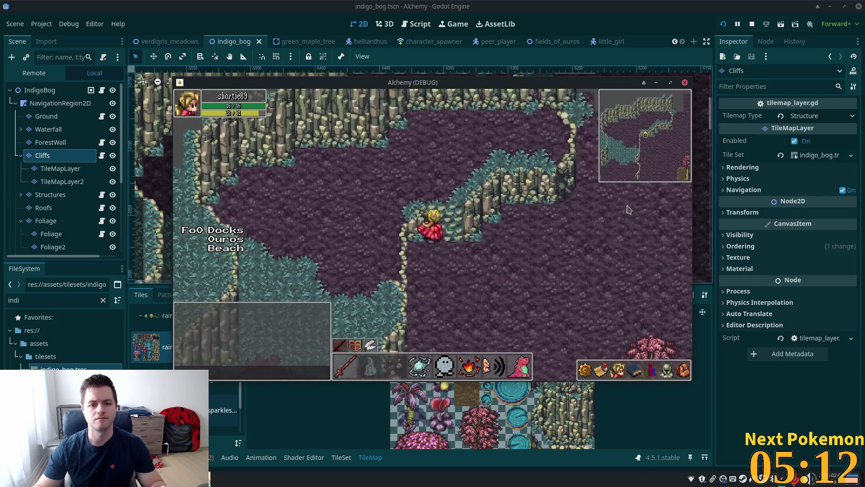
{"action": "key", "text": "Right"}
{"action": "key", "text": "Down"}
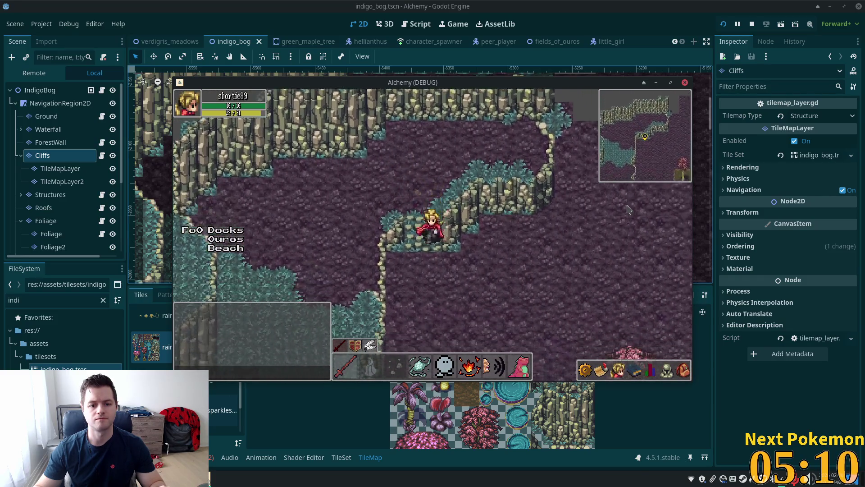
{"action": "key", "text": "Down"}
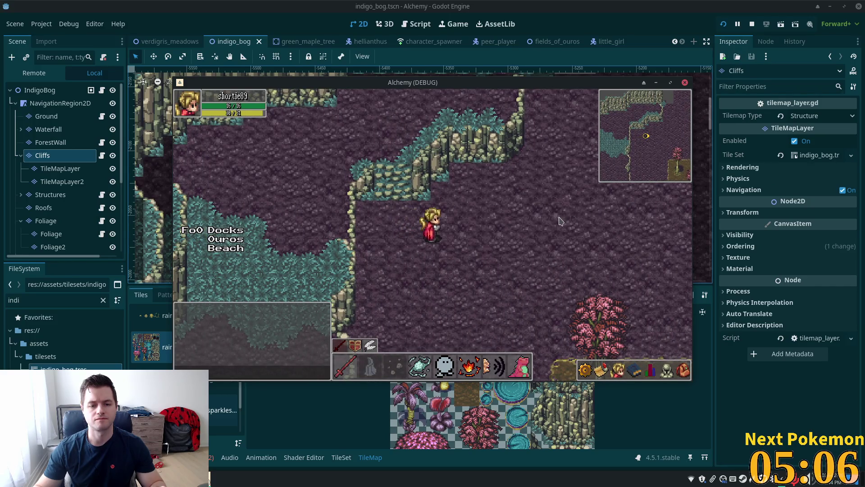
{"action": "key", "text": "Left"}
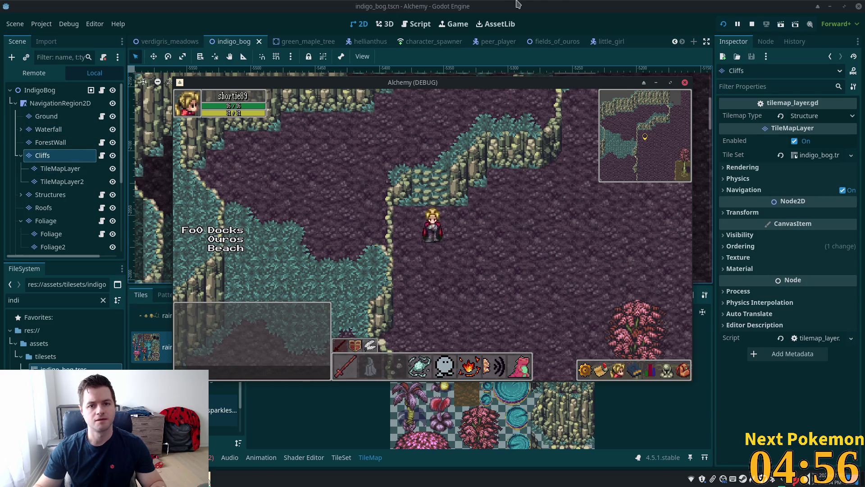
- Paint mossy cliff tiles onto the left end of the stepped cliff, including a higher cell
{"action": "left_click", "coordinate": [350, 203]}
{"action": "scroll", "coordinate": [350, 203], "scroll_direction": "up", "scroll_amount": 3}
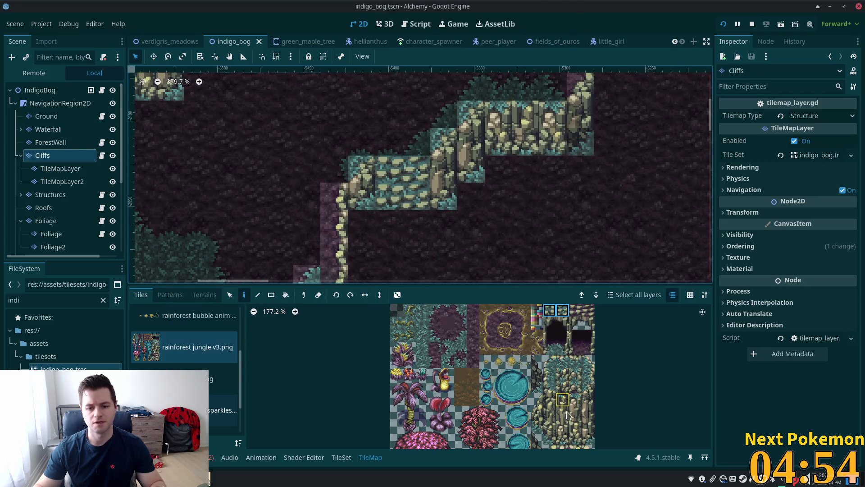
{"action": "left_click", "coordinate": [549, 437]}
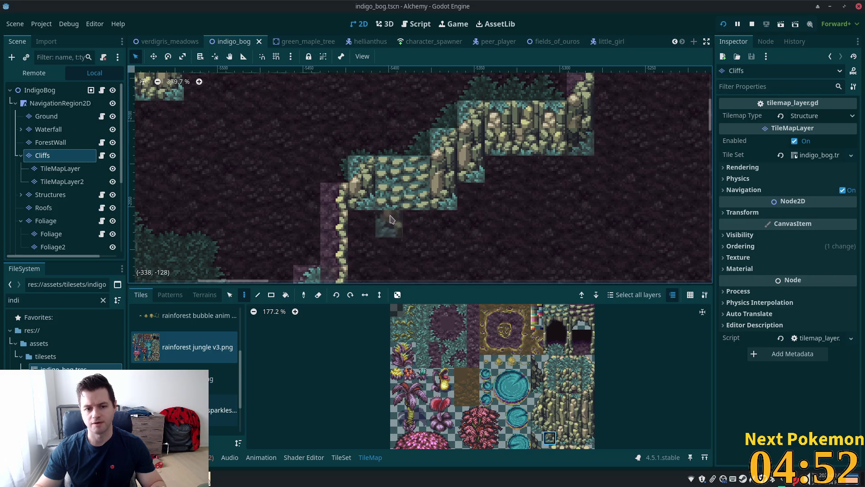
{"action": "left_click", "coordinate": [362, 196]}
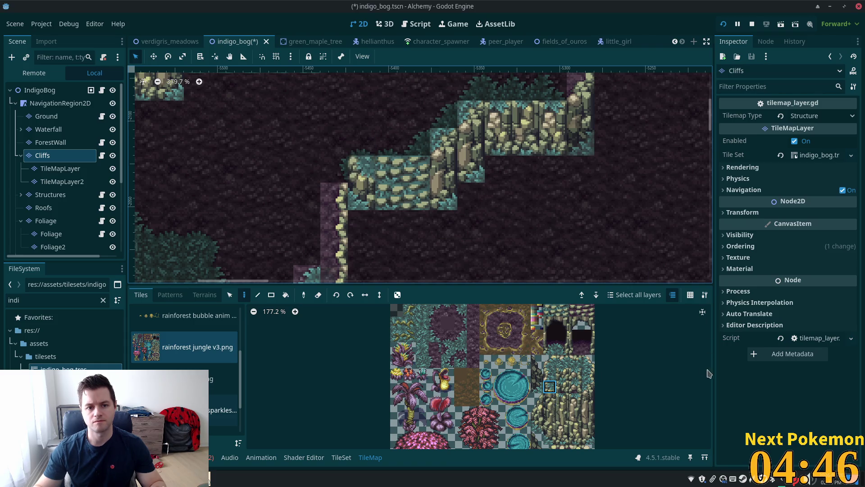
{"action": "left_click", "coordinate": [550, 400]}
{"action": "left_click", "coordinate": [388, 196]}
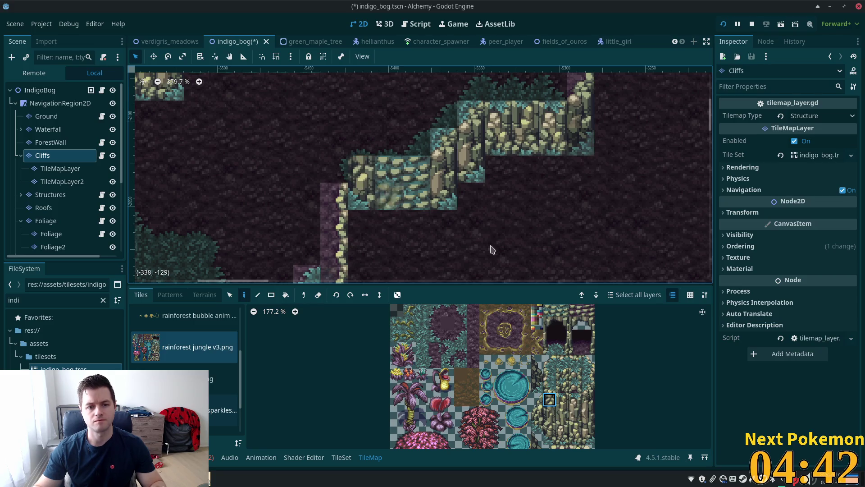
{"action": "left_click", "coordinate": [551, 388]}
{"action": "left_click", "coordinate": [362, 143]}
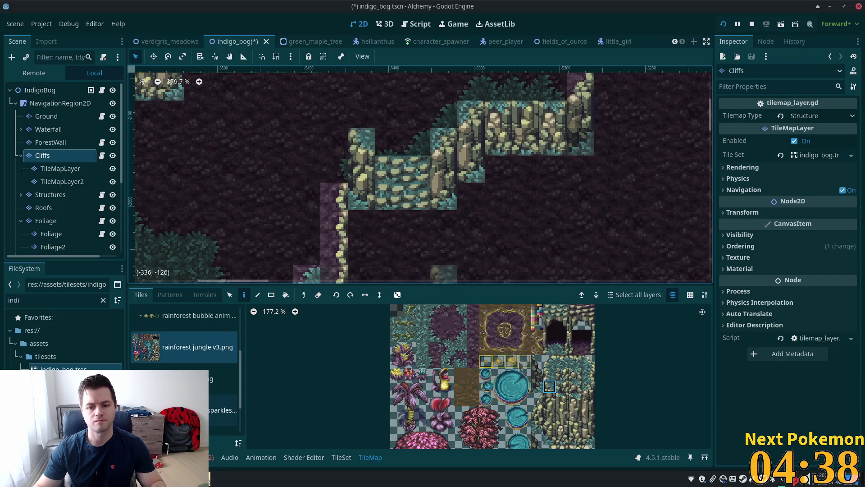
- Cap the purple cliff column with a cliff-edge tile, then view the scene with all layers
{"action": "left_click", "coordinate": [588, 374]}
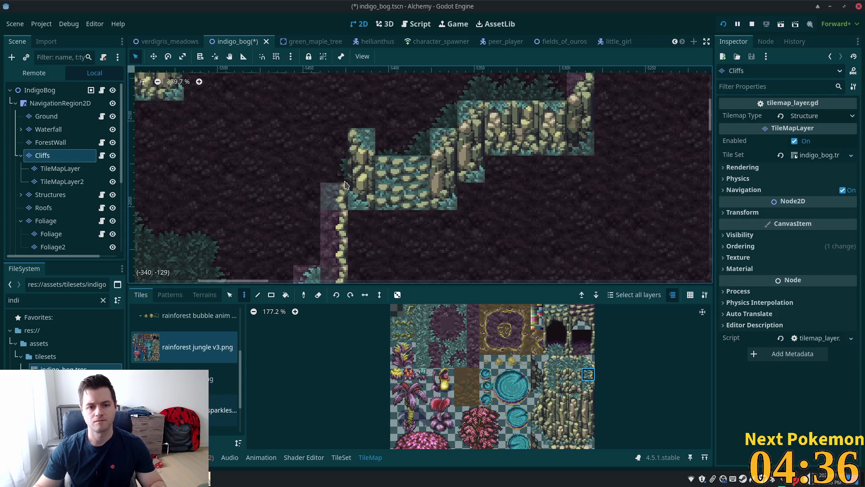
{"action": "left_click", "coordinate": [335, 169]}
{"action": "scroll", "coordinate": [550, 444], "scroll_direction": "down", "scroll_amount": 5}
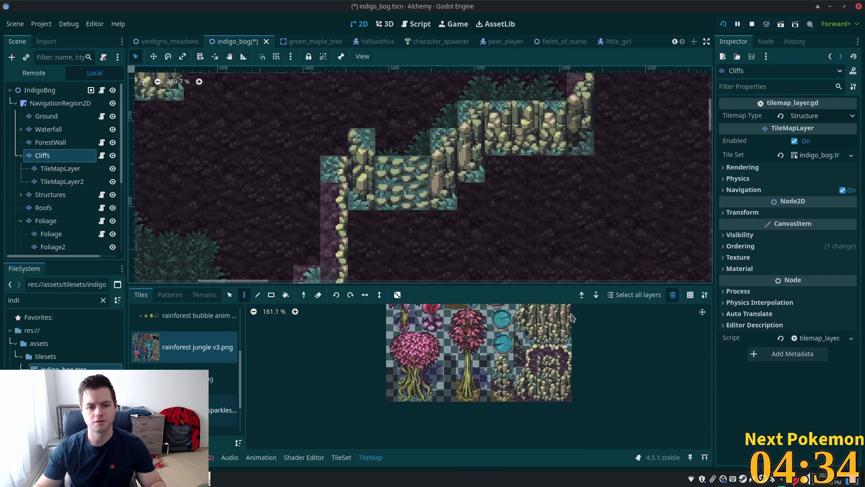
{"action": "left_click", "coordinate": [565, 356]}
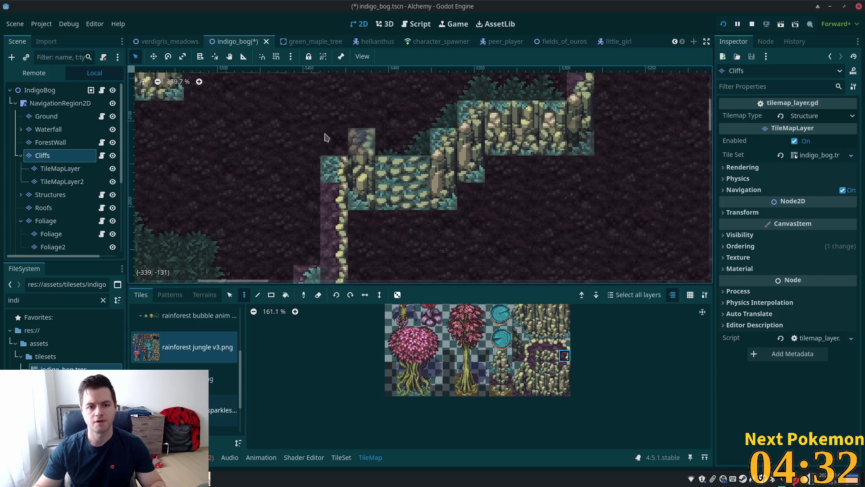
{"action": "left_click", "coordinate": [333, 170]}
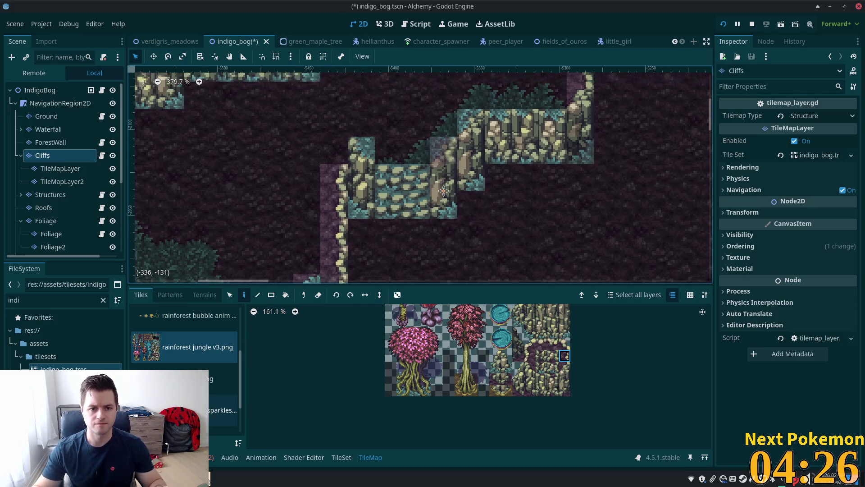
{"action": "scroll", "coordinate": [428, 224], "scroll_direction": "up", "scroll_amount": 2}
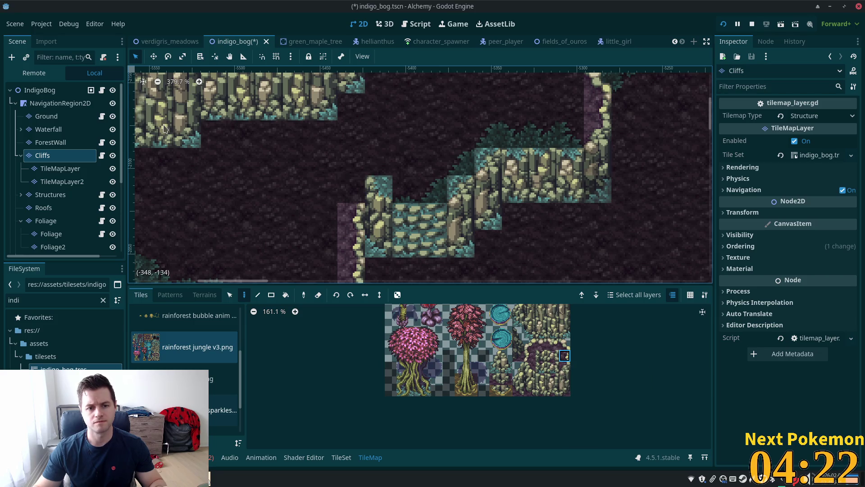
{"action": "left_click", "coordinate": [37, 89]}
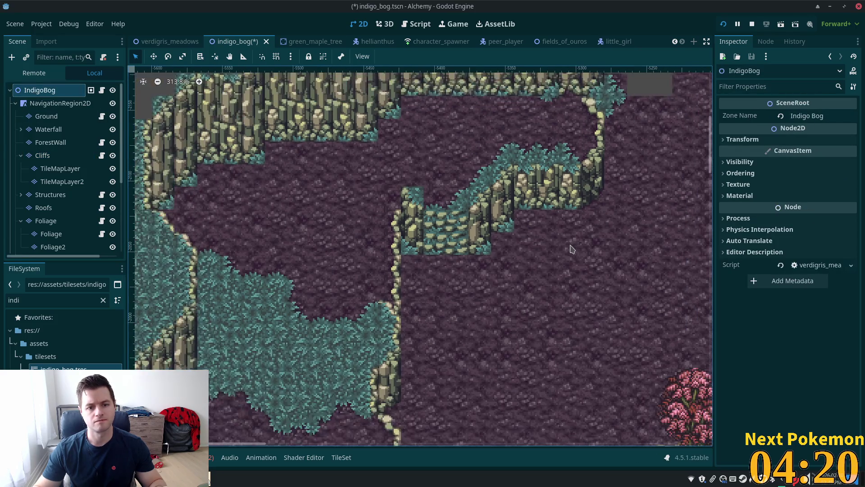
- Choose a grass tile on the Ground layer, then return to the IndigoBog root for playtesting
{"action": "scroll", "coordinate": [571, 247], "scroll_direction": "down", "scroll_amount": 2}
{"action": "left_click", "coordinate": [64, 118]}
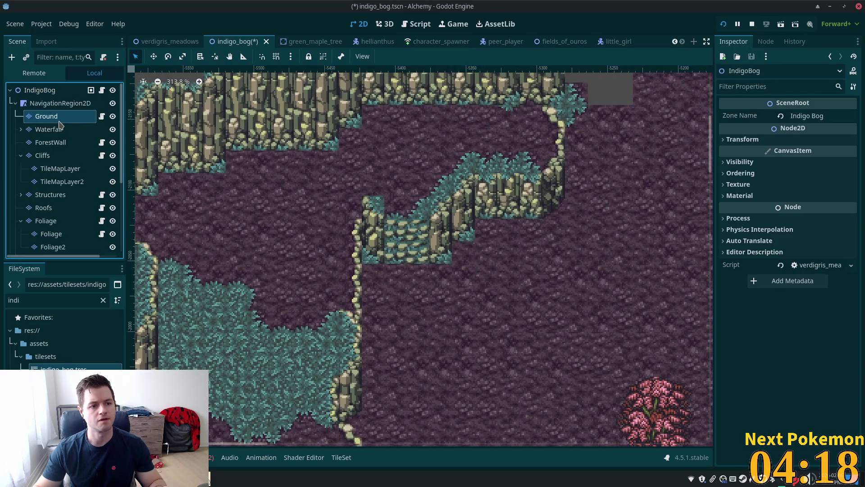
{"action": "scroll", "coordinate": [417, 236], "scroll_direction": "up", "scroll_amount": 3}
{"action": "scroll", "coordinate": [434, 344], "scroll_direction": "up", "scroll_amount": 3}
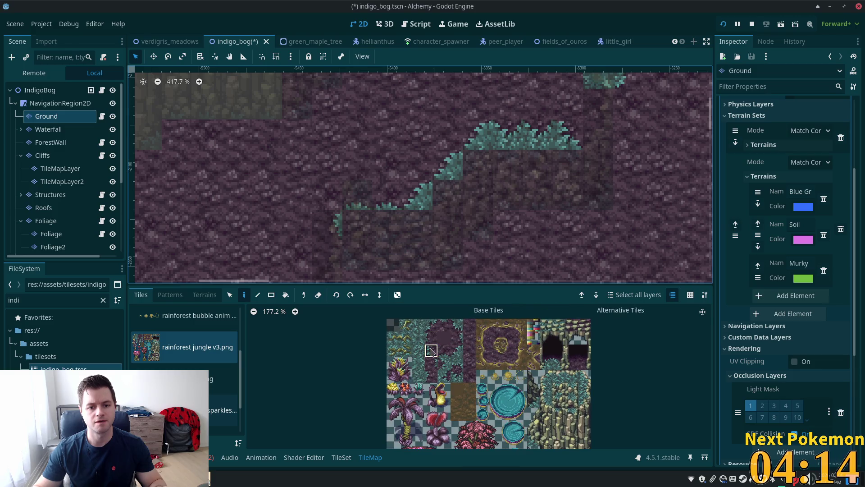
{"action": "left_click", "coordinate": [431, 350]}
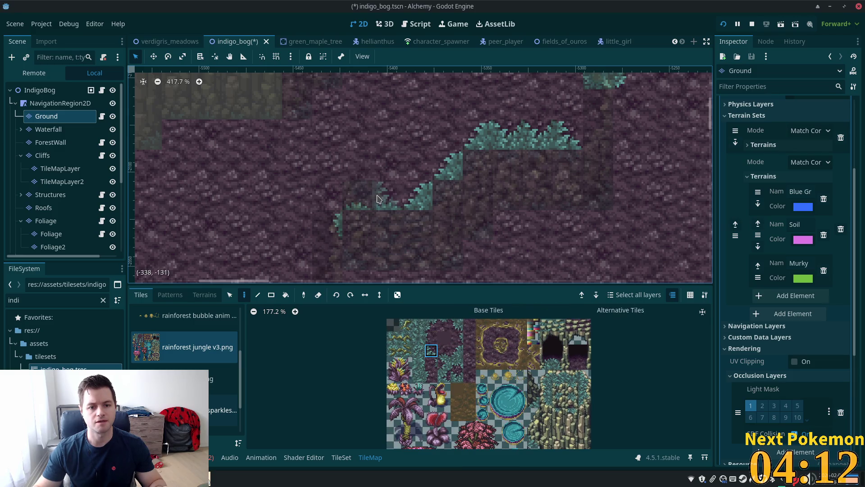
{"action": "left_click", "coordinate": [38, 90]}
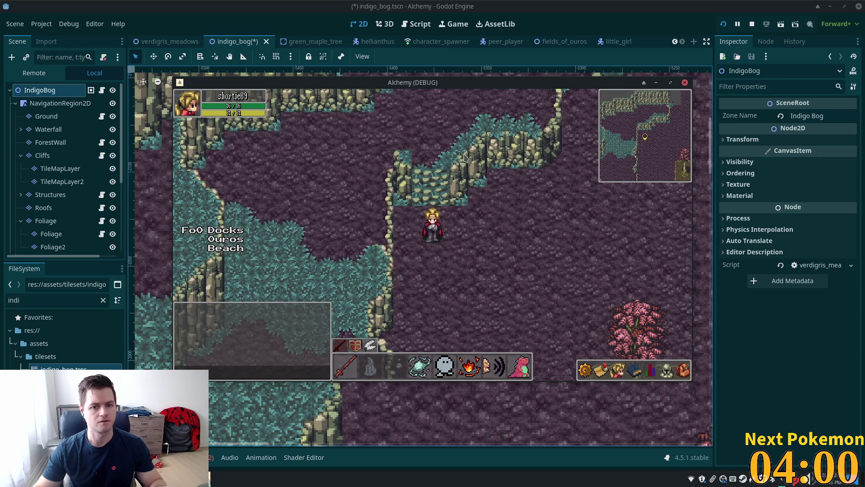
{"action": "scroll", "coordinate": [369, 201], "scroll_direction": "up", "scroll_amount": 1}
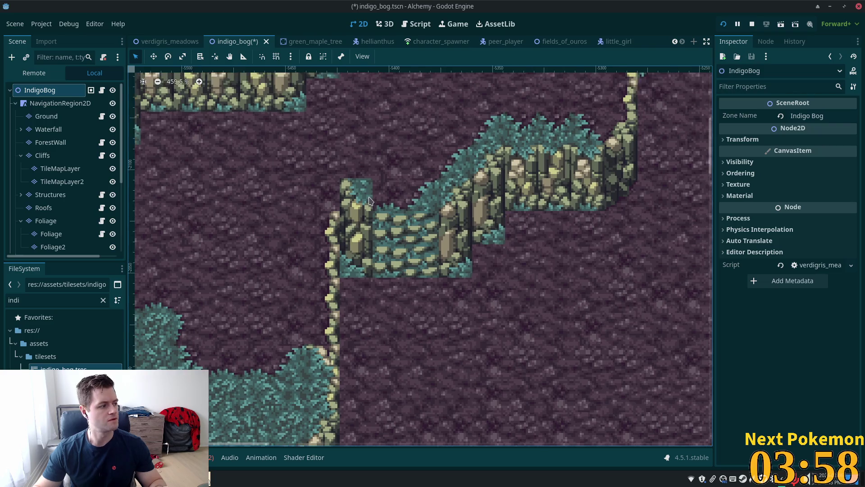
- On the Ground layer, cover the cliff's left step with blue-green grass, with an edge above the block
{"action": "scroll", "coordinate": [369, 203], "scroll_direction": "up", "scroll_amount": 4}
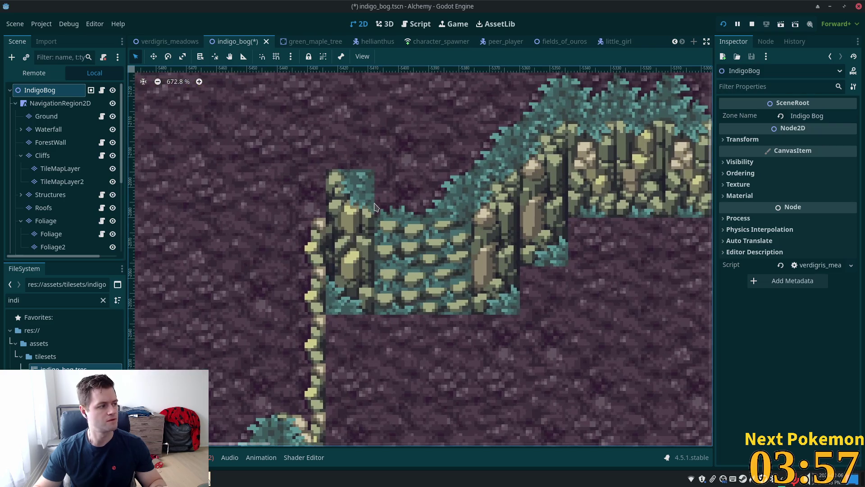
{"action": "left_click", "coordinate": [74, 118]}
{"action": "left_click", "coordinate": [391, 206]}
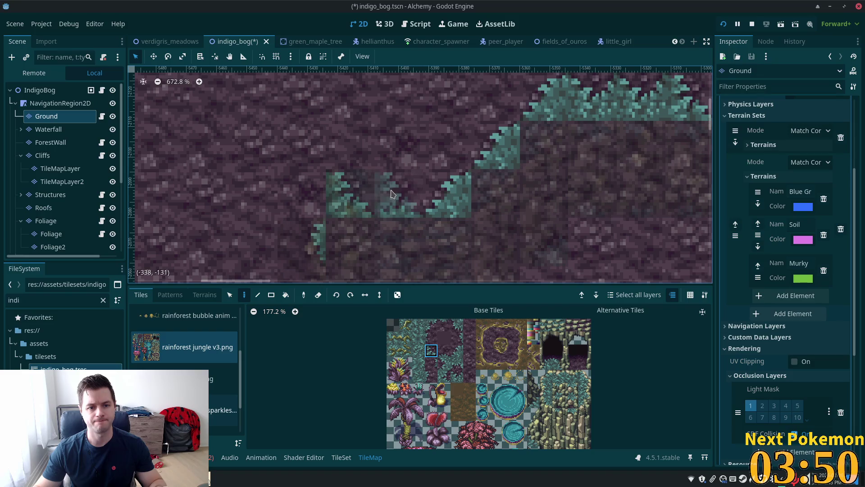
{"action": "left_click", "coordinate": [419, 350]}
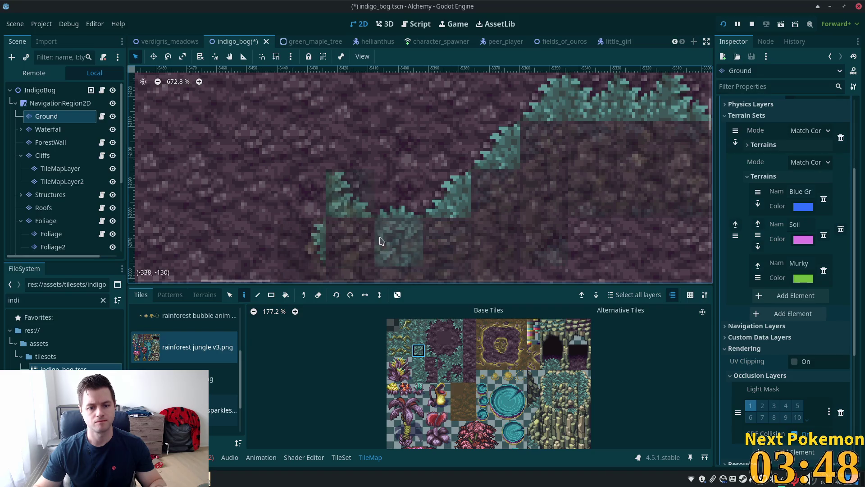
{"action": "left_click", "coordinate": [351, 194]}
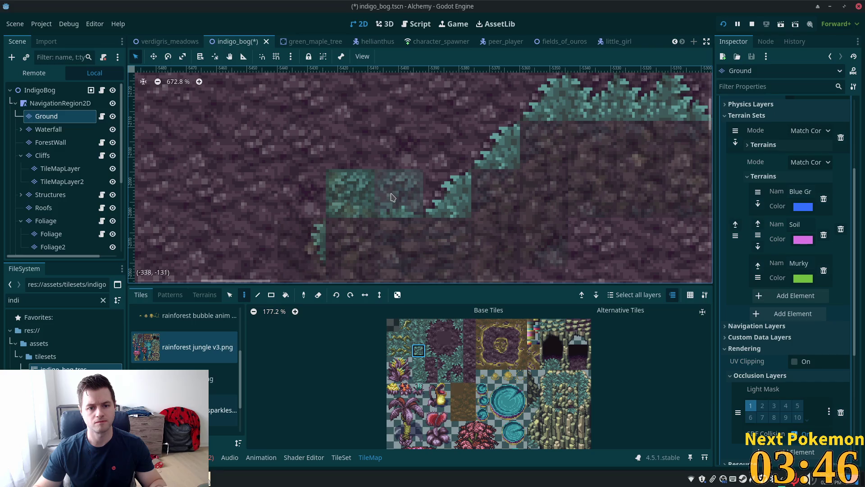
{"action": "left_click_drag", "start_coordinate": [392, 197], "coordinate": [451, 194]}
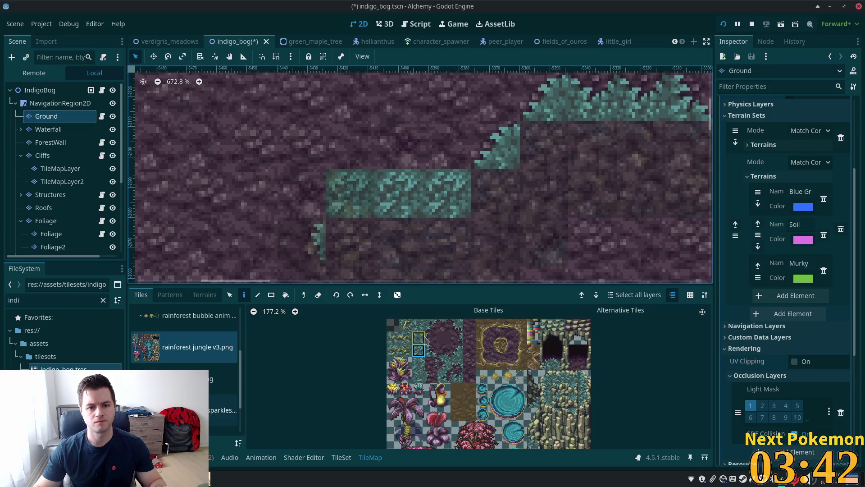
{"action": "left_click", "coordinate": [420, 351]}
{"action": "left_click", "coordinate": [444, 350]}
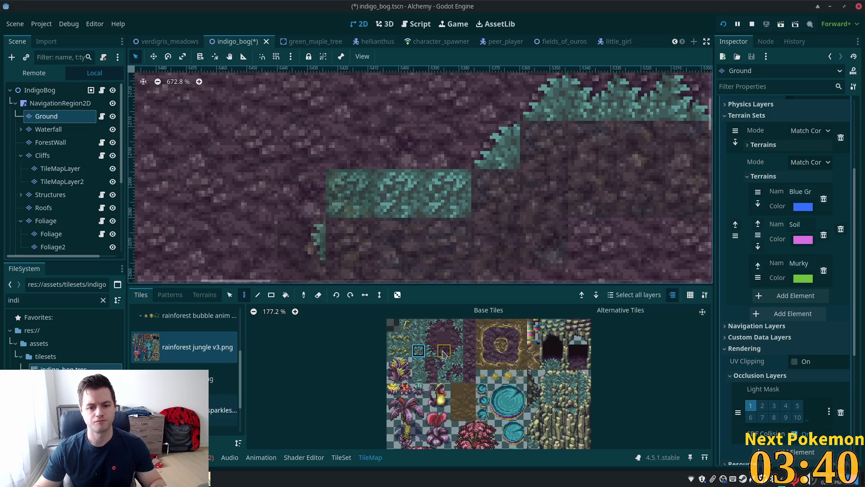
{"action": "left_click", "coordinate": [446, 160]}
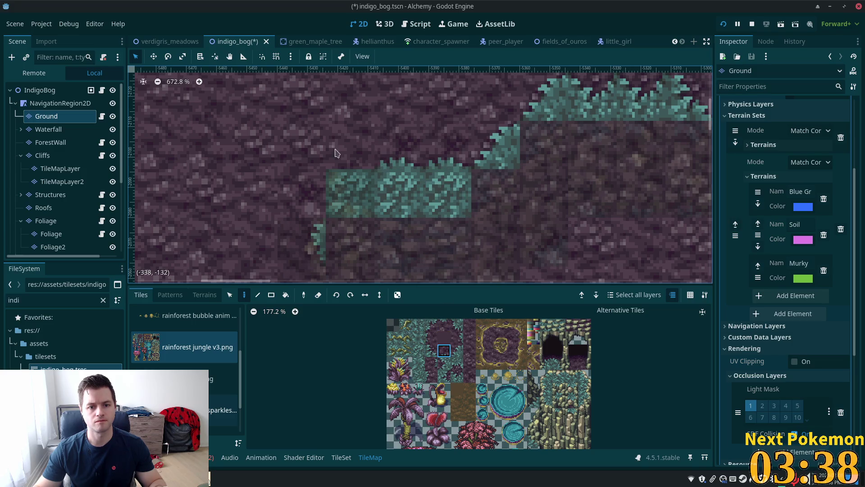
- Add two grass-edge tufts atop the left step and save the Indigo Bog scene
{"action": "left_click", "coordinate": [51, 90]}
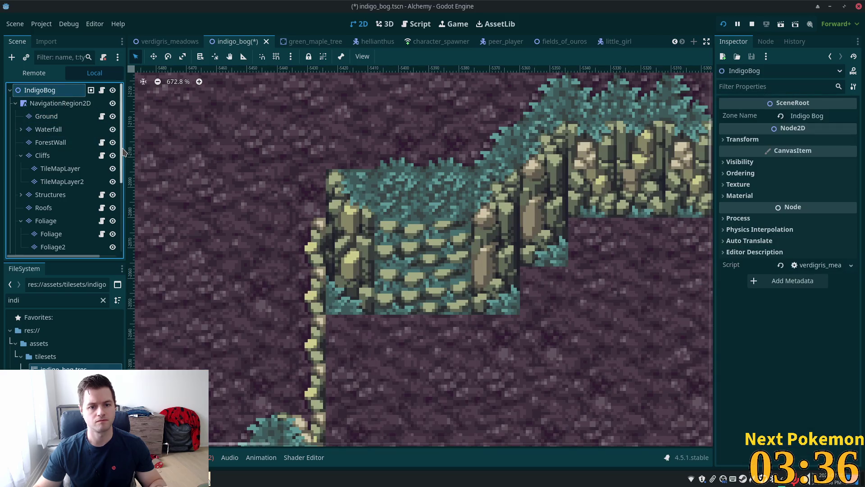
{"action": "left_click", "coordinate": [61, 116]}
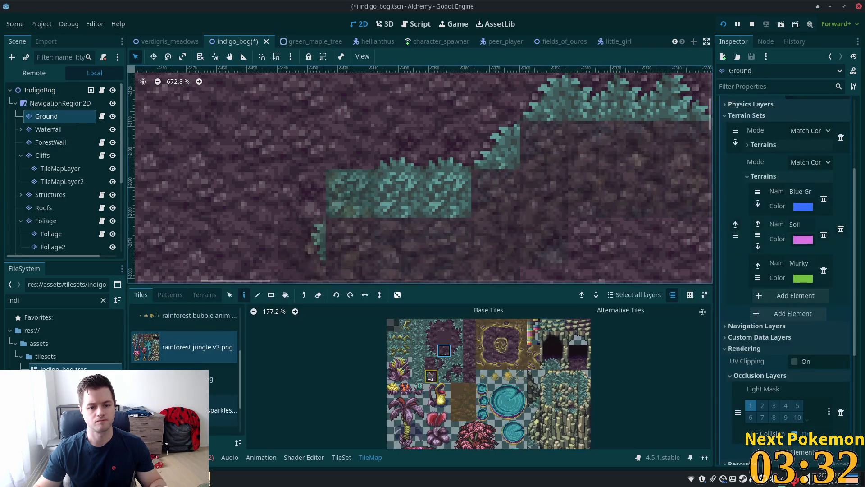
{"action": "left_click", "coordinate": [456, 350]}
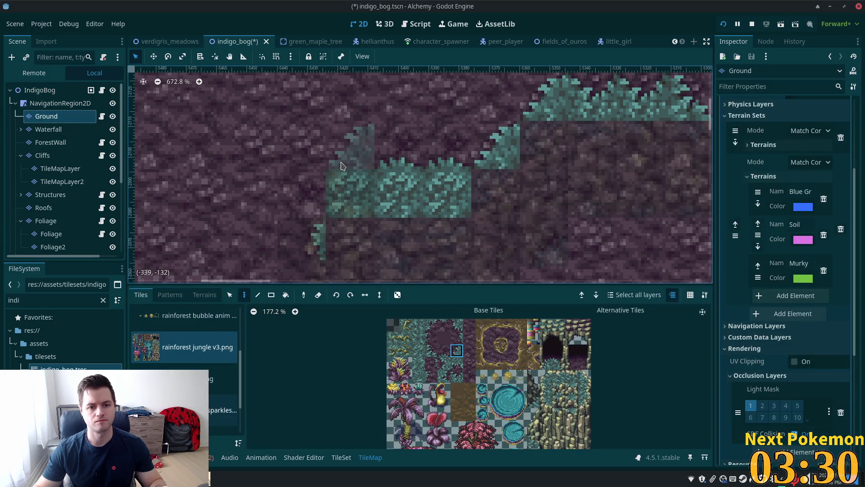
{"action": "left_click", "coordinate": [351, 144]}
{"action": "left_click", "coordinate": [431, 351]}
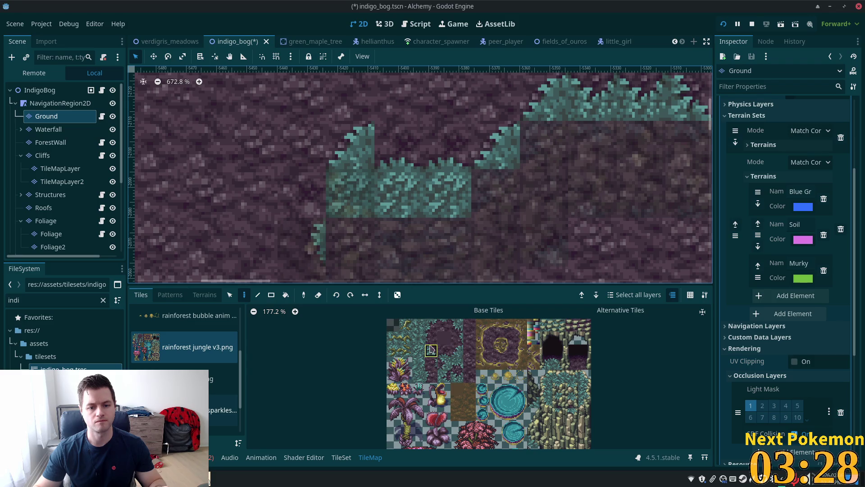
{"action": "left_click", "coordinate": [390, 164]}
{"action": "key", "text": "ctrl+s"}
{"action": "left_click", "coordinate": [40, 89]}
{"action": "scroll", "coordinate": [450, 225], "scroll_direction": "down", "scroll_amount": 3}
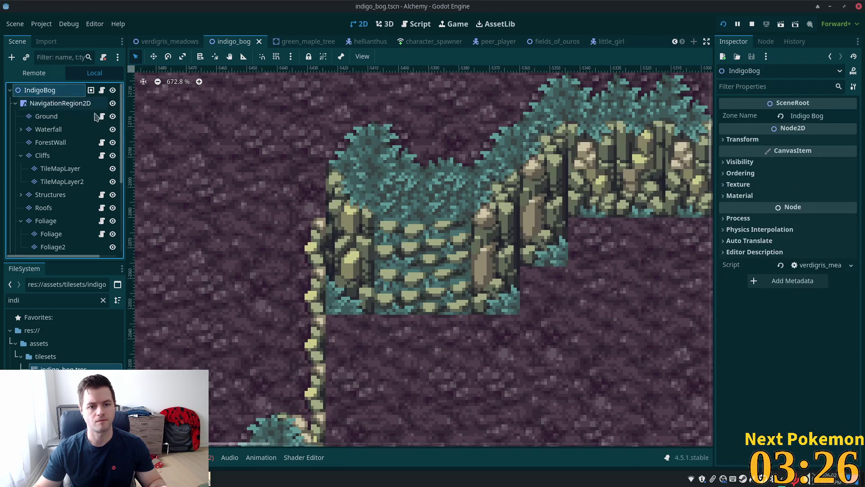
- Paint a grass tile and a two-cell teal grass edge on the soil at the cliff column's foot
{"action": "scroll", "coordinate": [645, 262], "scroll_direction": "left", "scroll_amount": 4}
{"action": "scroll", "coordinate": [640, 259], "scroll_direction": "left", "scroll_amount": 3}
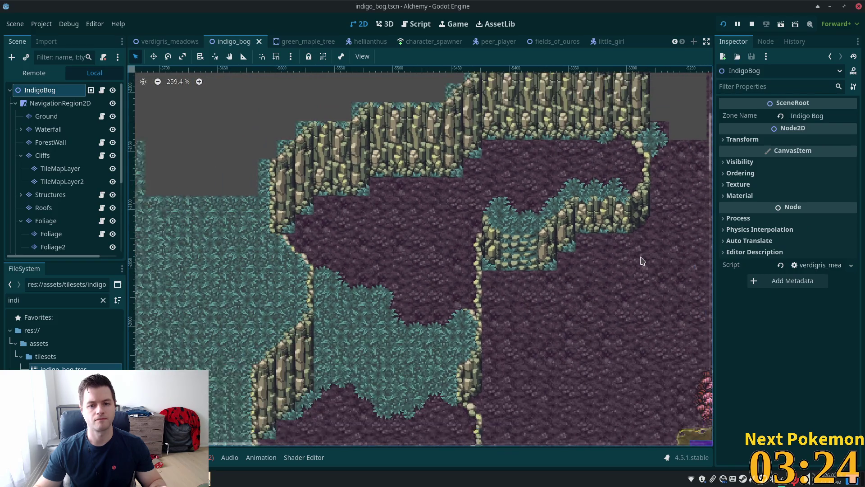
{"action": "scroll", "coordinate": [586, 289], "scroll_direction": "down", "scroll_amount": 1}
{"action": "scroll", "coordinate": [604, 300], "scroll_direction": "up", "scroll_amount": 2}
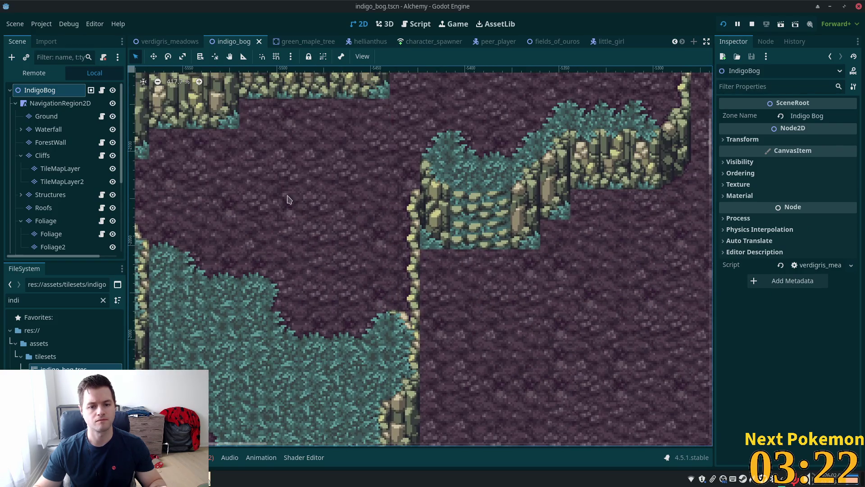
{"action": "left_click", "coordinate": [46, 116]}
{"action": "scroll", "coordinate": [444, 173], "scroll_direction": "down", "scroll_amount": 2}
{"action": "scroll", "coordinate": [444, 173], "scroll_direction": "right", "scroll_amount": 2}
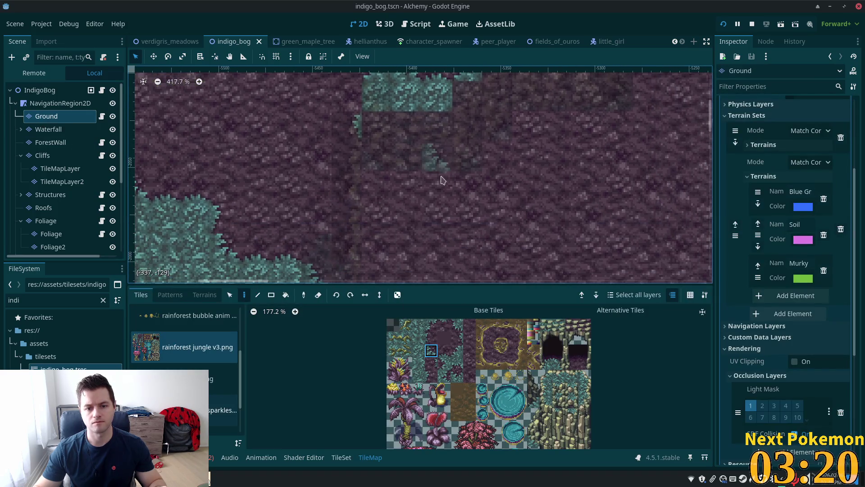
{"action": "left_click", "coordinate": [432, 324]}
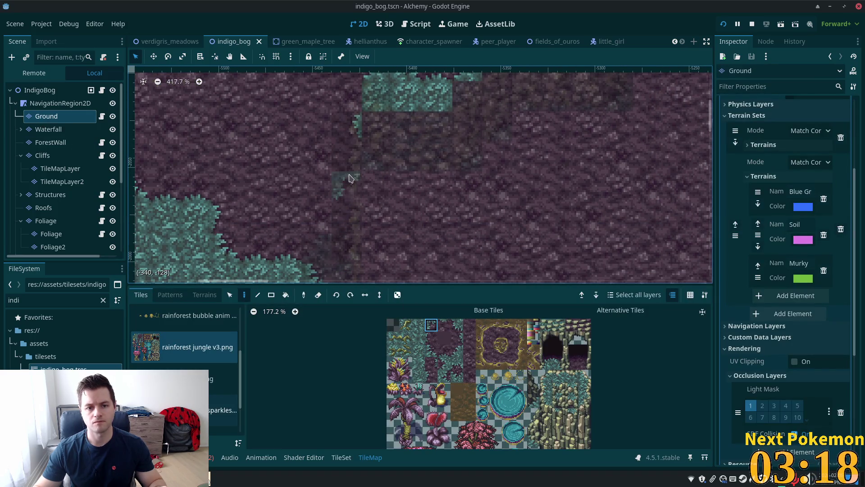
{"action": "left_click", "coordinate": [377, 185]}
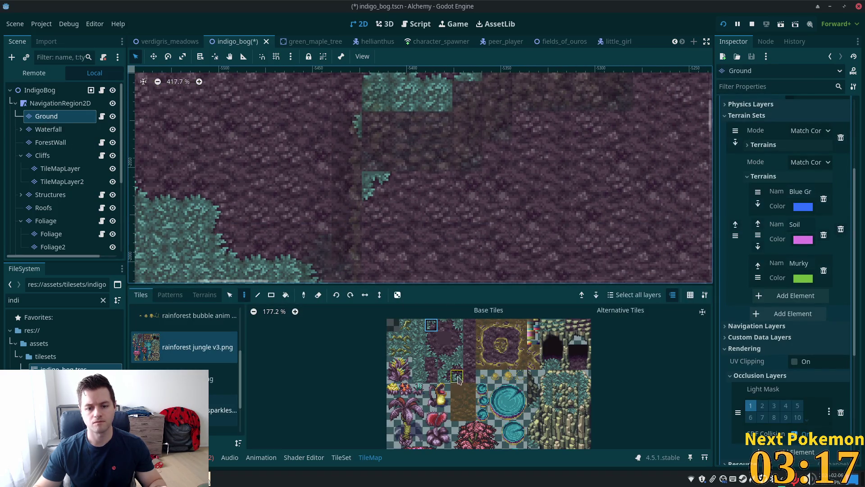
{"action": "left_click", "coordinate": [449, 324]}
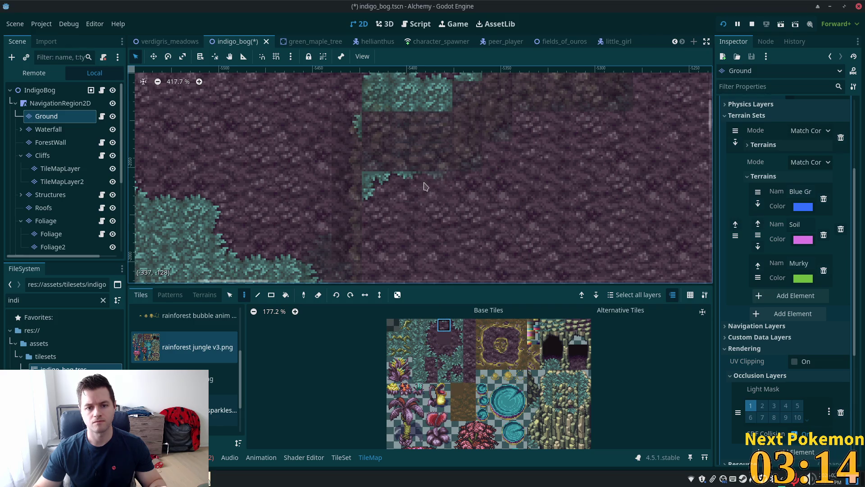
{"action": "left_click_drag", "start_coordinate": [425, 186], "coordinate": [436, 182]}
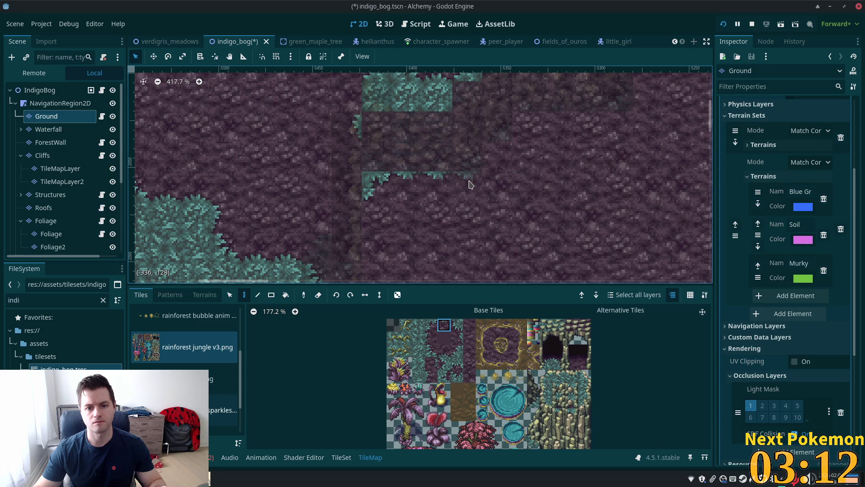
{"action": "left_click", "coordinate": [40, 90]}
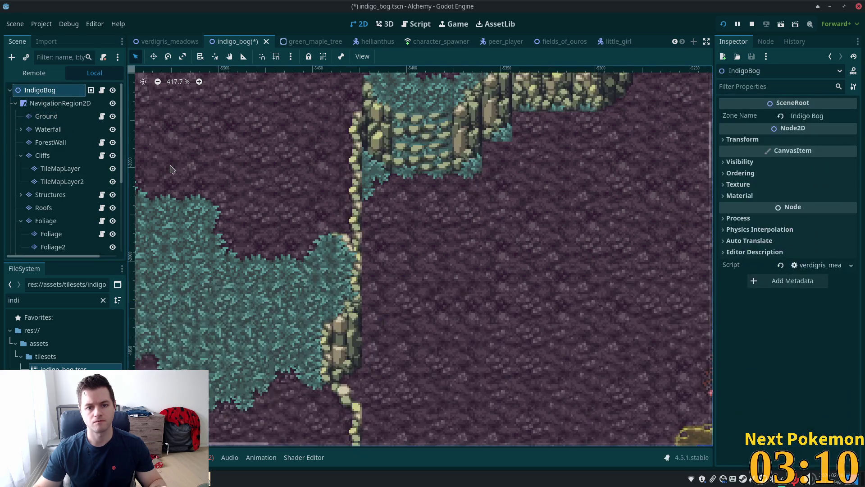
{"action": "scroll", "coordinate": [611, 193], "scroll_direction": "down", "scroll_amount": 2}
{"action": "scroll", "coordinate": [611, 193], "scroll_direction": "down", "scroll_amount": 1}
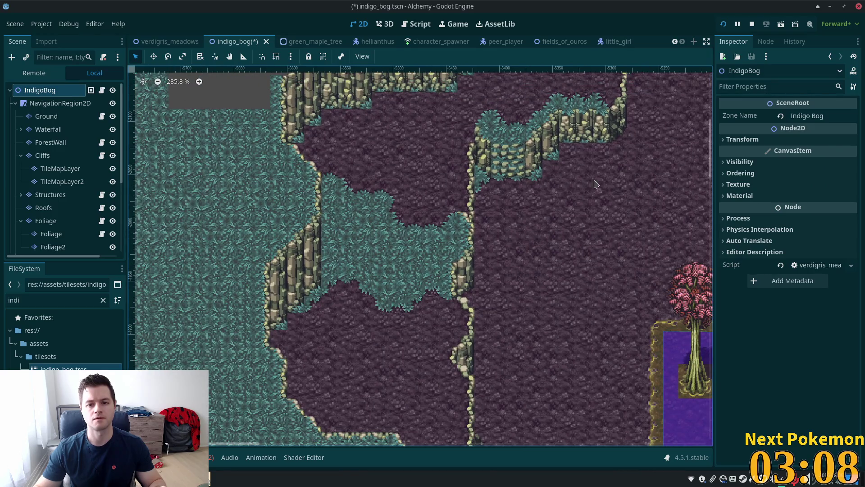
- Paint fern and grass edge tiles under the cliff ledge on the Ground layer, then save indigo_bog
{"action": "scroll", "coordinate": [487, 243], "scroll_direction": "up", "scroll_amount": 1}
{"action": "scroll", "coordinate": [485, 257], "scroll_direction": "up", "scroll_amount": 1}
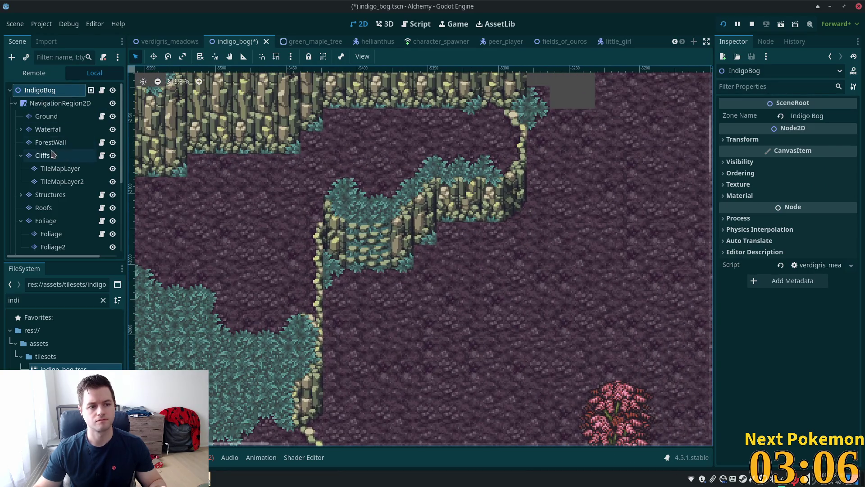
{"action": "left_click", "coordinate": [46, 116]}
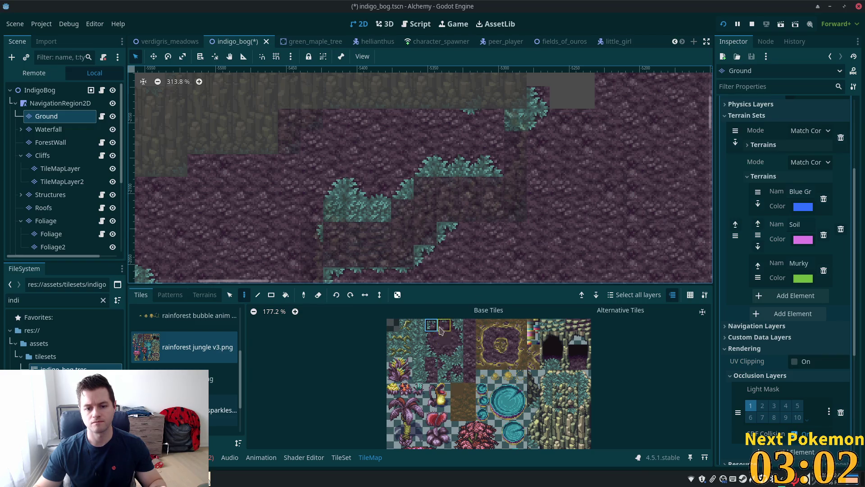
{"action": "left_click", "coordinate": [469, 232]}
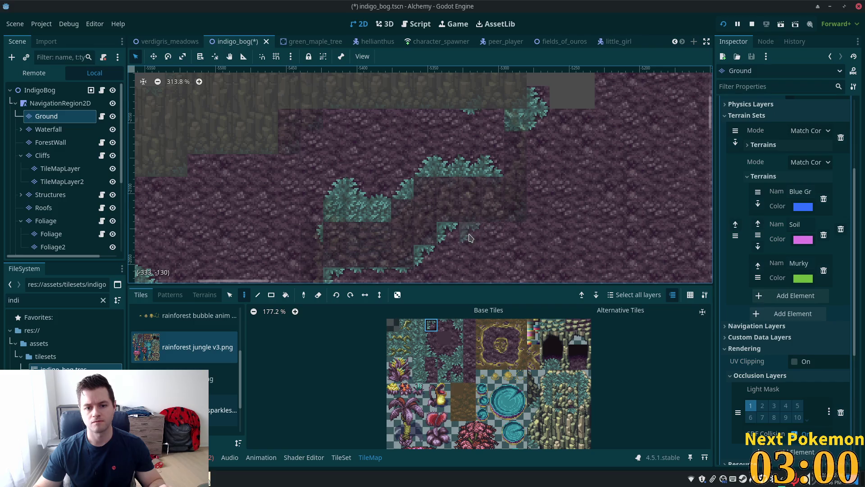
{"action": "left_click", "coordinate": [444, 324]}
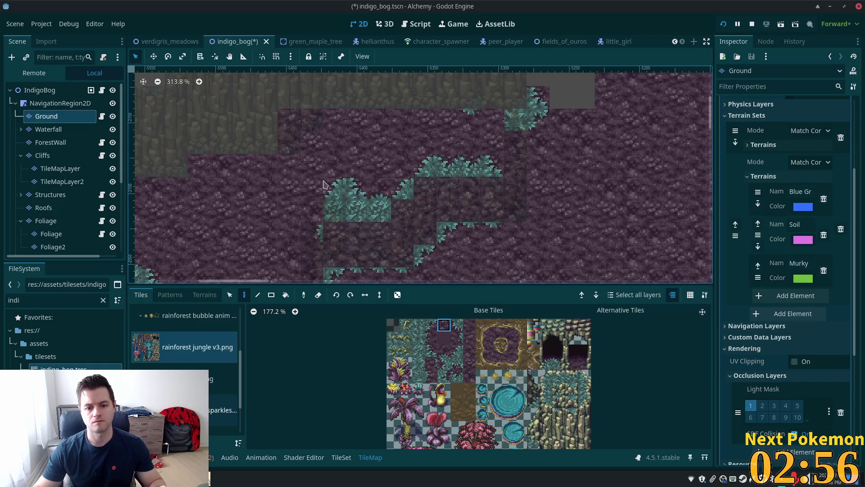
{"action": "left_click", "coordinate": [49, 103]}
{"action": "key", "text": "ctrl+s"}
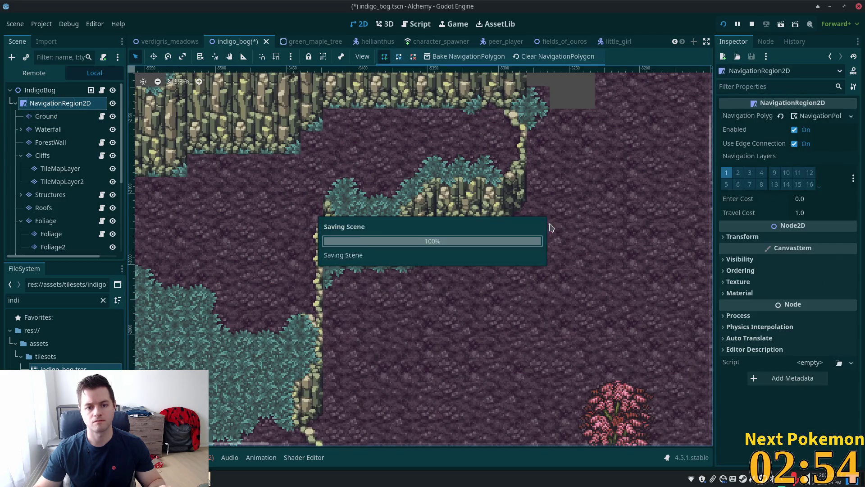
- Zoom out to review the saved bog map, then reselect the Ground tile layer
{"action": "scroll", "coordinate": [531, 313], "scroll_direction": "down", "scroll_amount": 4}
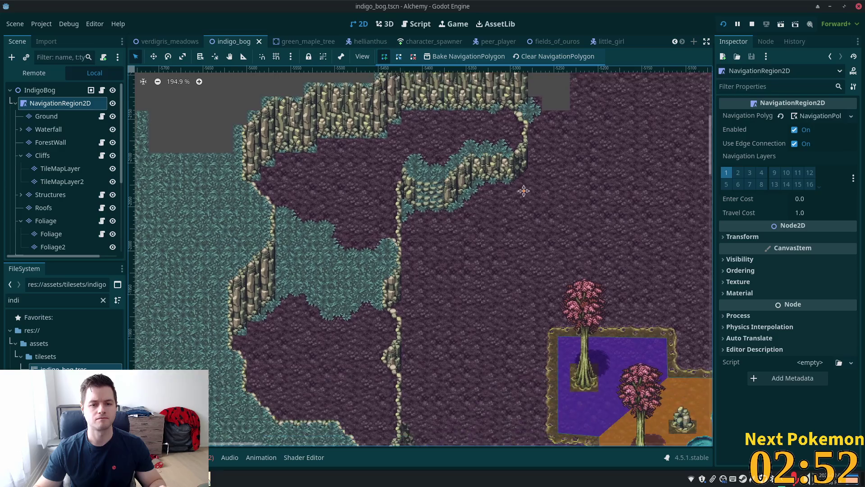
{"action": "scroll", "coordinate": [525, 194], "scroll_direction": "down", "scroll_amount": 2}
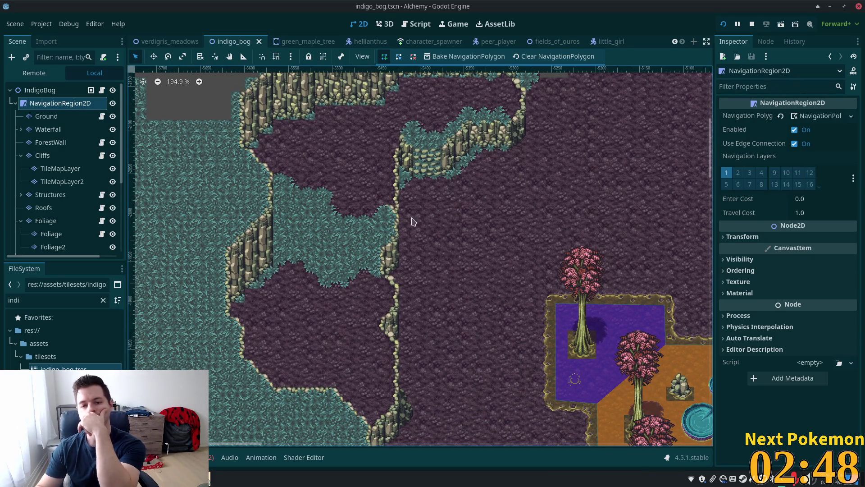
{"action": "scroll", "coordinate": [527, 276], "scroll_direction": "down", "scroll_amount": 5}
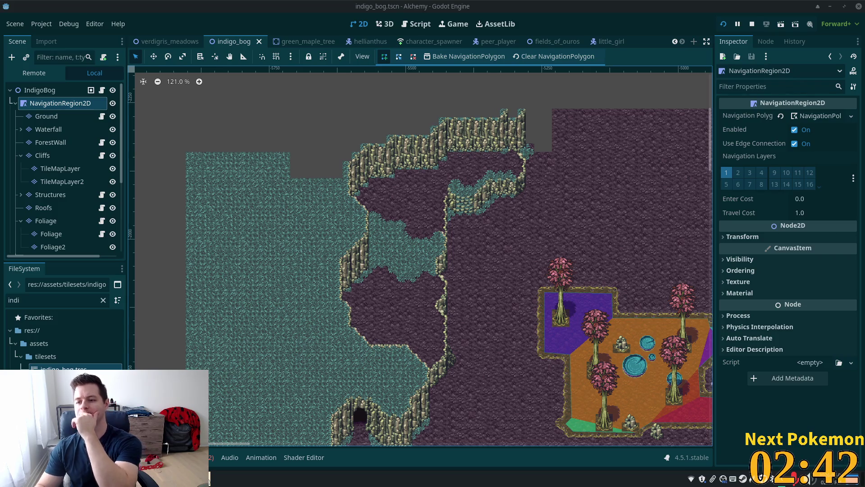
{"action": "scroll", "coordinate": [531, 181], "scroll_direction": "up", "scroll_amount": 2}
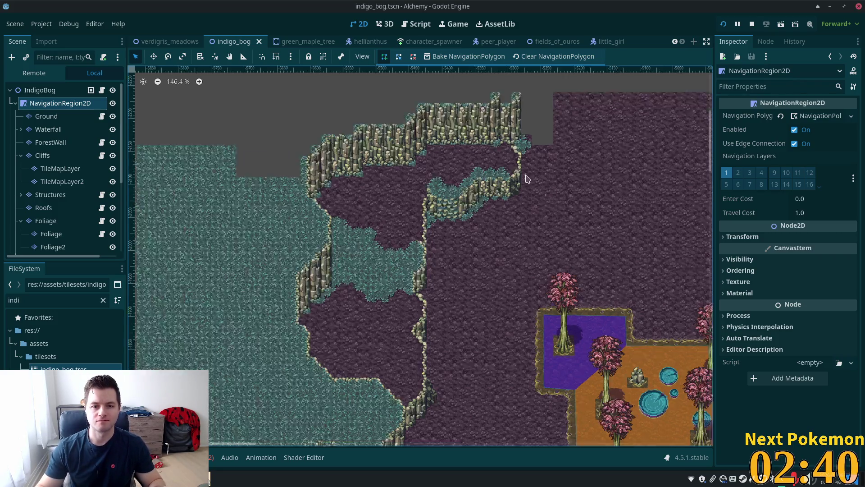
{"action": "scroll", "coordinate": [434, 139], "scroll_direction": "up", "scroll_amount": 4}
{"action": "left_click", "coordinate": [50, 116]}
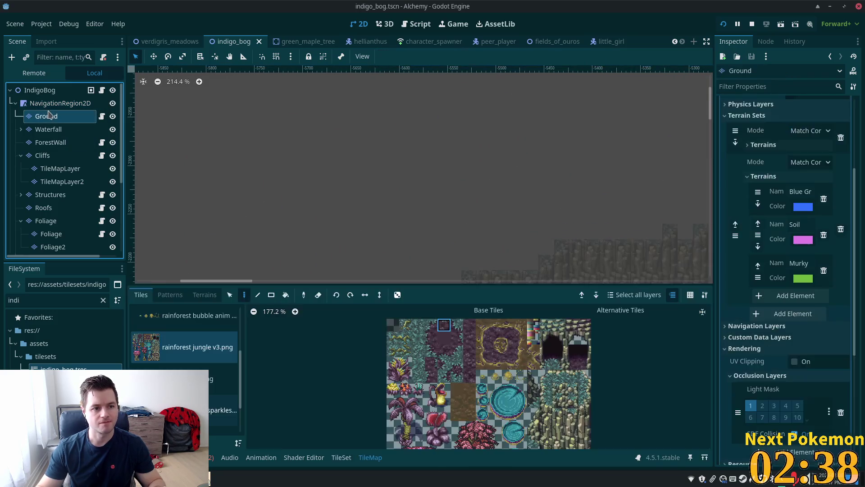
- With the Terrains Rect tool, fill a large teal ground block and adjoining columns above the cliffs
{"action": "scroll", "coordinate": [468, 124], "scroll_direction": "down", "scroll_amount": 1}
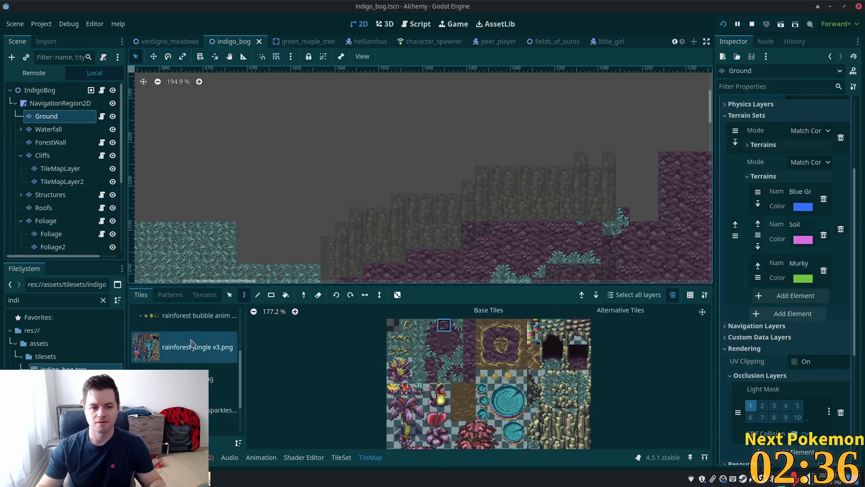
{"action": "left_click", "coordinate": [204, 295]}
{"action": "left_click", "coordinate": [257, 295]}
{"action": "left_click_drag", "start_coordinate": [314, 257], "coordinate": [199, 113]}
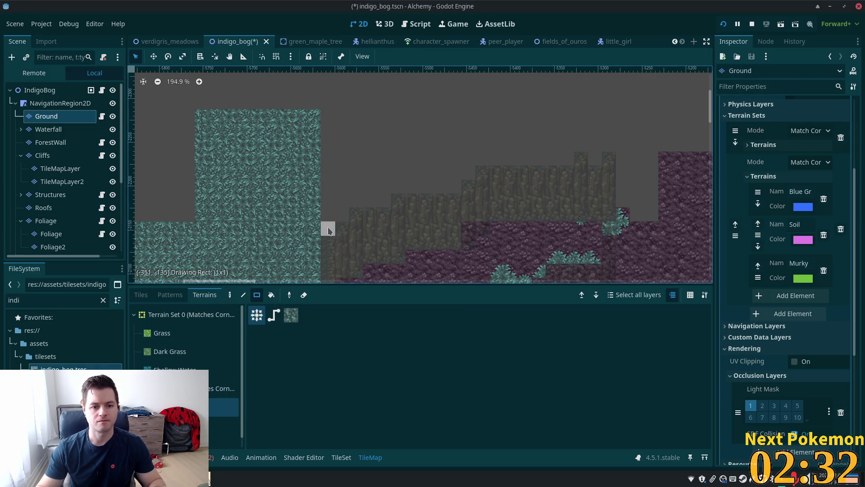
{"action": "left_click_drag", "start_coordinate": [328, 232], "coordinate": [311, 113]}
{"action": "left_click_drag", "start_coordinate": [342, 216], "coordinate": [311, 100]}
{"action": "left_click_drag", "start_coordinate": [386, 203], "coordinate": [309, 97]}
{"action": "mouse_move", "coordinate": [464, 192]}
{"action": "left_mouse_down"}
{"action": "mouse_move", "coordinate": [363, 138]}
{"action": "mouse_move", "coordinate": [338, 83]}
{"action": "left_mouse_up"}
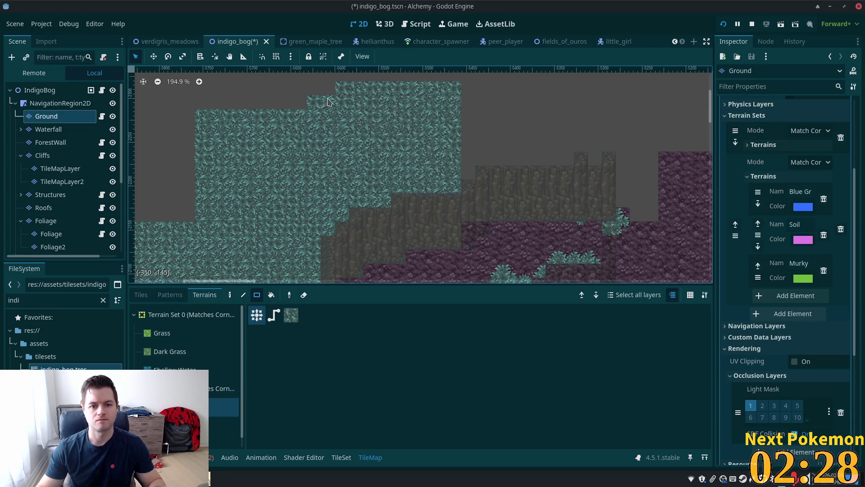
- Fill the remaining gaps along the cliff tops and left side with teal ground
{"action": "left_click_drag", "start_coordinate": [472, 178], "coordinate": [469, 142]}
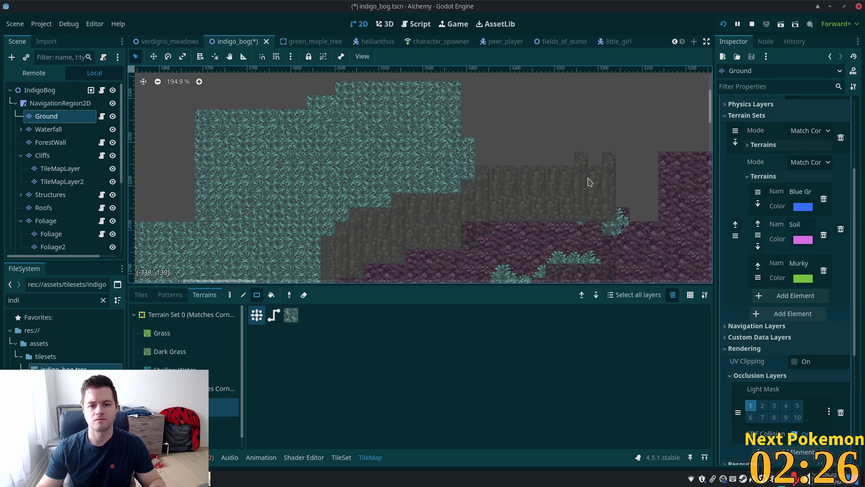
{"action": "left_click", "coordinate": [569, 162]}
{"action": "mouse_move", "coordinate": [593, 162]}
{"action": "left_mouse_down"}
{"action": "mouse_move", "coordinate": [406, 107]}
{"action": "mouse_move", "coordinate": [391, 83]}
{"action": "left_mouse_up"}
{"action": "scroll", "coordinate": [381, 149], "scroll_direction": "down", "scroll_amount": 4}
{"action": "mouse_move", "coordinate": [382, 149]}
{"action": "left_mouse_down"}
{"action": "mouse_move", "coordinate": [441, 170]}
{"action": "mouse_move", "coordinate": [293, 130]}
{"action": "left_mouse_up"}
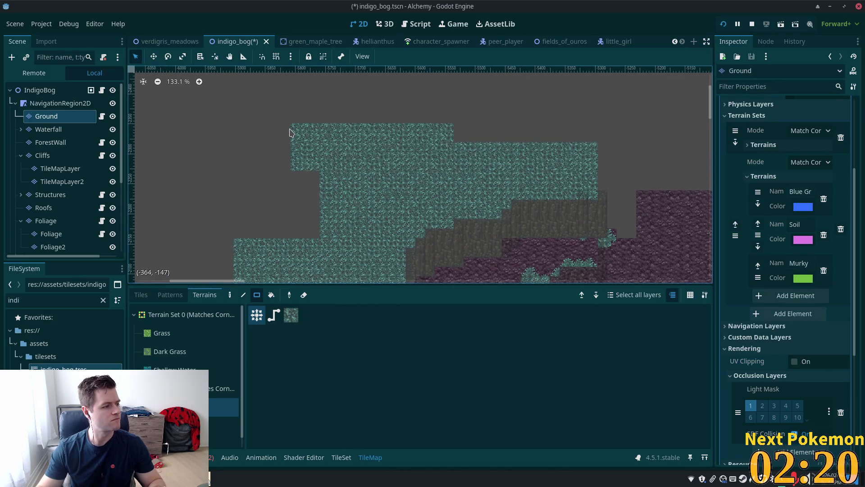
{"action": "left_click_drag", "start_coordinate": [323, 175], "coordinate": [270, 252]}
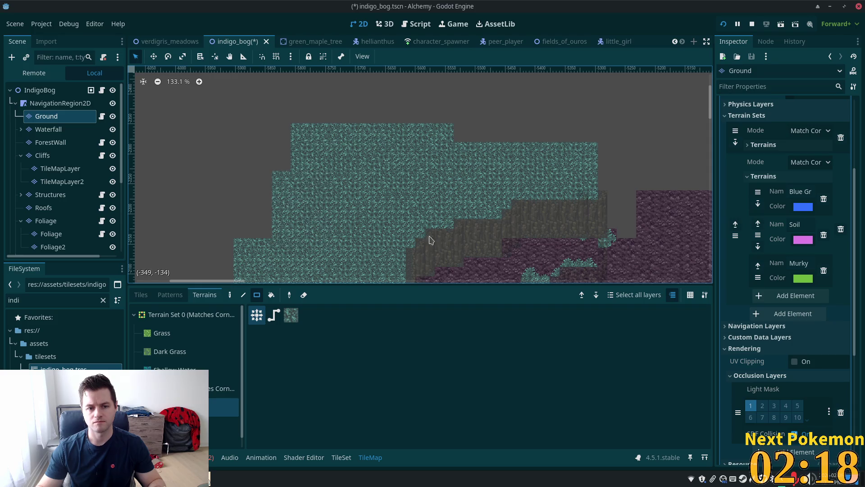
- Save the indigo_bog scene and bring the running Alchemy (DEBUG) game window forward
{"action": "left_click", "coordinate": [54, 91]}
{"action": "scroll", "coordinate": [436, 203], "scroll_direction": "down", "scroll_amount": 2}
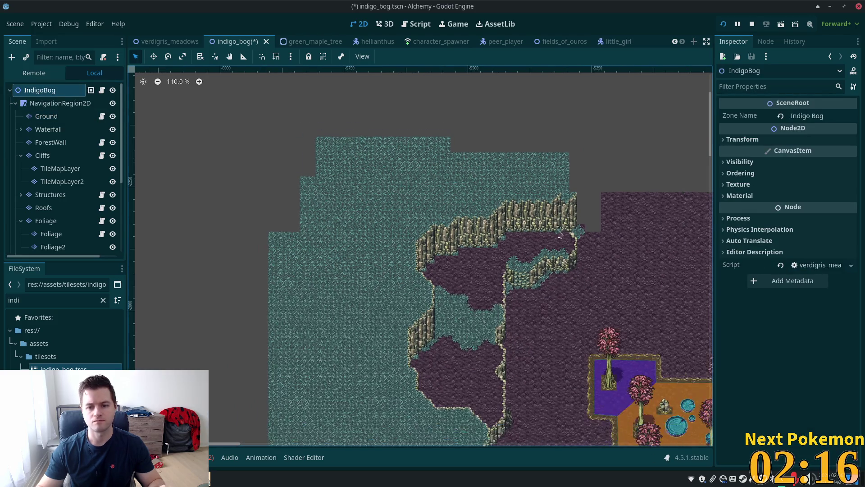
{"action": "key", "text": "ctrl+s"}
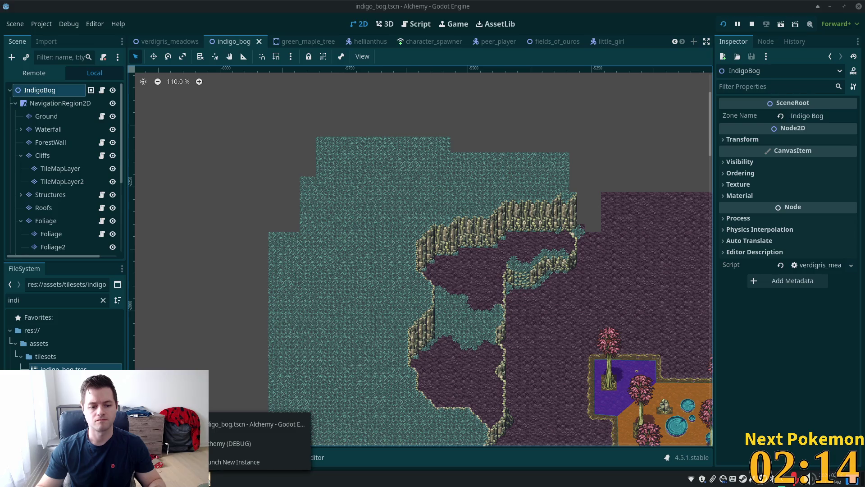
{"action": "left_click", "coordinate": [235, 481]}
{"action": "left_click", "coordinate": [234, 444]}
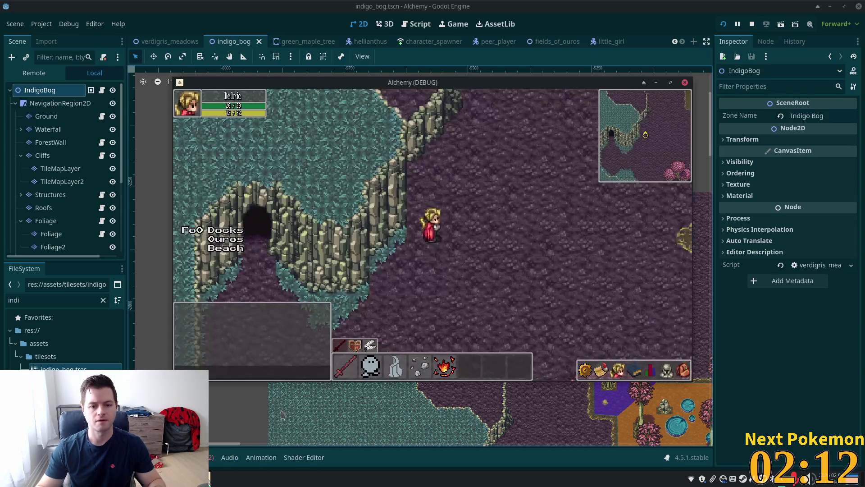
- Walk the player around the bog and along the cliffs to test the map
{"action": "key", "text": "Right"}
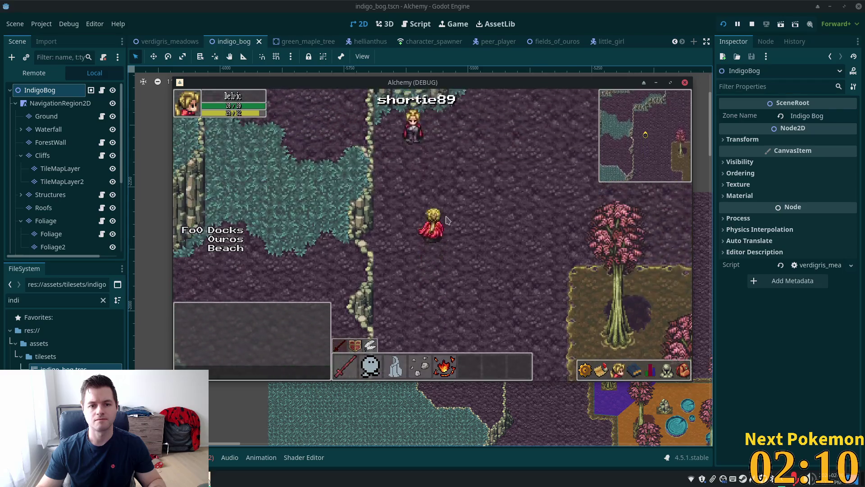
{"action": "key", "text": "Up"}
{"action": "key", "text": "Left"}
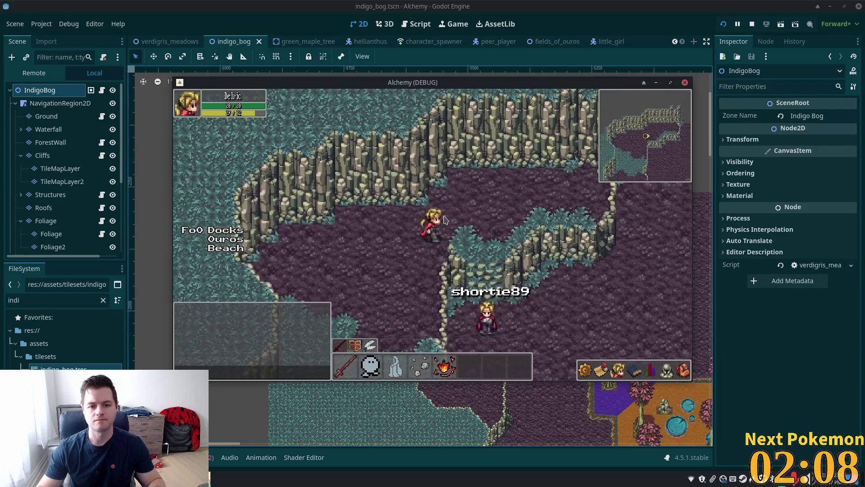
{"action": "key", "text": "Right"}
{"action": "key", "text": "Right"}
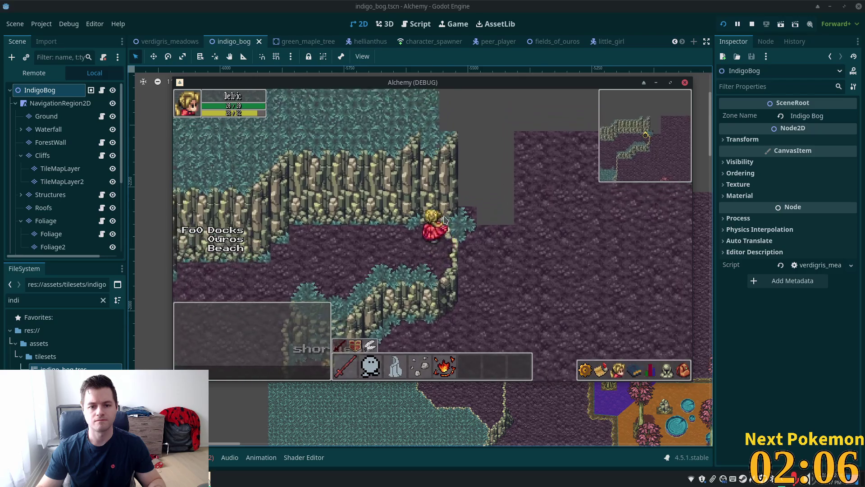
{"action": "key", "text": "Down"}
{"action": "key", "text": "Left"}
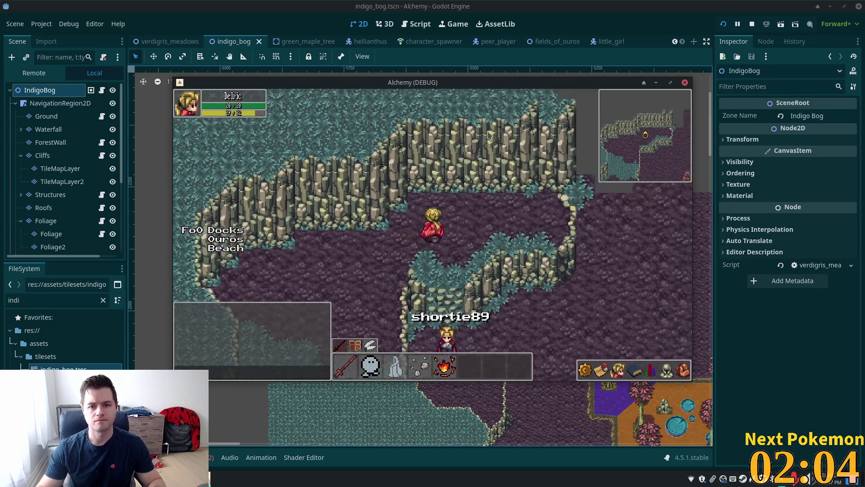
{"action": "key", "text": "Up"}
{"action": "key", "text": "Right"}
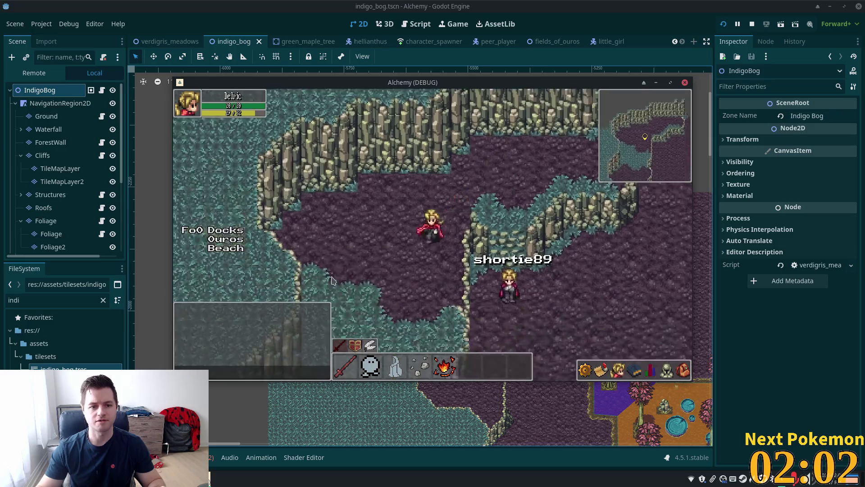
{"action": "key", "text": "Down"}
{"action": "key", "text": "Left"}
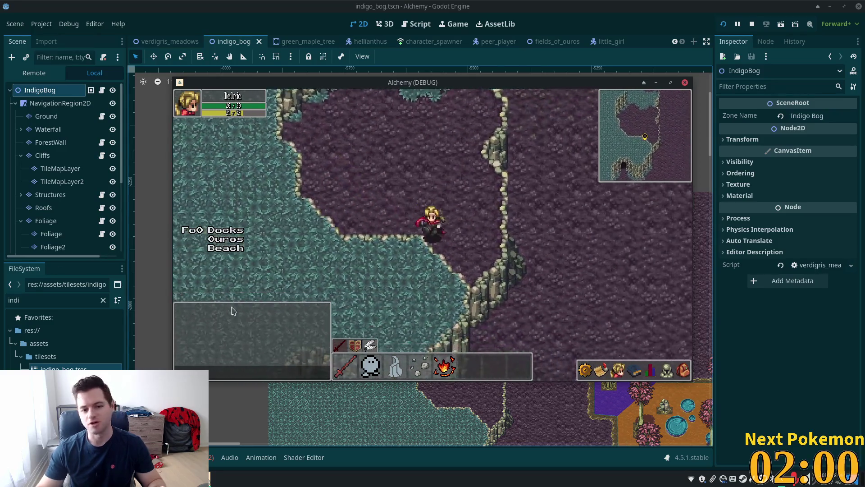
{"action": "key", "text": "Down"}
{"action": "key", "text": "Right"}
{"action": "key", "text": "Up"}
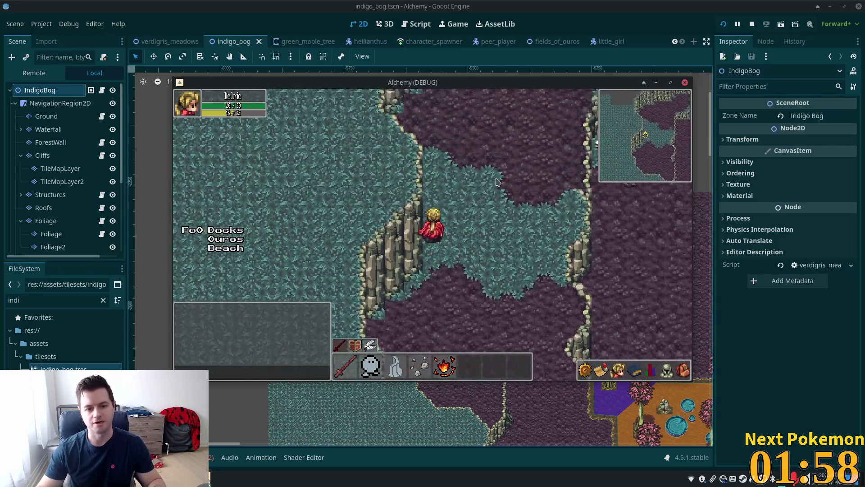
{"action": "key", "text": "Right"}
{"action": "key", "text": "Right"}
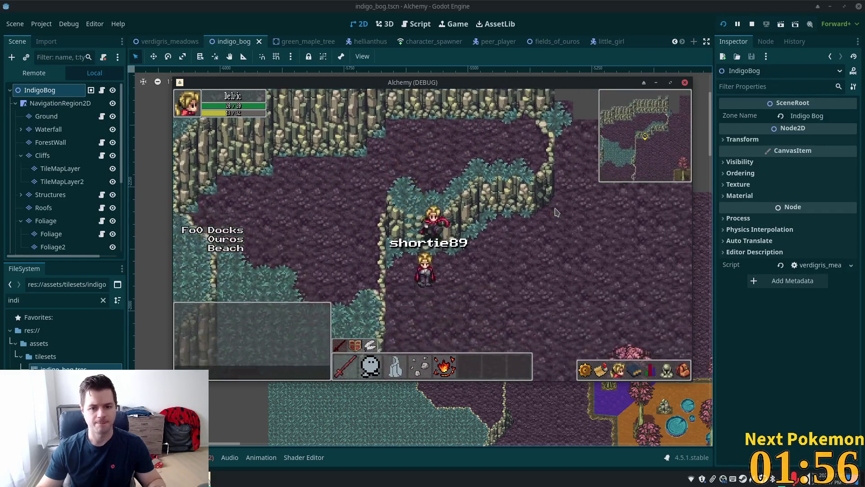
{"action": "key", "text": "Down"}
{"action": "key", "text": "Down"}
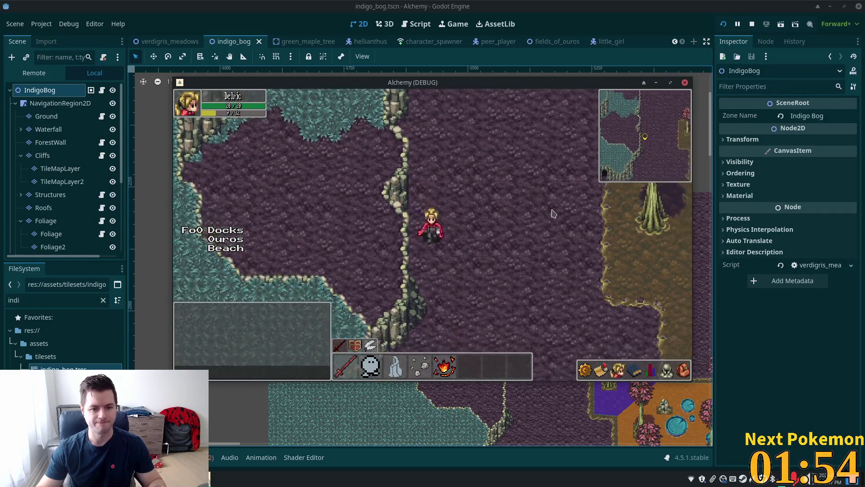
{"action": "key", "text": "Down"}
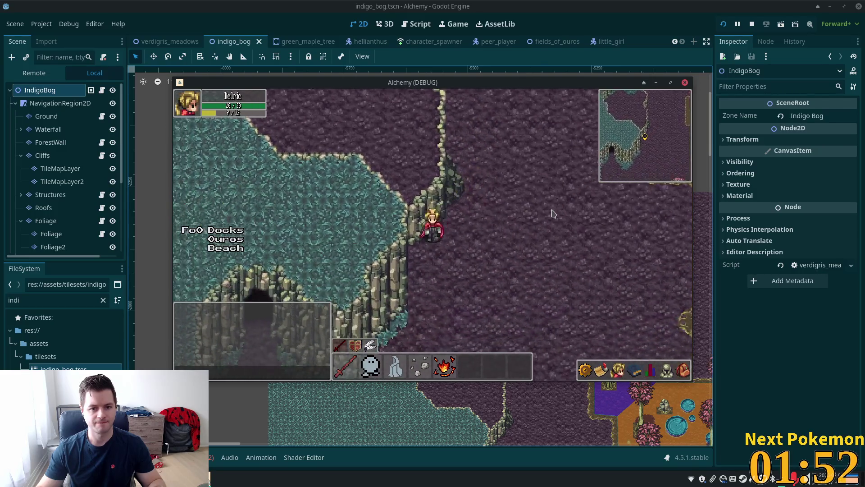
- Walk the player down-left to the cave entrance, then right toward the pink trees
{"action": "key", "text": "Down"}
{"action": "key", "text": "Left"}
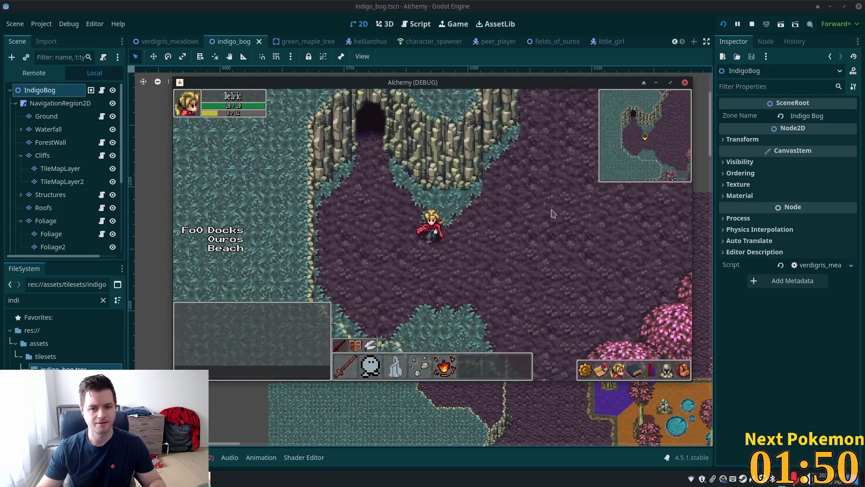
{"action": "key", "text": "Down"}
{"action": "key", "text": "Left"}
{"action": "key", "text": "Left"}
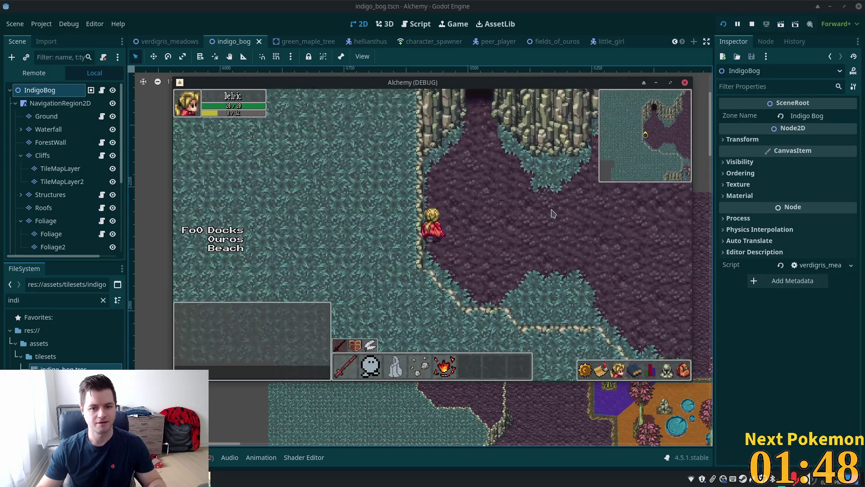
{"action": "key", "text": "Up"}
{"action": "key", "text": "Right"}
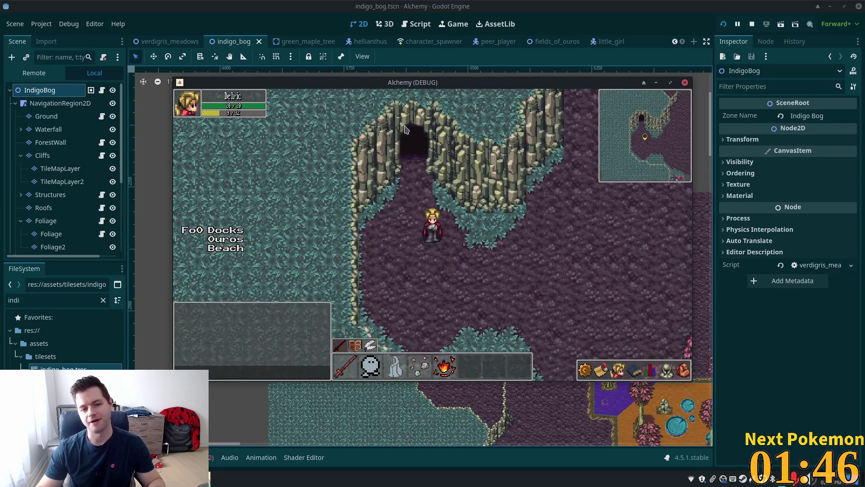
{"action": "key", "text": "Up"}
{"action": "key", "text": "Down"}
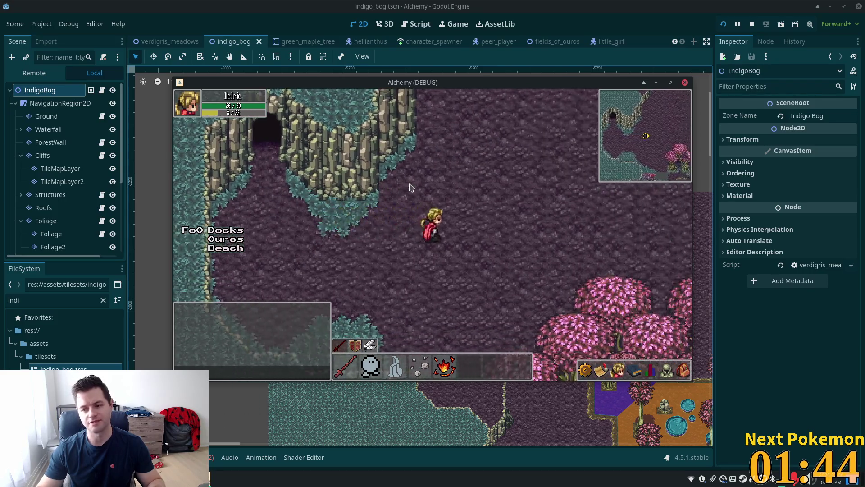
{"action": "key", "text": "Right"}
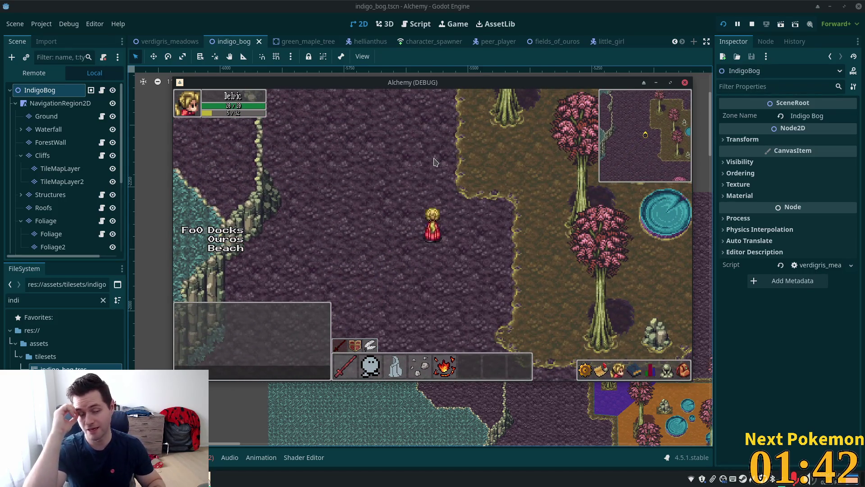
- Walk north under the cliffs and down the path, testing collision against the cliff wall
{"action": "key", "text": "Up"}
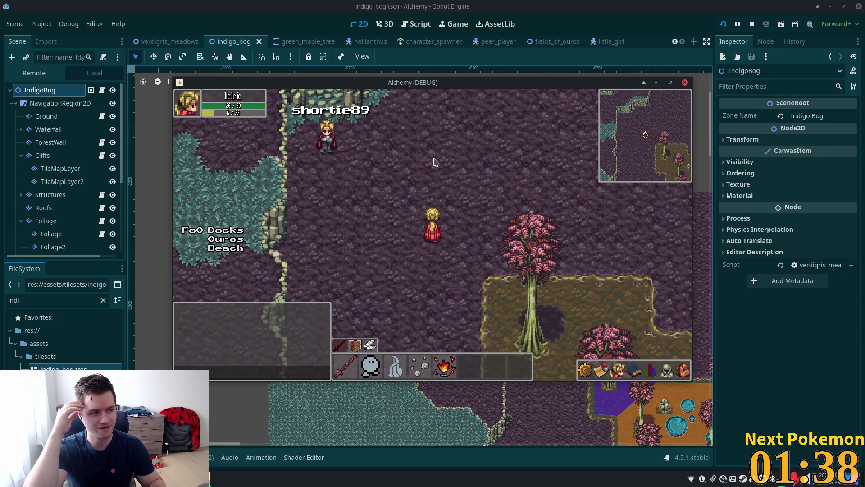
{"action": "key", "text": "Up"}
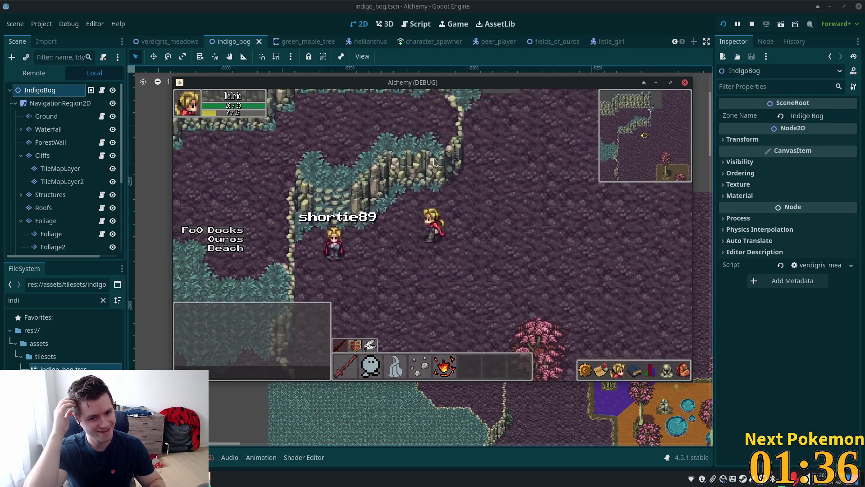
{"action": "key", "text": "Left"}
{"action": "key", "text": "Up"}
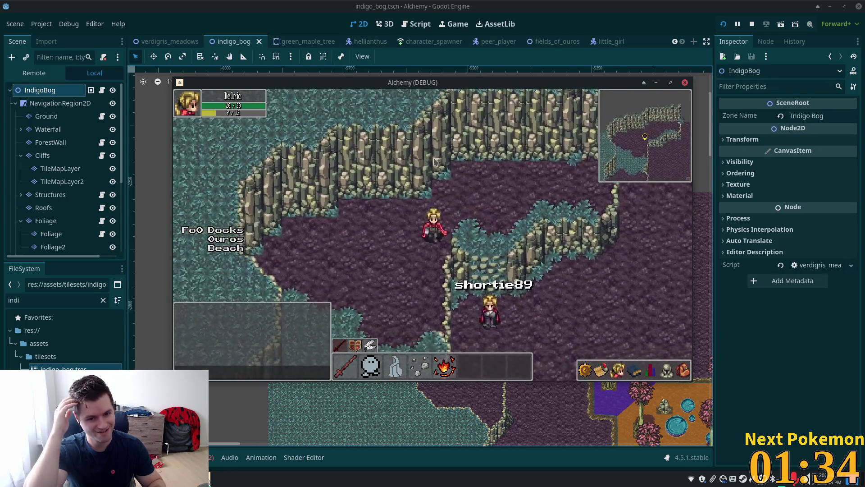
{"action": "key", "text": "Down"}
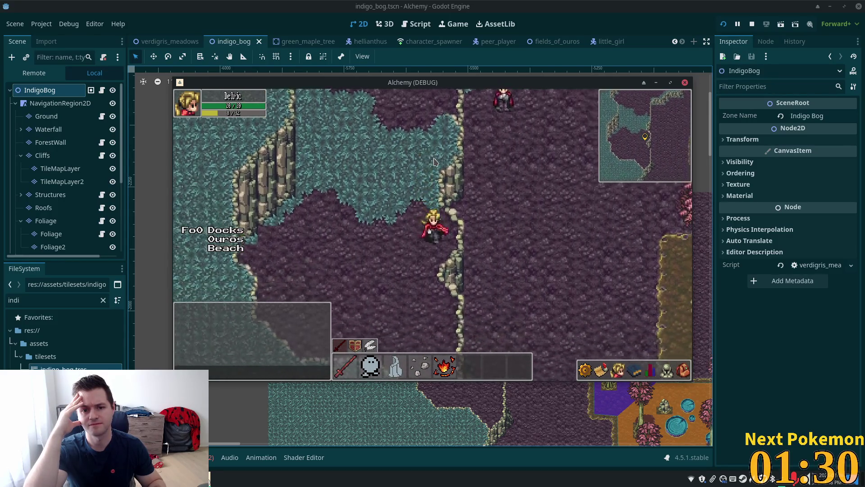
{"action": "key", "text": "Right"}
{"action": "key", "text": "Down"}
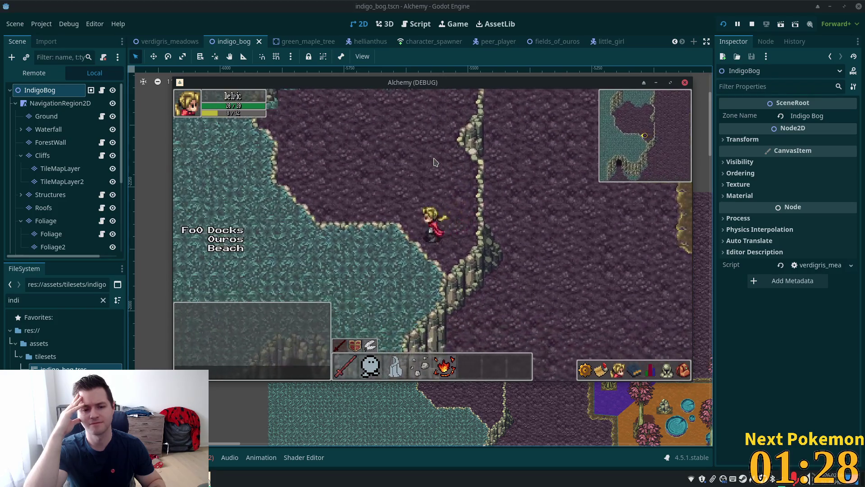
{"action": "key", "text": "Left"}
{"action": "key", "text": "Up"}
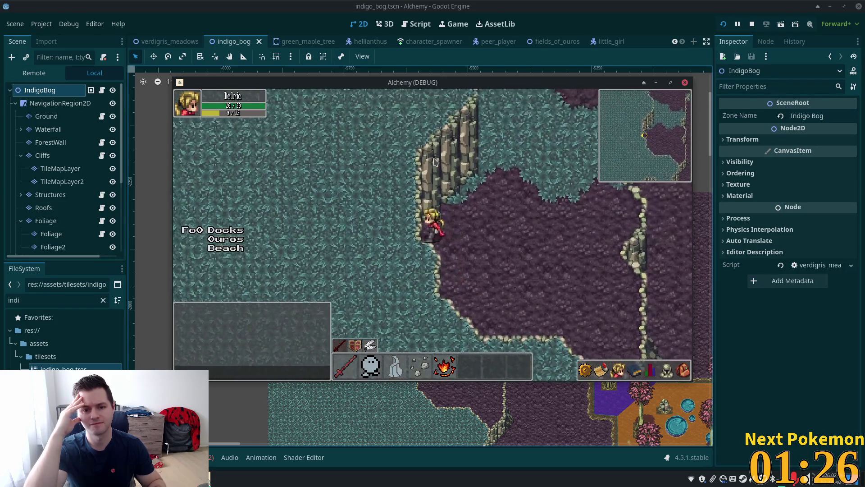
{"action": "key", "text": "Left"}
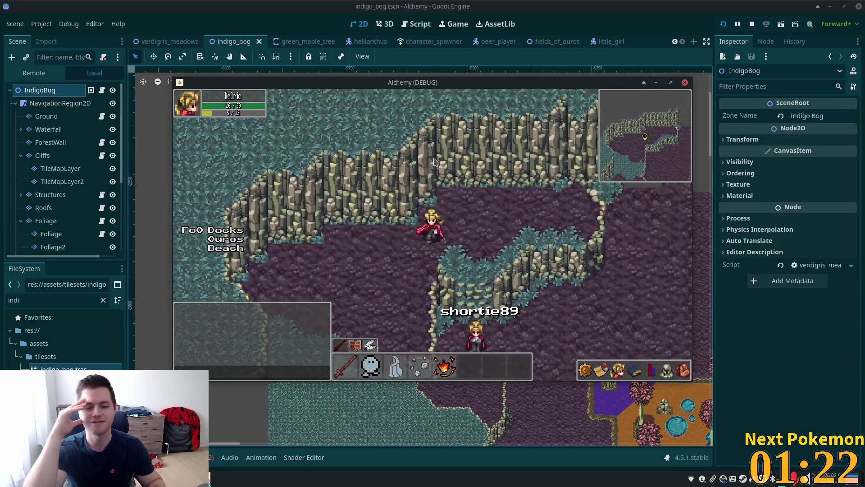
{"action": "left_click", "coordinate": [435, 162]}
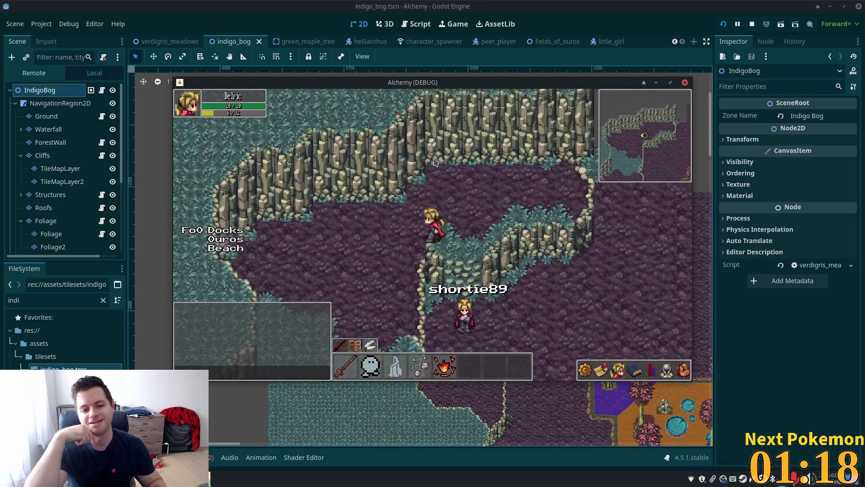
- Walk past the pink trees and back under the cliffs, then return to the editor
{"action": "key", "text": "Left"}
{"action": "key", "text": "Down"}
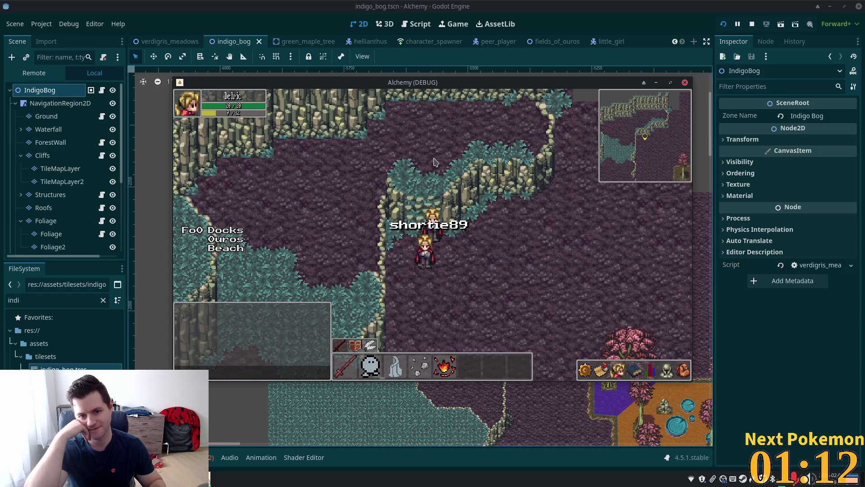
{"action": "key", "text": "Down"}
{"action": "key", "text": "Right"}
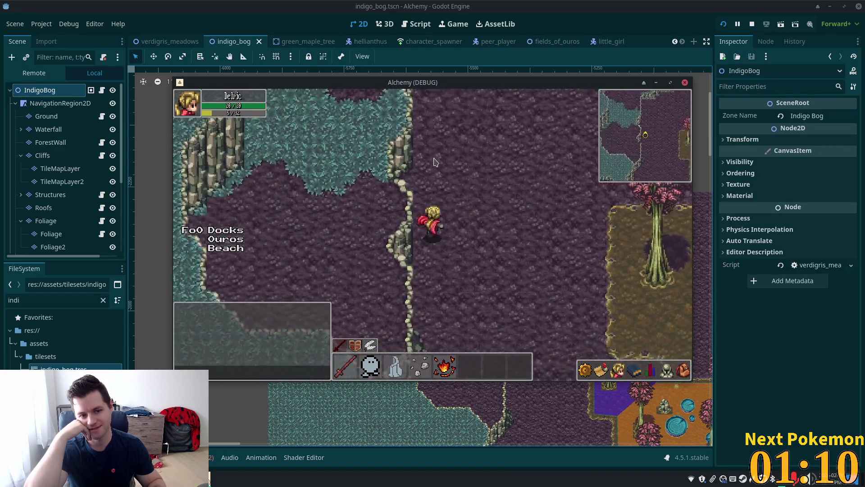
{"action": "key", "text": "Up"}
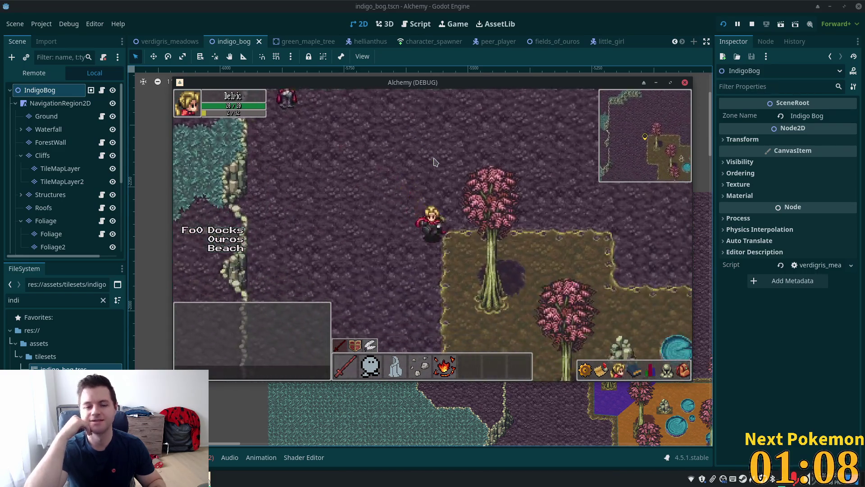
{"action": "key", "text": "Right"}
{"action": "key", "text": "Down"}
{"action": "key", "text": "Up"}
{"action": "key", "text": "Right"}
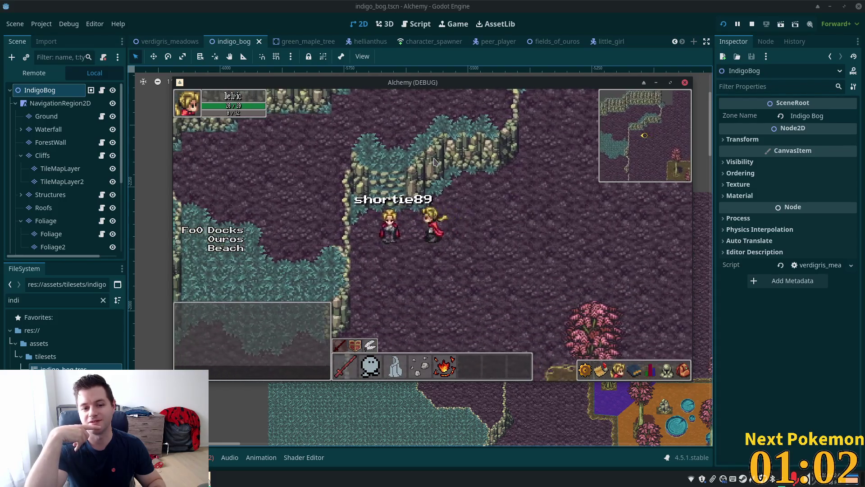
{"action": "key", "text": "Left"}
{"action": "key", "text": "Up"}
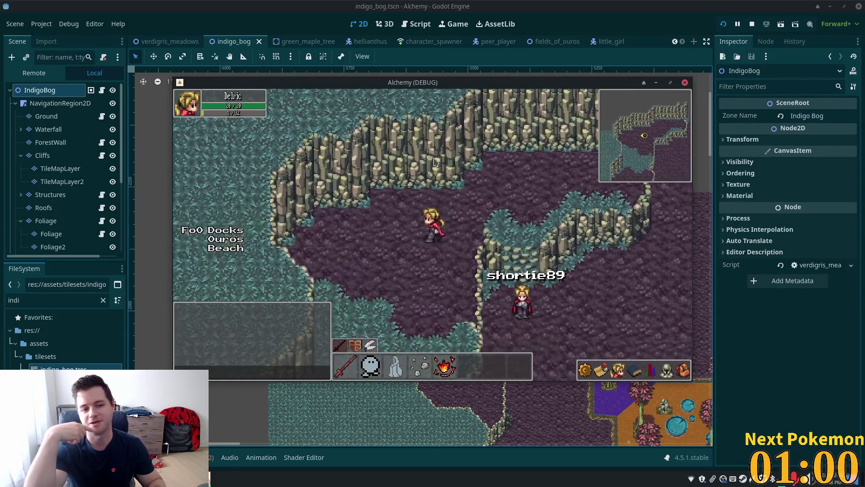
{"action": "key", "text": "Up"}
{"action": "key", "text": "Up"}
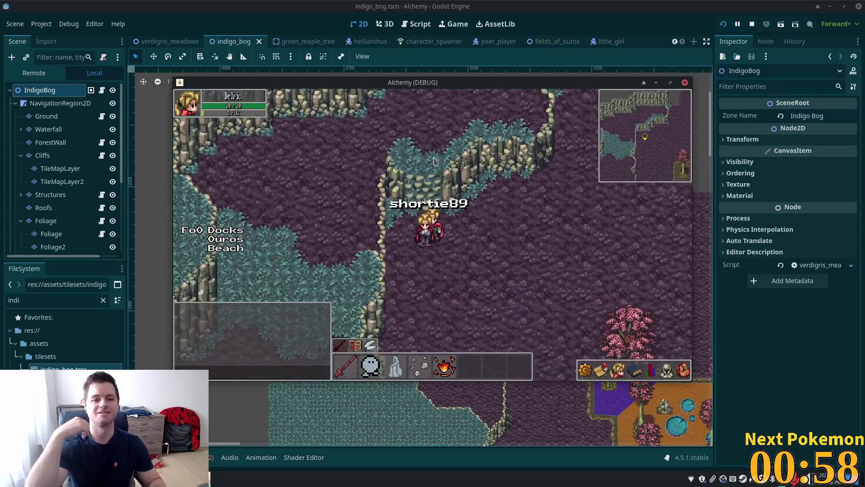
{"action": "left_click", "coordinate": [667, 12]}
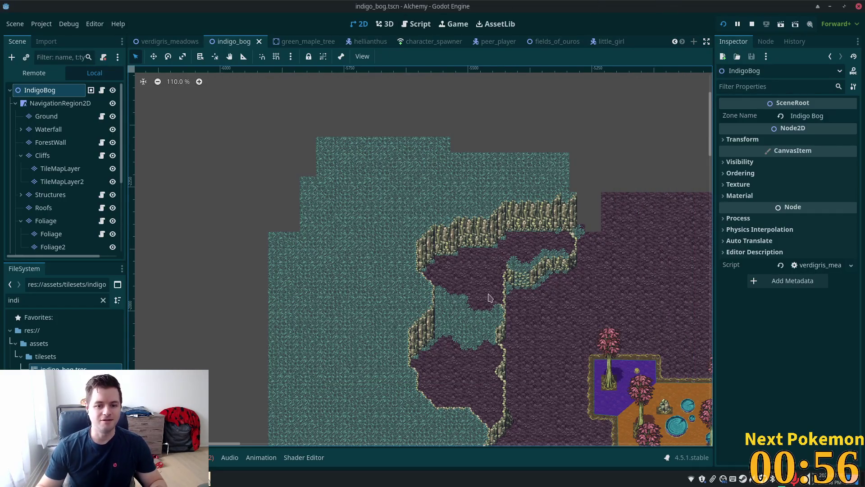
- On the Ground layer, paint grass edge tiles diagonally up the soil slope
{"action": "scroll", "coordinate": [486, 298], "scroll_direction": "up", "scroll_amount": 8}
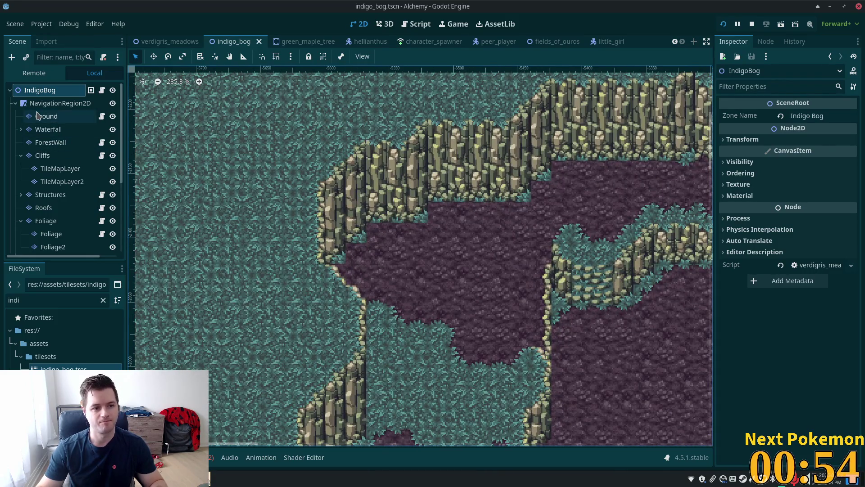
{"action": "left_click", "coordinate": [39, 116]}
{"action": "scroll", "coordinate": [371, 225], "scroll_direction": "up", "scroll_amount": 4}
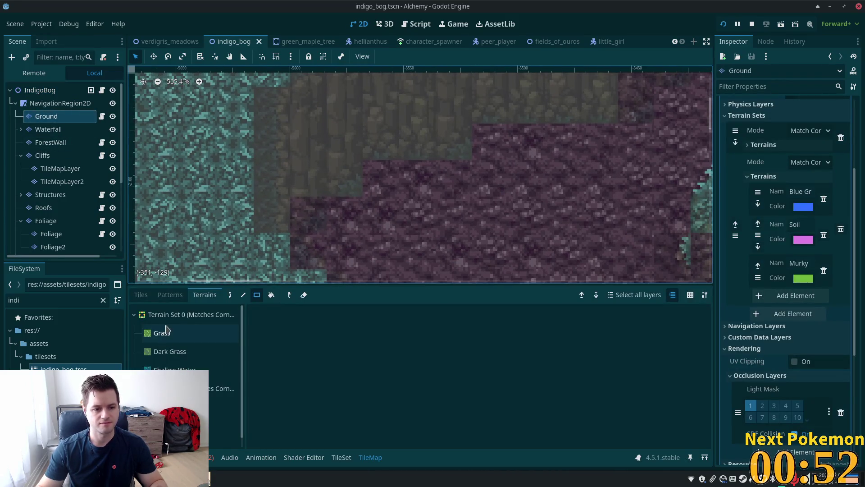
{"action": "left_click", "coordinate": [141, 294]}
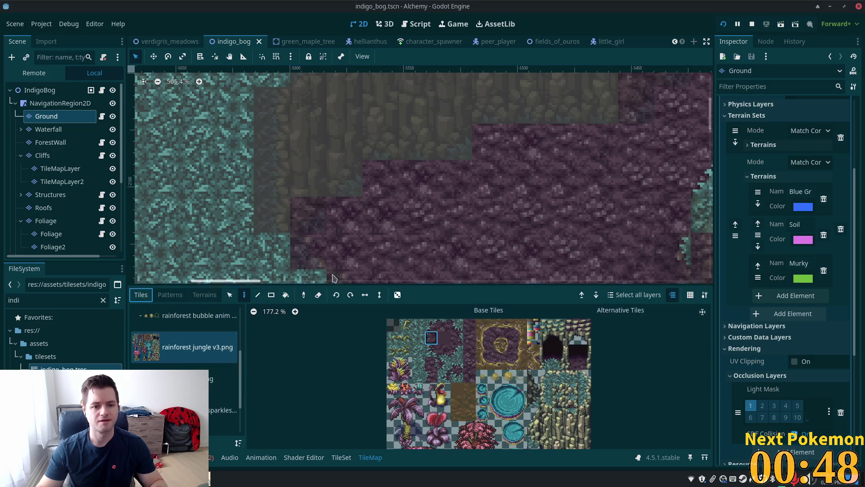
{"action": "left_click", "coordinate": [306, 253]}
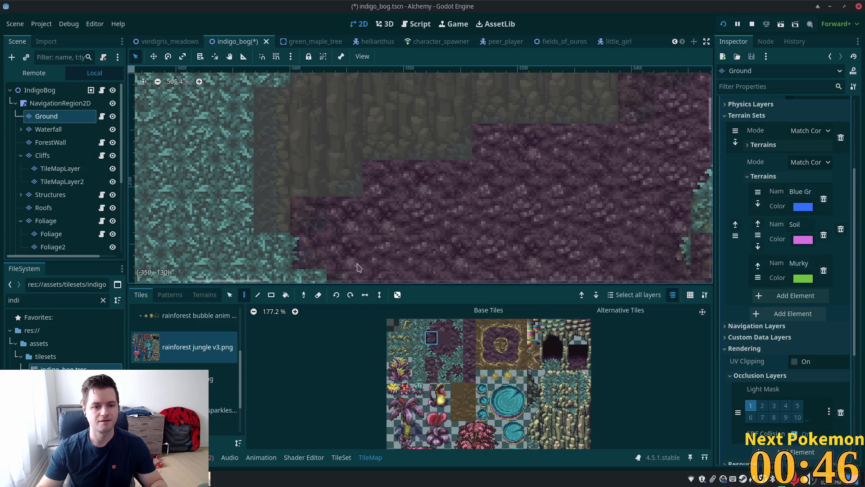
{"action": "left_click", "coordinate": [436, 325]}
{"action": "left_click", "coordinate": [308, 250]}
{"action": "left_click", "coordinate": [345, 214]}
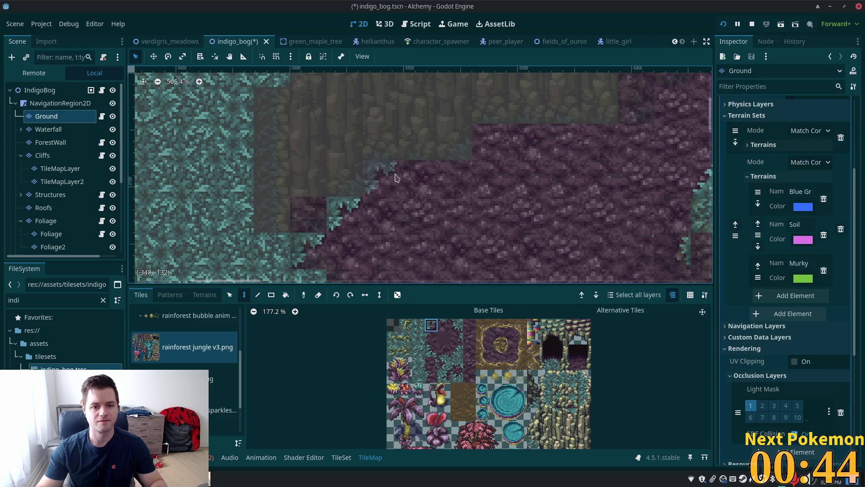
- Paint a row of teal edge tiles along the soil's top border, undoing one misplaced tile
{"action": "left_click_drag", "start_coordinate": [616, 163], "coordinate": [445, 225]}
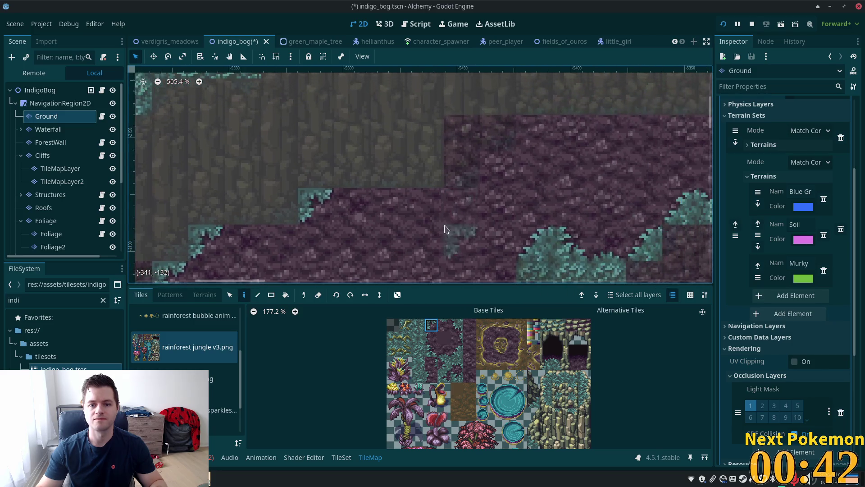
{"action": "left_click", "coordinate": [490, 175]}
{"action": "left_click_drag", "start_coordinate": [531, 176], "coordinate": [492, 215]}
{"action": "left_click", "coordinate": [486, 174]}
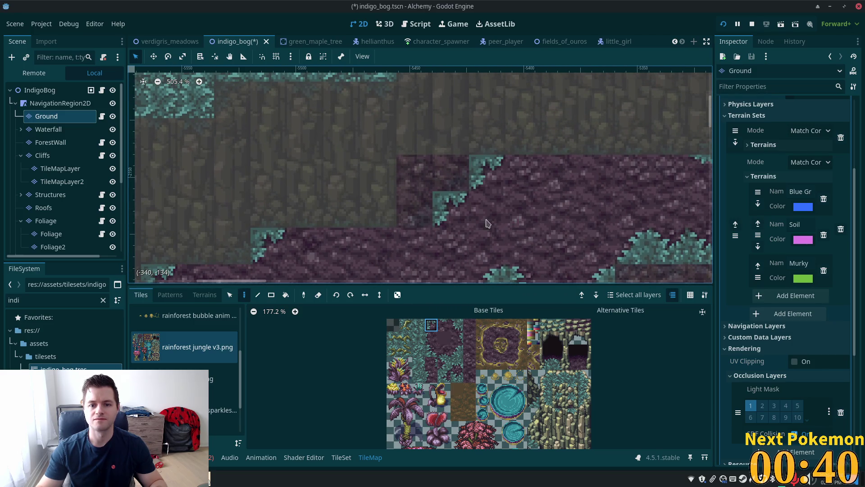
{"action": "key", "text": "ctrl+z"}
{"action": "mouse_move", "coordinate": [525, 167]}
{"action": "left_mouse_down"}
{"action": "mouse_move", "coordinate": [679, 167]}
{"action": "mouse_move", "coordinate": [611, 156]}
{"action": "mouse_move", "coordinate": [541, 118]}
{"action": "mouse_move", "coordinate": [474, 142]}
{"action": "left_mouse_up"}
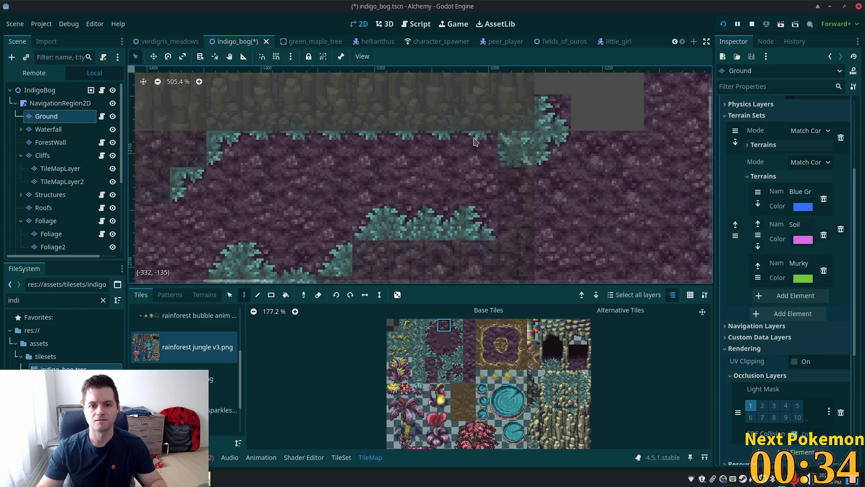
{"action": "scroll", "coordinate": [380, 166], "scroll_direction": "left", "scroll_amount": 5}
{"action": "scroll", "coordinate": [381, 167], "scroll_direction": "down", "scroll_amount": 2}
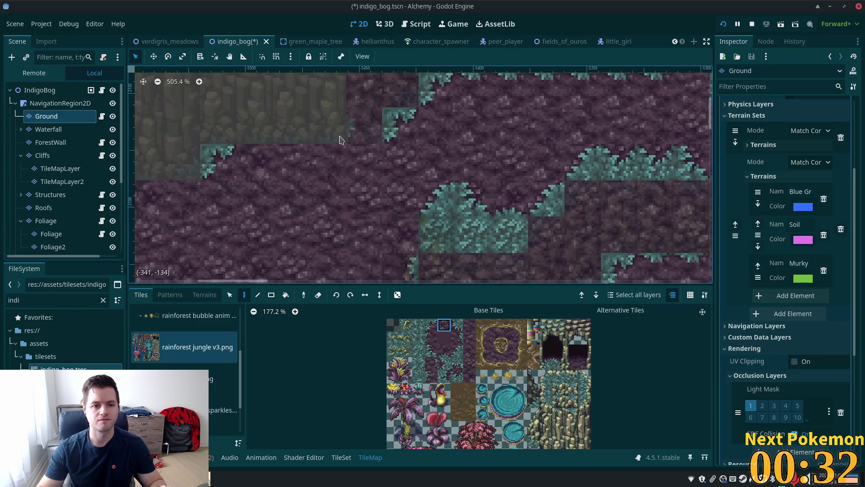
- Add teal top edges near the soil corner, turning a stray edge tile back into soil
{"action": "left_click", "coordinate": [317, 165]}
{"action": "left_click", "coordinate": [289, 163]}
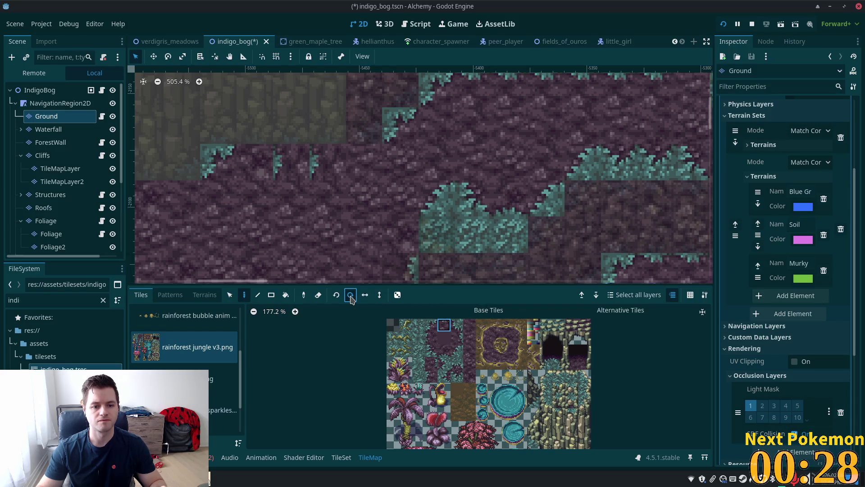
{"action": "left_click", "coordinate": [274, 164]}
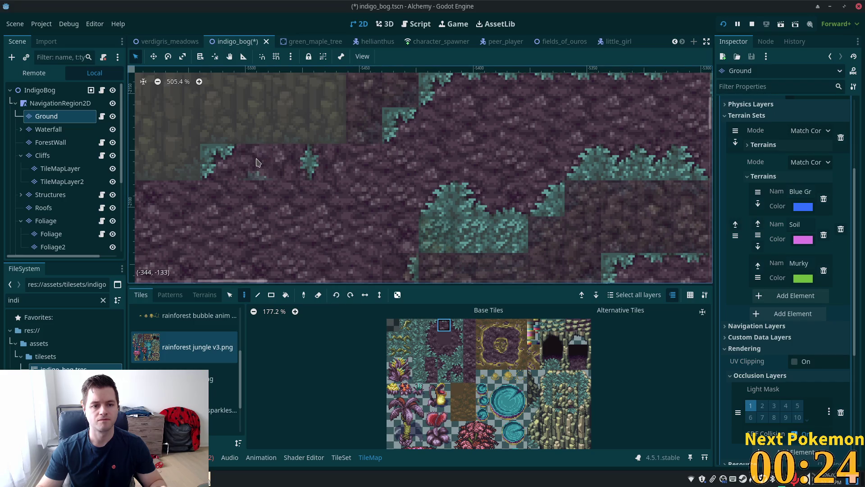
{"action": "left_click", "coordinate": [269, 158]}
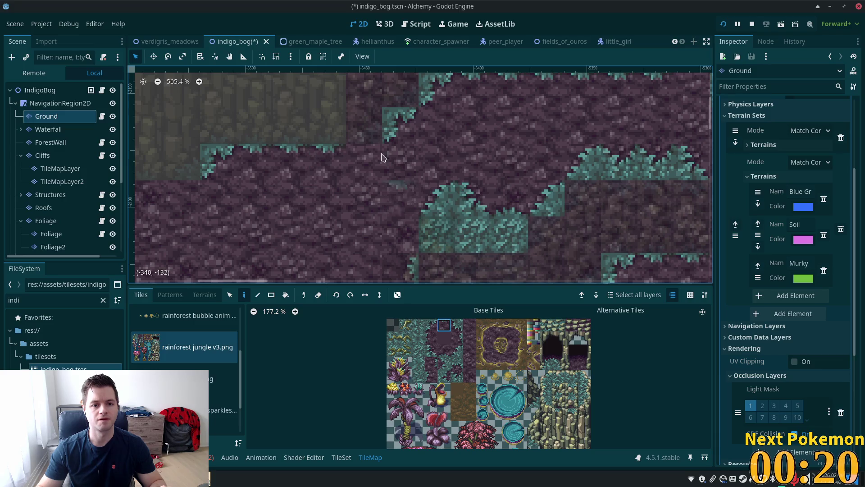
{"action": "scroll", "coordinate": [452, 176], "scroll_direction": "up", "scroll_amount": 2}
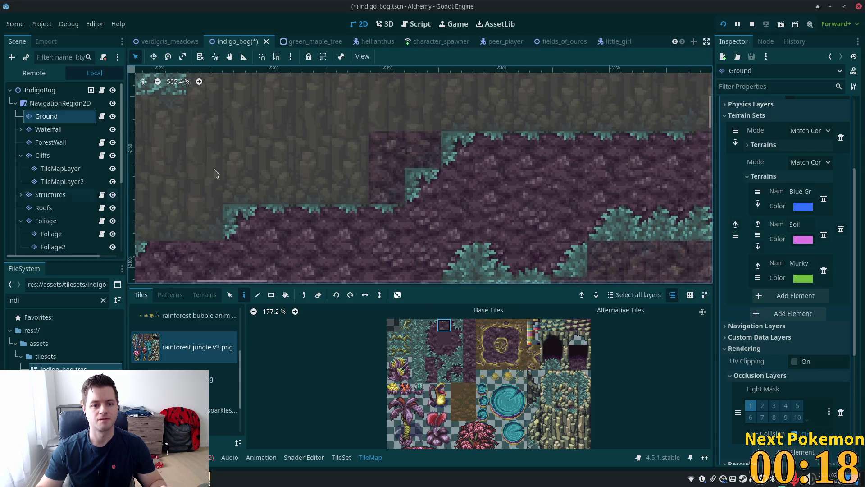
{"action": "scroll", "coordinate": [252, 167], "scroll_direction": "down", "scroll_amount": 2}
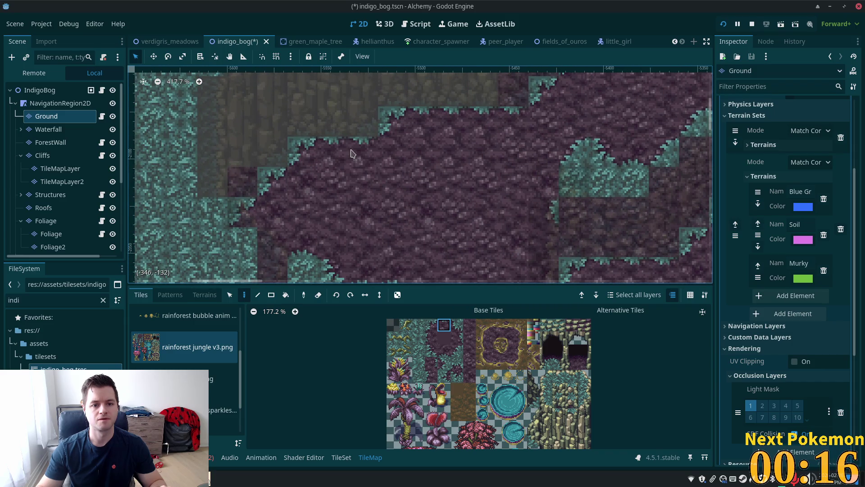
{"action": "left_click", "coordinate": [183, 43]}
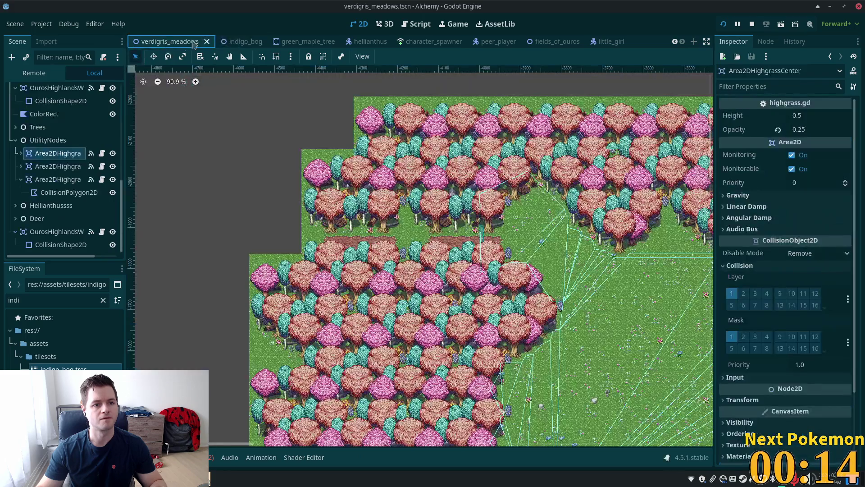
{"action": "left_click", "coordinate": [234, 41]}
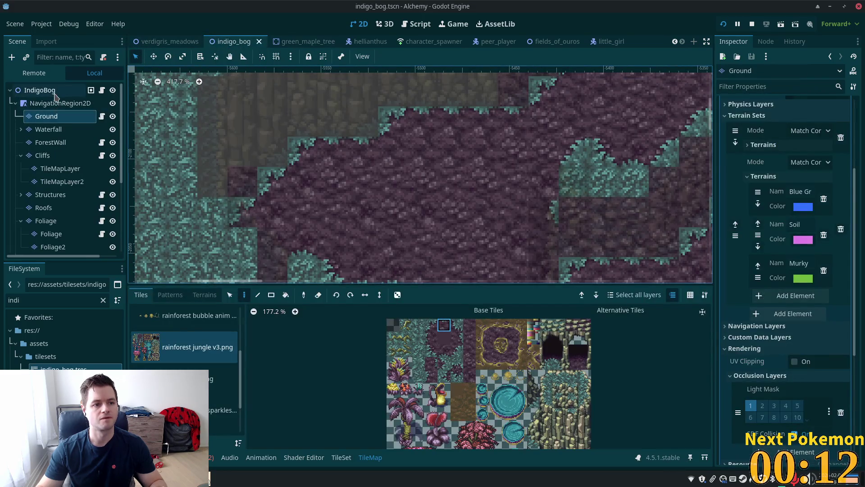
- Select the IndigoBog root and zoom and pan around to inspect the cliffs and pond
{"action": "left_click", "coordinate": [54, 92]}
{"action": "scroll", "coordinate": [471, 213], "scroll_direction": "down", "scroll_amount": 3}
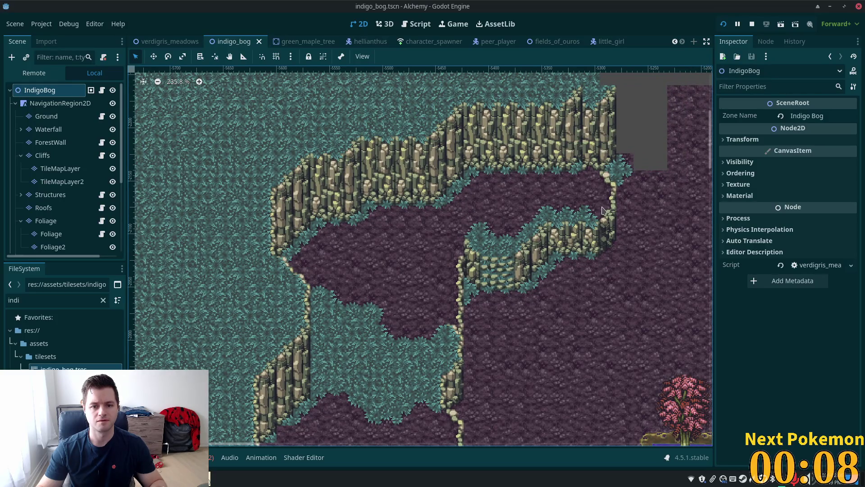
{"action": "scroll", "coordinate": [604, 210], "scroll_direction": "up", "scroll_amount": 3}
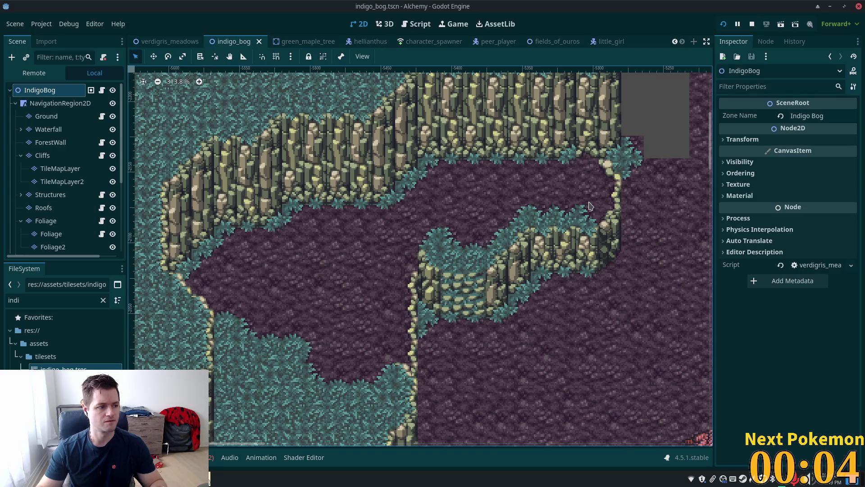
{"action": "scroll", "coordinate": [590, 206], "scroll_direction": "down", "scroll_amount": 1}
{"action": "scroll", "coordinate": [588, 207], "scroll_direction": "down", "scroll_amount": 6}
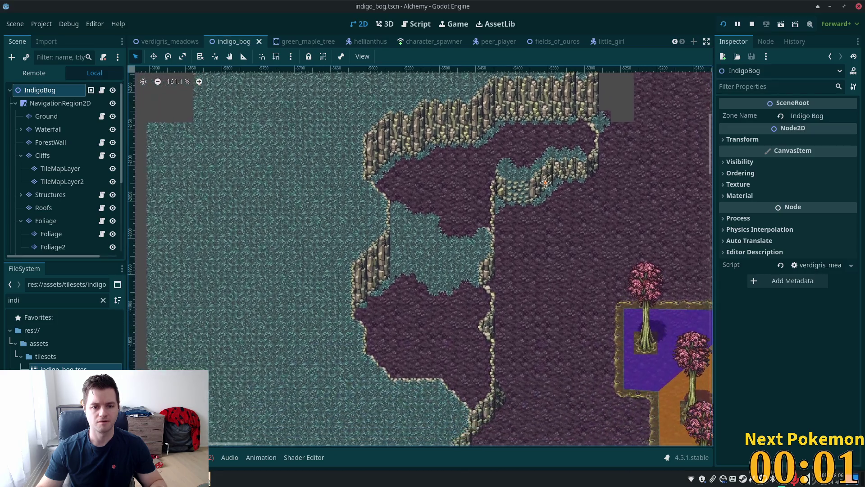
{"action": "left_click_drag", "start_coordinate": [545, 183], "coordinate": [499, 221]}
{"action": "scroll", "coordinate": [377, 252], "scroll_direction": "down", "scroll_amount": 2}
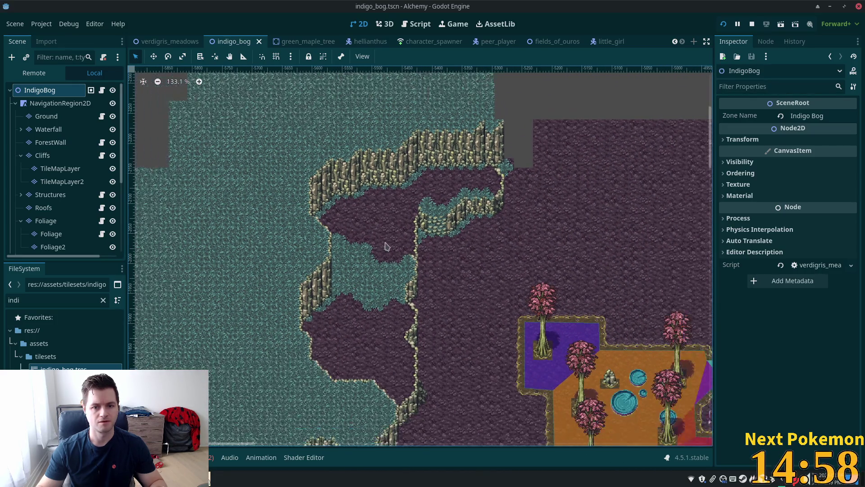
{"action": "scroll", "coordinate": [389, 246], "scroll_direction": "up", "scroll_amount": 2}
{"action": "scroll", "coordinate": [416, 300], "scroll_direction": "up", "scroll_amount": 3}
{"action": "scroll", "coordinate": [415, 299], "scroll_direction": "up", "scroll_amount": 1}
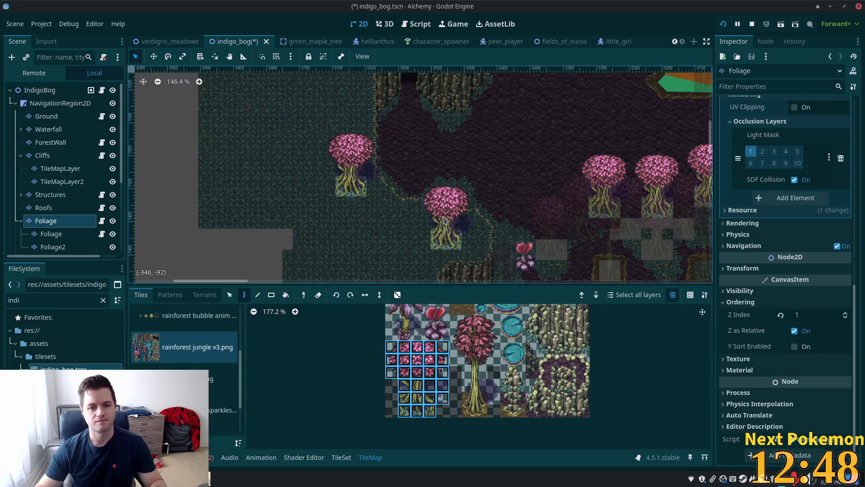
- Paint two pink trees along the western edge, then switch to the child Foliage layer
{"action": "left_click", "coordinate": [346, 230]}
{"action": "left_click", "coordinate": [399, 230]}
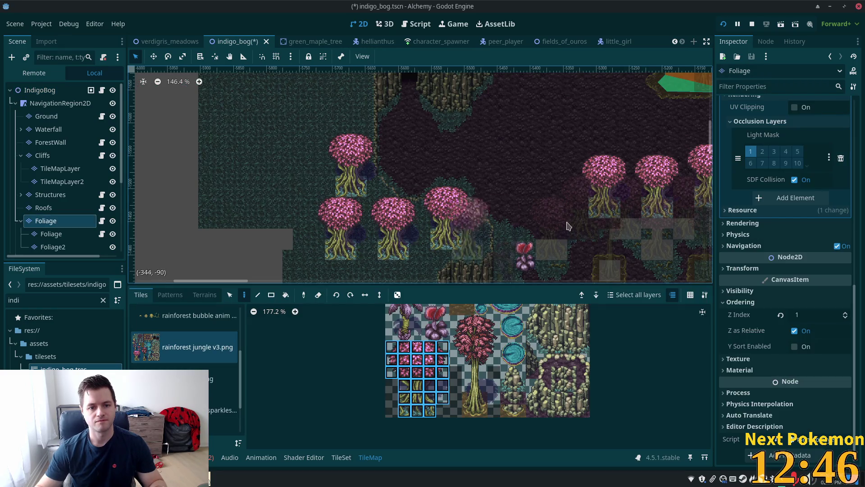
{"action": "left_click", "coordinate": [51, 234]}
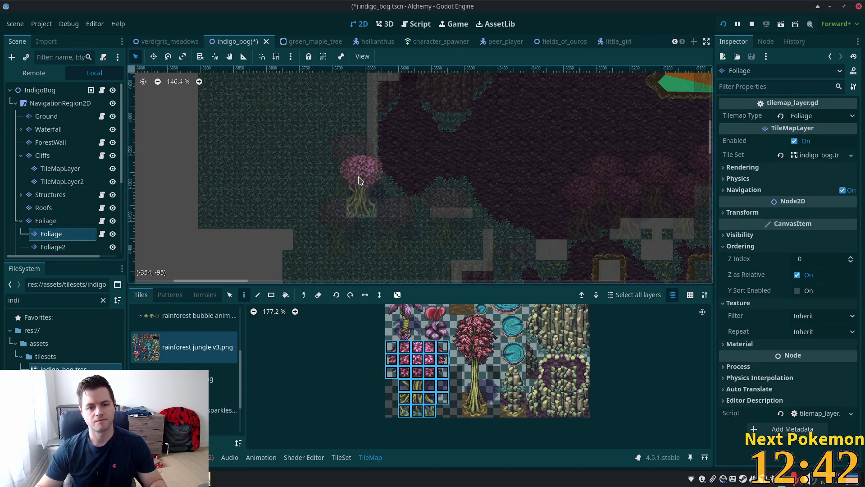
{"action": "scroll", "coordinate": [358, 198], "scroll_direction": "up", "scroll_amount": 5}
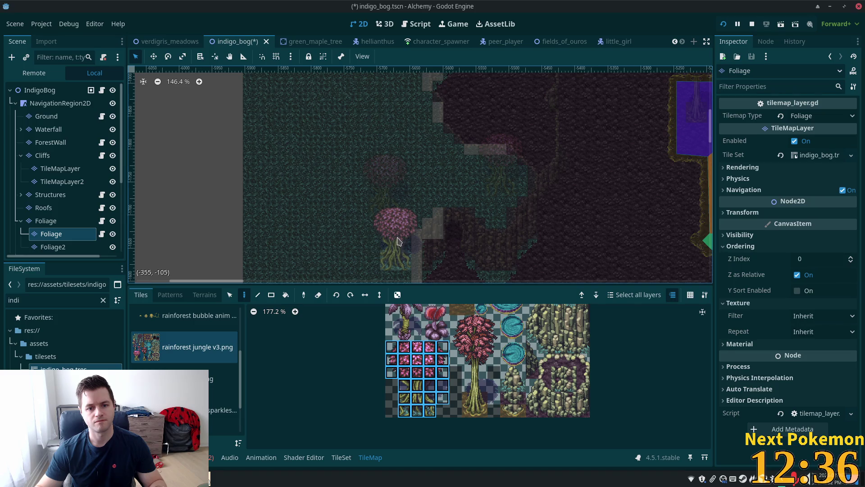
{"action": "scroll", "coordinate": [496, 180], "scroll_direction": "down", "scroll_amount": 5}
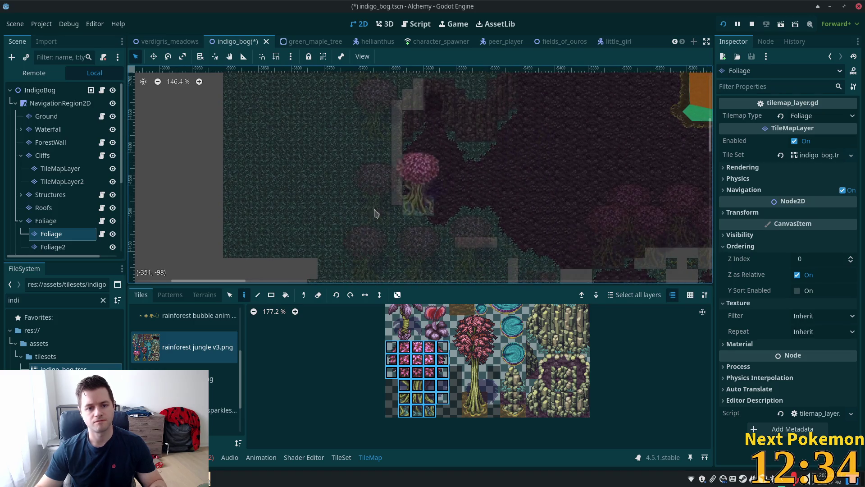
{"action": "scroll", "coordinate": [399, 237], "scroll_direction": "up", "scroll_amount": 5}
{"action": "scroll", "coordinate": [399, 236], "scroll_direction": "right", "scroll_amount": 3}
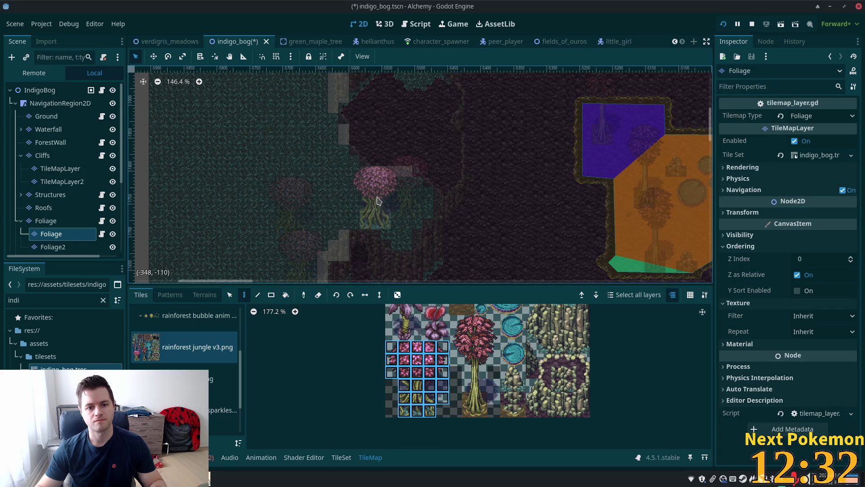
{"action": "scroll", "coordinate": [406, 171], "scroll_direction": "down", "scroll_amount": 5}
{"action": "scroll", "coordinate": [406, 171], "scroll_direction": "left", "scroll_amount": 3}
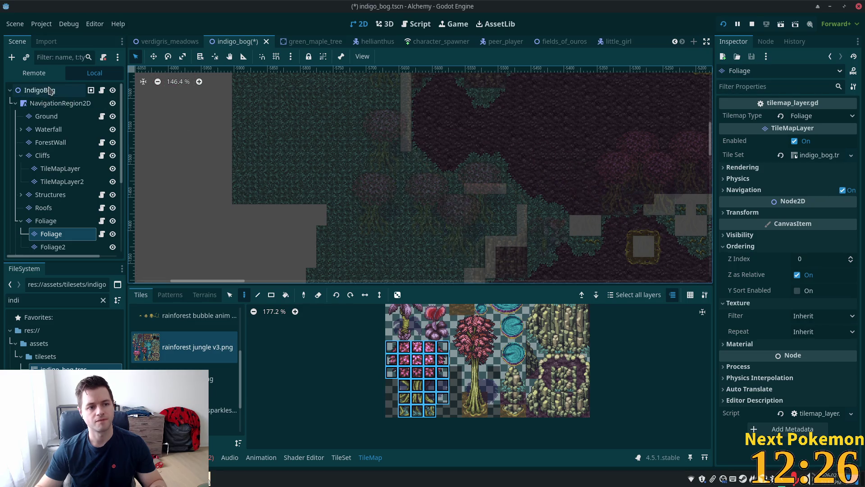
- Browse the atlas for small plant tiles, settling on a 2x2 plant block
{"action": "left_click_drag", "start_coordinate": [431, 309], "coordinate": [444, 335]}
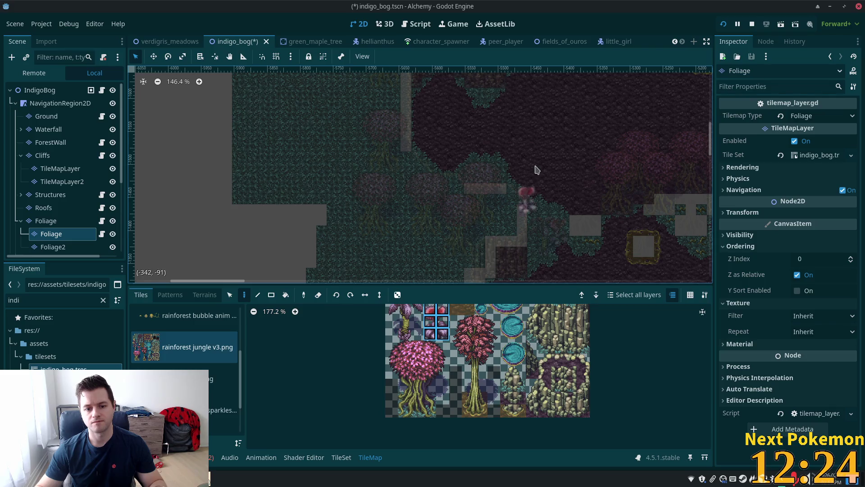
{"action": "scroll", "coordinate": [505, 125], "scroll_direction": "up", "scroll_amount": 4}
{"action": "scroll", "coordinate": [505, 125], "scroll_direction": "right", "scroll_amount": 1}
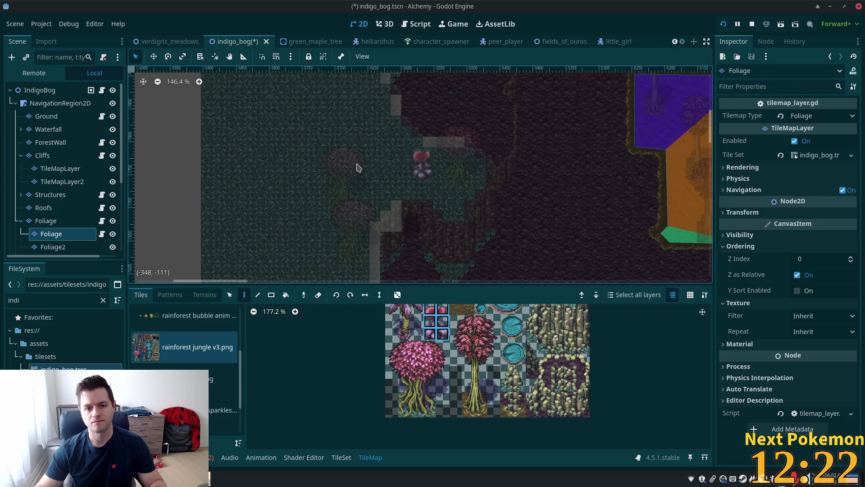
{"action": "left_click_drag", "start_coordinate": [487, 346], "coordinate": [489, 421]}
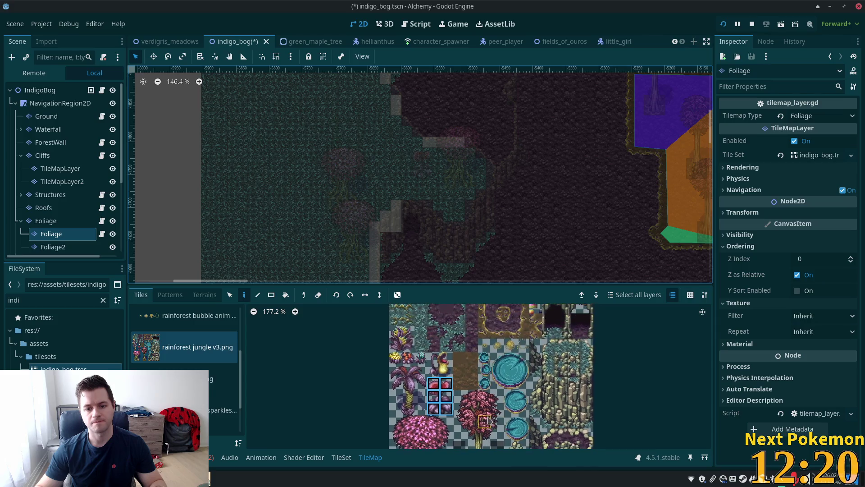
{"action": "left_click", "coordinate": [408, 357]}
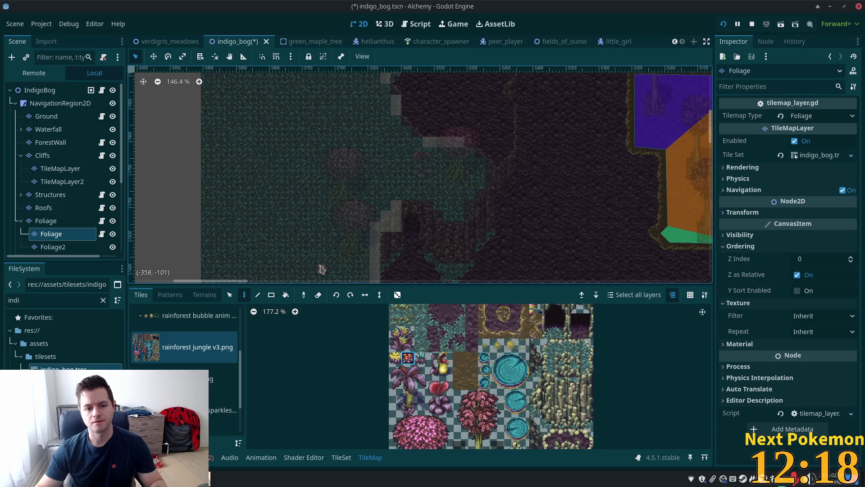
{"action": "left_click", "coordinate": [421, 357]}
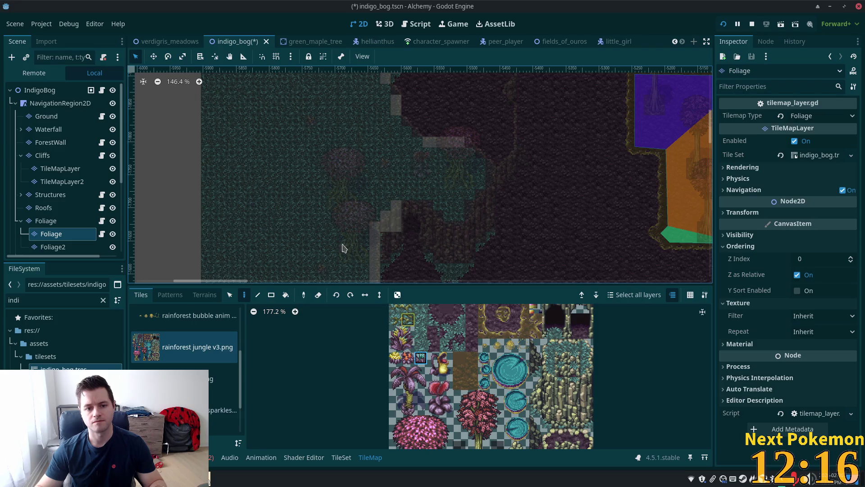
{"action": "scroll", "coordinate": [398, 174], "scroll_direction": "down", "scroll_amount": 5}
{"action": "scroll", "coordinate": [398, 174], "scroll_direction": "left", "scroll_amount": 2}
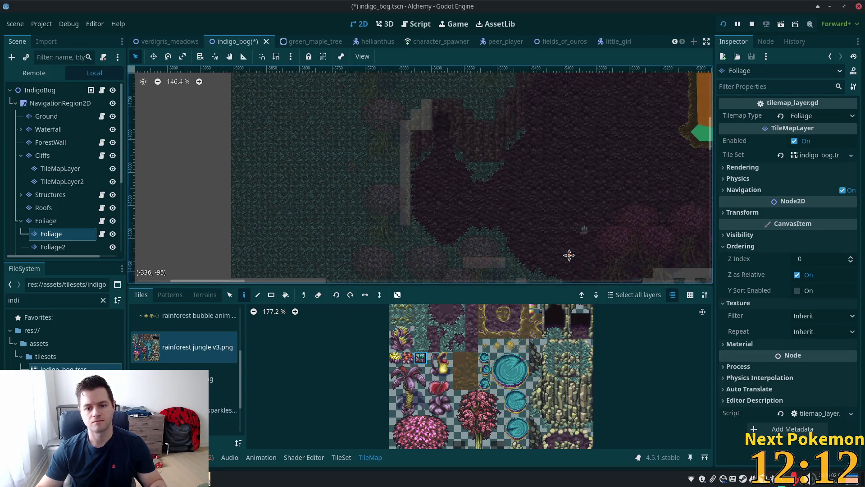
{"action": "scroll", "coordinate": [571, 249], "scroll_direction": "up", "scroll_amount": 5}
{"action": "scroll", "coordinate": [245, 185], "scroll_direction": "right", "scroll_amount": 4}
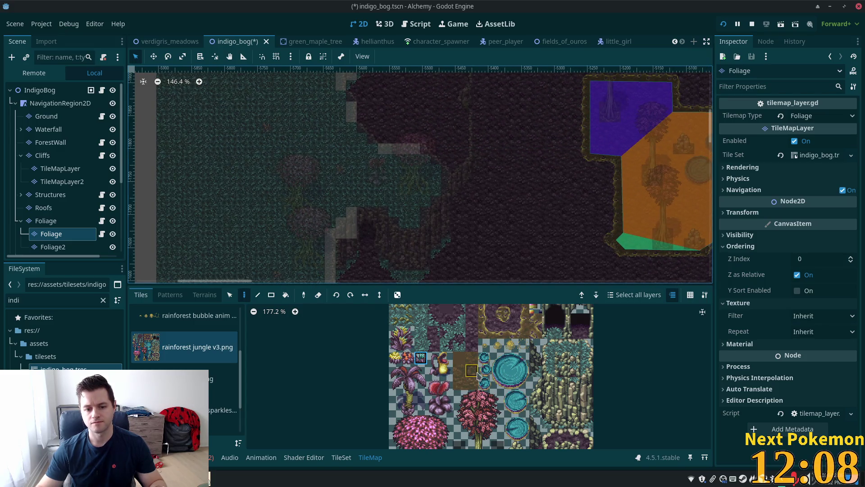
{"action": "scroll", "coordinate": [447, 378], "scroll_direction": "down", "scroll_amount": 1}
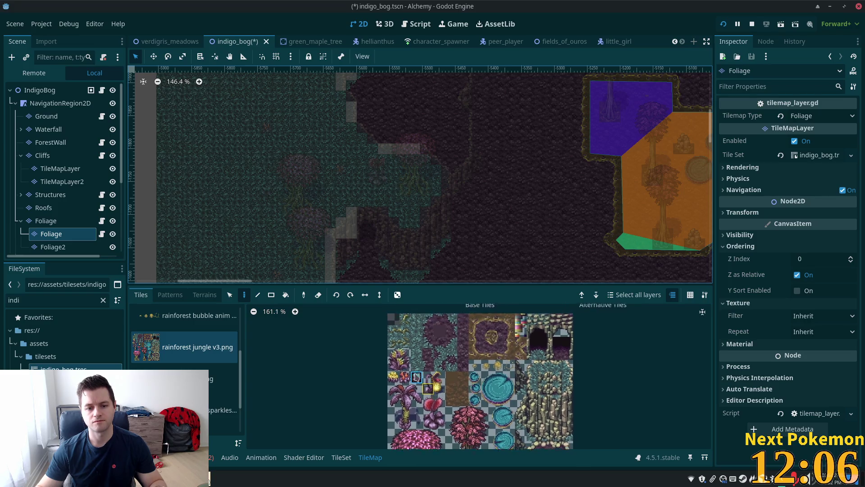
{"action": "left_click_drag", "start_coordinate": [392, 351], "coordinate": [405, 364]}
{"action": "scroll", "coordinate": [481, 194], "scroll_direction": "down", "scroll_amount": 5}
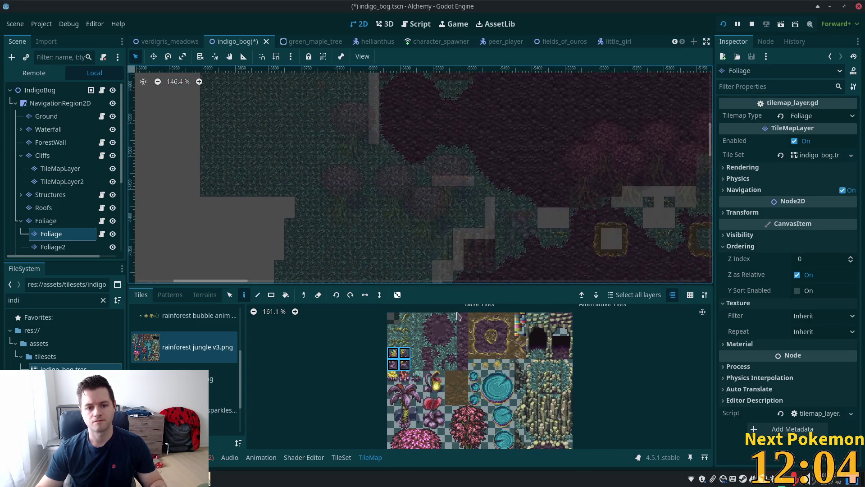
- Switch to the parent Foliage layer and bring the map's western area into view
{"action": "left_click", "coordinate": [47, 221]}
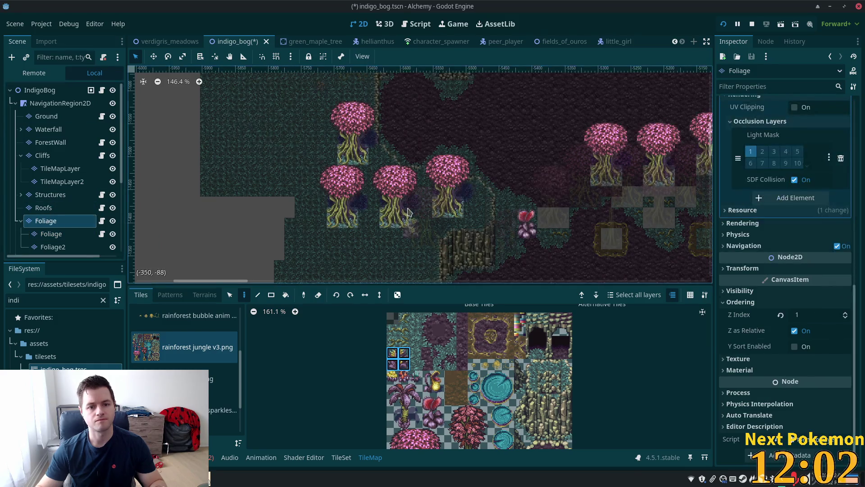
{"action": "scroll", "coordinate": [378, 151], "scroll_direction": "up", "scroll_amount": 1}
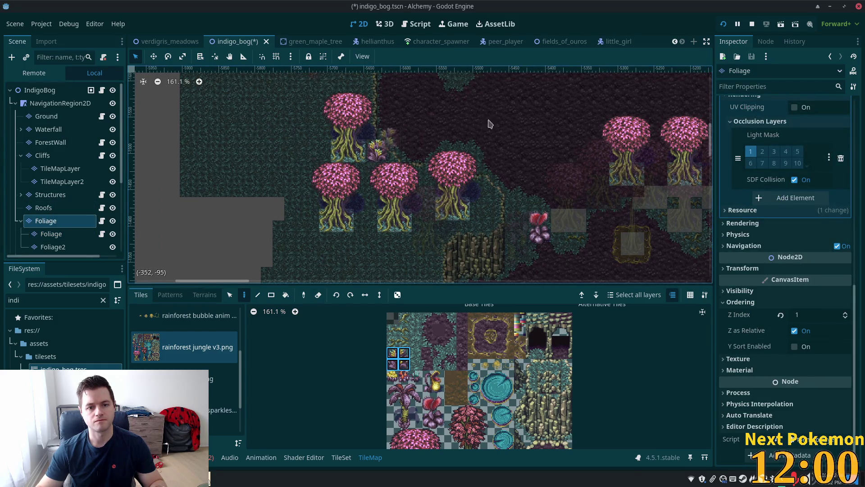
{"action": "mouse_move", "coordinate": [513, 138]}
{"action": "left_mouse_down"}
{"action": "mouse_move", "coordinate": [462, 201]}
{"action": "mouse_move", "coordinate": [395, 174]}
{"action": "left_mouse_up"}
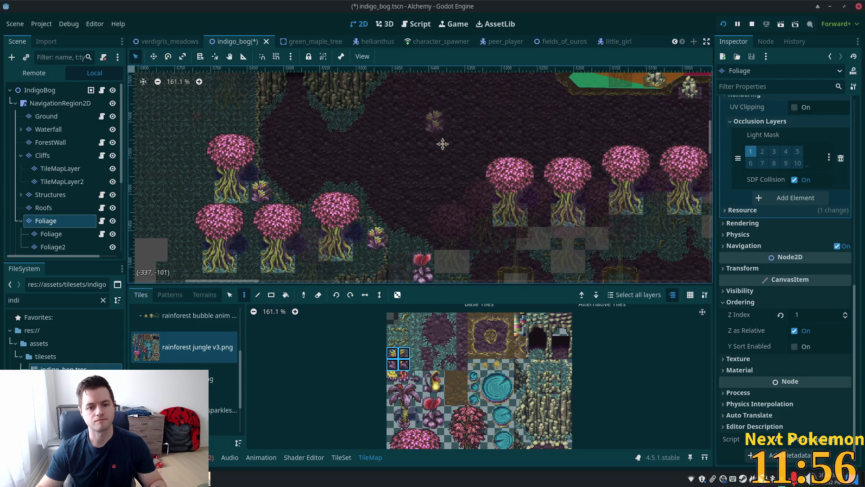
{"action": "scroll", "coordinate": [440, 203], "scroll_direction": "up", "scroll_amount": 5}
{"action": "scroll", "coordinate": [341, 246], "scroll_direction": "up", "scroll_amount": 2}
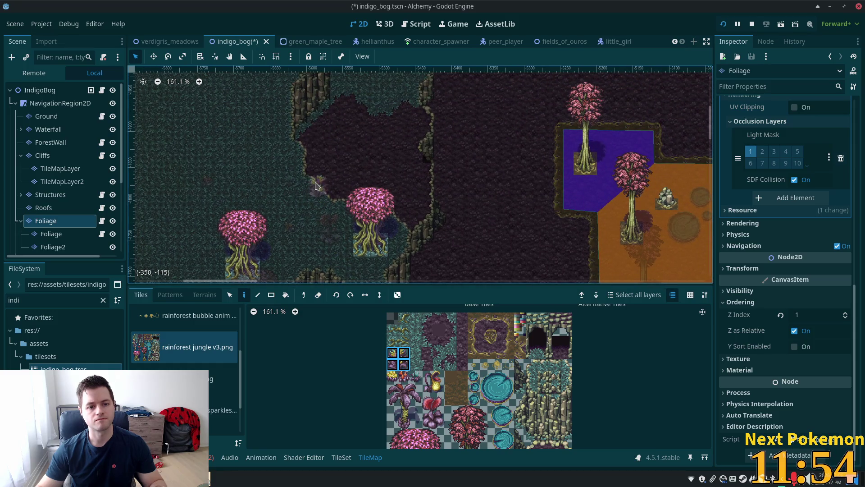
{"action": "scroll", "coordinate": [506, 232], "scroll_direction": "down", "scroll_amount": 3}
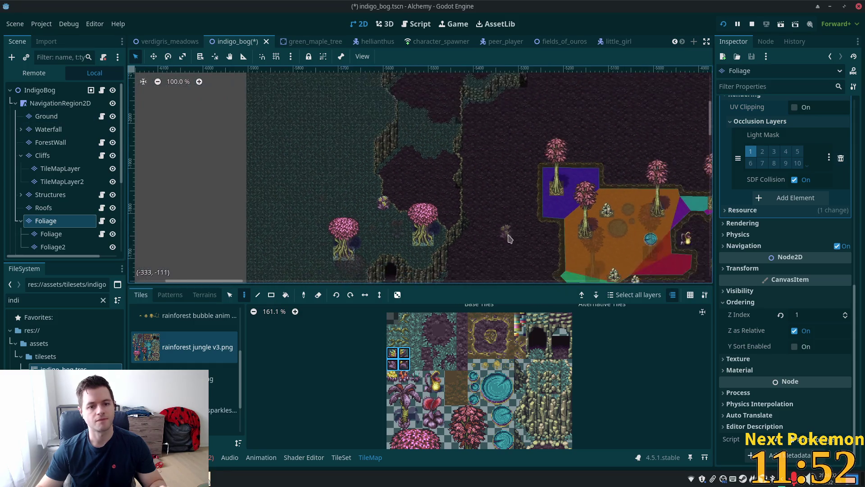
{"action": "left_click_drag", "start_coordinate": [505, 232], "coordinate": [413, 248]}
{"action": "scroll", "coordinate": [429, 147], "scroll_direction": "up", "scroll_amount": 5}
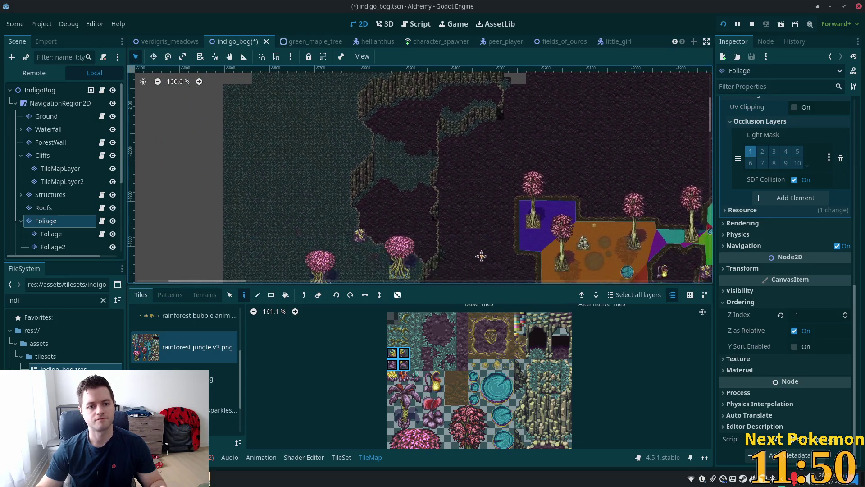
- Select the whole pink tree tile block and plant four trees down the western edge
{"action": "left_click", "coordinate": [304, 295]}
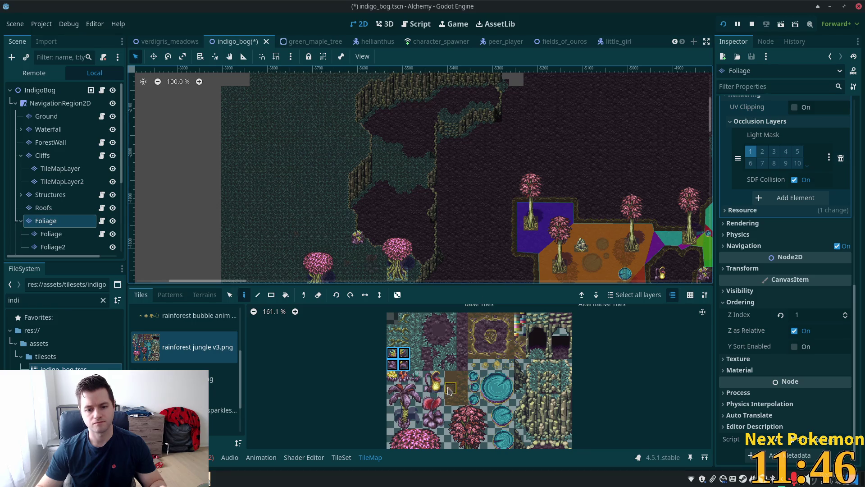
{"action": "scroll", "coordinate": [451, 374], "scroll_direction": "down", "scroll_amount": 3}
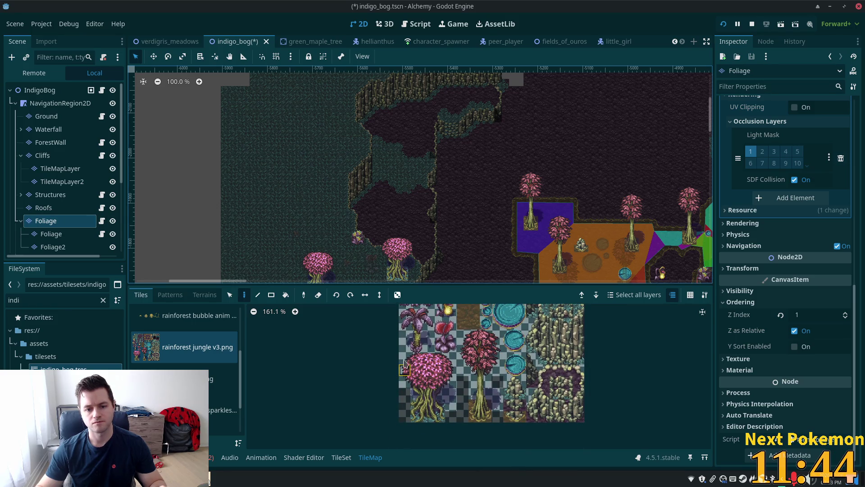
{"action": "left_click_drag", "start_coordinate": [431, 389], "coordinate": [449, 414]}
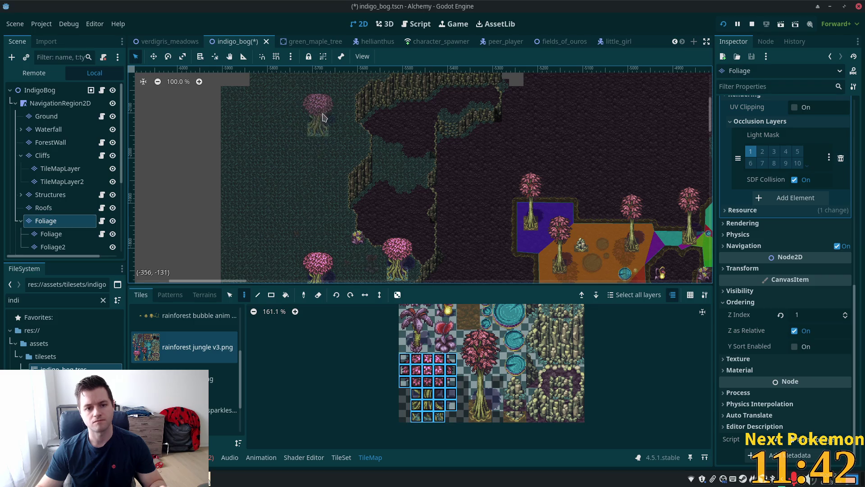
{"action": "left_click", "coordinate": [339, 101]}
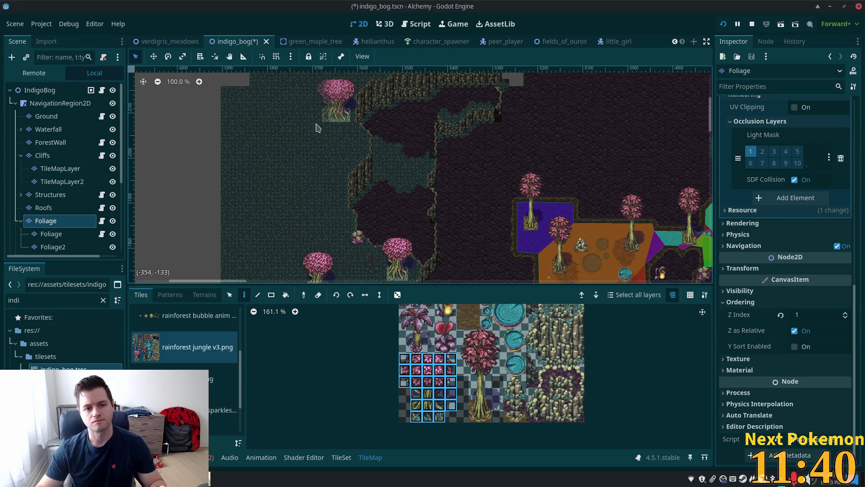
{"action": "left_click", "coordinate": [311, 137]}
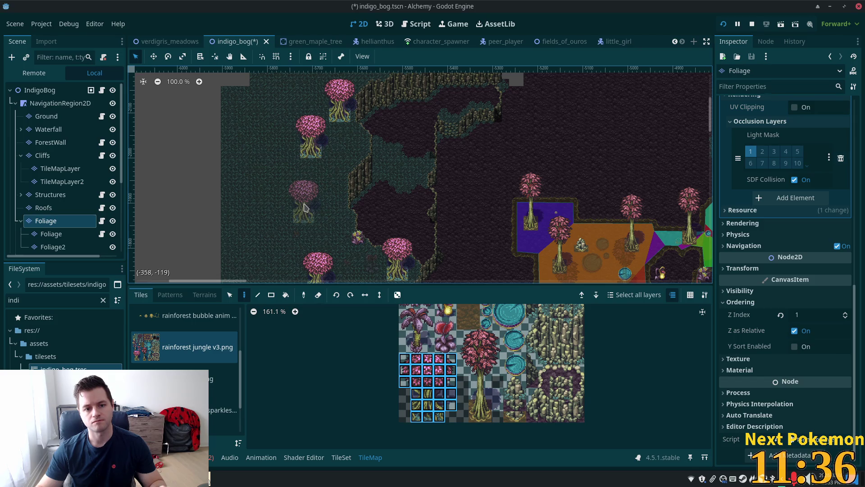
{"action": "left_click", "coordinate": [327, 196]}
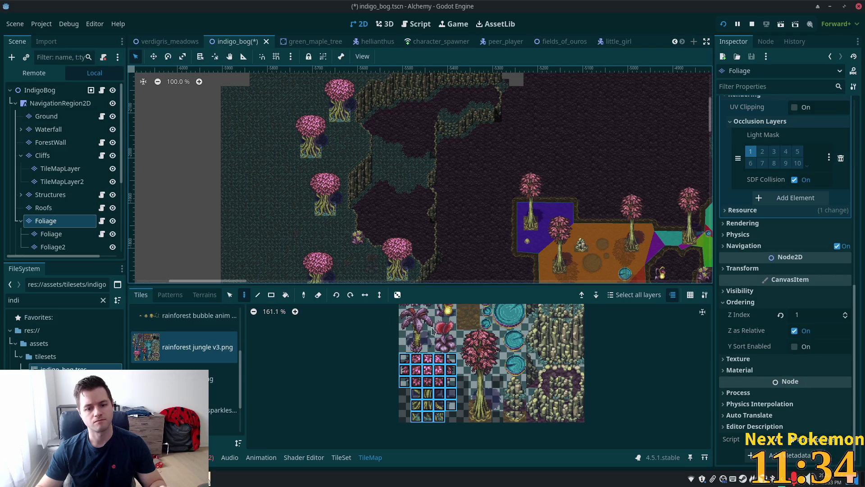
{"action": "left_click", "coordinate": [57, 238]}
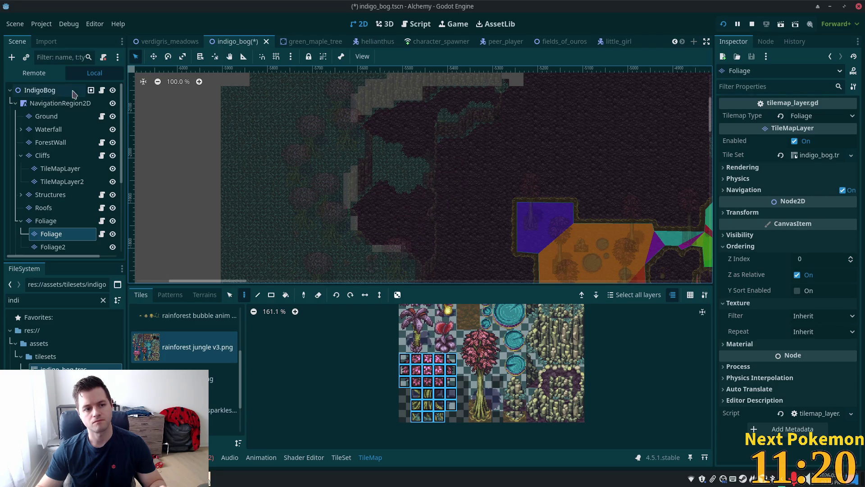
- Toggle tile editing off and on to review the finished trees without dimming
{"action": "left_click", "coordinate": [52, 92]}
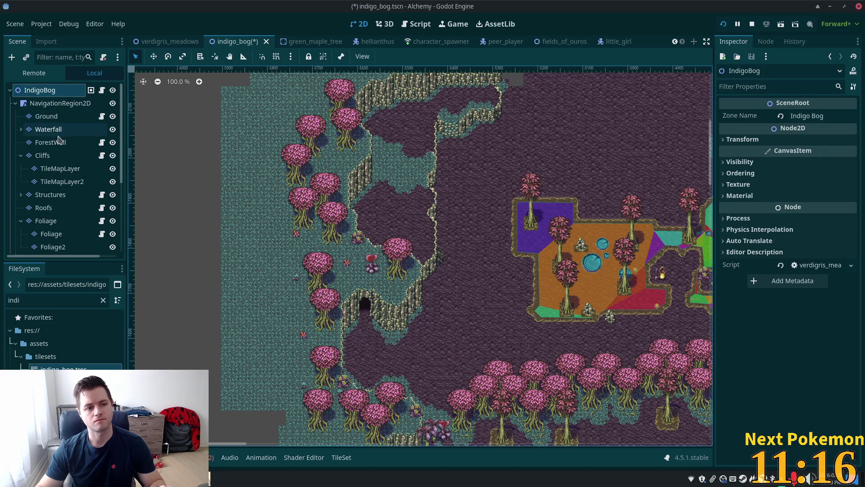
{"action": "left_click", "coordinate": [61, 238]}
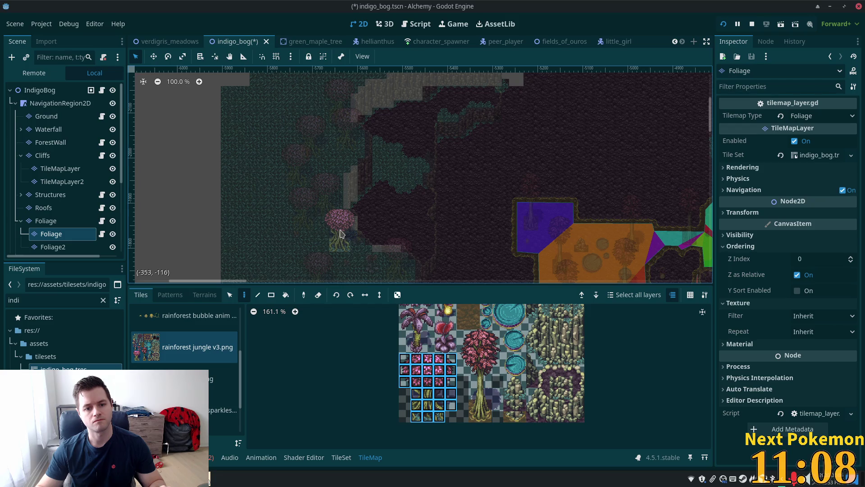
{"action": "left_click", "coordinate": [43, 92]}
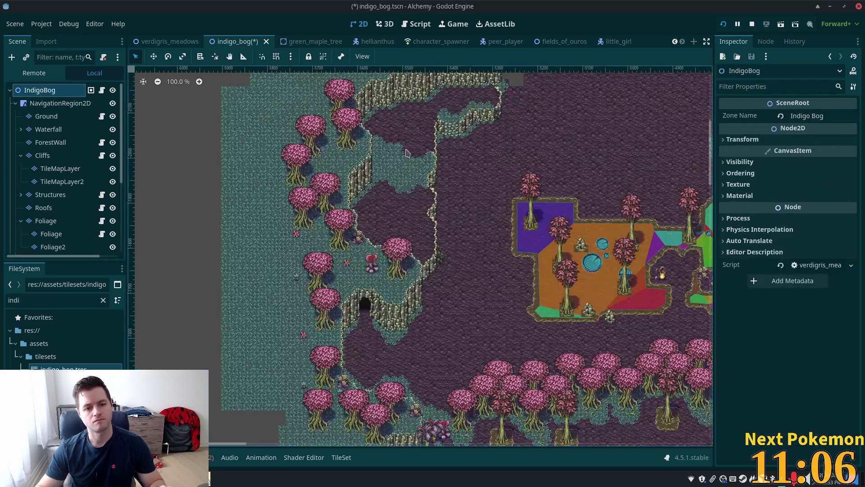
- Zoom to the western trees and pick a 2x2 plant block, then a single plant tile, on Foliage
{"action": "scroll", "coordinate": [421, 169], "scroll_direction": "up", "scroll_amount": 4}
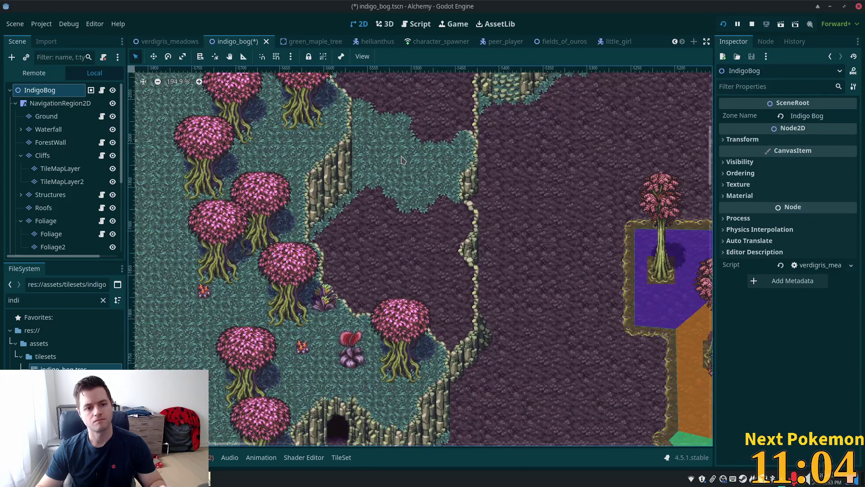
{"action": "scroll", "coordinate": [388, 153], "scroll_direction": "up", "scroll_amount": 3}
{"action": "scroll", "coordinate": [387, 153], "scroll_direction": "up", "scroll_amount": 2}
{"action": "mouse_move", "coordinate": [387, 153]}
{"action": "left_mouse_down"}
{"action": "mouse_move", "coordinate": [440, 259]}
{"action": "mouse_move", "coordinate": [405, 244]}
{"action": "mouse_move", "coordinate": [393, 265]}
{"action": "left_mouse_up"}
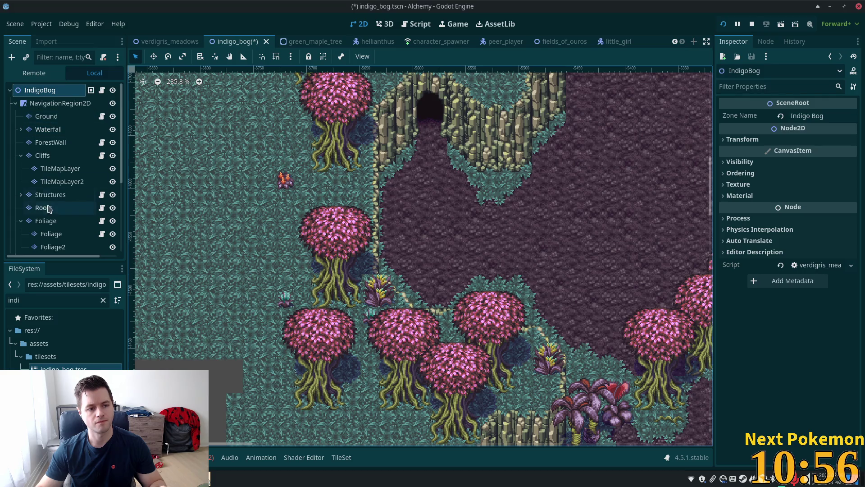
{"action": "left_click", "coordinate": [50, 221]}
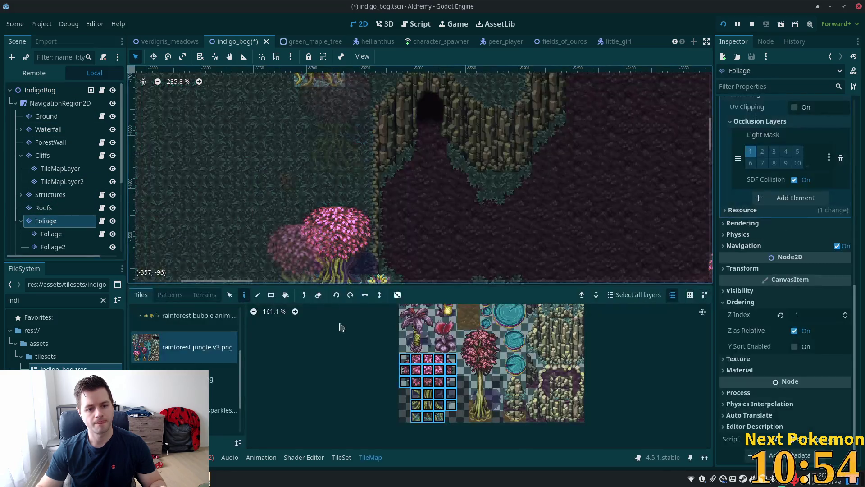
{"action": "scroll", "coordinate": [442, 332], "scroll_direction": "up", "scroll_amount": 2}
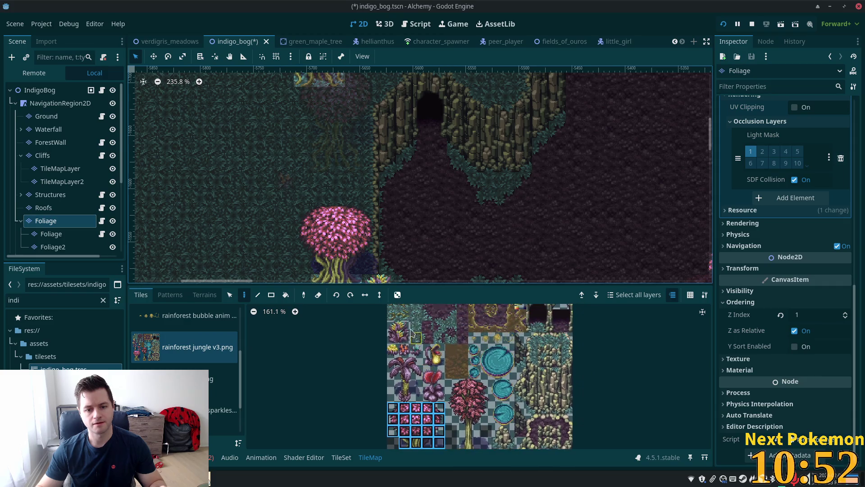
{"action": "left_click_drag", "start_coordinate": [392, 325], "coordinate": [404, 338]}
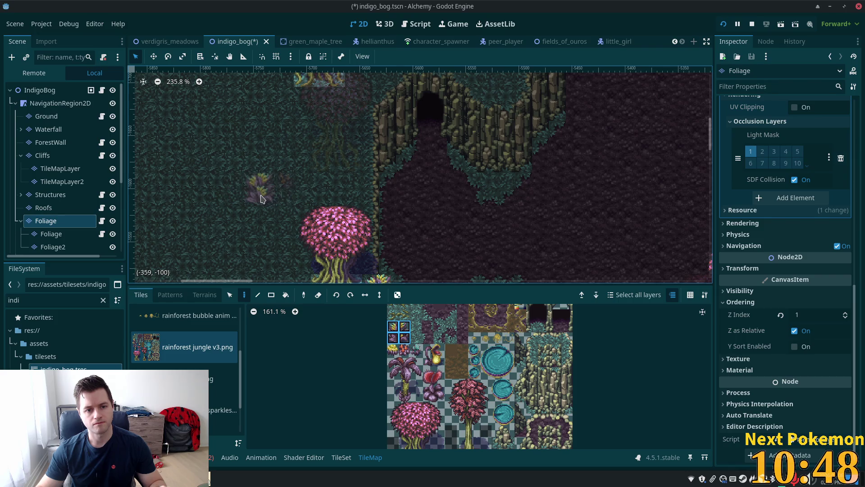
{"action": "key", "text": "Down"}
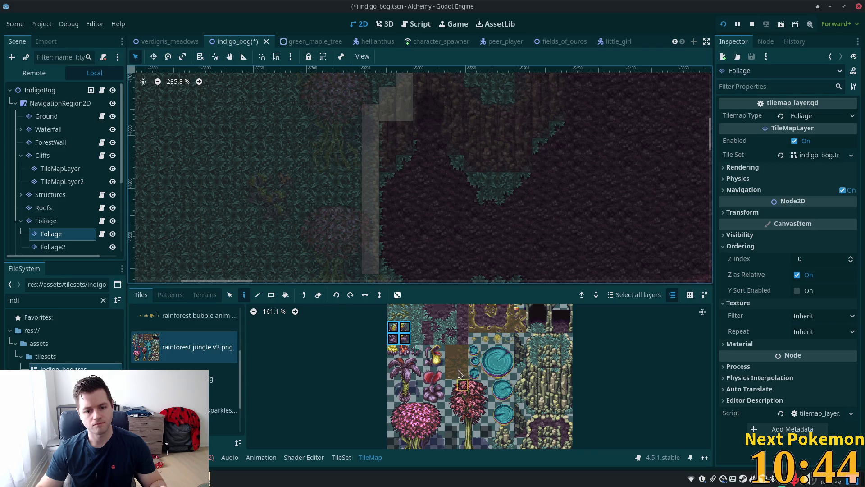
{"action": "left_click", "coordinate": [427, 351]}
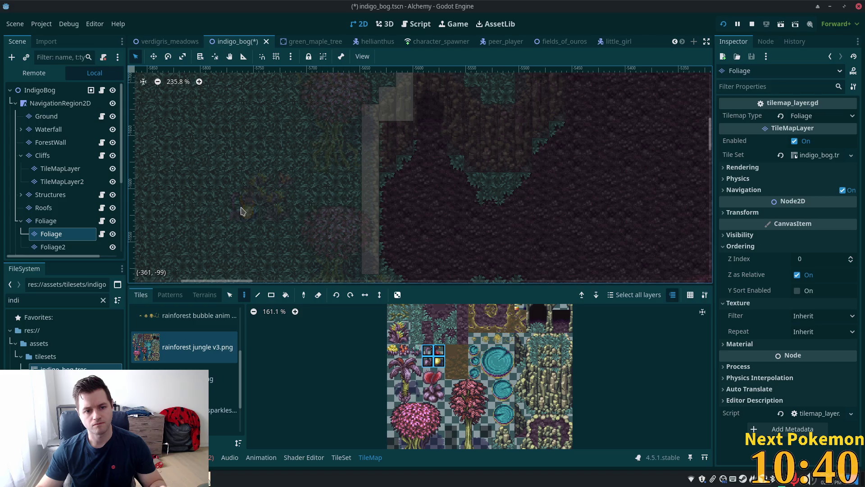
- Exit tile editing, view the orange clearing with ponds, and switch to the running game
{"action": "left_click", "coordinate": [50, 90]}
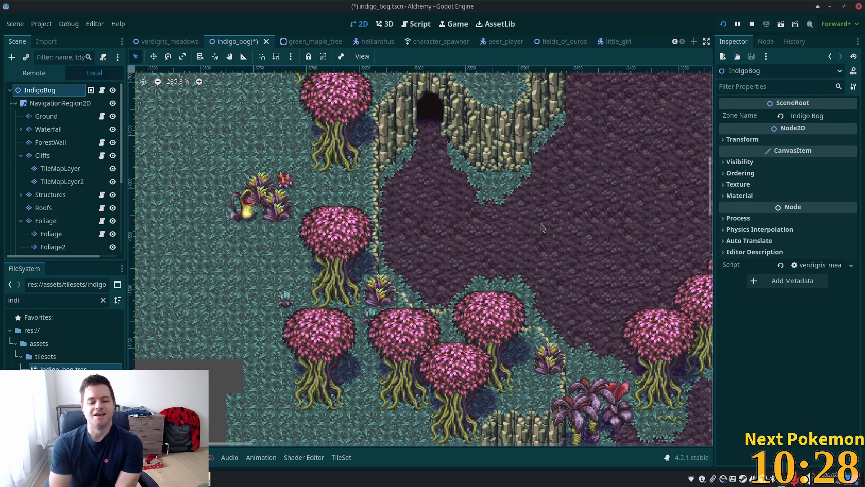
{"action": "mouse_move", "coordinate": [615, 228]}
{"action": "left_mouse_down"}
{"action": "mouse_move", "coordinate": [354, 222]}
{"action": "mouse_move", "coordinate": [189, 252]}
{"action": "mouse_move", "coordinate": [104, 442]}
{"action": "left_mouse_up"}
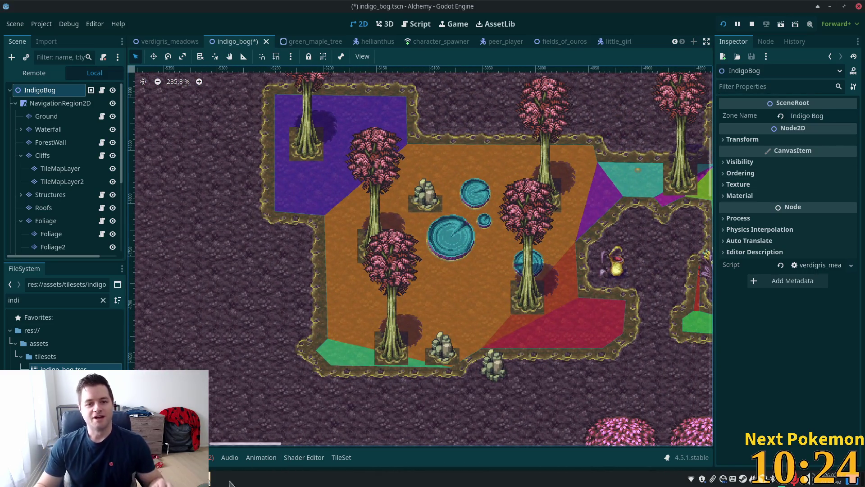
{"action": "left_click", "coordinate": [209, 475]}
- Walk the player south-east into the bog ponds toward the purple pit, then back north-west
{"action": "left_click", "coordinate": [252, 421]}
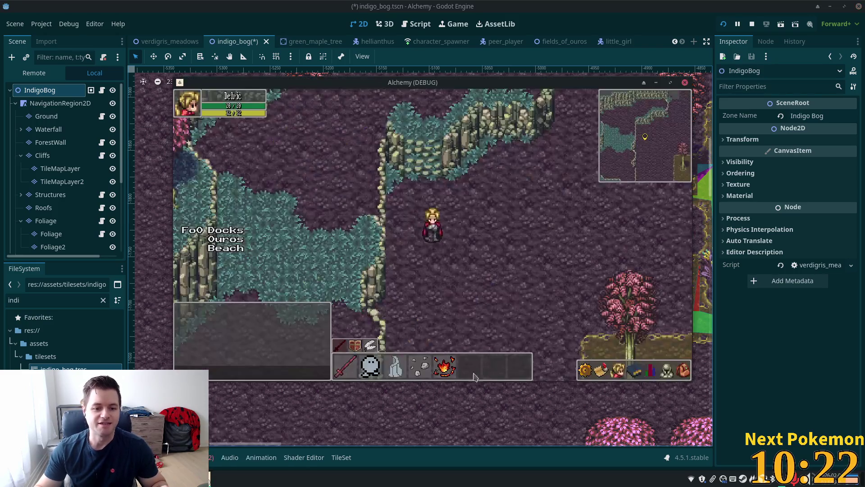
{"action": "key", "text": "s"}
{"action": "key", "text": "d"}
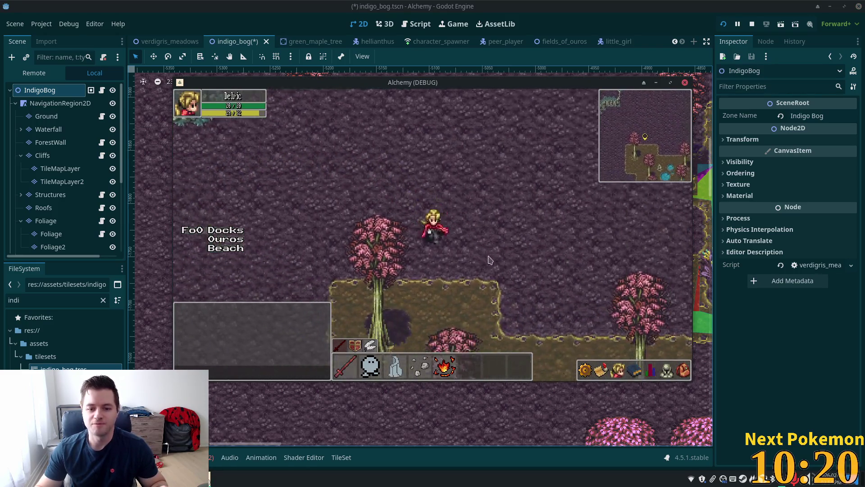
{"action": "key", "text": "s"}
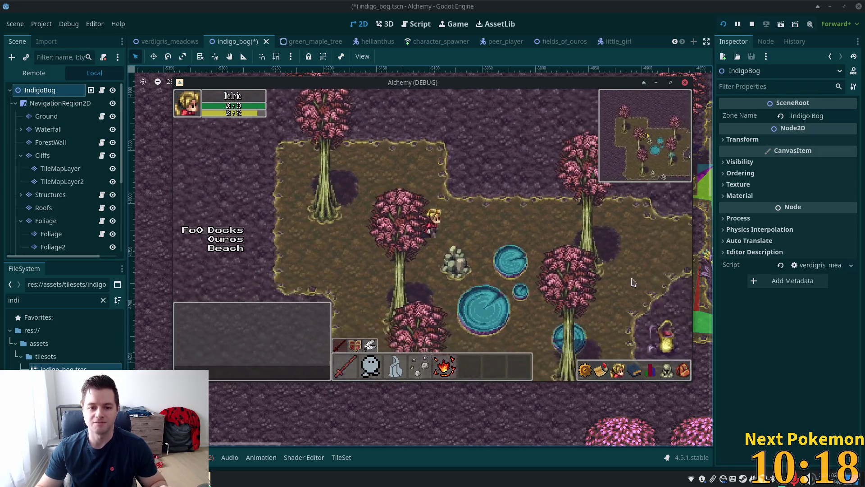
{"action": "key", "text": "d"}
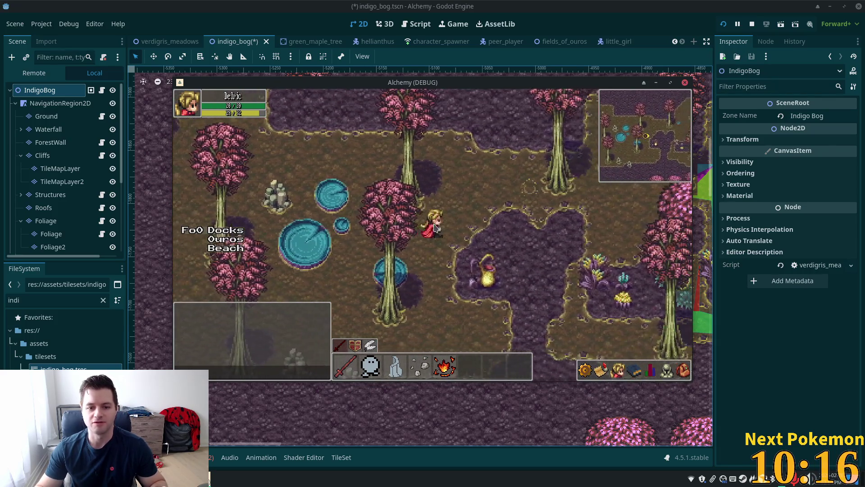
{"action": "key", "text": "w"}
{"action": "key", "text": "a"}
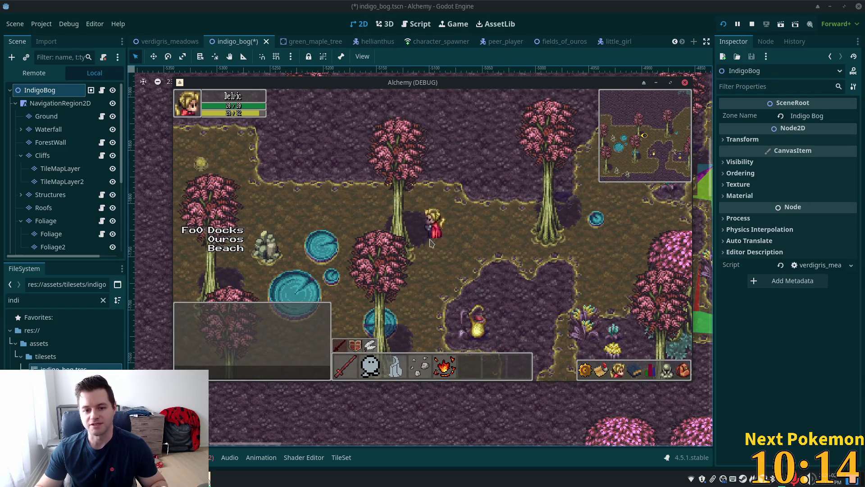
{"action": "key", "text": "d"}
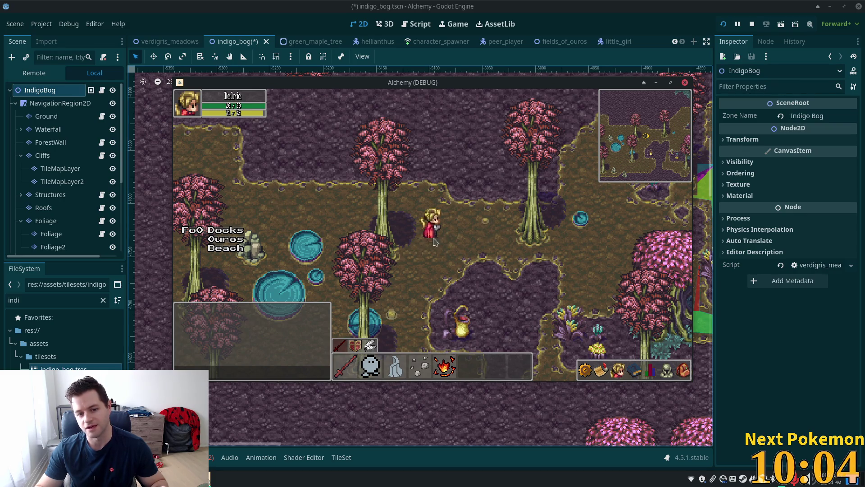
- Walk the player back and forth past the trees, grass and ponds, ending toward the western trees
{"action": "key", "text": "a"}
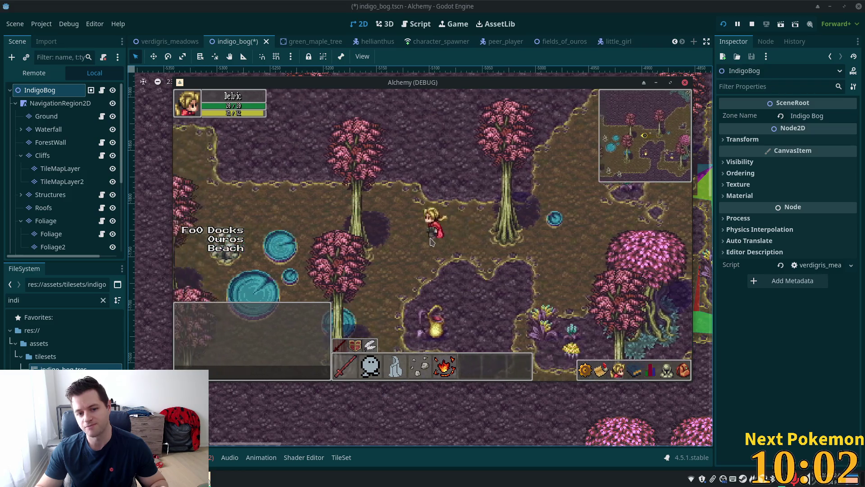
{"action": "key", "text": "a"}
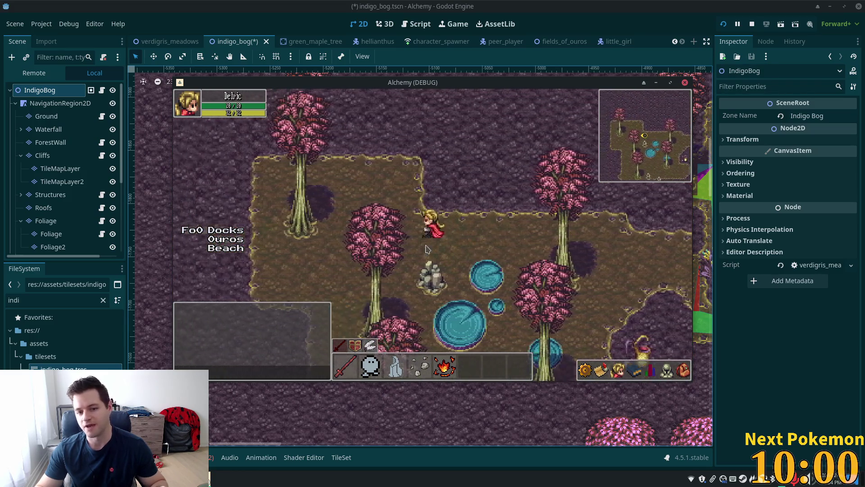
{"action": "key", "text": "a"}
{"action": "key", "text": "d"}
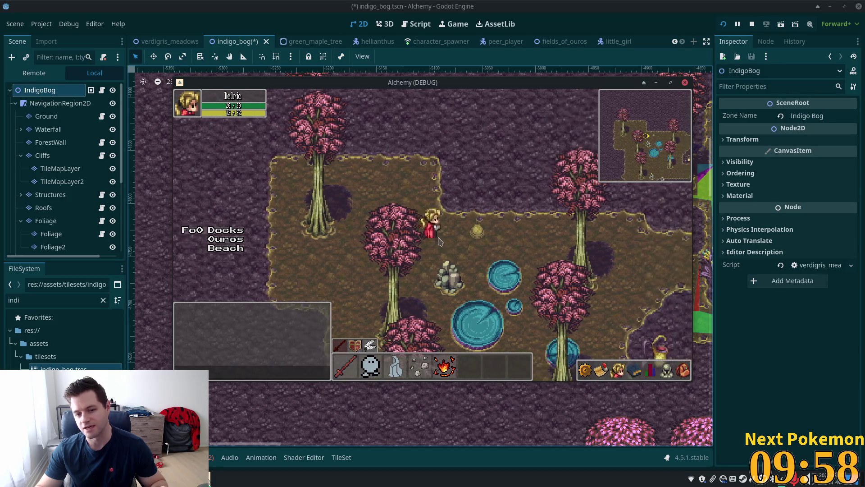
{"action": "key", "text": "d"}
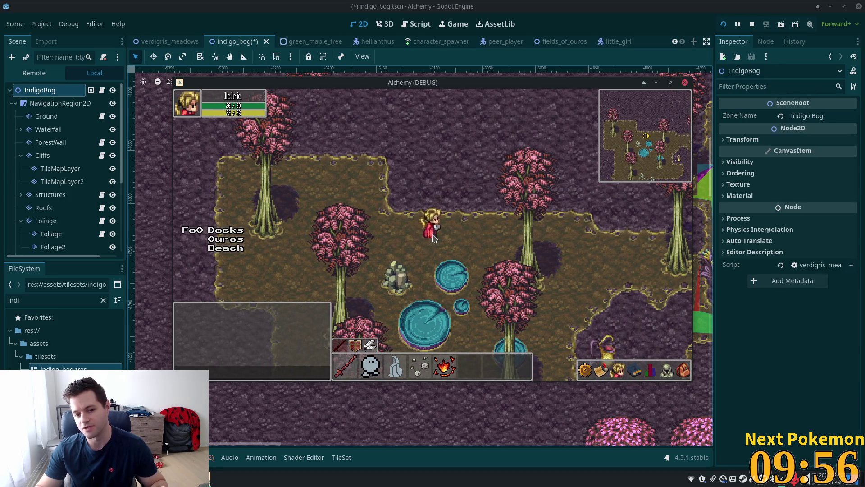
{"action": "key", "text": "a"}
{"action": "key", "text": "s"}
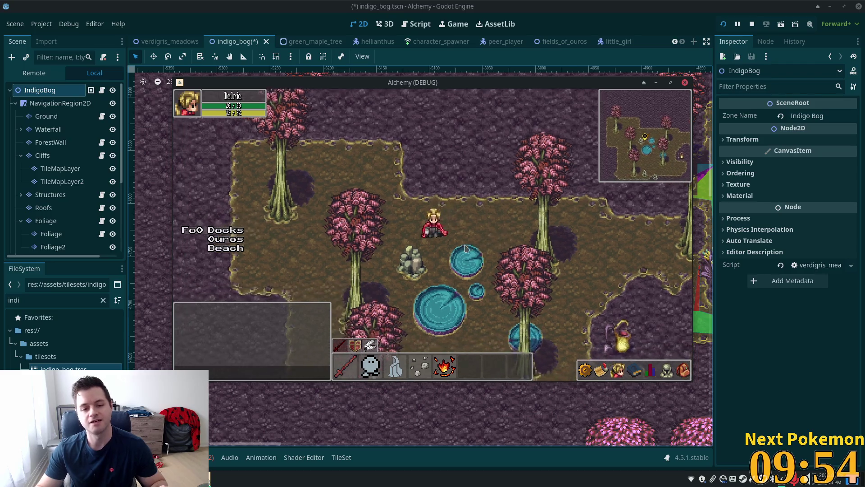
{"action": "key", "text": "a"}
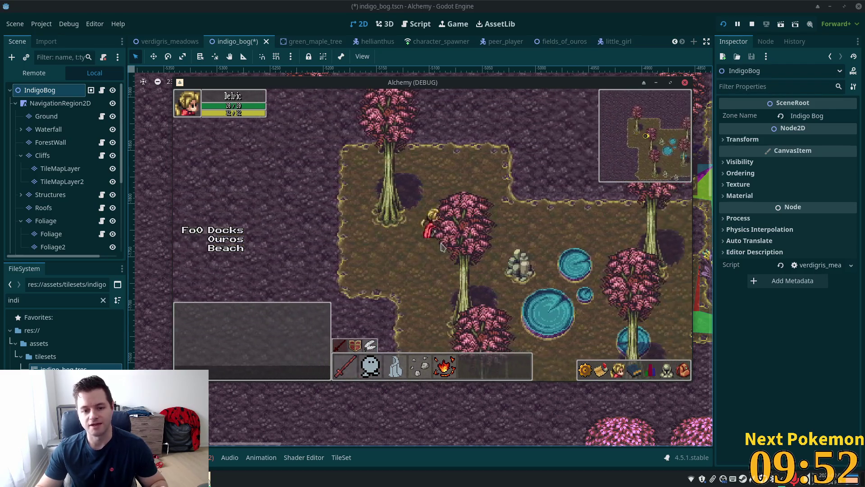
{"action": "key", "text": "d"}
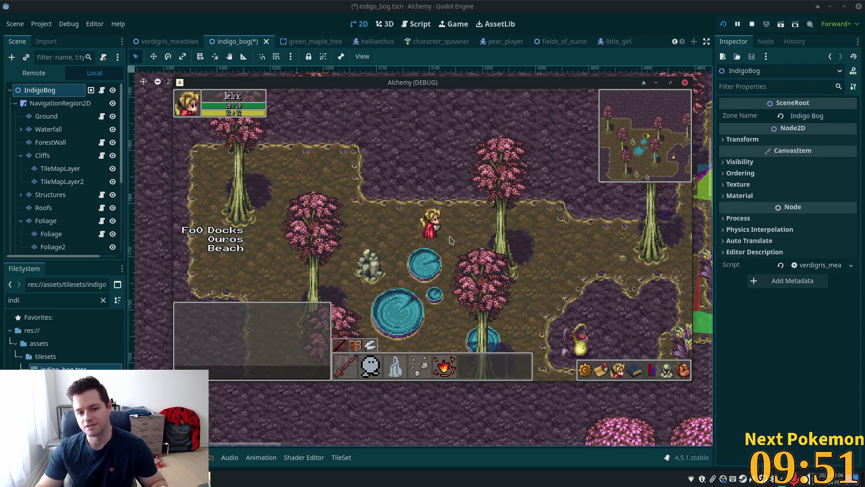
{"action": "key", "text": "d"}
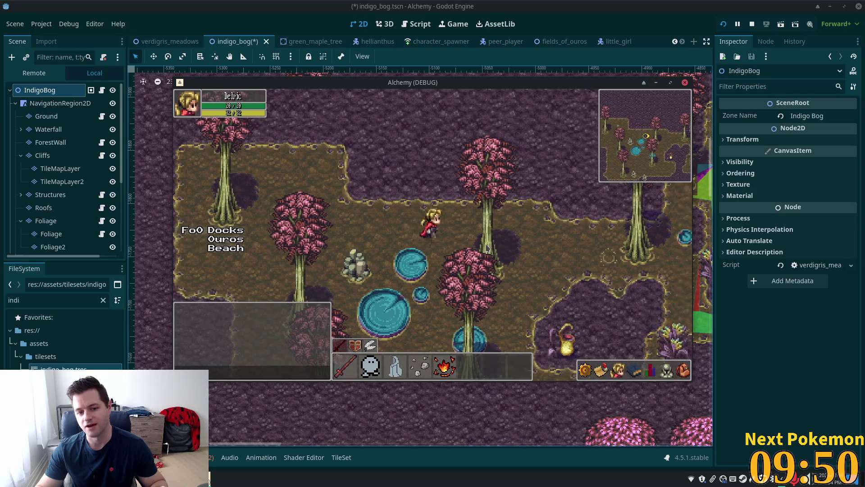
{"action": "key", "text": "d"}
{"action": "key", "text": "s"}
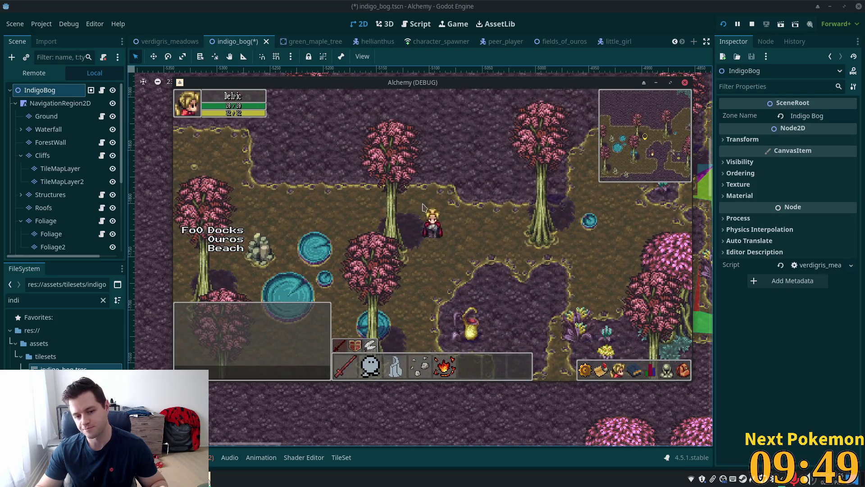
{"action": "key", "text": "d"}
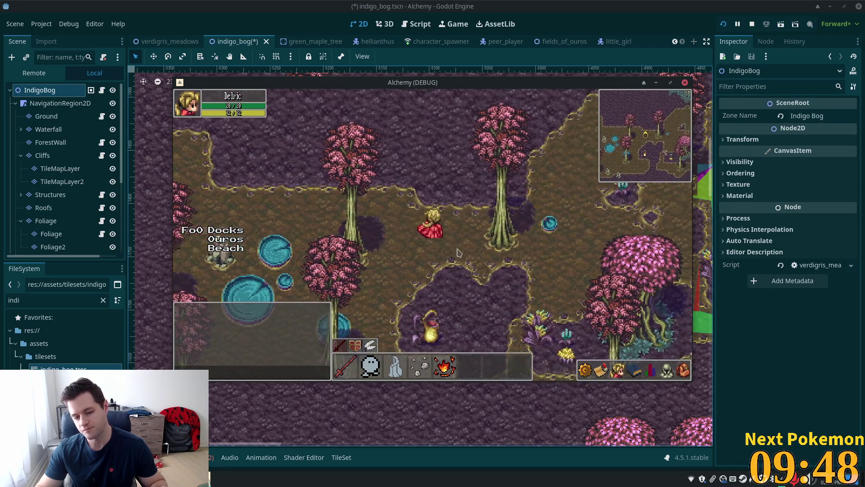
{"action": "key", "text": "d"}
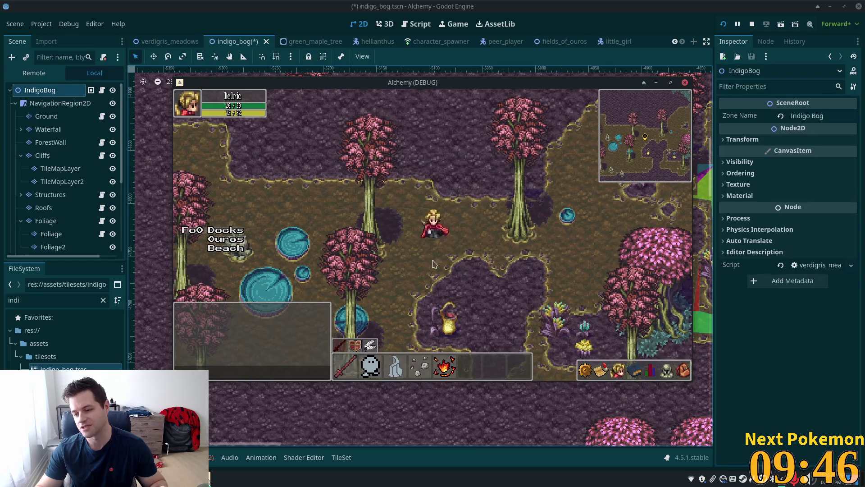
{"action": "key", "text": "a"}
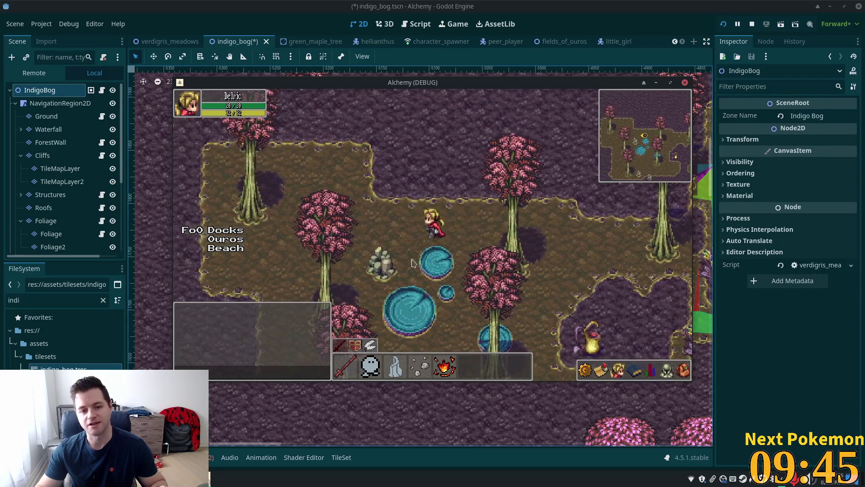
{"action": "key", "text": "s"}
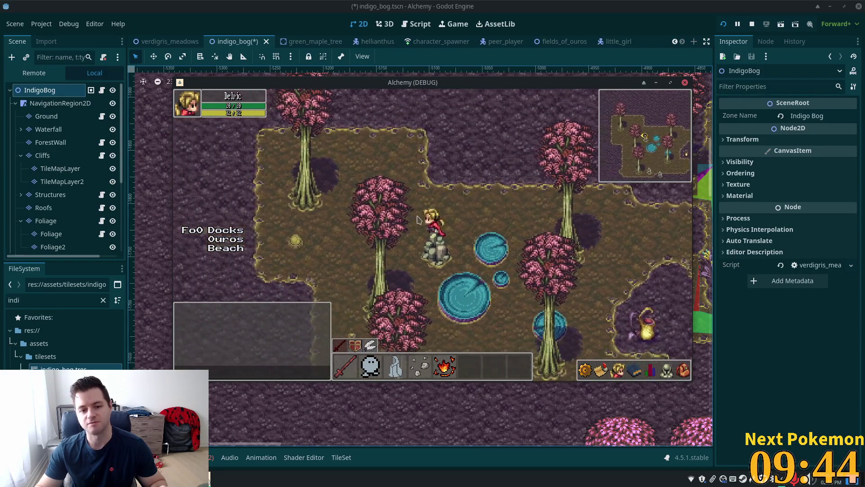
{"action": "key", "text": "a"}
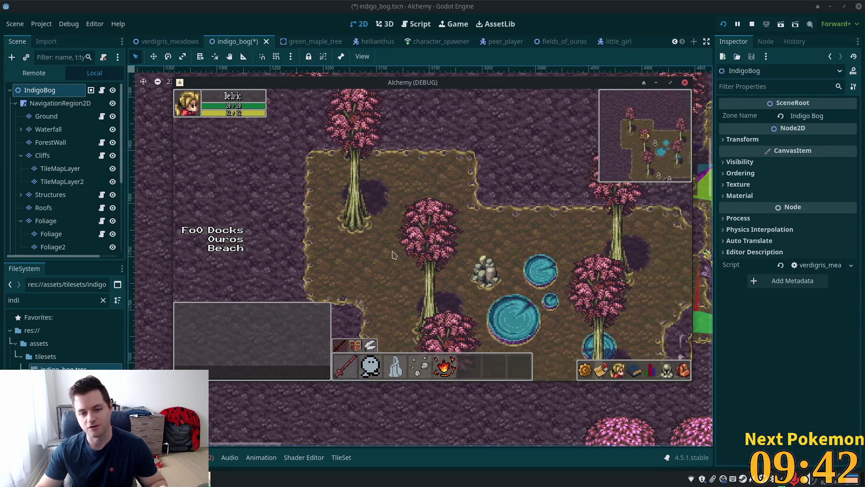
{"action": "key", "text": "d"}
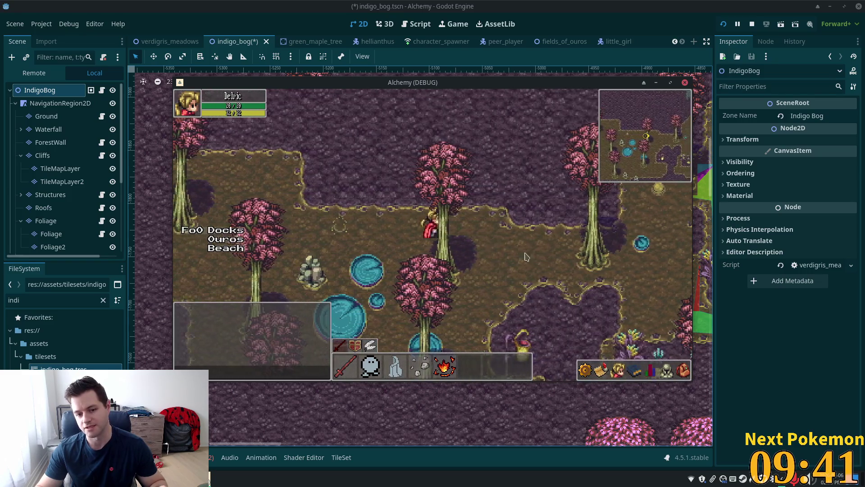
{"action": "key", "text": "s"}
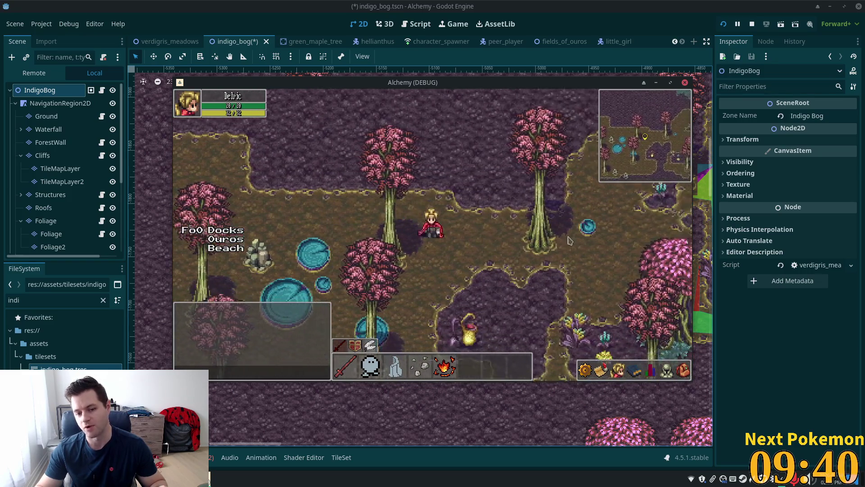
{"action": "key", "text": "w"}
{"action": "key", "text": "a"}
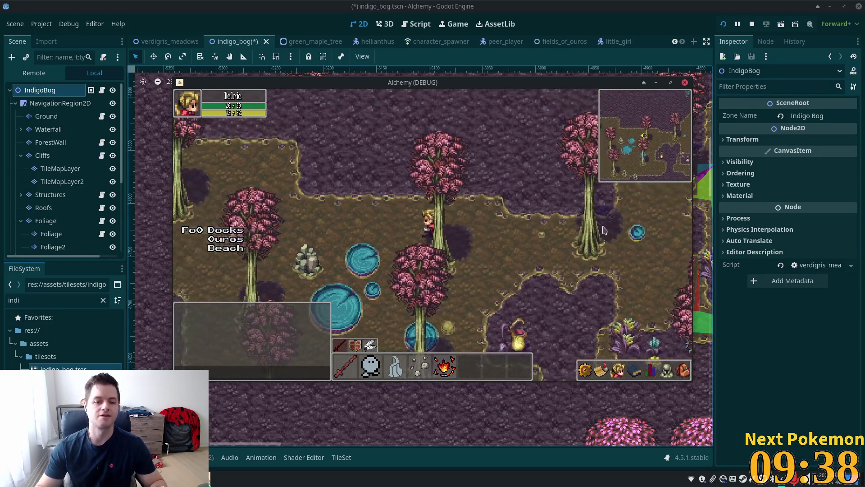
{"action": "key", "text": "a"}
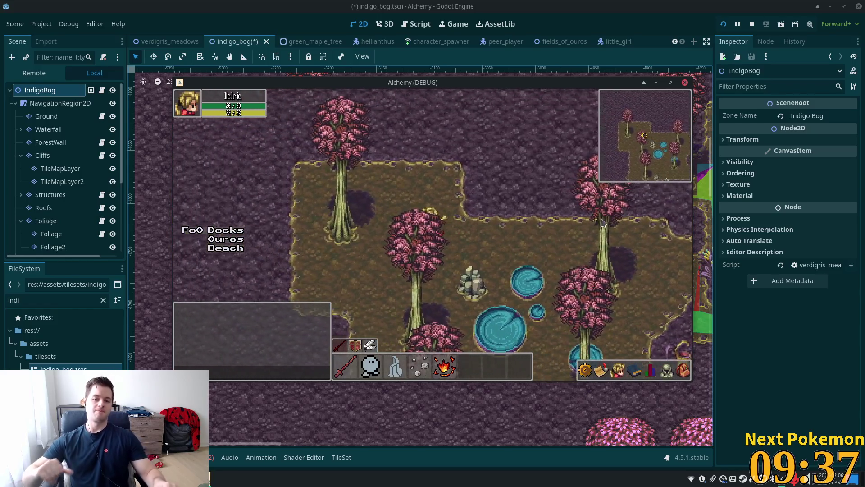
{"action": "key", "text": "a"}
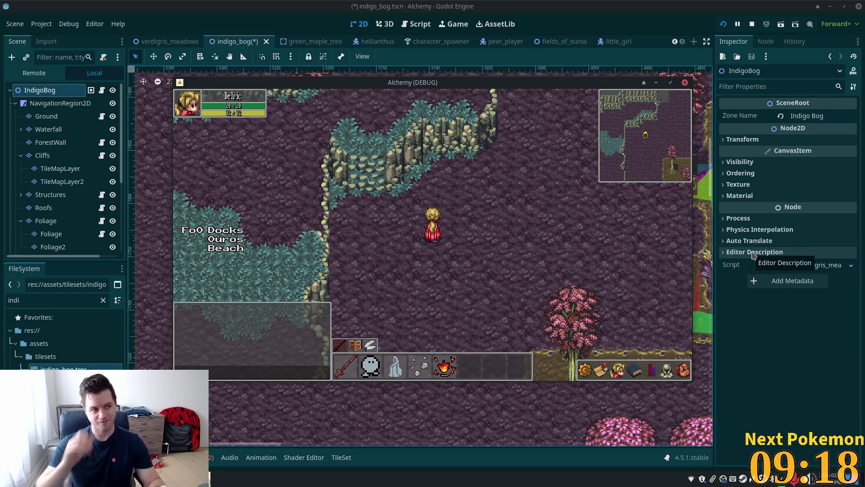
- Walk the player north past the cliffs and down along the cliff ledge
{"action": "key", "text": "Down"}
{"action": "key", "text": "Down"}
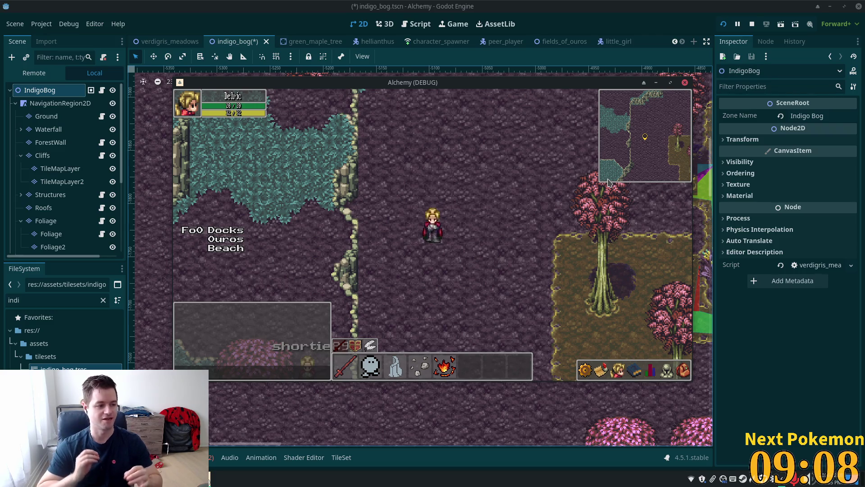
{"action": "key", "text": "Up"}
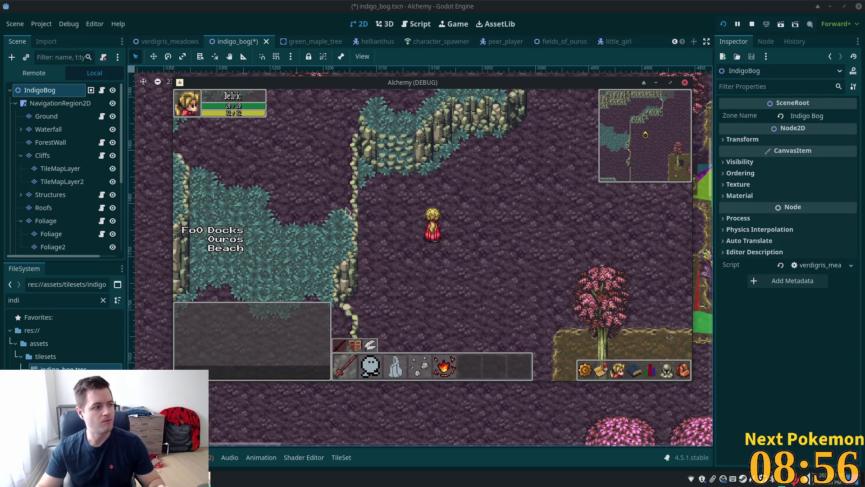
{"action": "key", "text": "w"}
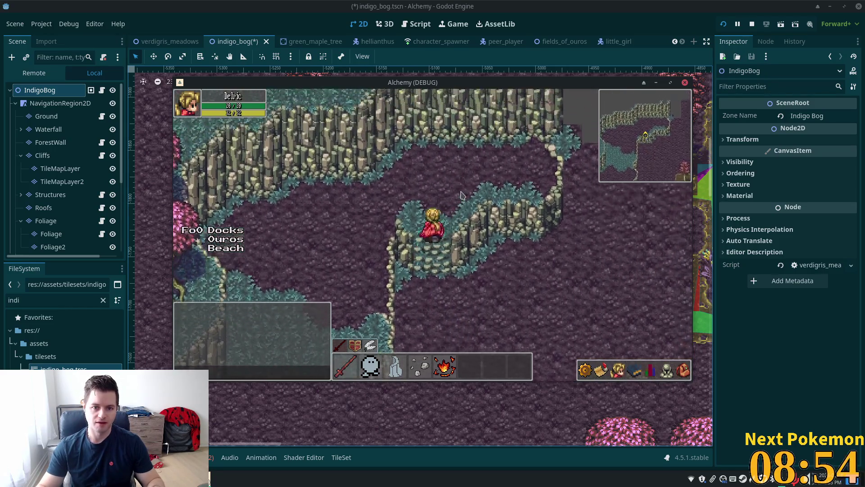
{"action": "key", "text": "s"}
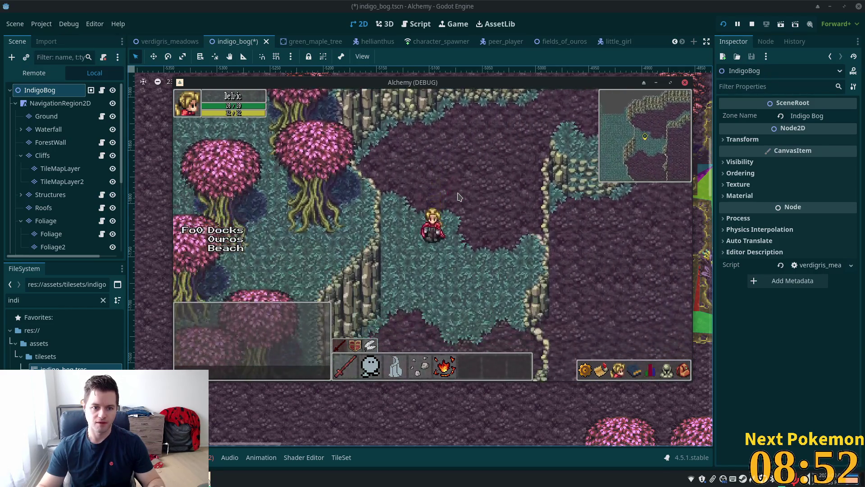
{"action": "key", "text": "s"}
- Stop the running game with F8 and return to the indigo_bog scene view
{"action": "key", "text": "F8"}
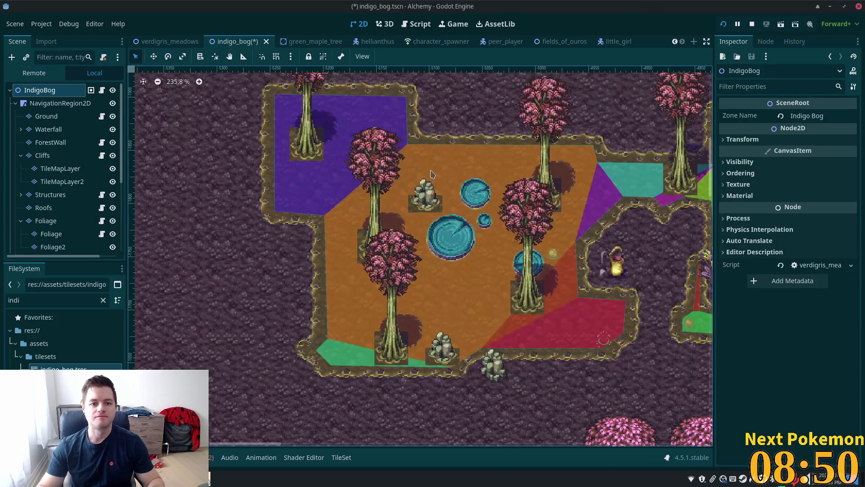
{"action": "scroll", "coordinate": [311, 164], "scroll_direction": "down", "scroll_amount": 1}
{"action": "scroll", "coordinate": [312, 164], "scroll_direction": "up", "scroll_amount": 8}
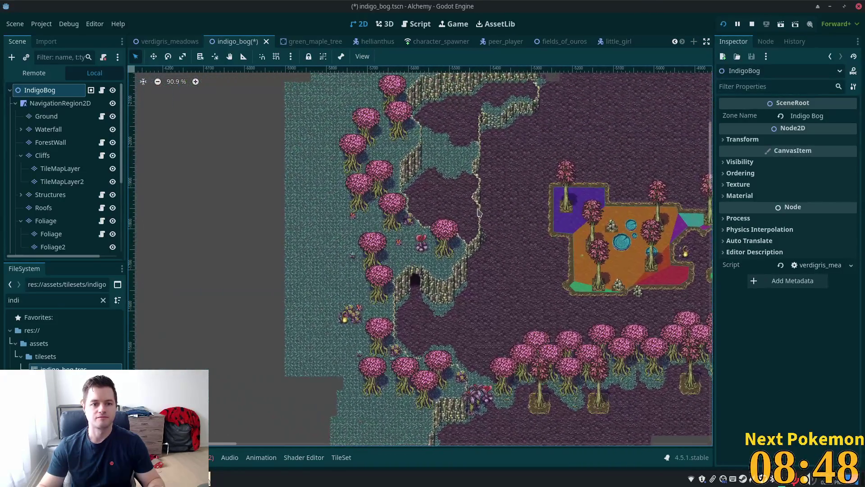
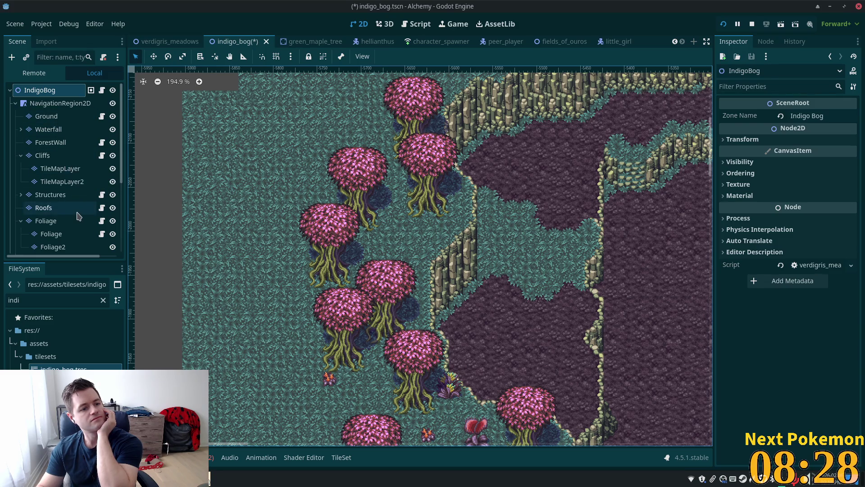
- Make Foliage2 the active layer and select a 3x4 block of foliage tiles in the atlas
{"action": "left_click", "coordinate": [63, 221]}
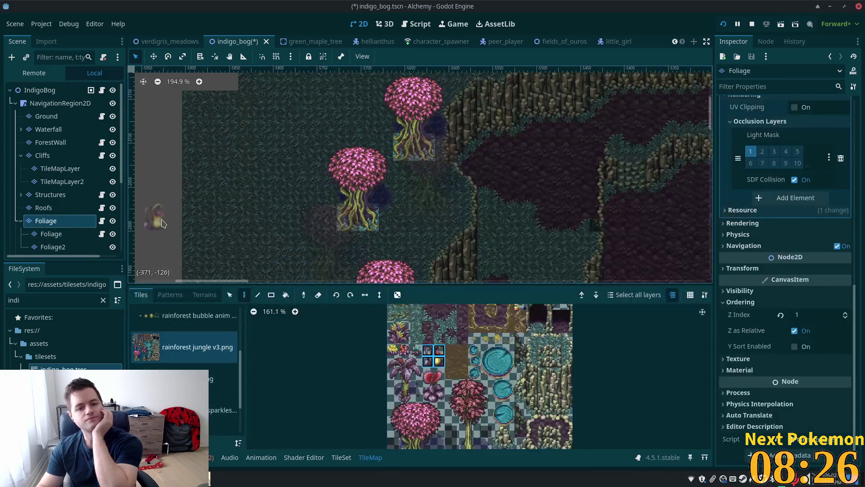
{"action": "left_click", "coordinate": [62, 235]}
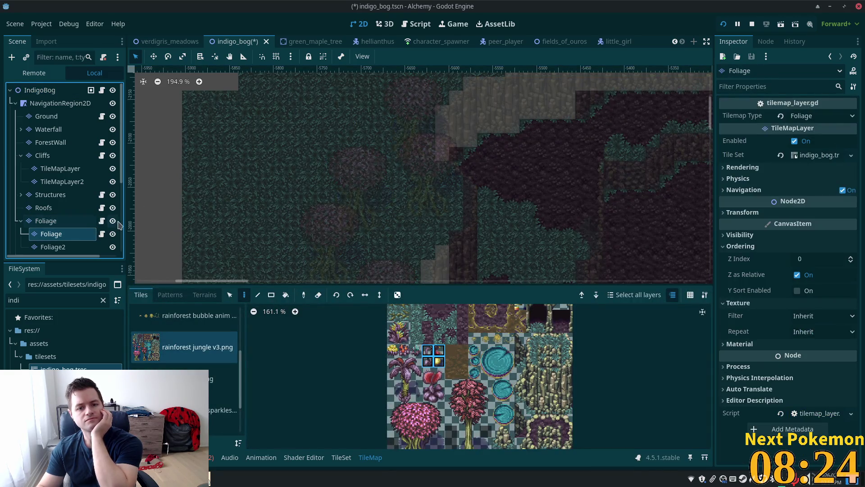
{"action": "left_click", "coordinate": [71, 248]}
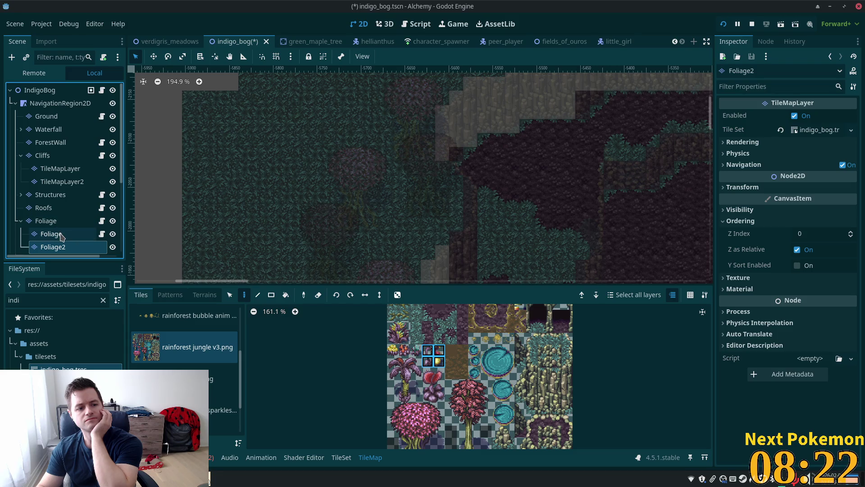
{"action": "left_click", "coordinate": [62, 234]}
{"action": "left_click", "coordinate": [57, 246]}
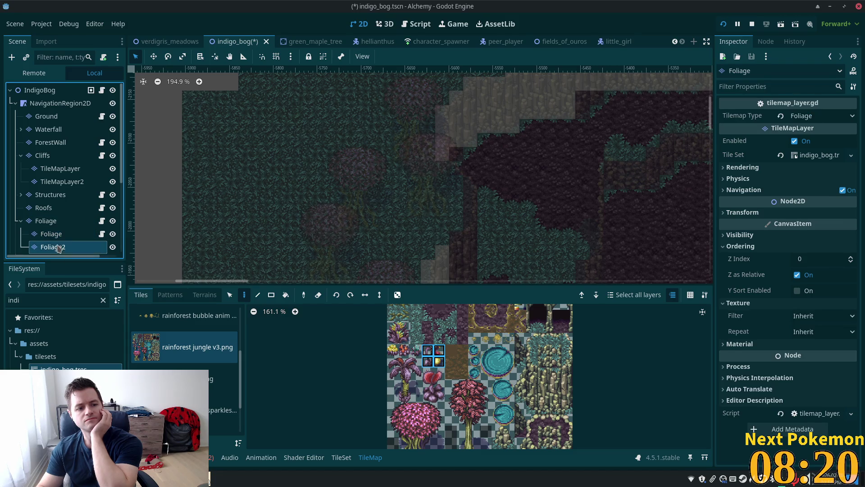
{"action": "left_click_drag", "start_coordinate": [431, 373], "coordinate": [440, 397]}
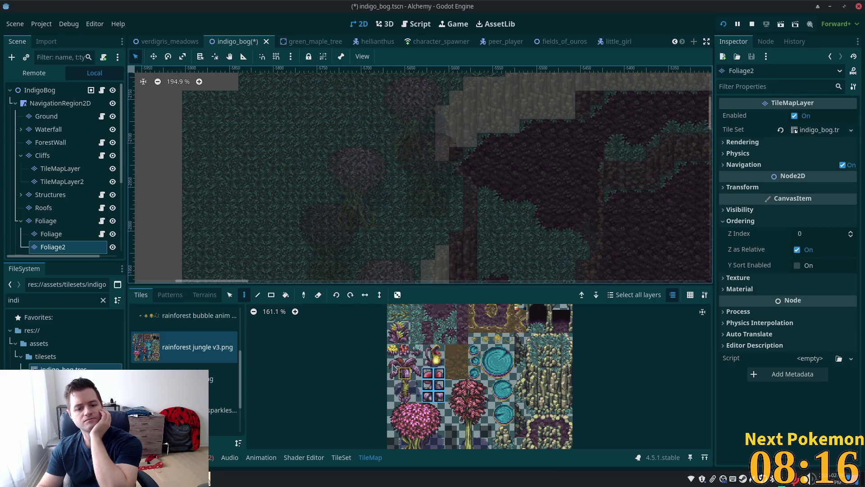
{"action": "left_click_drag", "start_coordinate": [393, 361], "coordinate": [416, 398]}
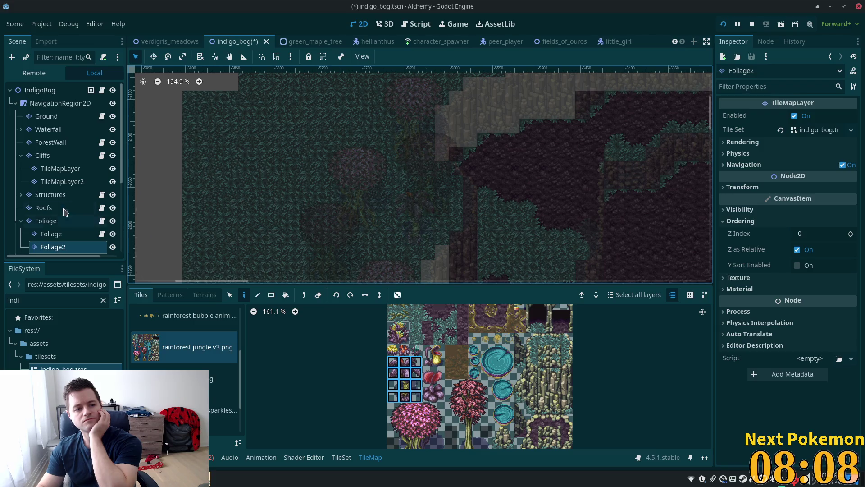
- Paint palm plant tiles on the Foliage layer in the clearing between the pink trees
{"action": "left_click", "coordinate": [57, 221]}
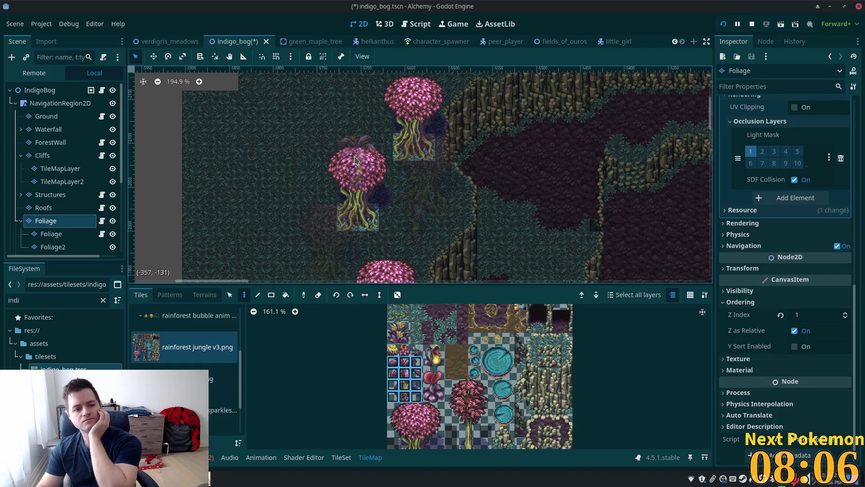
{"action": "scroll", "coordinate": [377, 135], "scroll_direction": "down", "scroll_amount": 5}
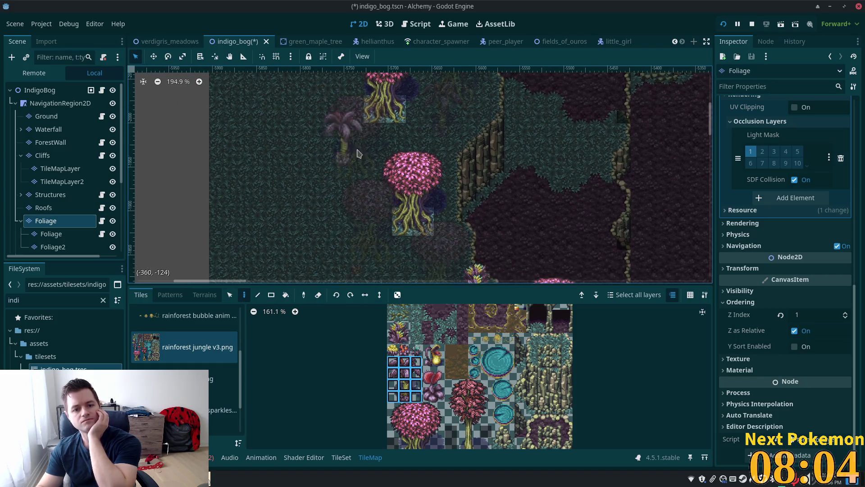
{"action": "scroll", "coordinate": [424, 131], "scroll_direction": "down", "scroll_amount": 6}
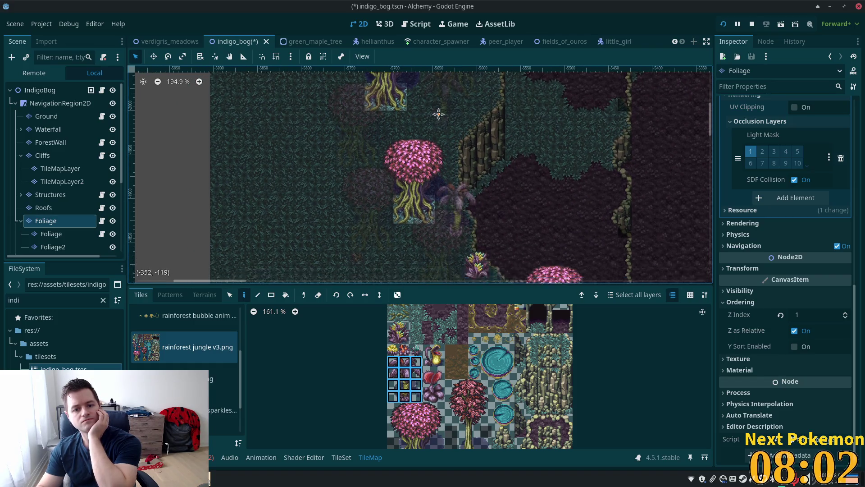
{"action": "scroll", "coordinate": [411, 94], "scroll_direction": "up", "scroll_amount": 2}
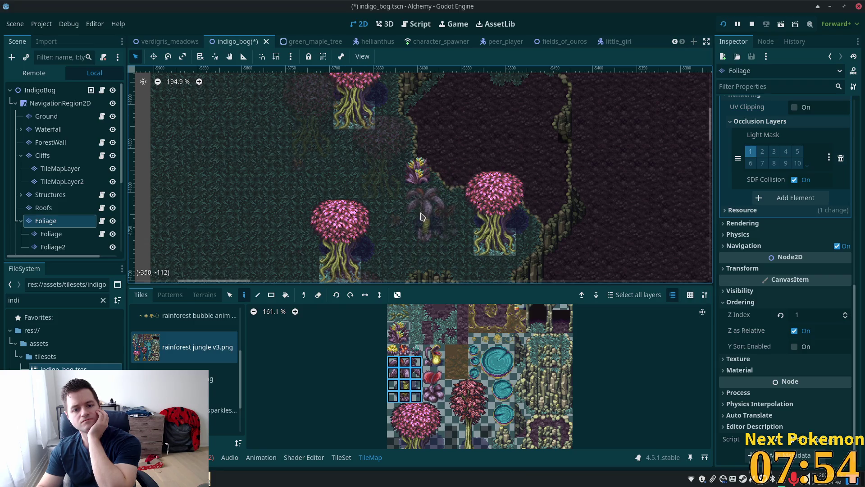
{"action": "left_click", "coordinate": [410, 220]}
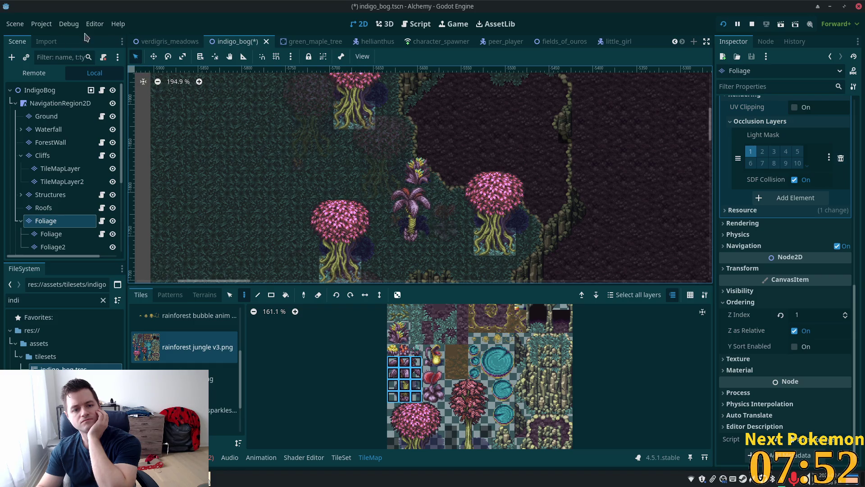
{"action": "left_click", "coordinate": [42, 92]}
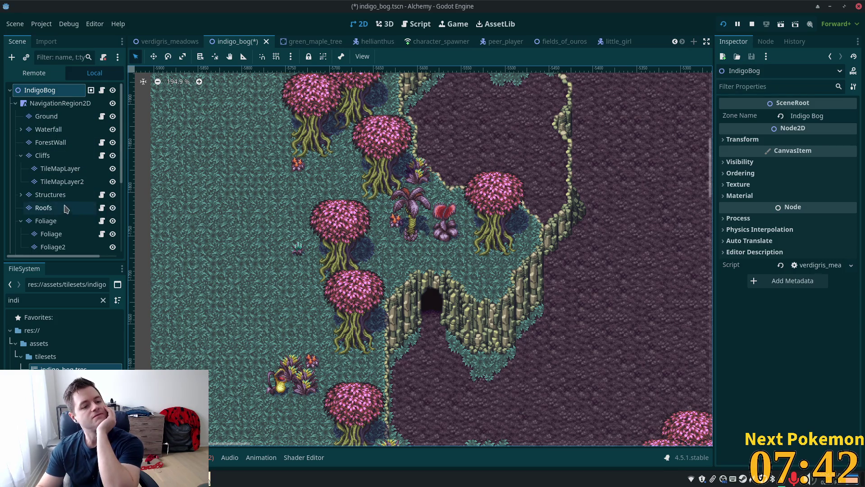
{"action": "left_click", "coordinate": [46, 221]}
- Pick the two small vine tiles from the atlas and make Ground the active layer
{"action": "left_click_drag", "start_coordinate": [393, 361], "coordinate": [405, 362]}
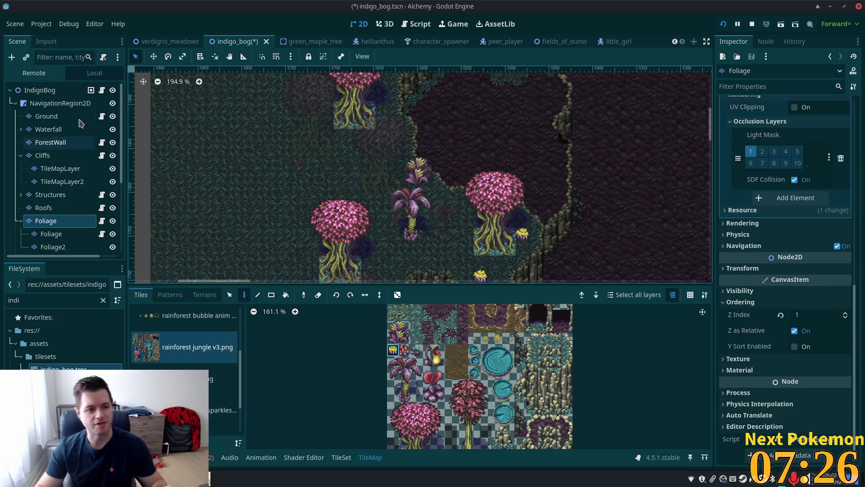
{"action": "left_click", "coordinate": [46, 116]}
{"action": "scroll", "coordinate": [467, 234], "scroll_direction": "up", "scroll_amount": 5}
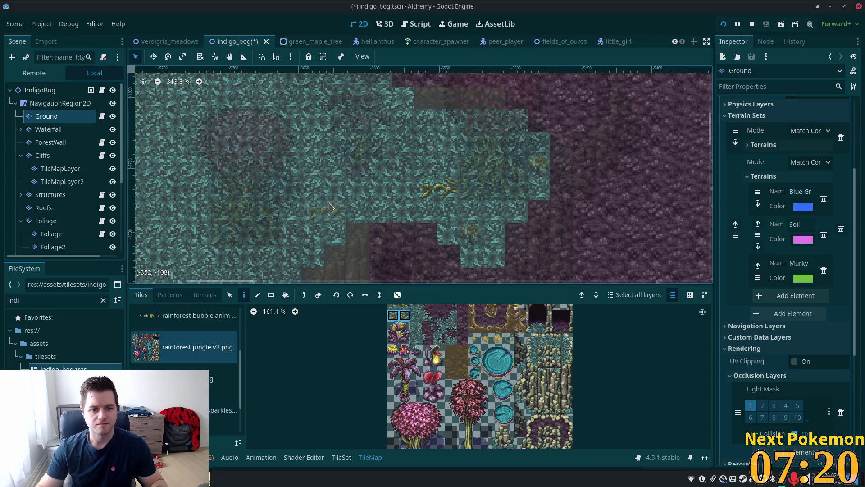
- Paint a two-tile branch and a single branch tile onto the teal ground
{"action": "scroll", "coordinate": [194, 214], "scroll_direction": "up", "scroll_amount": 5}
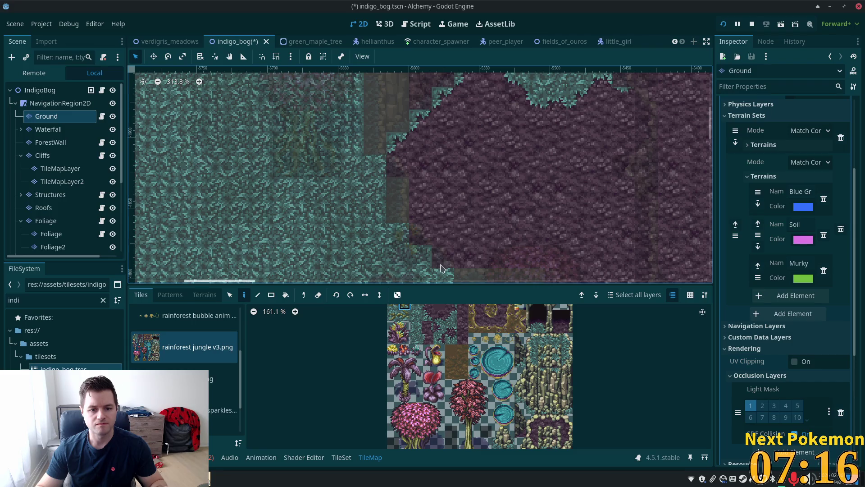
{"action": "scroll", "coordinate": [425, 270], "scroll_direction": "down", "scroll_amount": 5}
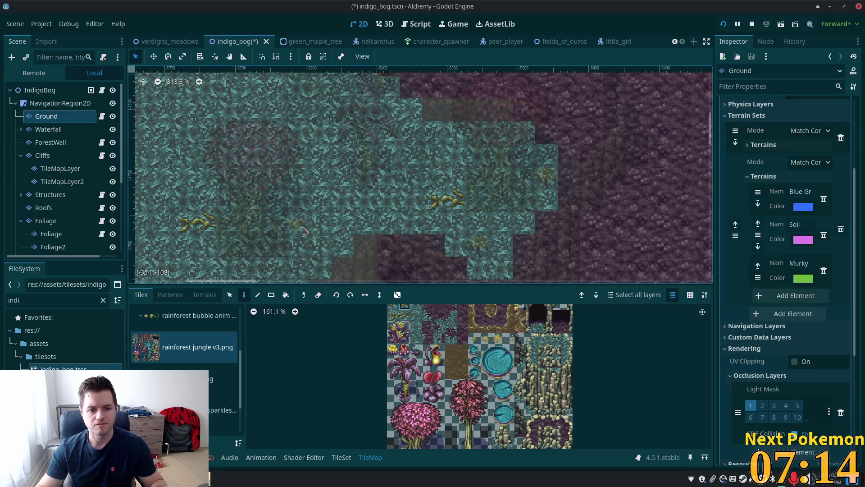
{"action": "scroll", "coordinate": [368, 164], "scroll_direction": "up", "scroll_amount": 5}
{"action": "scroll", "coordinate": [323, 243], "scroll_direction": "down", "scroll_amount": 5}
{"action": "scroll", "coordinate": [419, 336], "scroll_direction": "up", "scroll_amount": 5}
{"action": "scroll", "coordinate": [419, 336], "scroll_direction": "up", "scroll_amount": 3}
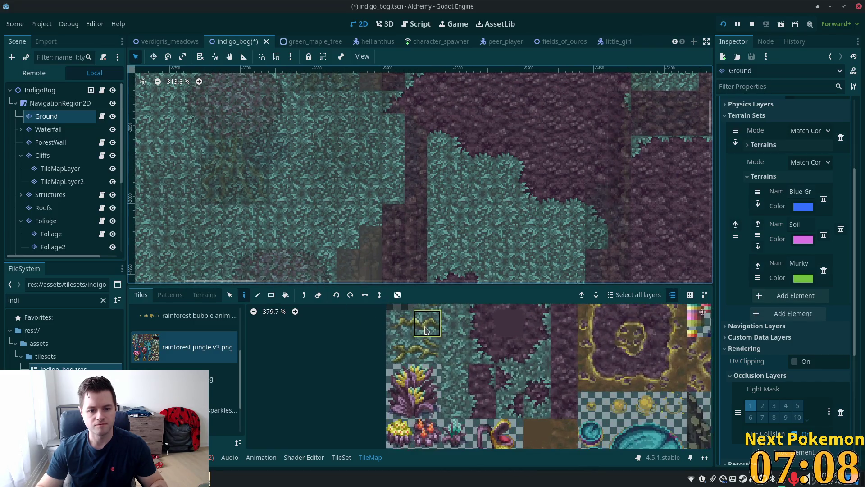
{"action": "left_click", "coordinate": [429, 372]}
{"action": "left_click_drag", "start_coordinate": [393, 395], "coordinate": [429, 398]}
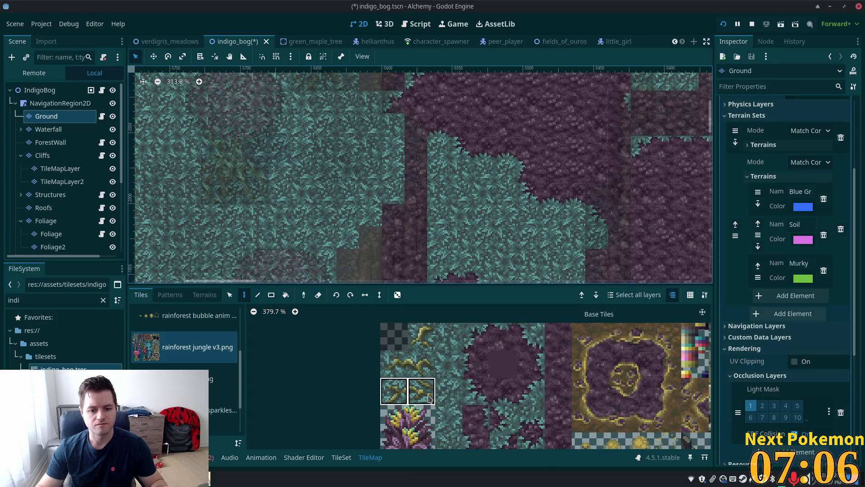
{"action": "left_click", "coordinate": [307, 183]}
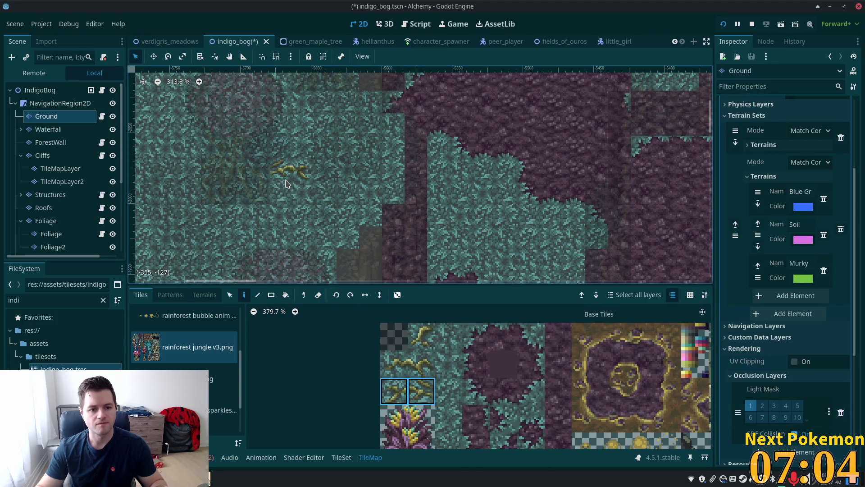
{"action": "left_click", "coordinate": [420, 365]}
{"action": "left_click", "coordinate": [278, 191]}
- Add a yellow vine tile on the Ground layer and review all layers together
{"action": "scroll", "coordinate": [378, 179], "scroll_direction": "up", "scroll_amount": 5}
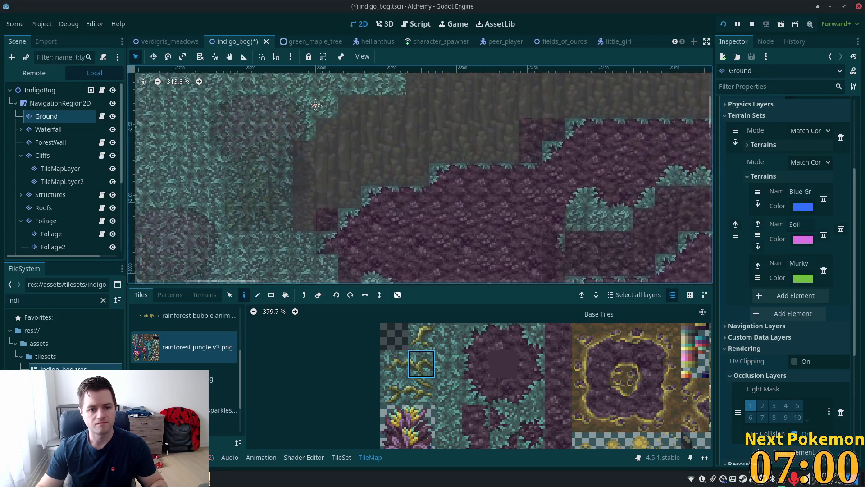
{"action": "left_click", "coordinate": [396, 366]}
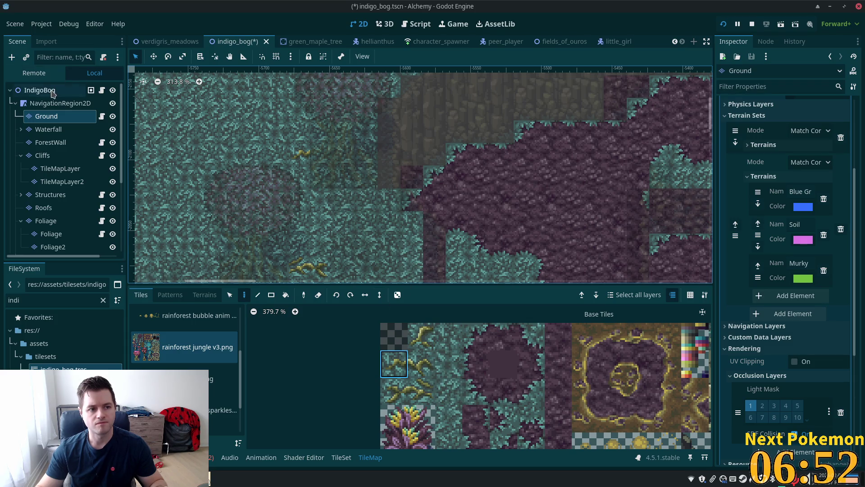
{"action": "left_click", "coordinate": [412, 246]}
{"action": "scroll", "coordinate": [483, 227], "scroll_direction": "down", "scroll_amount": 1}
{"action": "left_click_drag", "start_coordinate": [483, 226], "coordinate": [474, 274]}
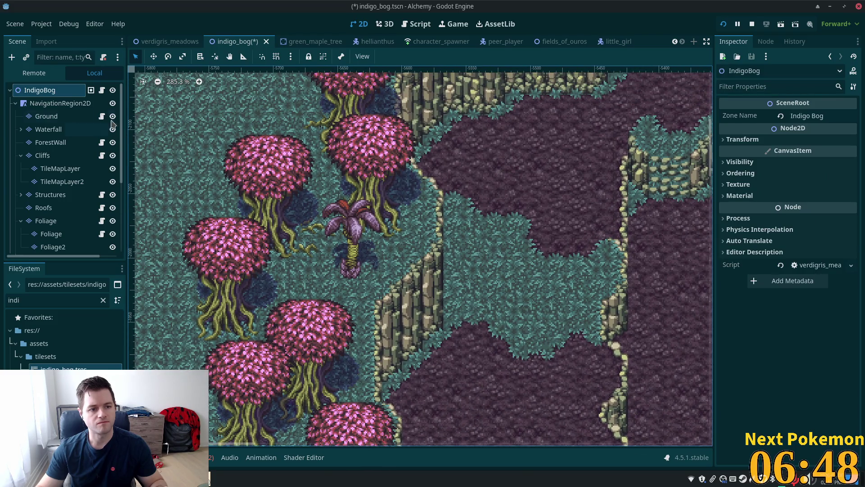
{"action": "left_click", "coordinate": [67, 118]}
{"action": "left_click", "coordinate": [301, 217], "text": "ctrl"}
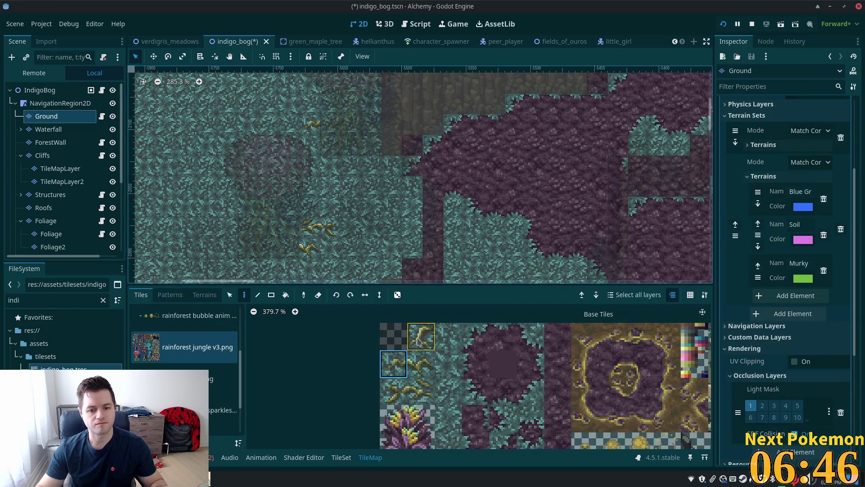
{"action": "scroll", "coordinate": [414, 220], "scroll_direction": "down", "scroll_amount": 3}
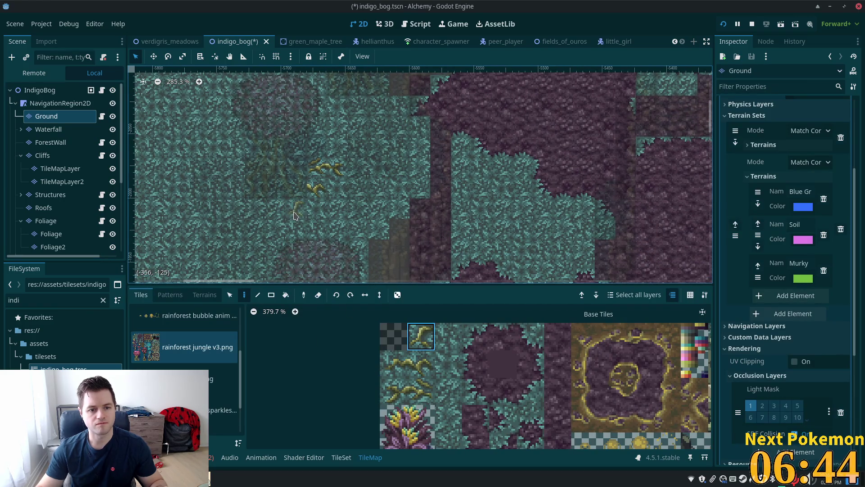
{"action": "scroll", "coordinate": [279, 248], "scroll_direction": "down", "scroll_amount": 6}
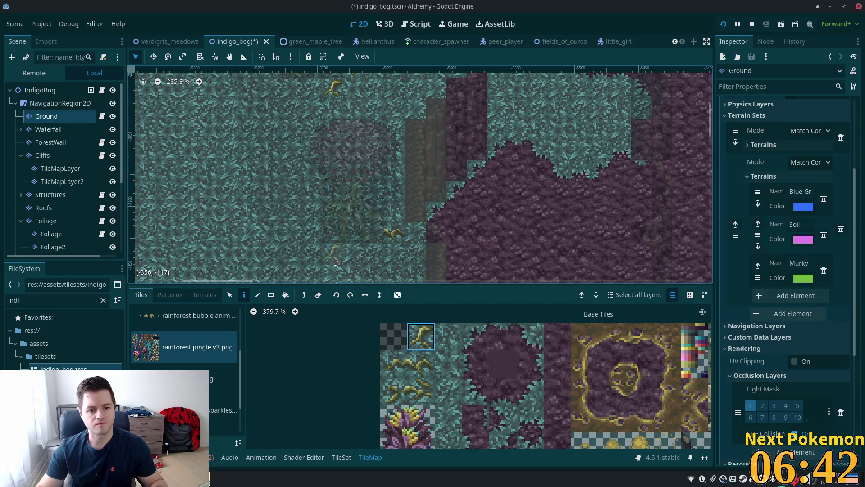
{"action": "scroll", "coordinate": [451, 231], "scroll_direction": "down", "scroll_amount": 10}
{"action": "scroll", "coordinate": [451, 230], "scroll_direction": "right", "scroll_amount": 3}
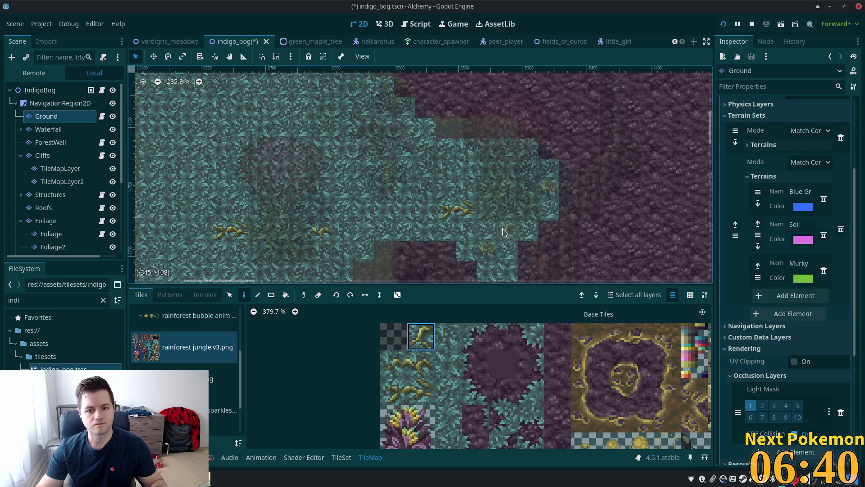
{"action": "left_click", "coordinate": [516, 232]}
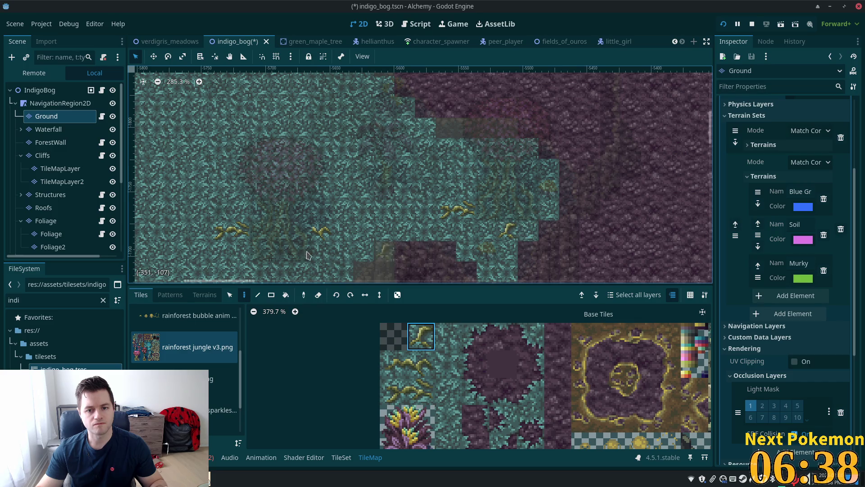
{"action": "left_click", "coordinate": [50, 90]}
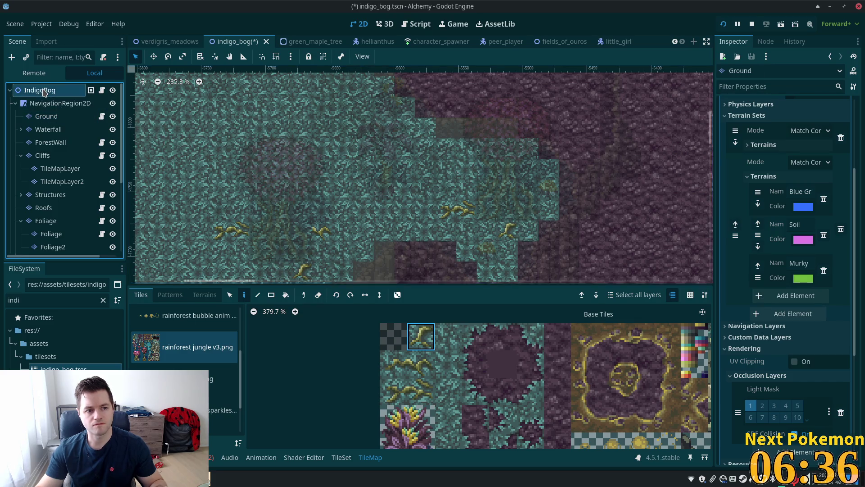
{"action": "scroll", "coordinate": [476, 190], "scroll_direction": "up", "scroll_amount": 5}
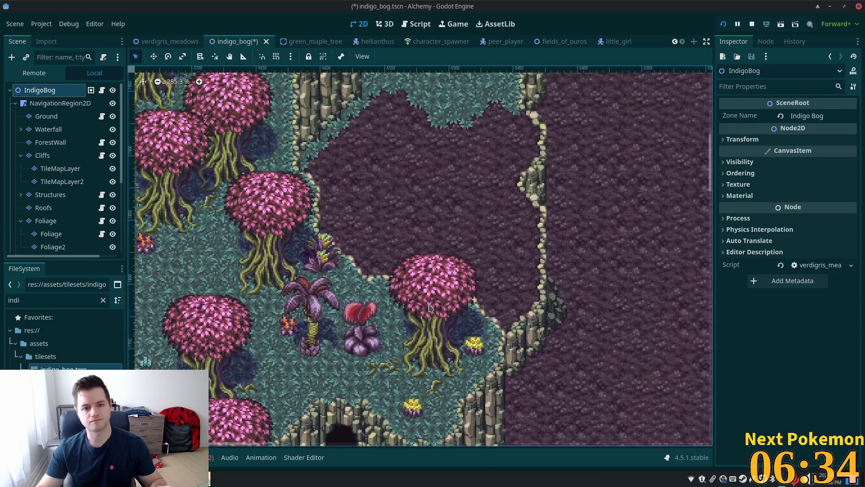
- Paint two yellow vine tufts onto the teal grass, the second using the lower vine pair
{"action": "scroll", "coordinate": [495, 378], "scroll_direction": "left", "scroll_amount": 2}
{"action": "scroll", "coordinate": [496, 377], "scroll_direction": "down", "scroll_amount": 4}
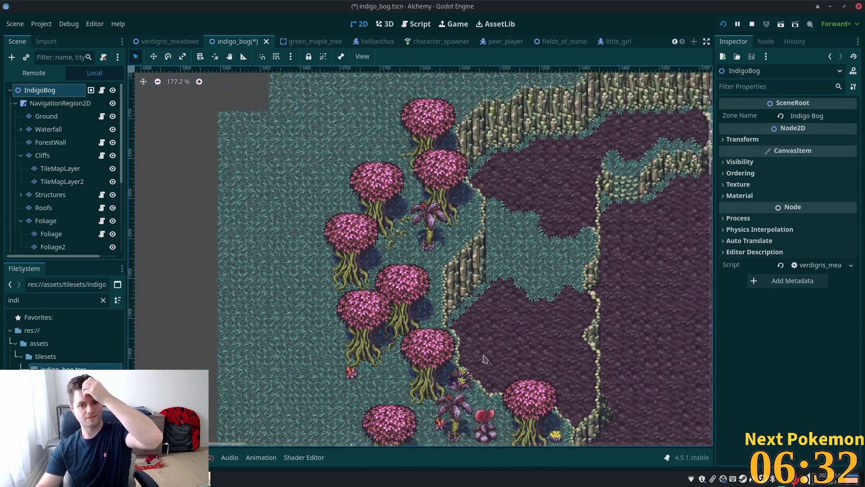
{"action": "scroll", "coordinate": [451, 374], "scroll_direction": "down", "scroll_amount": 5}
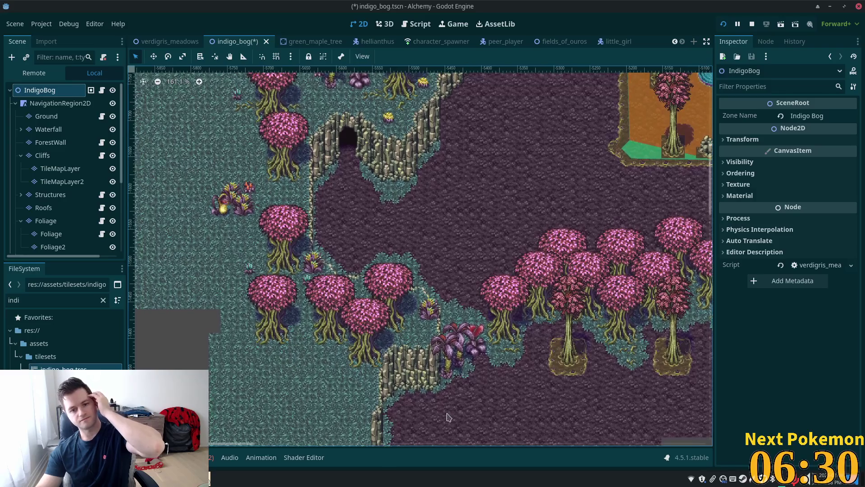
{"action": "scroll", "coordinate": [469, 370], "scroll_direction": "up", "scroll_amount": 5}
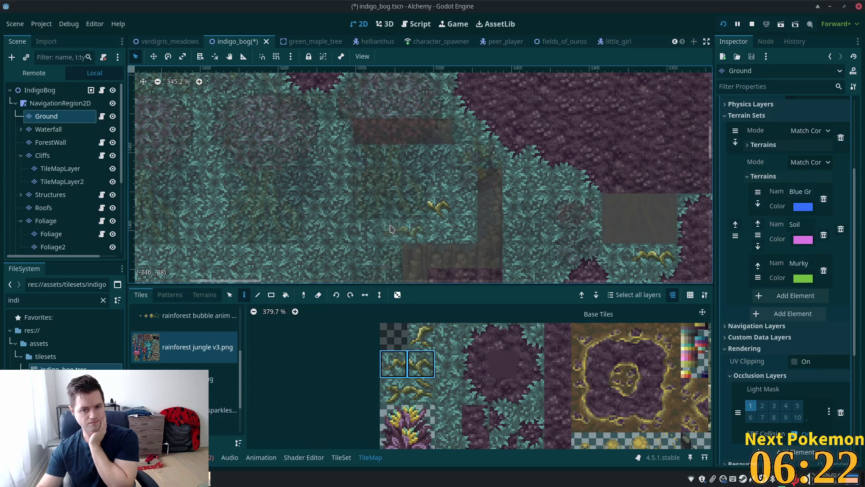
{"action": "left_click", "coordinate": [390, 226]}
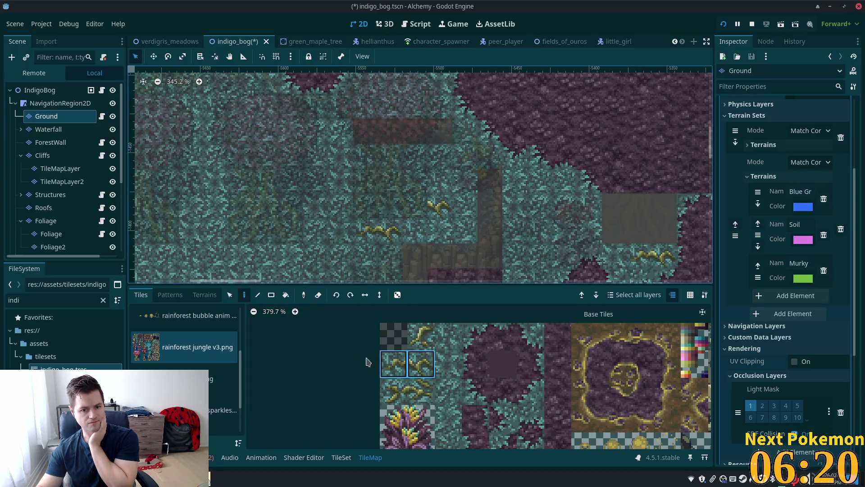
{"action": "left_click_drag", "start_coordinate": [417, 390], "coordinate": [393, 390]}
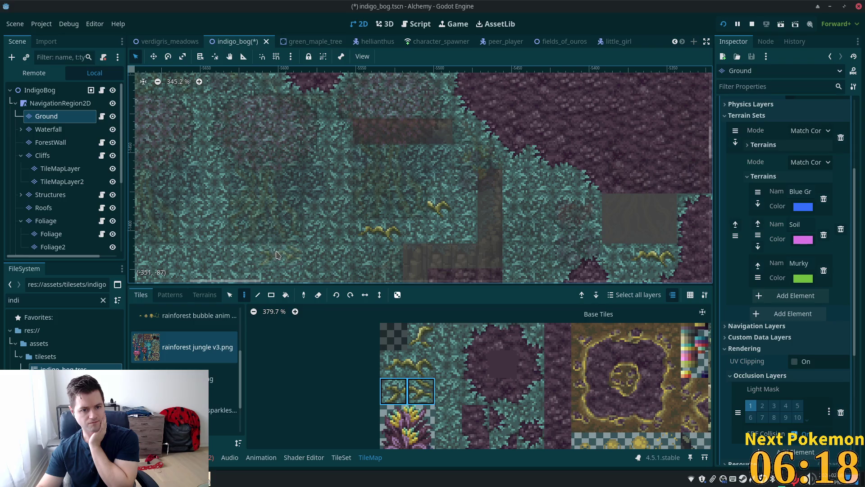
{"action": "left_click", "coordinate": [336, 208]}
{"action": "left_click", "coordinate": [41, 90]}
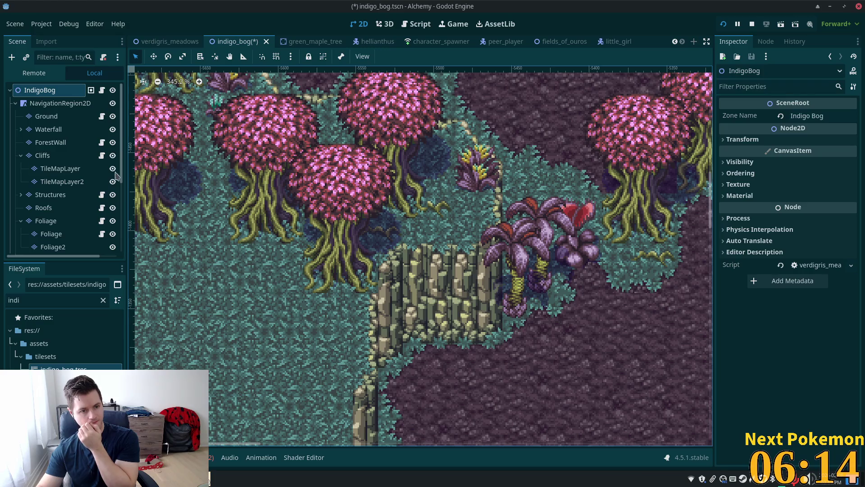
{"action": "left_click", "coordinate": [48, 116]}
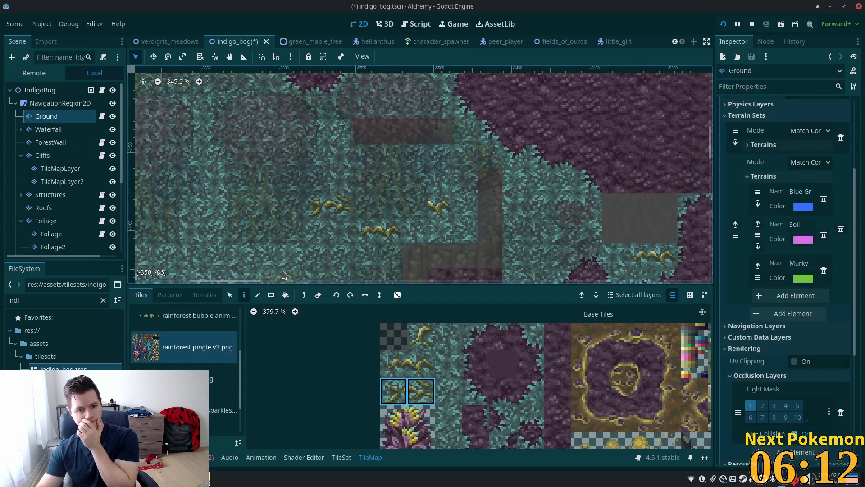
{"action": "left_click", "coordinate": [40, 90]}
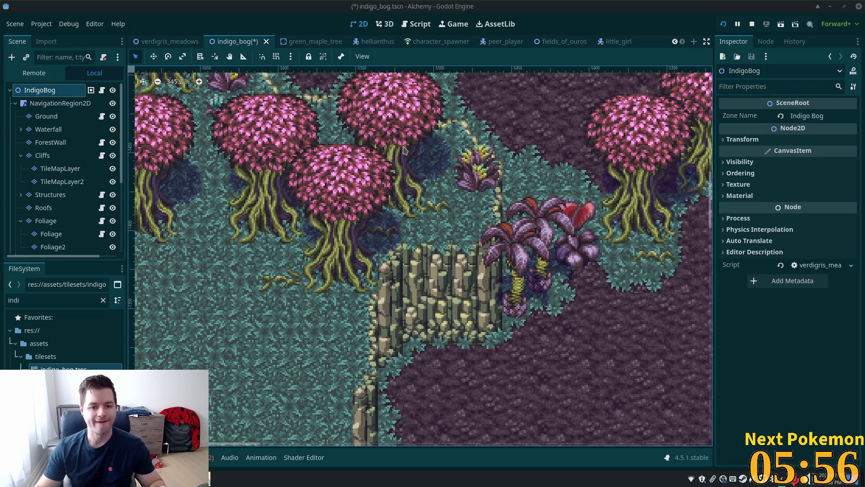
- Paint a yellow branch sprig on the Ground layer's grass between the pink trees
{"action": "scroll", "coordinate": [599, 212], "scroll_direction": "down", "scroll_amount": 3}
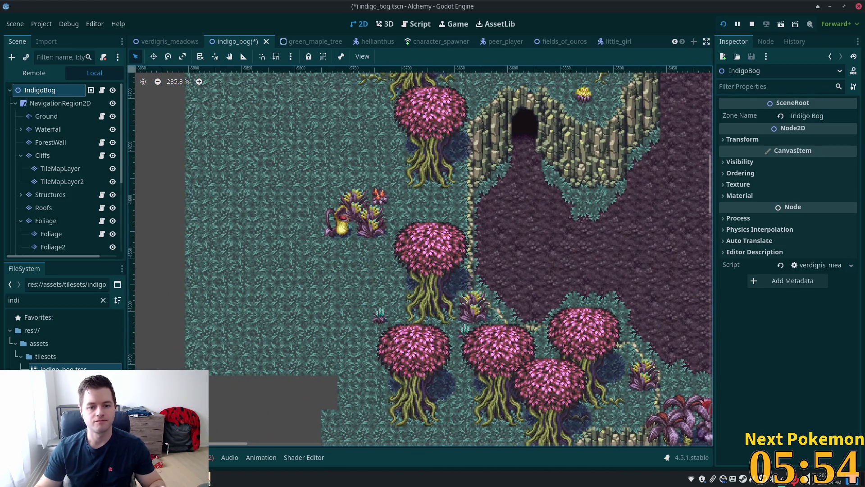
{"action": "scroll", "coordinate": [500, 307], "scroll_direction": "up", "scroll_amount": 4}
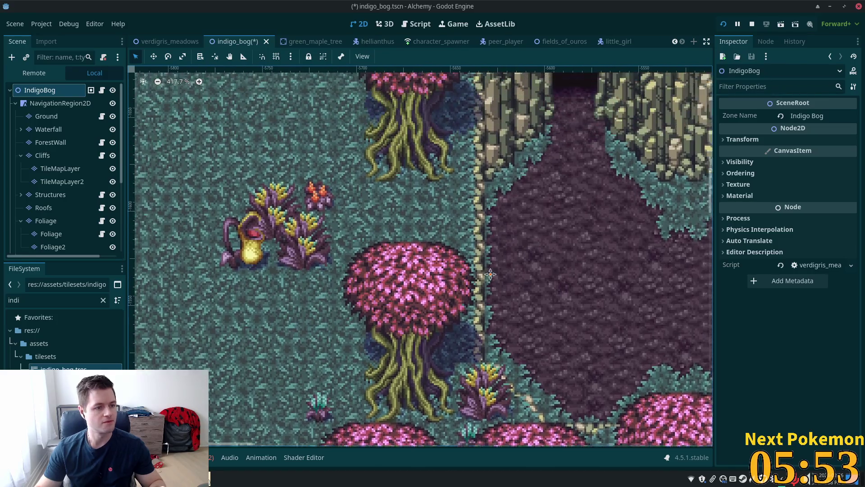
{"action": "left_click_drag", "start_coordinate": [490, 274], "coordinate": [498, 319]}
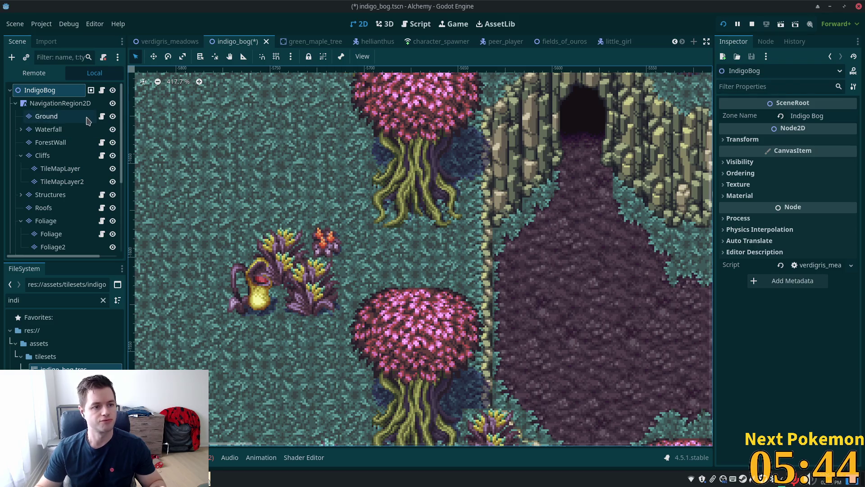
{"action": "left_click", "coordinate": [47, 116]}
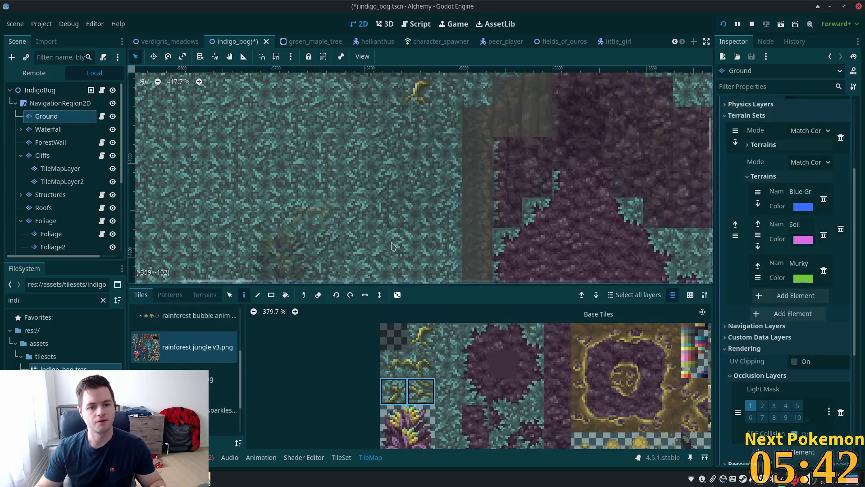
{"action": "left_click", "coordinate": [421, 335]}
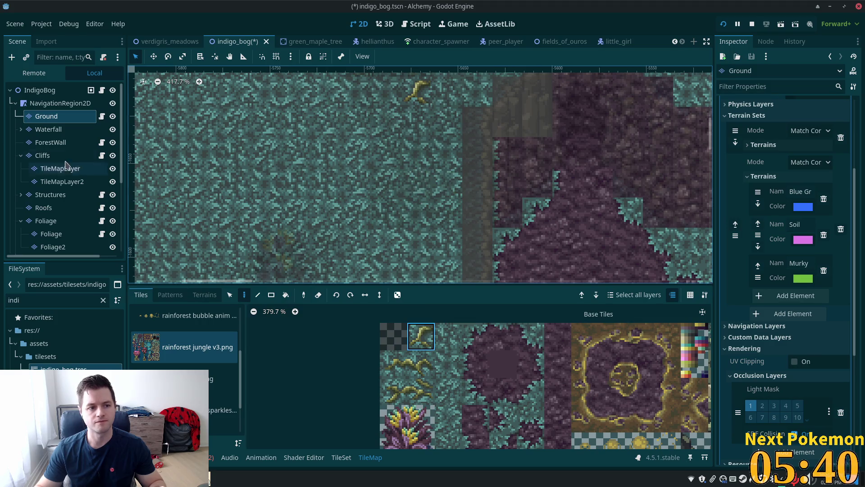
{"action": "left_click", "coordinate": [40, 89]}
{"action": "left_click", "coordinate": [53, 118]}
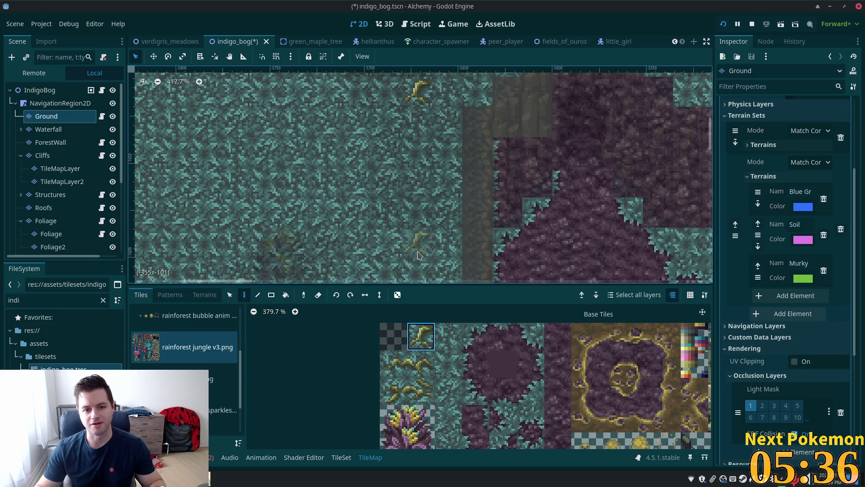
{"action": "left_click", "coordinate": [431, 251]}
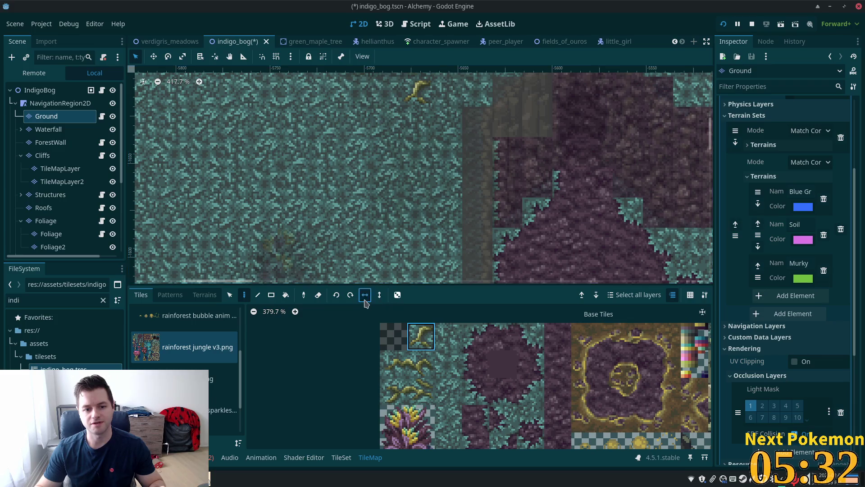
- Flip the branch tile horizontally and paint the mirrored copy beside the first
{"action": "left_click", "coordinate": [40, 90]}
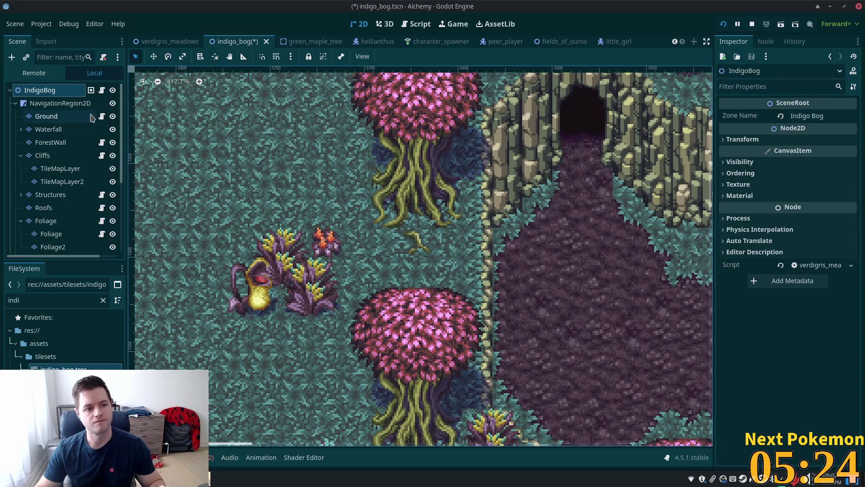
{"action": "left_click", "coordinate": [64, 120]}
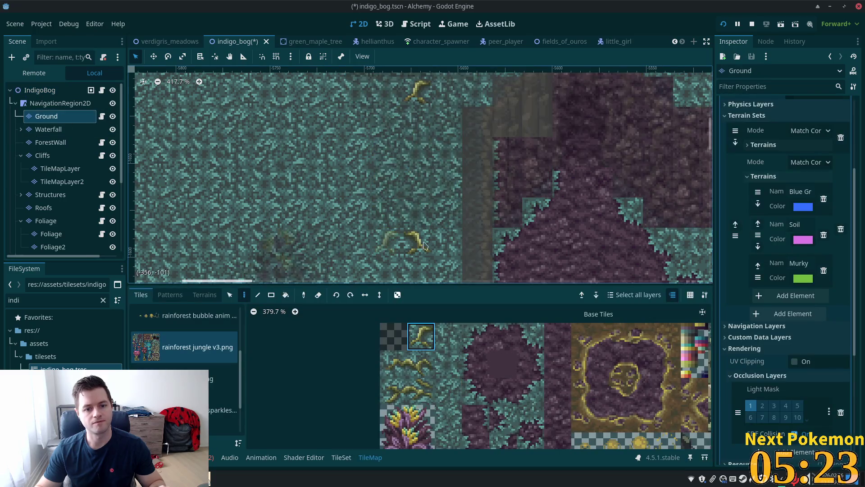
{"action": "left_click", "coordinate": [365, 299]}
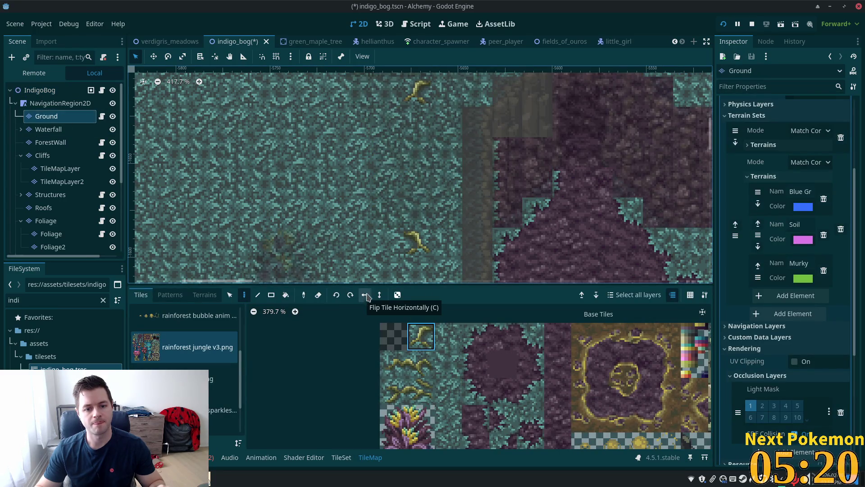
{"action": "left_click", "coordinate": [446, 242]}
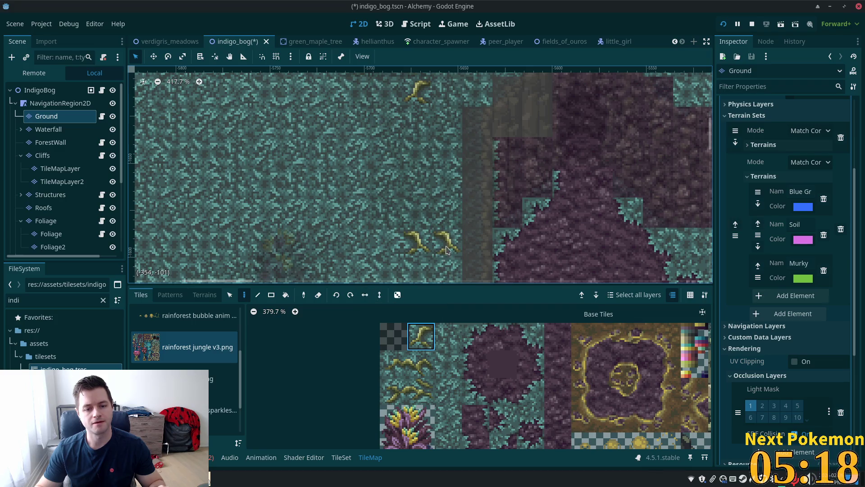
{"action": "left_click", "coordinate": [81, 90]}
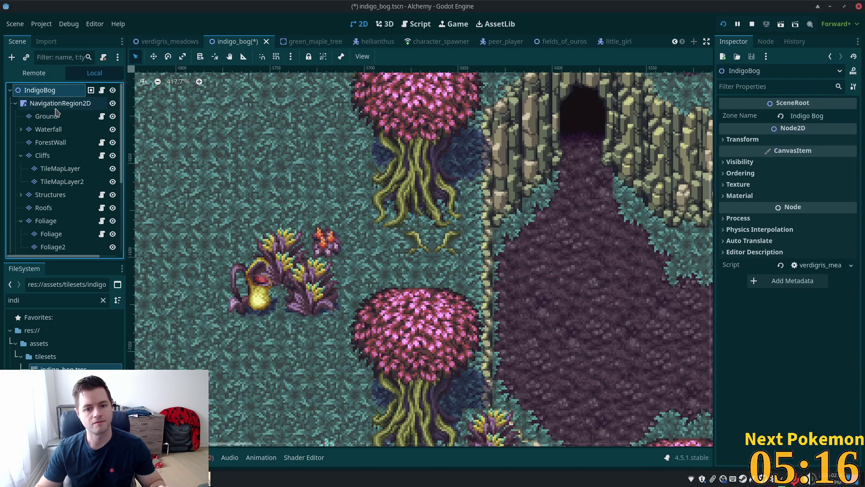
- Zoom in near the palm and paint a yellow root sprig just left of it on Ground
{"action": "scroll", "coordinate": [630, 202], "scroll_direction": "down", "scroll_amount": 4}
{"action": "mouse_move", "coordinate": [630, 201]}
{"action": "left_mouse_down"}
{"action": "mouse_move", "coordinate": [435, 225]}
{"action": "mouse_move", "coordinate": [419, 351]}
{"action": "mouse_move", "coordinate": [406, 358]}
{"action": "left_mouse_up"}
{"action": "left_click_drag", "start_coordinate": [295, 237], "coordinate": [393, 271]}
{"action": "scroll", "coordinate": [394, 270], "scroll_direction": "up", "scroll_amount": 9}
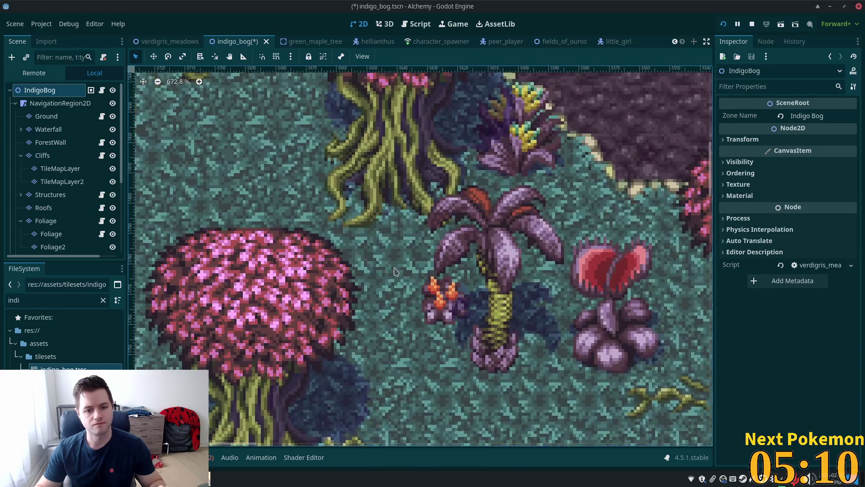
{"action": "scroll", "coordinate": [395, 270], "scroll_direction": "up", "scroll_amount": 4}
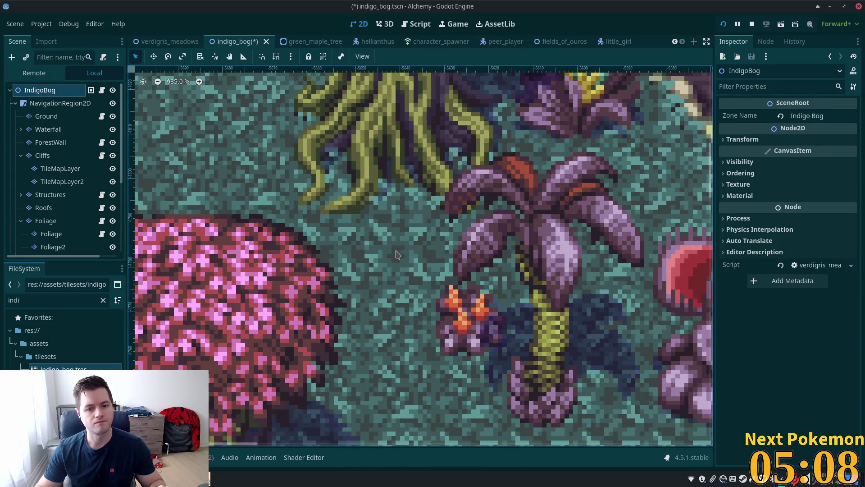
{"action": "left_click", "coordinate": [46, 116]}
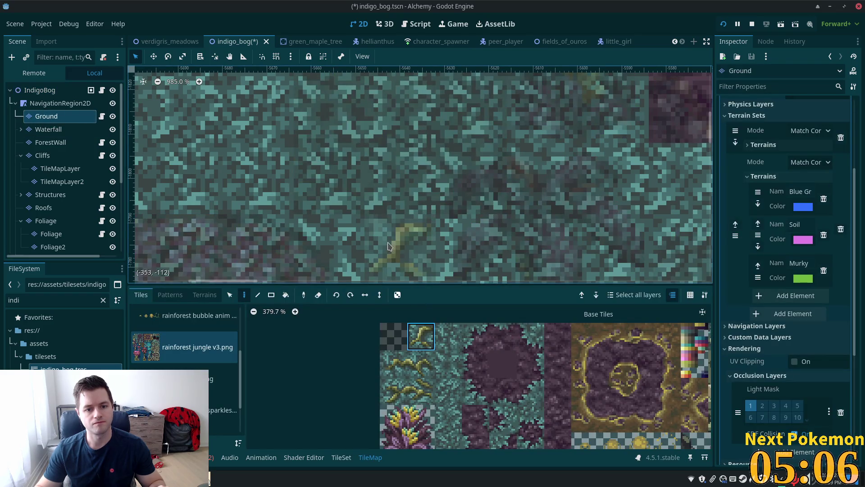
{"action": "left_click", "coordinate": [390, 246]}
- Return to the full scene and pan toward the forest left of the cave
{"action": "key", "text": "Escape"}
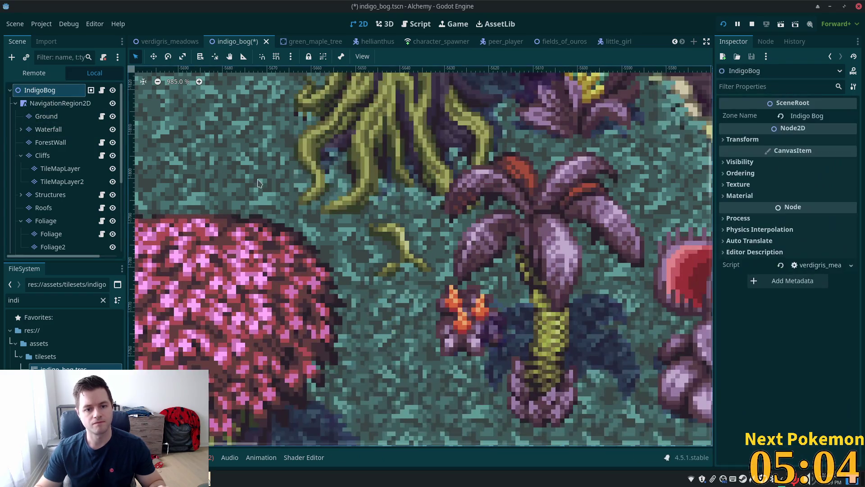
{"action": "scroll", "coordinate": [227, 179], "scroll_direction": "down", "scroll_amount": 11}
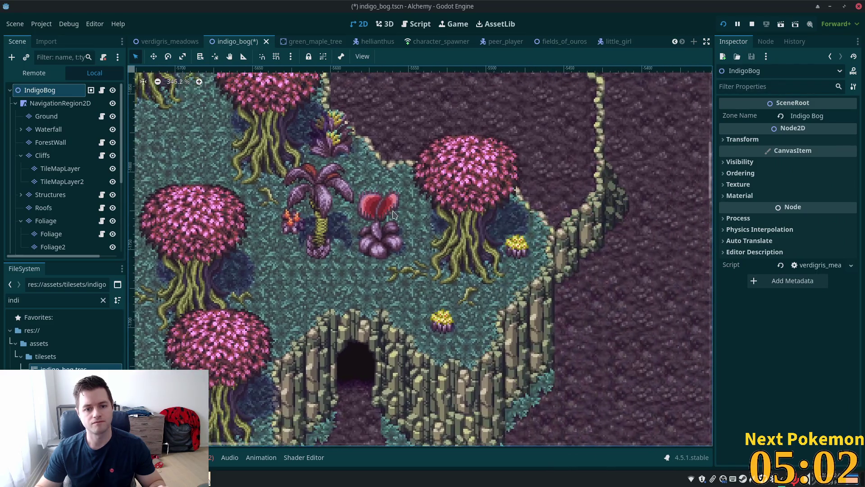
{"action": "scroll", "coordinate": [398, 223], "scroll_direction": "down", "scroll_amount": 5}
{"action": "scroll", "coordinate": [502, 165], "scroll_direction": "down", "scroll_amount": 4}
{"action": "left_click_drag", "start_coordinate": [487, 75], "coordinate": [440, 110]}
{"action": "left_click_drag", "start_coordinate": [419, 143], "coordinate": [580, 187]}
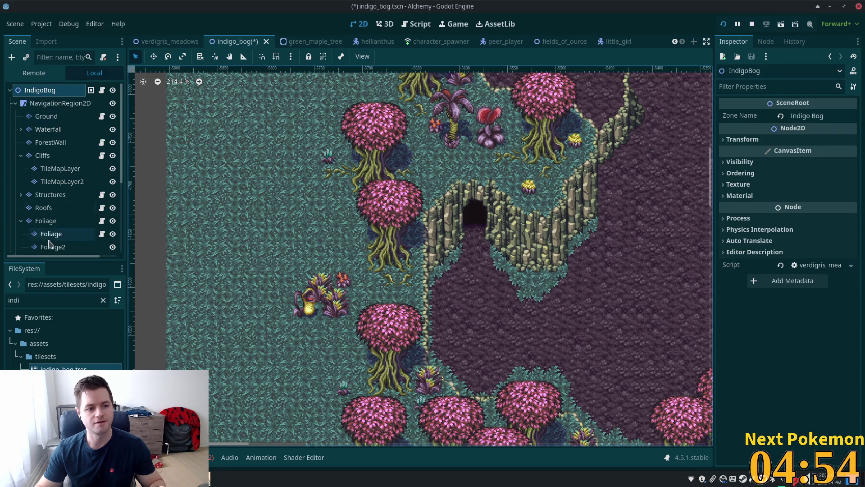
- Select the Foliage layer and choose a new tile from the rainforest jungle v3 atlas
{"action": "left_click", "coordinate": [57, 226]}
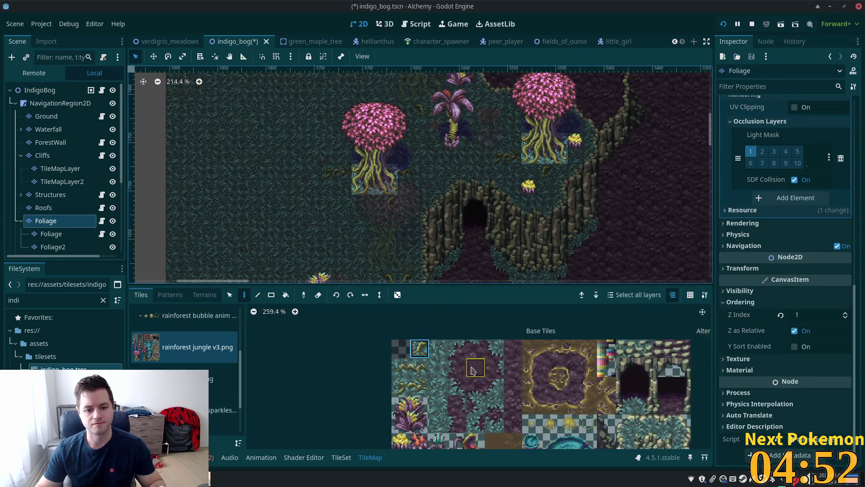
{"action": "left_click", "coordinate": [437, 435]}
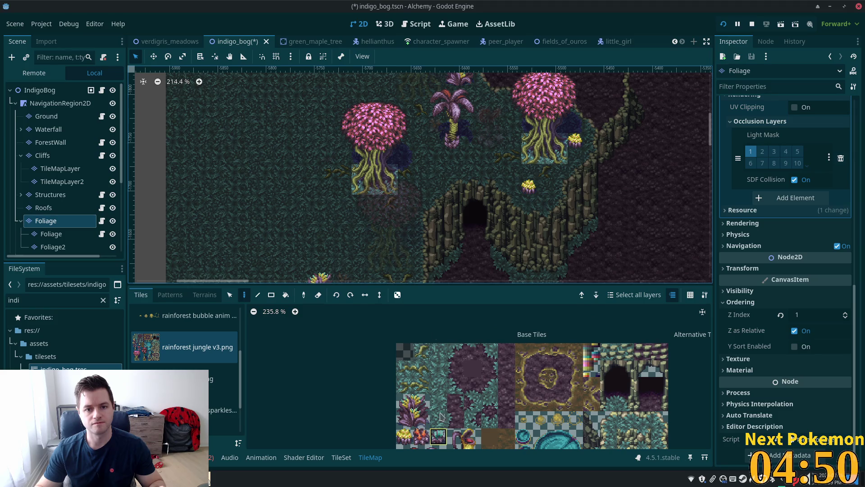
{"action": "scroll", "coordinate": [509, 227], "scroll_direction": "down", "scroll_amount": 5}
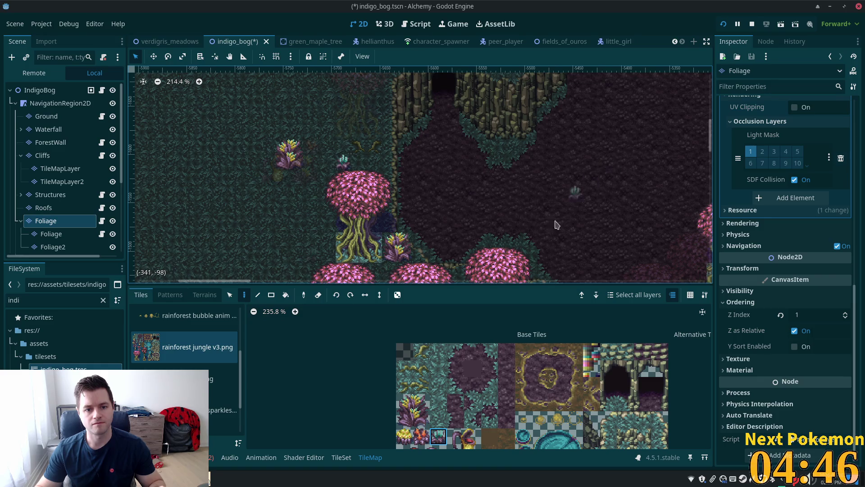
{"action": "scroll", "coordinate": [570, 190], "scroll_direction": "down", "scroll_amount": 4}
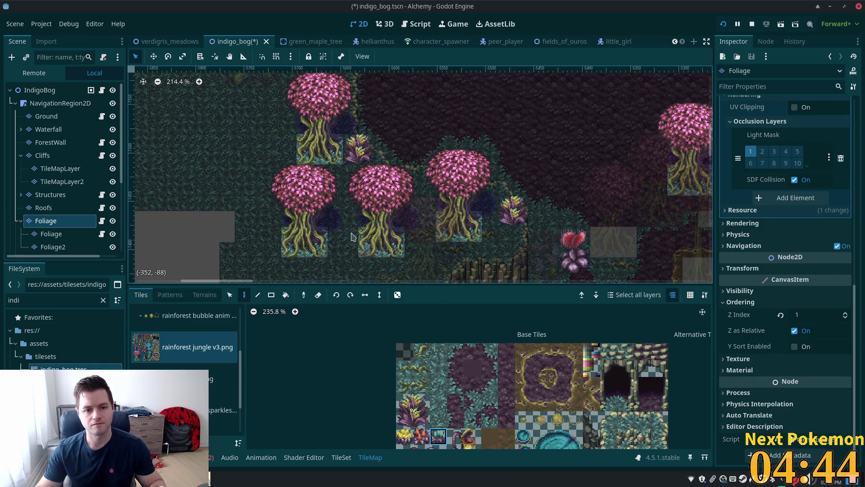
- Leave the Foliage layer and pan around the full Indigo Bog map with all layers shown
{"action": "left_click", "coordinate": [39, 90]}
{"action": "scroll", "coordinate": [575, 160], "scroll_direction": "up", "scroll_amount": 2}
{"action": "scroll", "coordinate": [574, 160], "scroll_direction": "right", "scroll_amount": 2}
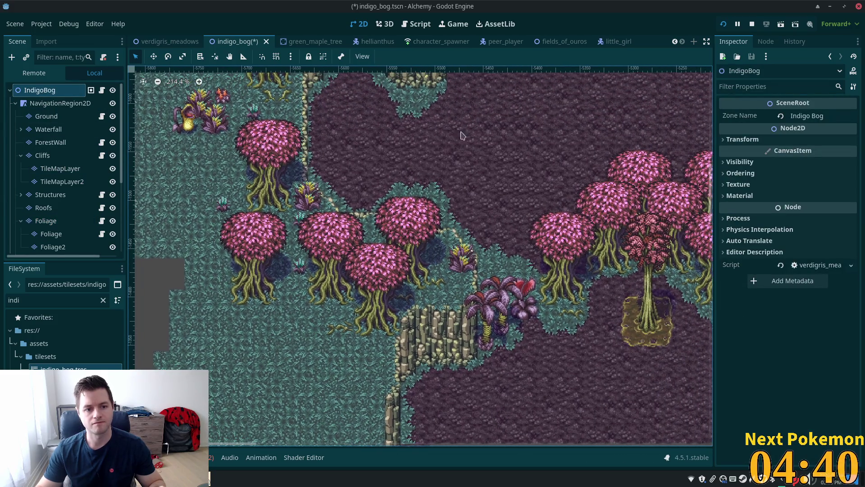
{"action": "scroll", "coordinate": [419, 103], "scroll_direction": "down", "scroll_amount": 10}
{"action": "scroll", "coordinate": [419, 104], "scroll_direction": "left", "scroll_amount": 2}
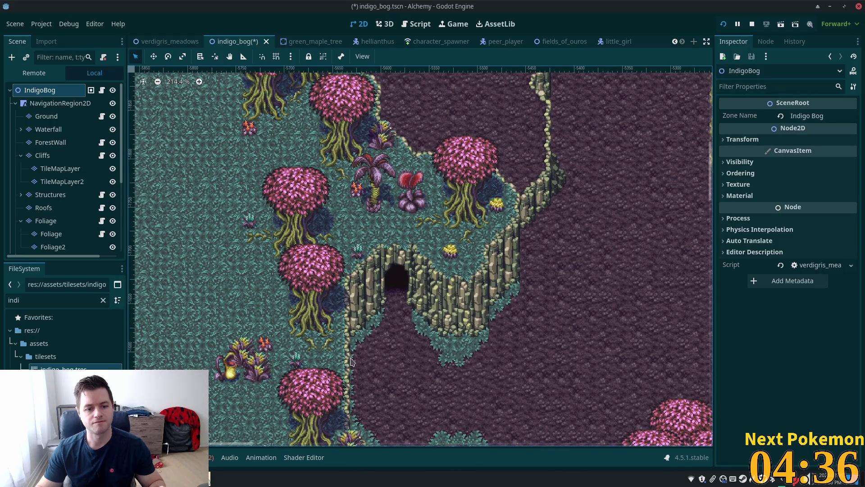
{"action": "scroll", "coordinate": [395, 189], "scroll_direction": "down", "scroll_amount": 6}
{"action": "scroll", "coordinate": [394, 190], "scroll_direction": "left", "scroll_amount": 2}
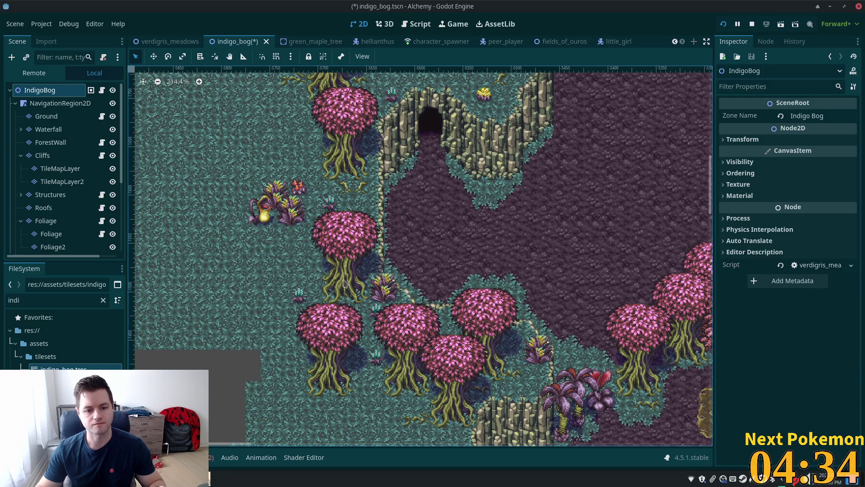
{"action": "scroll", "coordinate": [279, 245], "scroll_direction": "down", "scroll_amount": 4}
{"action": "scroll", "coordinate": [280, 245], "scroll_direction": "right", "scroll_amount": 2}
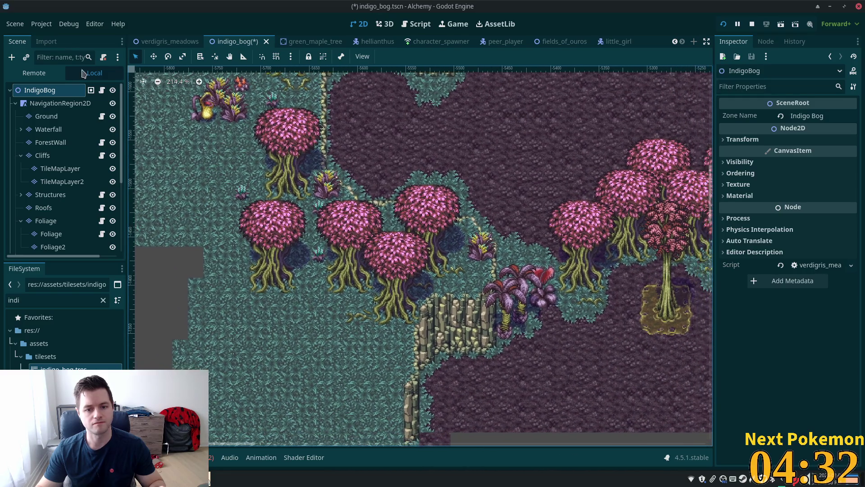
{"action": "scroll", "coordinate": [397, 158], "scroll_direction": "down", "scroll_amount": 15}
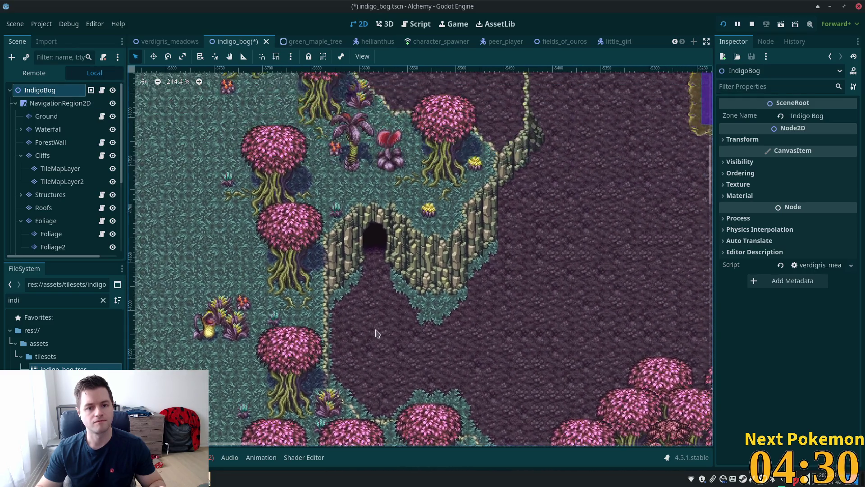
{"action": "scroll", "coordinate": [430, 172], "scroll_direction": "up", "scroll_amount": 4}
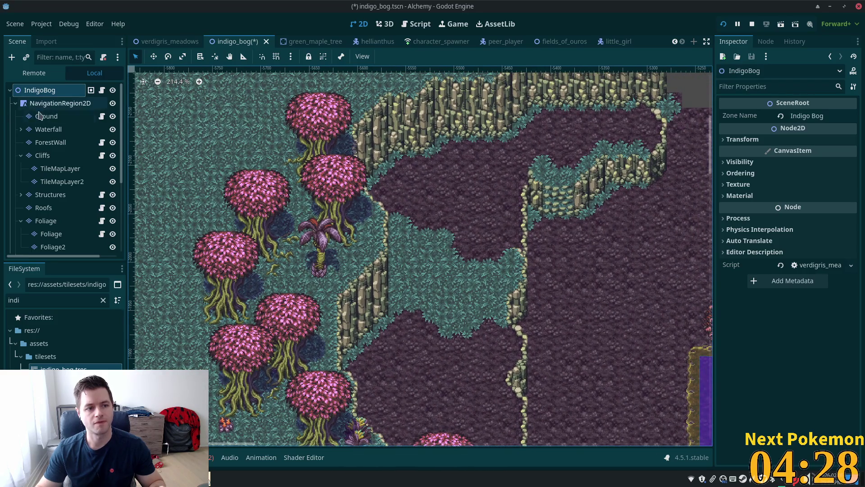
- Briefly check the Ground layer, zoom in, then make Cliffs the active painting layer
{"action": "left_click", "coordinate": [43, 117]}
{"action": "left_click", "coordinate": [40, 90]}
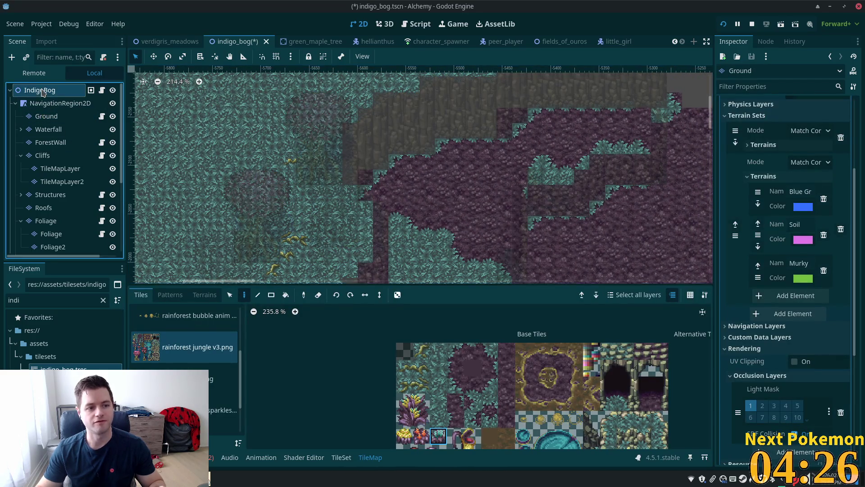
{"action": "scroll", "coordinate": [510, 212], "scroll_direction": "up", "scroll_amount": 5}
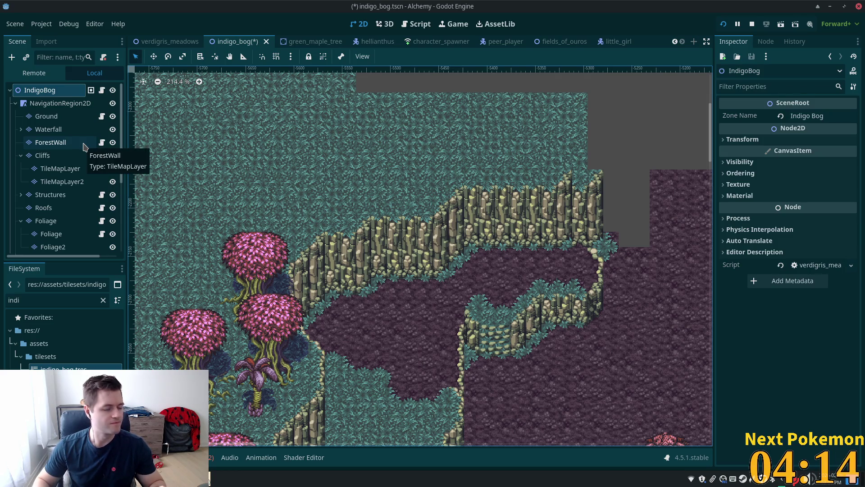
{"action": "scroll", "coordinate": [609, 230], "scroll_direction": "up", "scroll_amount": 3}
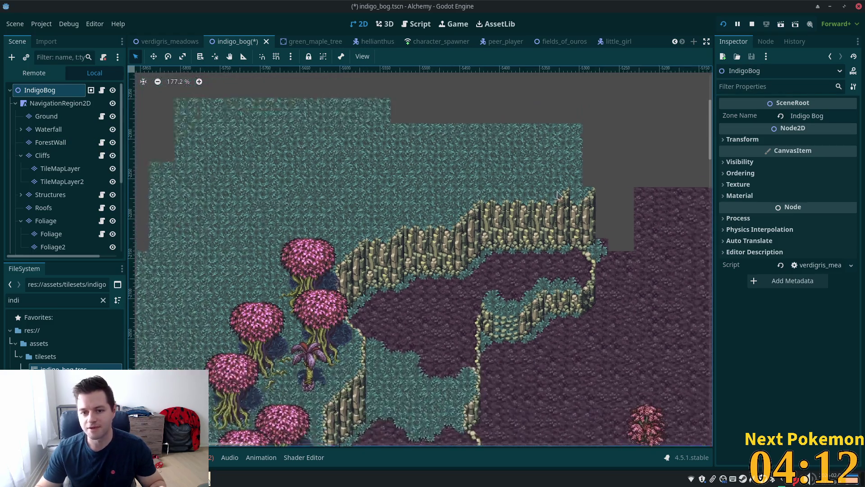
{"action": "scroll", "coordinate": [609, 230], "scroll_direction": "up", "scroll_amount": 2}
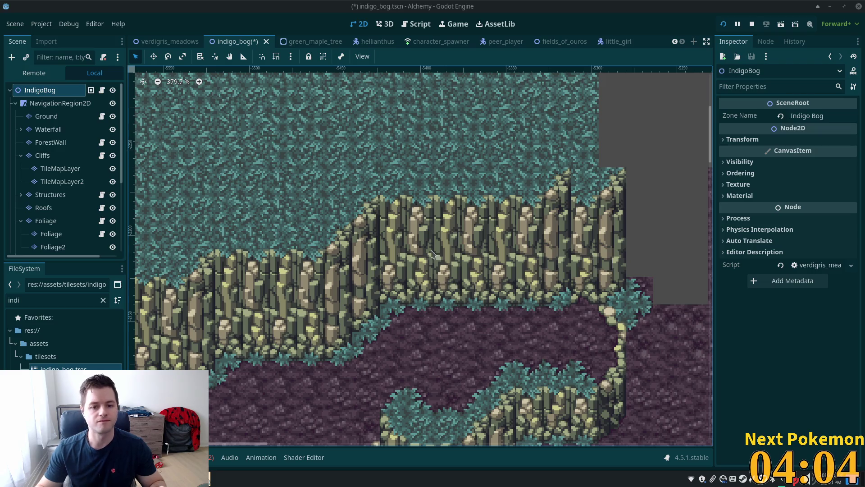
{"action": "left_click", "coordinate": [45, 155]}
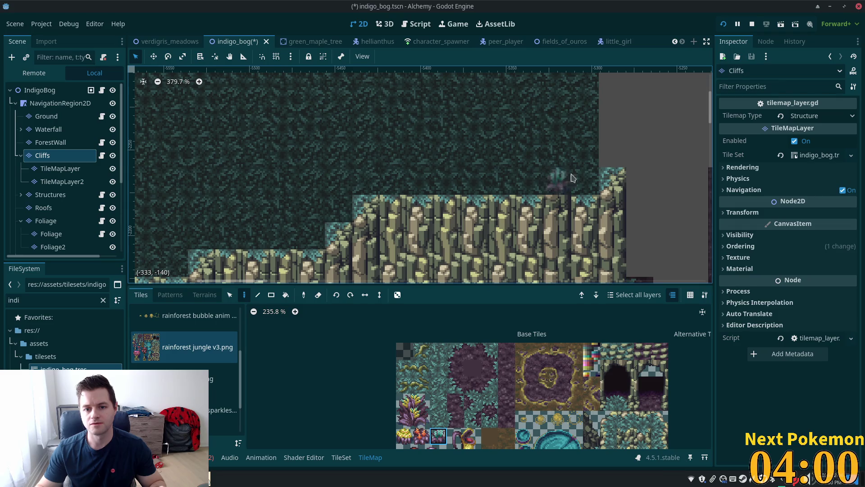
{"action": "scroll", "coordinate": [565, 194], "scroll_direction": "down", "scroll_amount": 3}
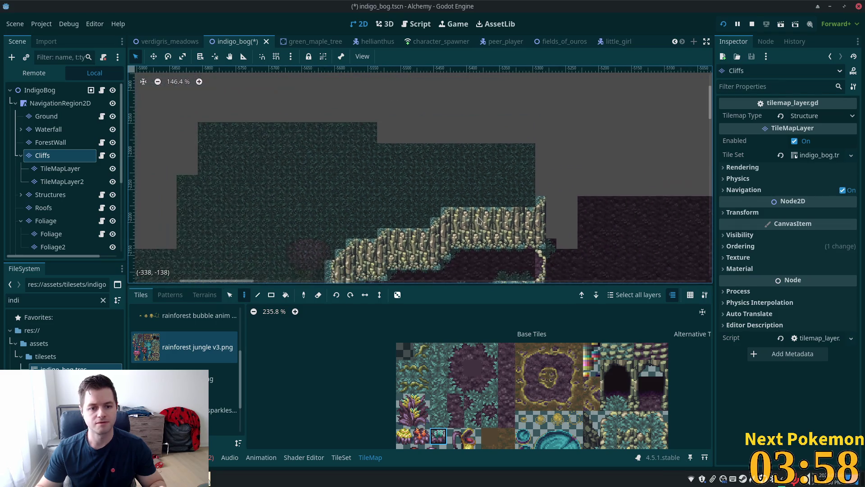
{"action": "scroll", "coordinate": [433, 148], "scroll_direction": "down", "scroll_amount": 2}
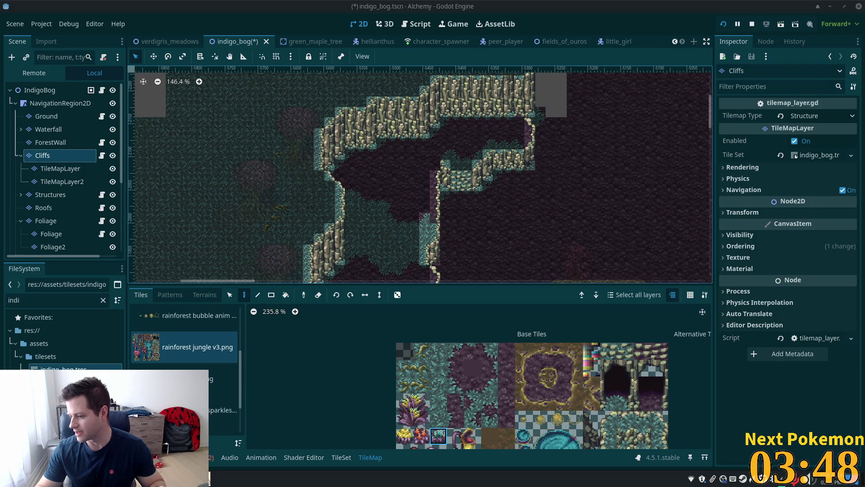
{"action": "scroll", "coordinate": [465, 161], "scroll_direction": "up", "scroll_amount": 5}
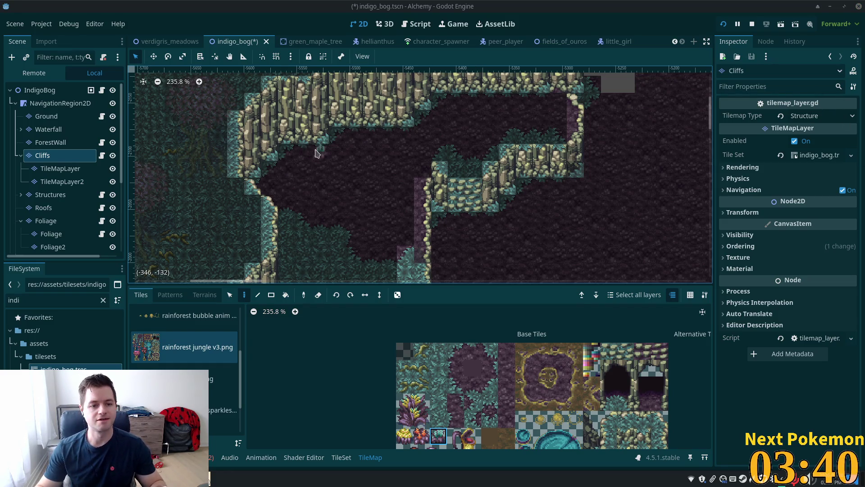
{"action": "scroll", "coordinate": [487, 212], "scroll_direction": "down", "scroll_amount": 5}
{"action": "scroll", "coordinate": [458, 183], "scroll_direction": "up", "scroll_amount": 6}
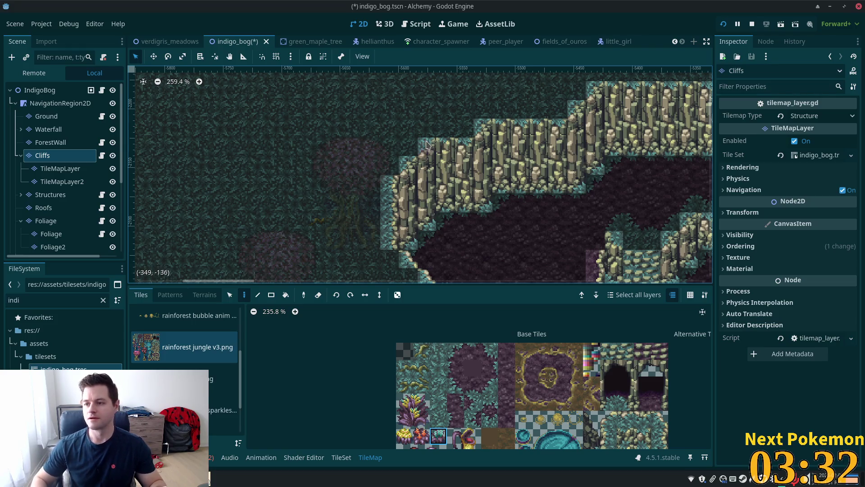
{"action": "scroll", "coordinate": [536, 195], "scroll_direction": "down", "scroll_amount": 3}
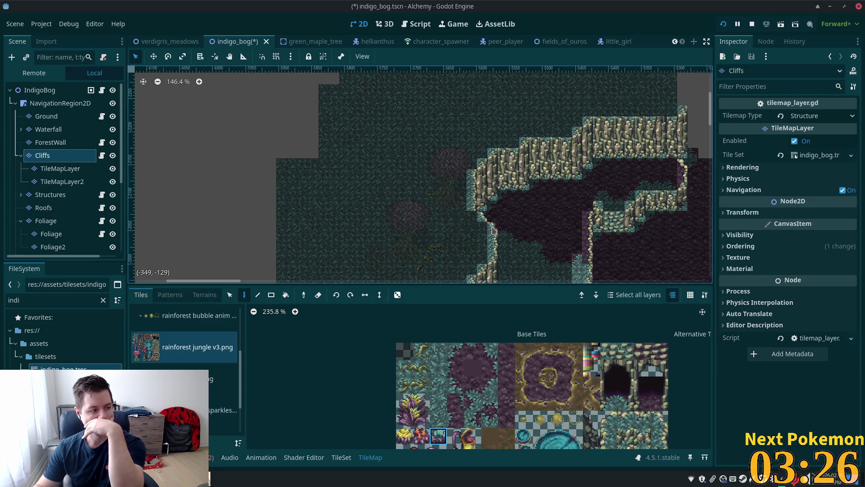
{"action": "scroll", "coordinate": [492, 231], "scroll_direction": "up", "scroll_amount": 3}
{"action": "scroll", "coordinate": [493, 230], "scroll_direction": "down", "scroll_amount": 2}
{"action": "left_click", "coordinate": [67, 91]}
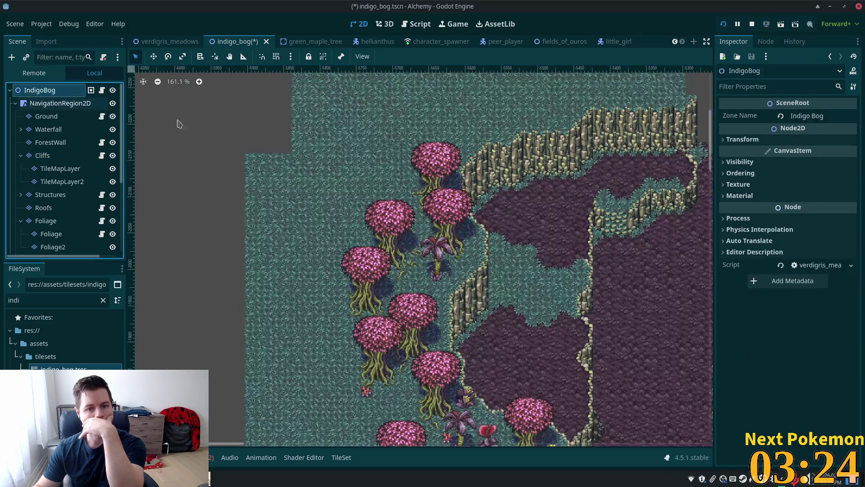
- Select the whole pink tree in the atlas and place one near the map's top on the child Foliage layer
{"action": "scroll", "coordinate": [434, 232], "scroll_direction": "up", "scroll_amount": 5}
{"action": "scroll", "coordinate": [434, 233], "scroll_direction": "down", "scroll_amount": 2}
{"action": "scroll", "coordinate": [203, 189], "scroll_direction": "up", "scroll_amount": 3}
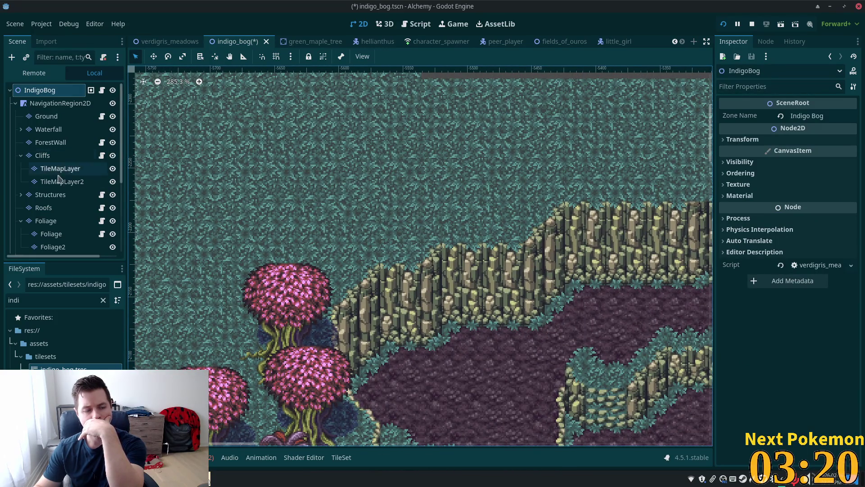
{"action": "left_click", "coordinate": [50, 234]}
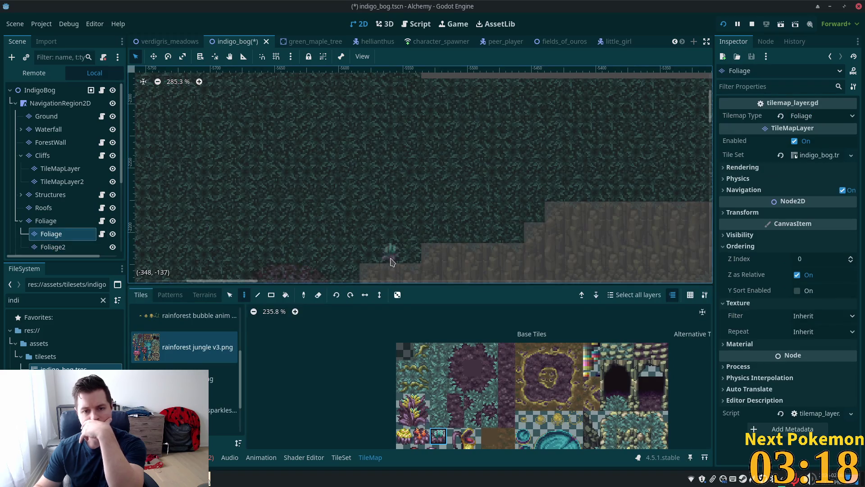
{"action": "scroll", "coordinate": [437, 401], "scroll_direction": "down", "scroll_amount": 2}
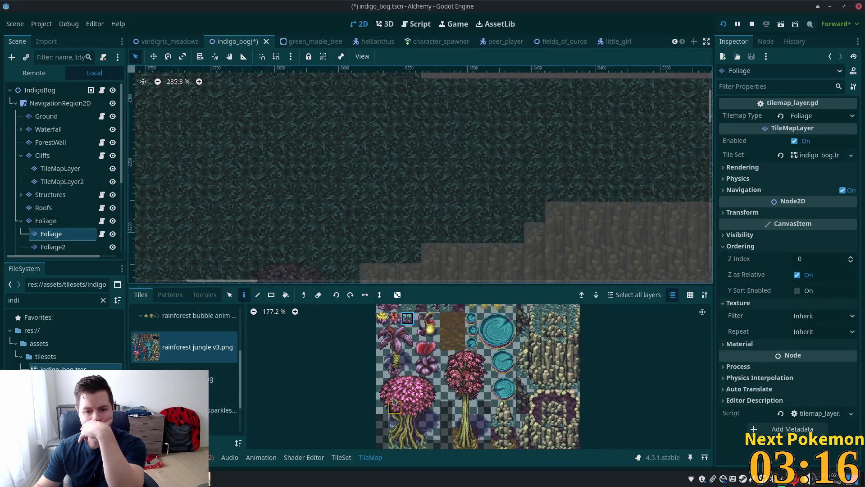
{"action": "mouse_move", "coordinate": [395, 396]}
{"action": "left_mouse_down"}
{"action": "mouse_move", "coordinate": [446, 452]}
{"action": "mouse_move", "coordinate": [437, 449]}
{"action": "left_mouse_up"}
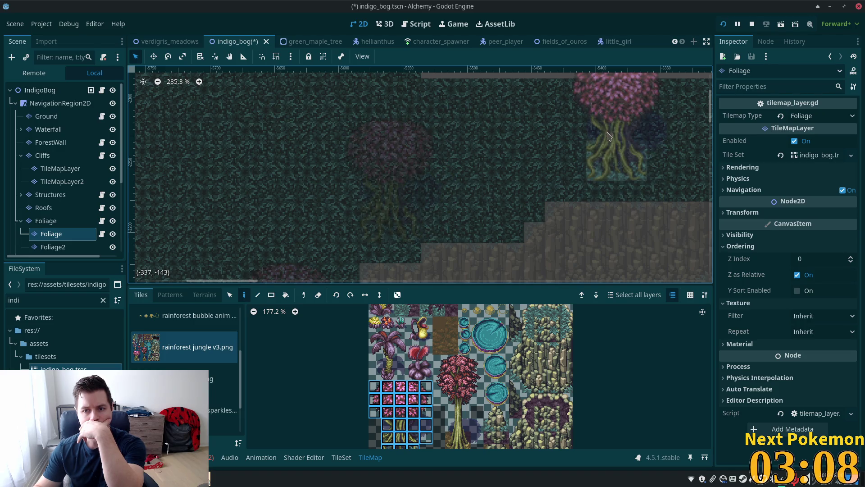
{"action": "left_click", "coordinate": [616, 144]}
- Paint another pink tree above the cliff edge on the parent Foliage layer
{"action": "scroll", "coordinate": [615, 144], "scroll_direction": "right", "scroll_amount": 5}
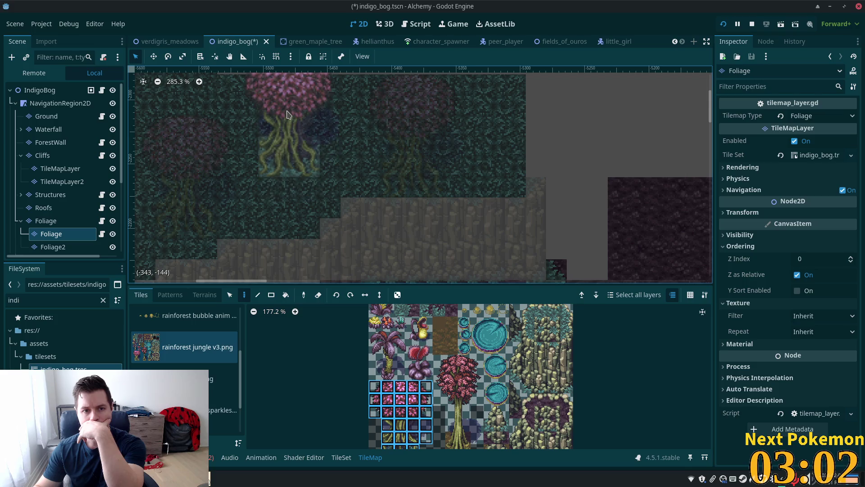
{"action": "scroll", "coordinate": [433, 180], "scroll_direction": "left", "scroll_amount": 5}
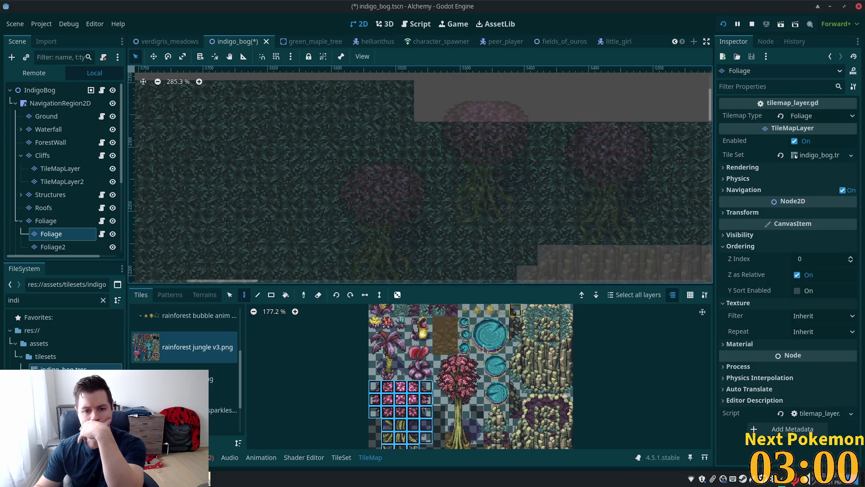
{"action": "left_click", "coordinate": [46, 220]}
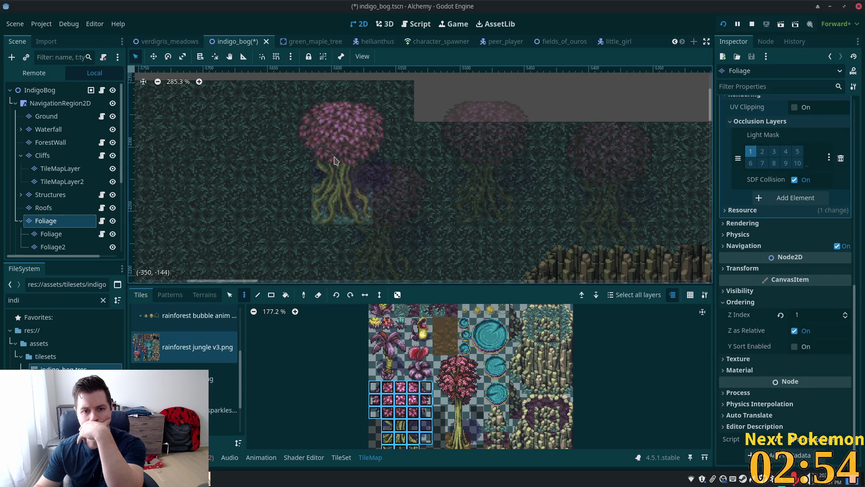
{"action": "left_click", "coordinate": [334, 161]}
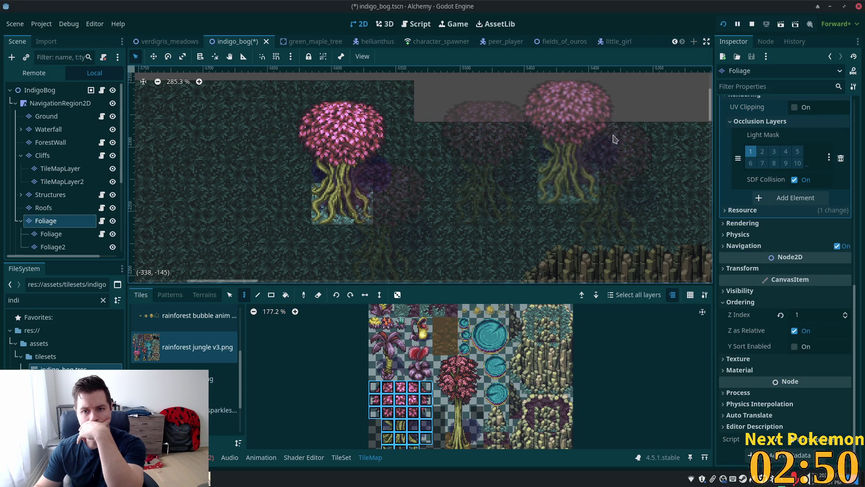
{"action": "scroll", "coordinate": [541, 194], "scroll_direction": "right", "scroll_amount": 3}
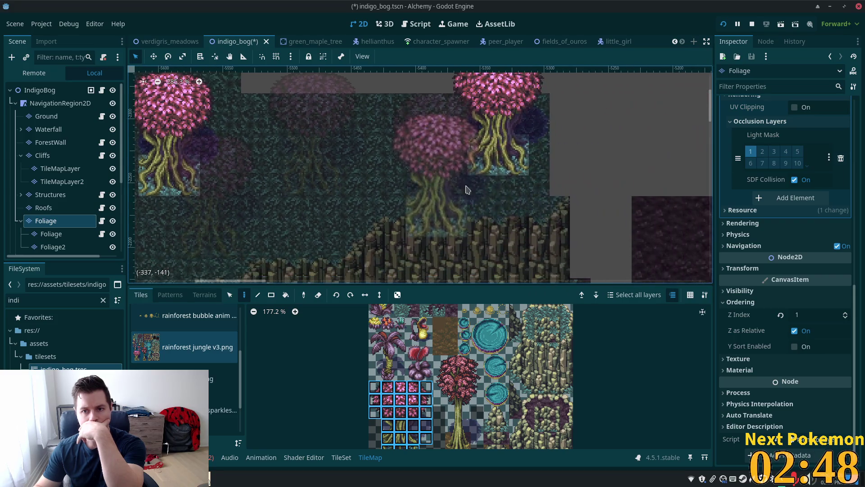
{"action": "left_click", "coordinate": [40, 90]}
{"action": "scroll", "coordinate": [227, 158], "scroll_direction": "down", "scroll_amount": 5}
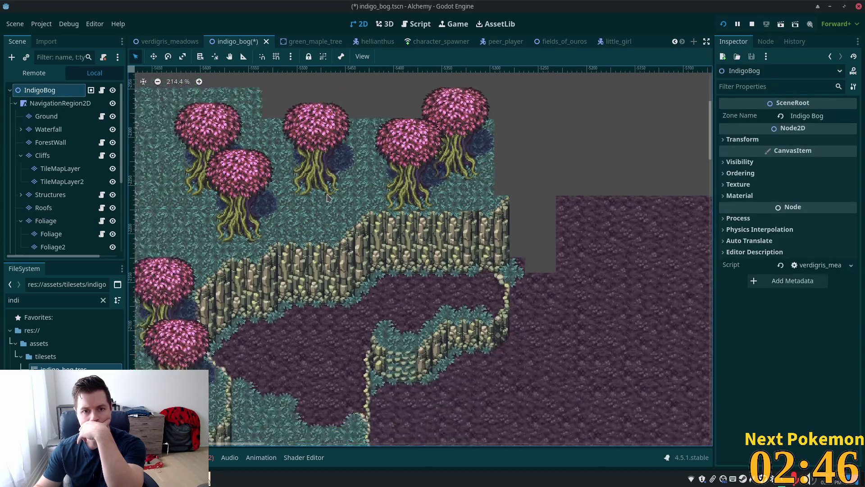
- Stamp a pink tree from the rainforest jungle atlas onto the Foliage layer
{"action": "scroll", "coordinate": [372, 133], "scroll_direction": "down", "scroll_amount": 2}
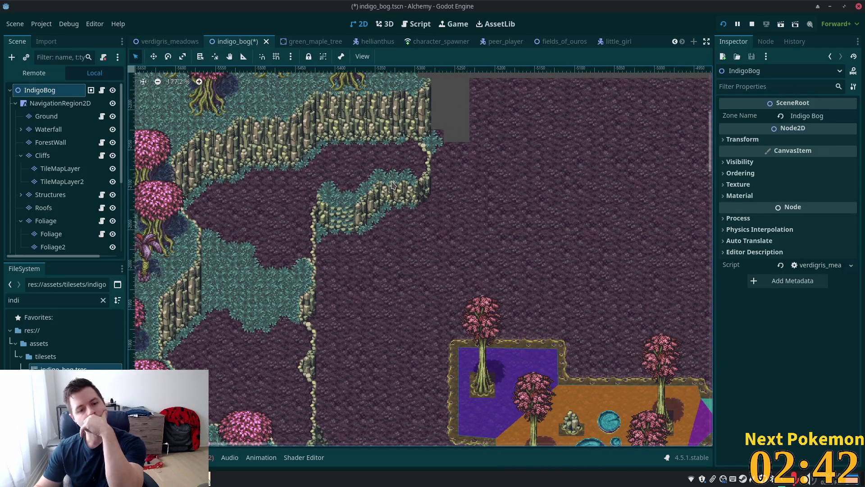
{"action": "scroll", "coordinate": [391, 185], "scroll_direction": "up", "scroll_amount": 3}
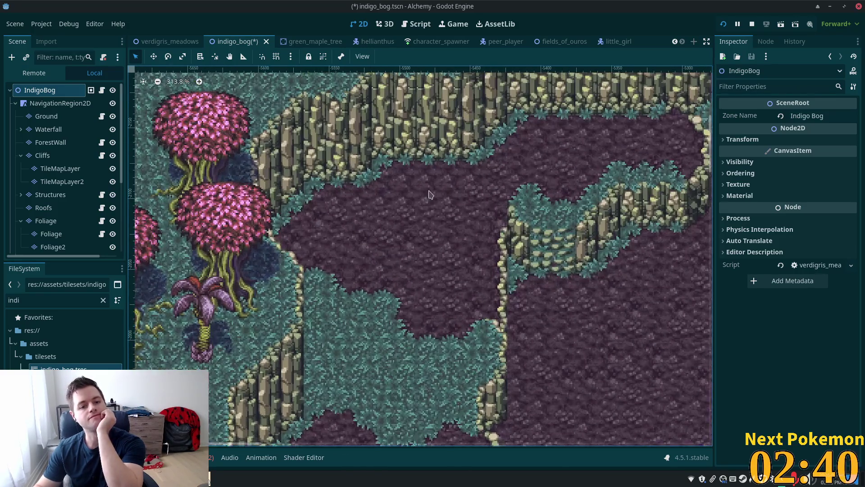
{"action": "scroll", "coordinate": [425, 292], "scroll_direction": "down", "scroll_amount": 4}
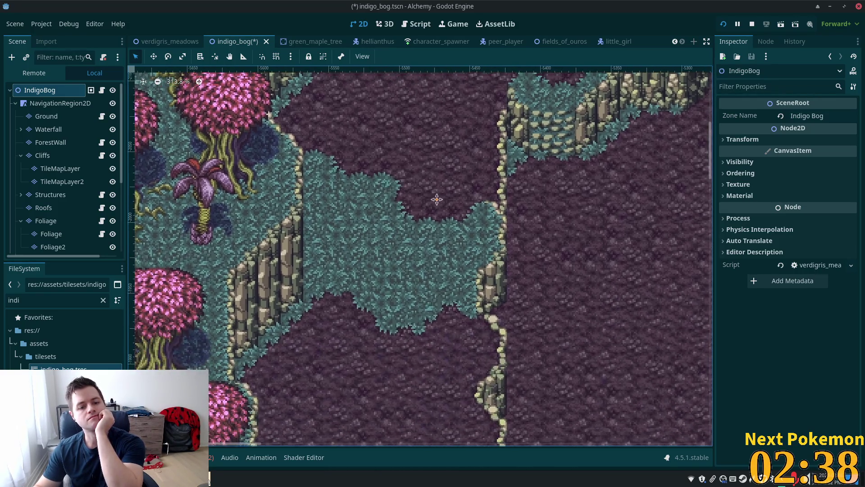
{"action": "left_click", "coordinate": [57, 131]}
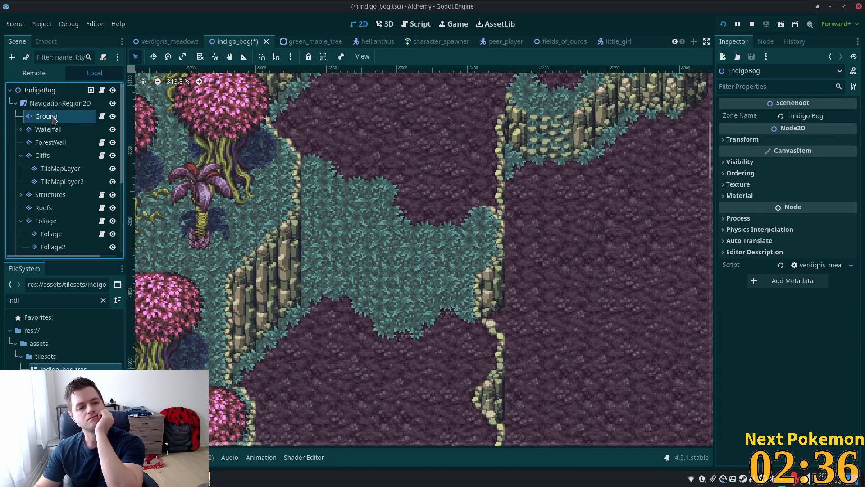
{"action": "left_click", "coordinate": [59, 221]}
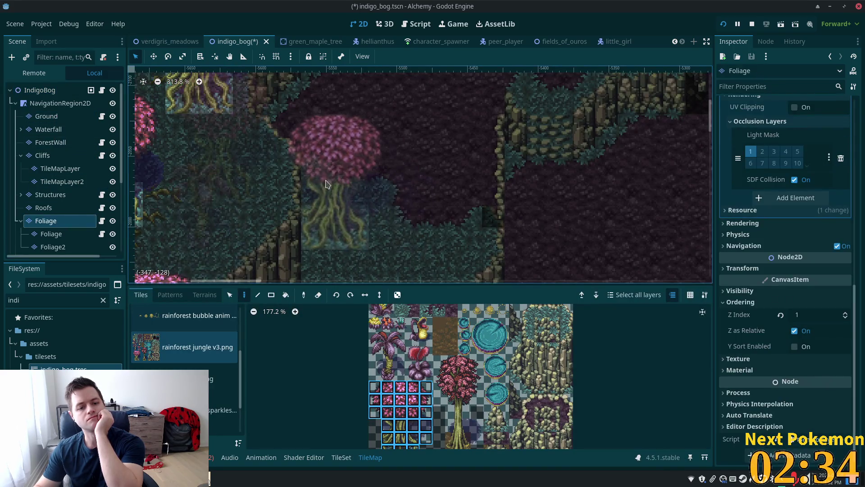
{"action": "left_click", "coordinate": [330, 156]}
- Select the IndigoBog root and pan to the empty area above the soil
{"action": "left_click", "coordinate": [39, 90]}
{"action": "scroll", "coordinate": [364, 219], "scroll_direction": "down", "scroll_amount": 2}
{"action": "mouse_move", "coordinate": [365, 219]}
{"action": "left_mouse_down"}
{"action": "mouse_move", "coordinate": [307, 231]}
{"action": "mouse_move", "coordinate": [290, 249]}
{"action": "left_mouse_up"}
{"action": "scroll", "coordinate": [441, 252], "scroll_direction": "down", "scroll_amount": 2}
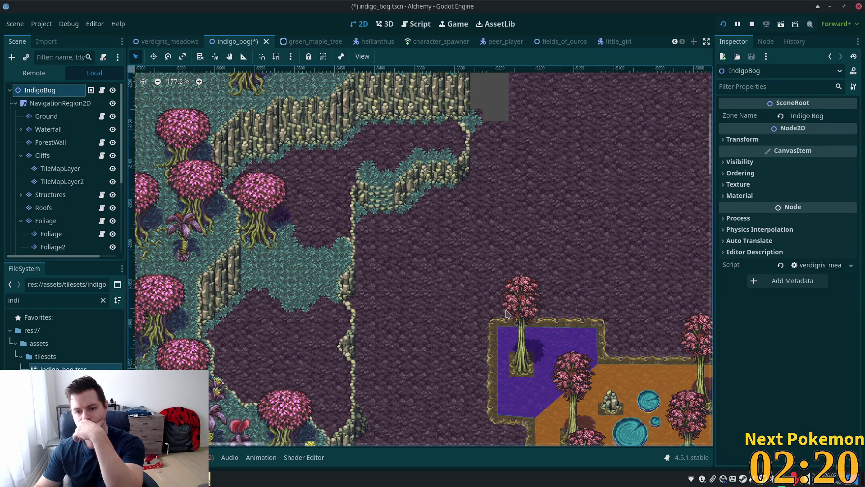
{"action": "scroll", "coordinate": [447, 290], "scroll_direction": "down", "scroll_amount": 5}
{"action": "mouse_move", "coordinate": [452, 277]}
{"action": "left_mouse_down"}
{"action": "mouse_move", "coordinate": [416, 166]}
{"action": "mouse_move", "coordinate": [387, 230]}
{"action": "left_mouse_up"}
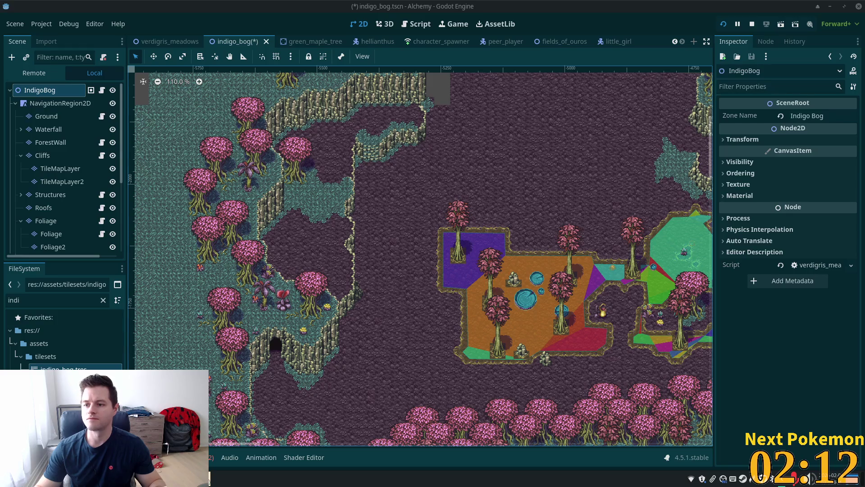
{"action": "scroll", "coordinate": [464, 159], "scroll_direction": "up", "scroll_amount": 4}
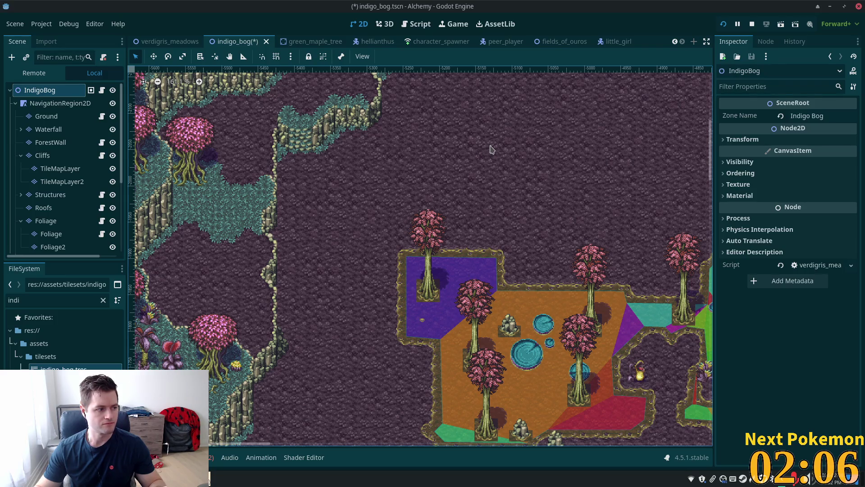
{"action": "scroll", "coordinate": [489, 147], "scroll_direction": "down", "scroll_amount": 1}
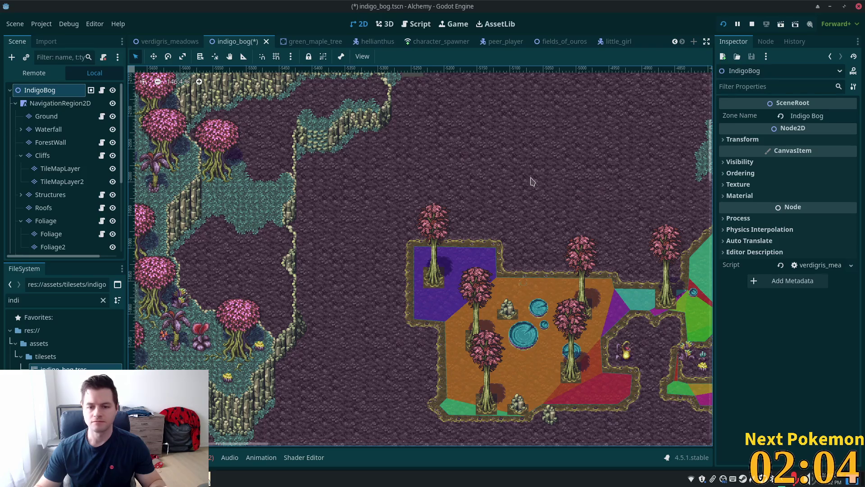
{"action": "scroll", "coordinate": [536, 180], "scroll_direction": "down", "scroll_amount": 1}
{"action": "left_click_drag", "start_coordinate": [547, 184], "coordinate": [457, 270]}
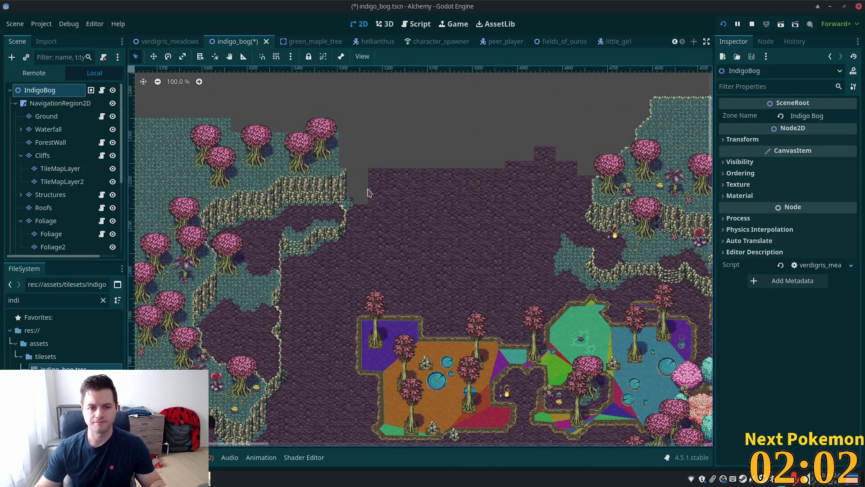
{"action": "scroll", "coordinate": [425, 270], "scroll_direction": "up", "scroll_amount": 1}
{"action": "scroll", "coordinate": [435, 255], "scroll_direction": "up", "scroll_amount": 1}
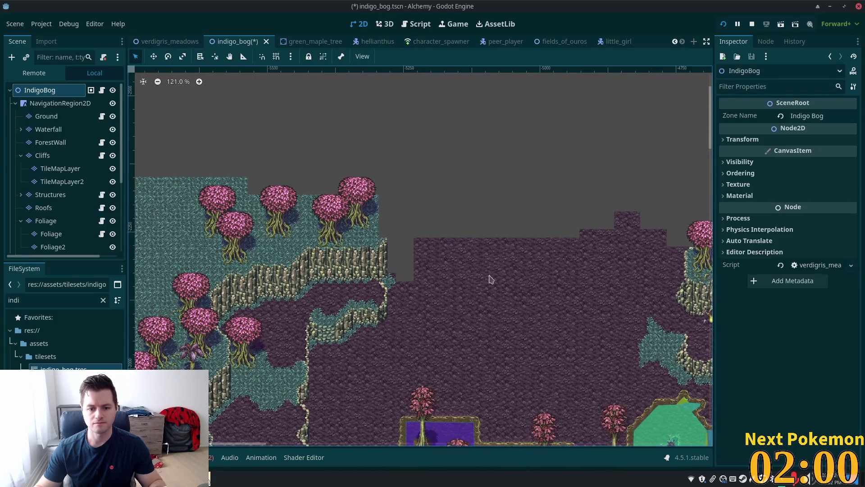
{"action": "scroll", "coordinate": [493, 270], "scroll_direction": "down", "scroll_amount": 2}
{"action": "scroll", "coordinate": [494, 316], "scroll_direction": "up", "scroll_amount": 1}
{"action": "scroll", "coordinate": [474, 293], "scroll_direction": "down", "scroll_amount": 1}
{"action": "scroll", "coordinate": [442, 255], "scroll_direction": "up", "scroll_amount": 2}
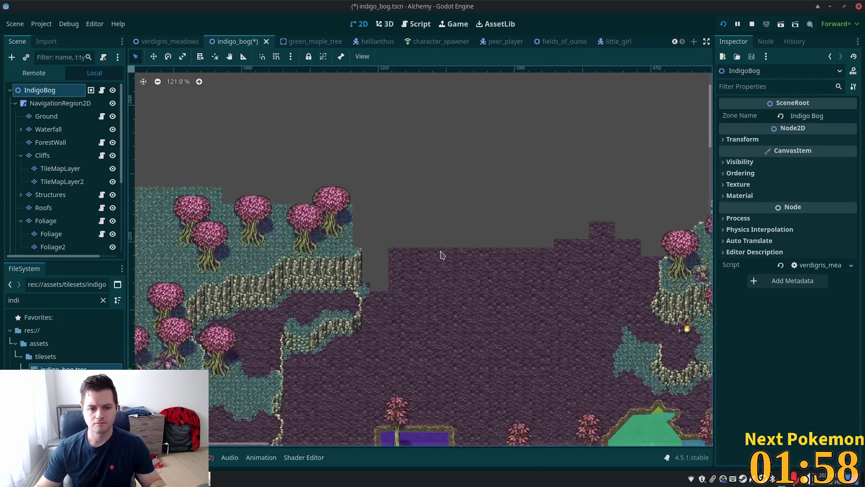
- On the Ground layer, drag Soil terrain rectangles over the empty area above the bog
{"action": "left_click", "coordinate": [47, 117]}
{"action": "left_click", "coordinate": [211, 297]}
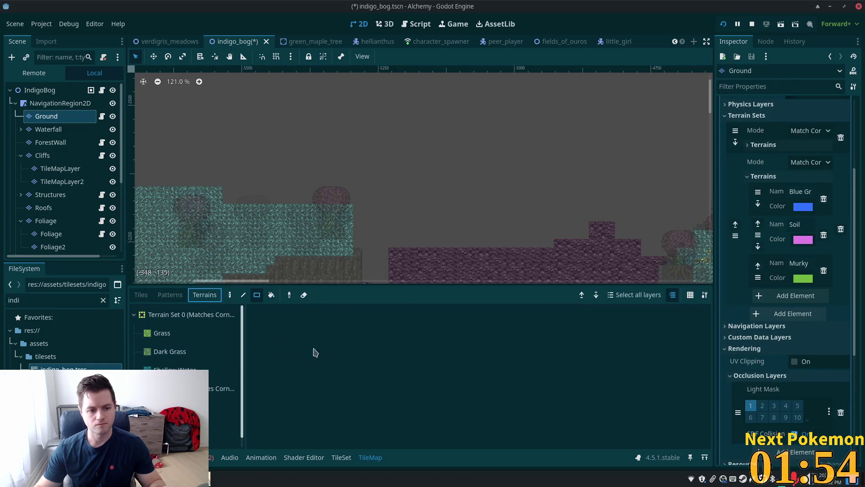
{"action": "scroll", "coordinate": [490, 193], "scroll_direction": "down", "scroll_amount": 4}
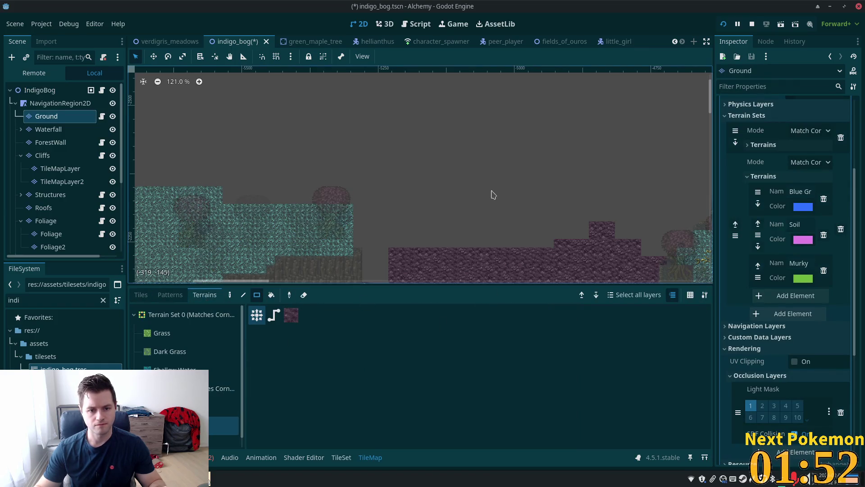
{"action": "left_click_drag", "start_coordinate": [490, 193], "coordinate": [409, 141]}
{"action": "left_click_drag", "start_coordinate": [327, 200], "coordinate": [466, 90]}
{"action": "left_click_drag", "start_coordinate": [337, 208], "coordinate": [343, 210]}
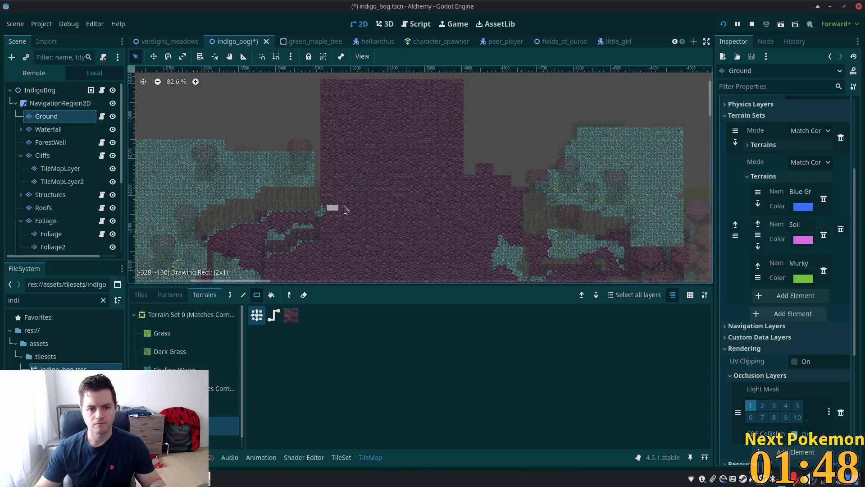
{"action": "mouse_move", "coordinate": [522, 186]}
{"action": "left_mouse_down"}
{"action": "mouse_move", "coordinate": [529, 184]}
{"action": "mouse_move", "coordinate": [424, 93]}
{"action": "left_mouse_up"}
{"action": "left_click_drag", "start_coordinate": [429, 184], "coordinate": [423, 92]}
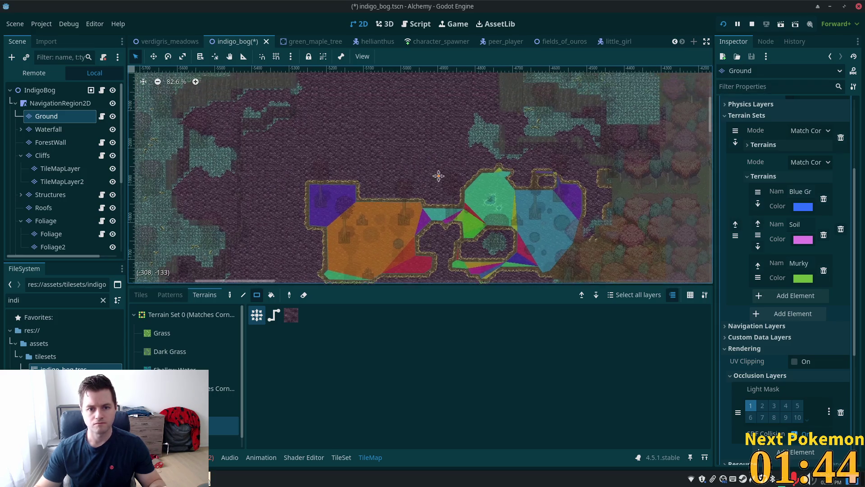
- Paint a 4x6 block of Soil beside the grass, then select the IndigoBog root
{"action": "scroll", "coordinate": [454, 81], "scroll_direction": "up", "scroll_amount": 5}
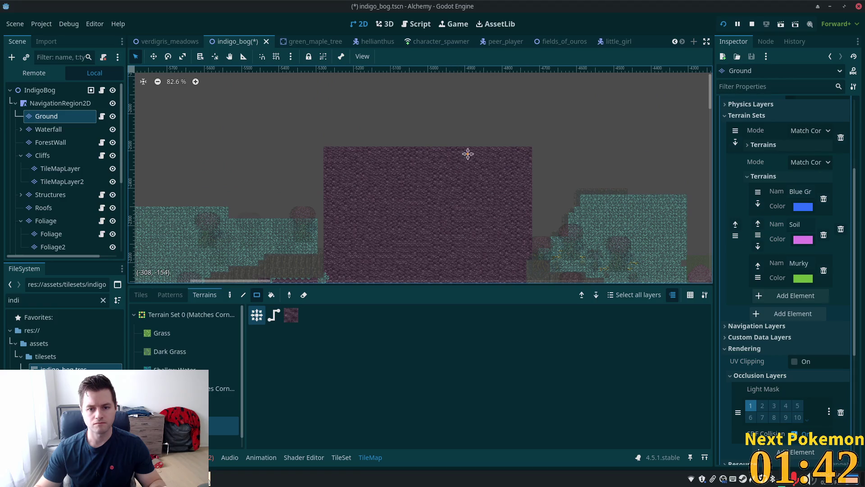
{"action": "scroll", "coordinate": [512, 96], "scroll_direction": "up", "scroll_amount": 4}
{"action": "scroll", "coordinate": [481, 201], "scroll_direction": "up", "scroll_amount": 3}
{"action": "scroll", "coordinate": [473, 70], "scroll_direction": "up", "scroll_amount": 2}
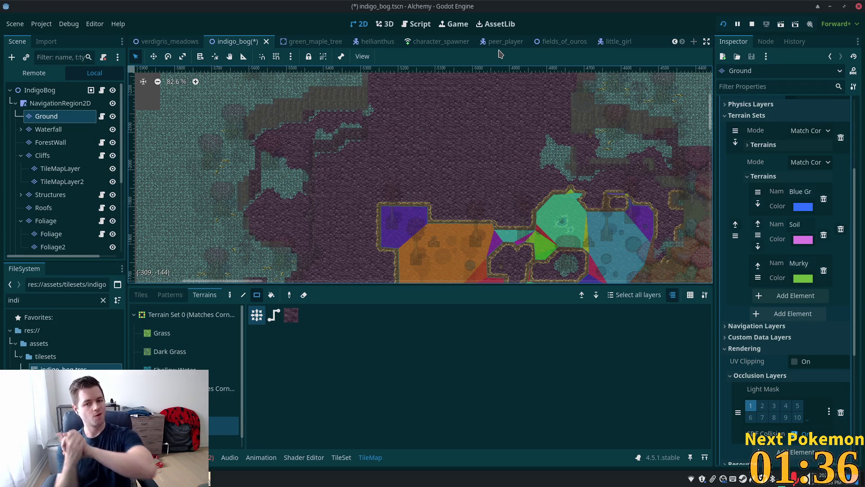
{"action": "scroll", "coordinate": [441, 251], "scroll_direction": "up", "scroll_amount": 1}
{"action": "scroll", "coordinate": [440, 251], "scroll_direction": "up", "scroll_amount": 2}
{"action": "scroll", "coordinate": [441, 251], "scroll_direction": "up", "scroll_amount": 3}
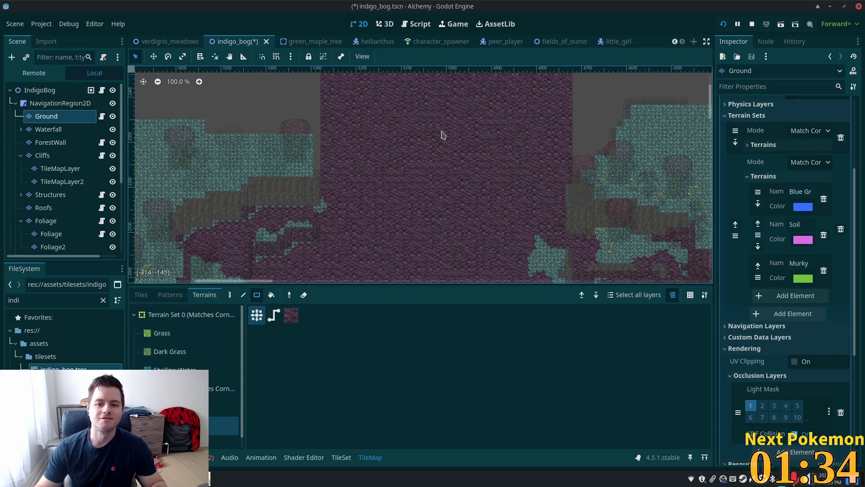
{"action": "scroll", "coordinate": [451, 243], "scroll_direction": "right", "scroll_amount": 4}
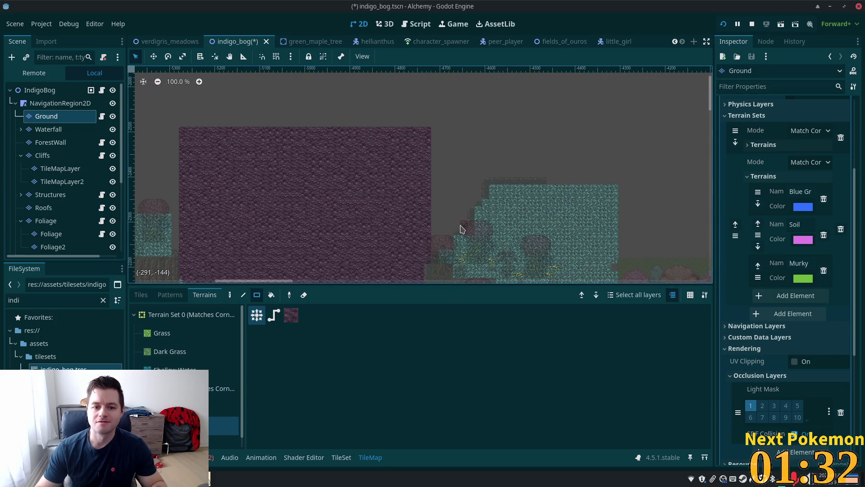
{"action": "mouse_move", "coordinate": [422, 121]}
{"action": "left_mouse_down"}
{"action": "mouse_move", "coordinate": [476, 206]}
{"action": "mouse_move", "coordinate": [424, 202]}
{"action": "mouse_move", "coordinate": [444, 253]}
{"action": "left_mouse_up"}
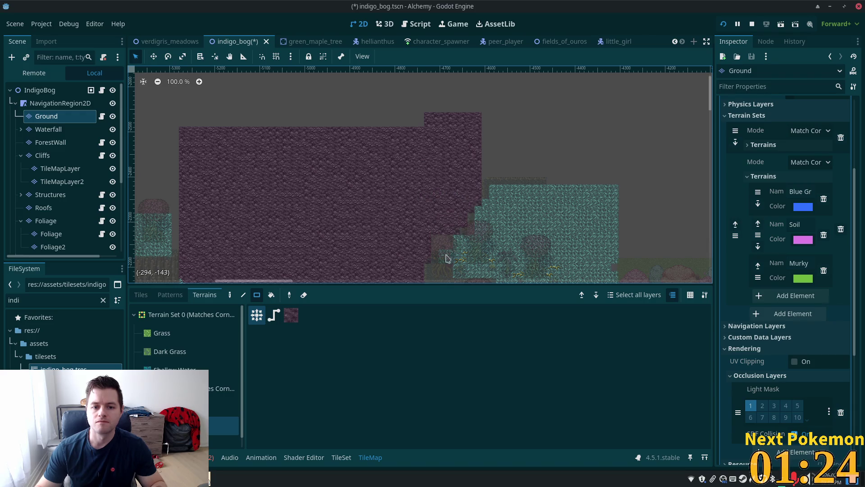
{"action": "scroll", "coordinate": [308, 192], "scroll_direction": "down", "scroll_amount": 1}
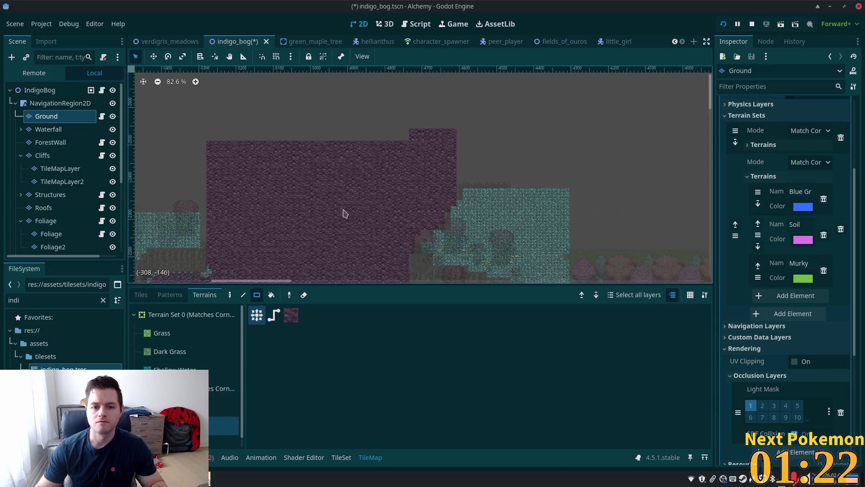
{"action": "scroll", "coordinate": [400, 120], "scroll_direction": "down", "scroll_amount": 1}
{"action": "left_click", "coordinate": [64, 91]}
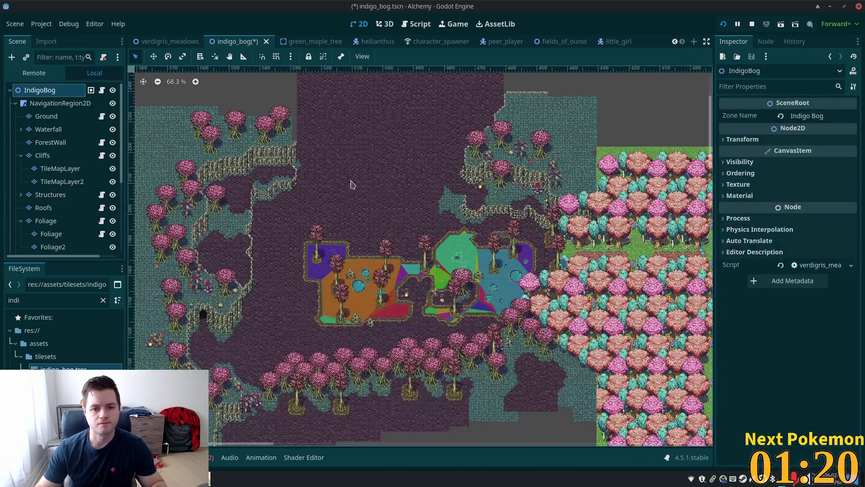
- Pan and zoom across the new soil patch and the bog pond area to review them
{"action": "scroll", "coordinate": [347, 171], "scroll_direction": "up", "scroll_amount": 5}
{"action": "left_click_drag", "start_coordinate": [285, 153], "coordinate": [402, 243]}
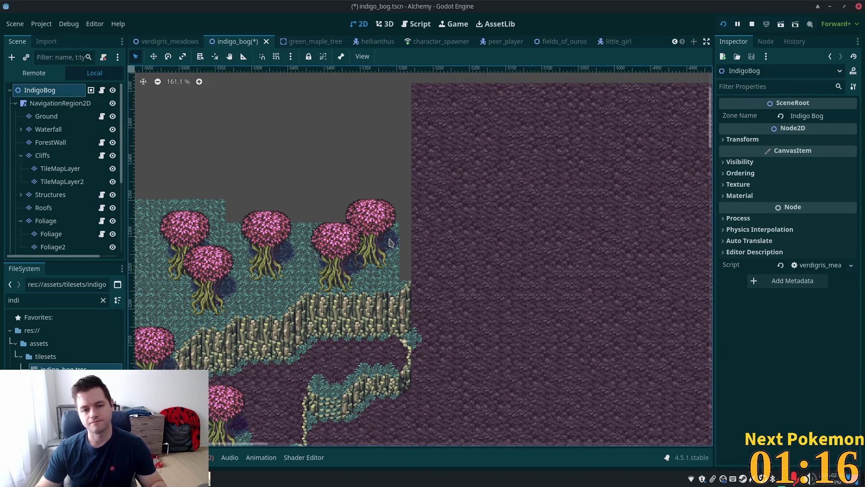
{"action": "scroll", "coordinate": [390, 242], "scroll_direction": "down", "scroll_amount": 5}
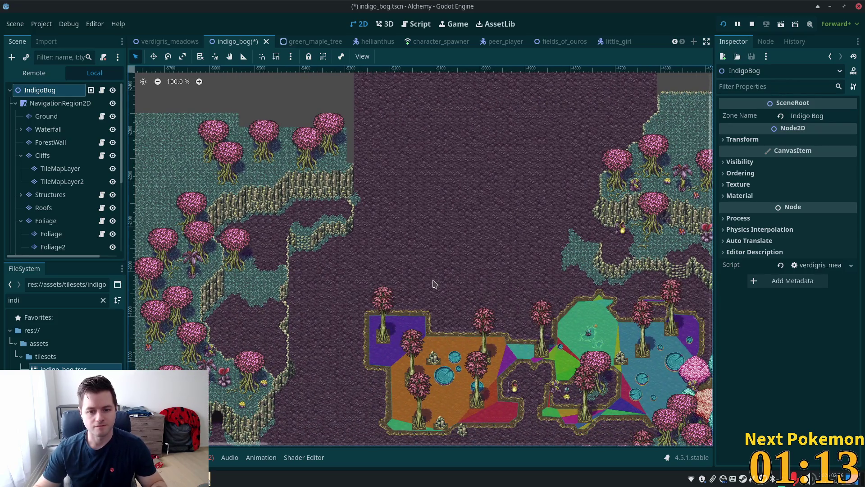
{"action": "left_click_drag", "start_coordinate": [433, 284], "coordinate": [404, 154]}
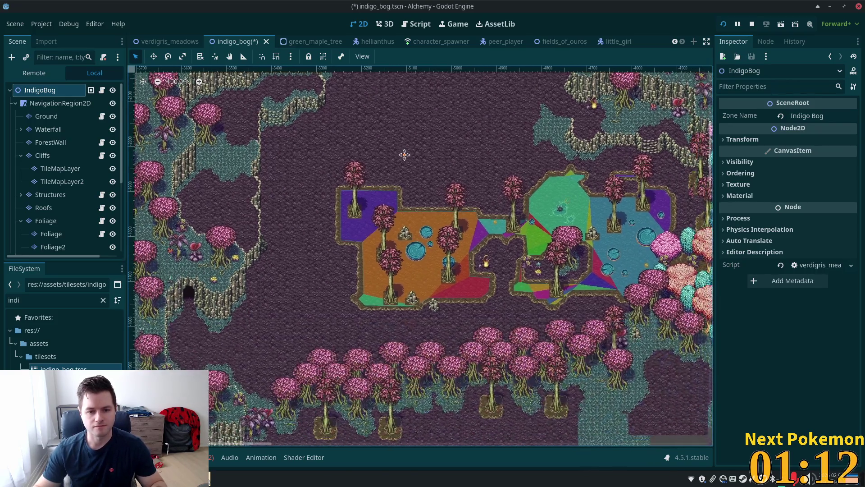
{"action": "scroll", "coordinate": [461, 243], "scroll_direction": "down", "scroll_amount": 6}
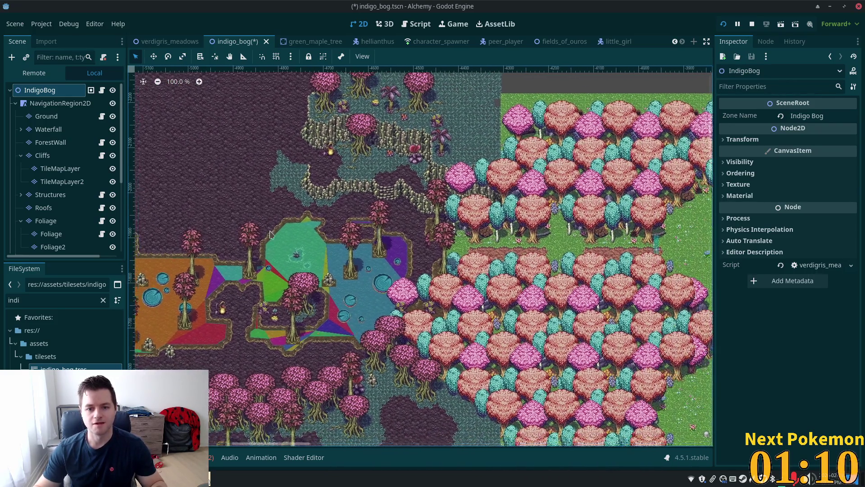
{"action": "scroll", "coordinate": [461, 242], "scroll_direction": "down", "scroll_amount": 2}
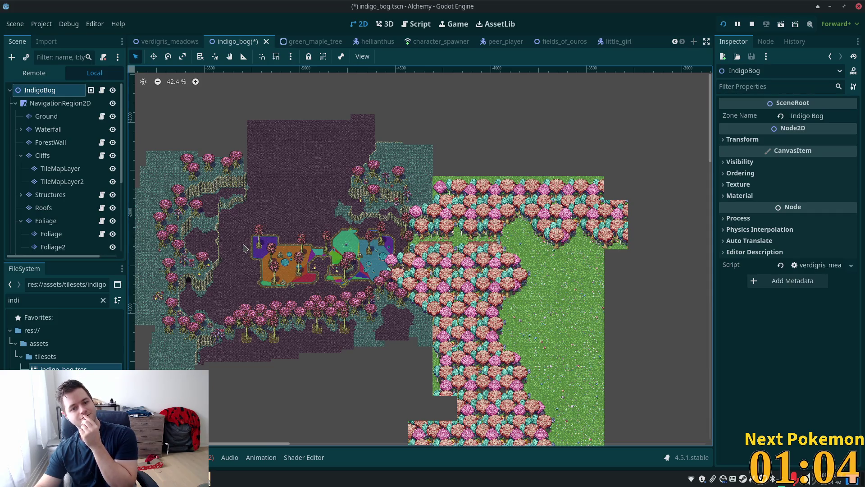
{"action": "scroll", "coordinate": [260, 247], "scroll_direction": "up", "scroll_amount": 10}
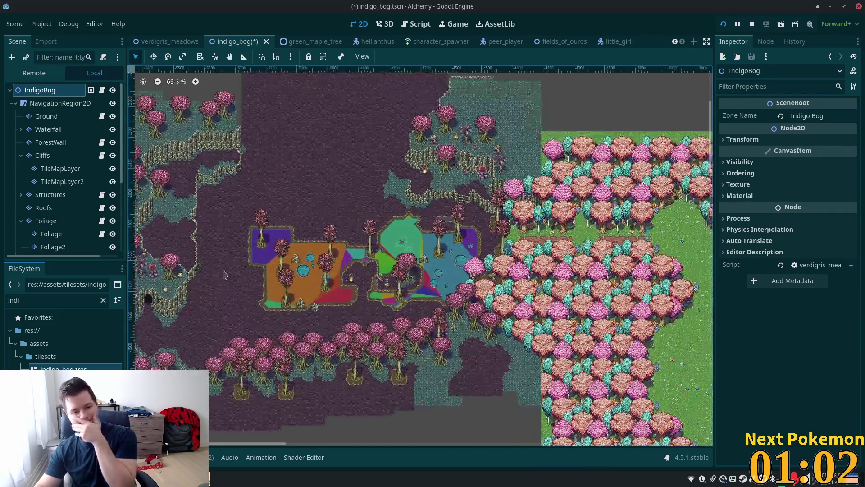
{"action": "scroll", "coordinate": [492, 263], "scroll_direction": "up", "scroll_amount": 4}
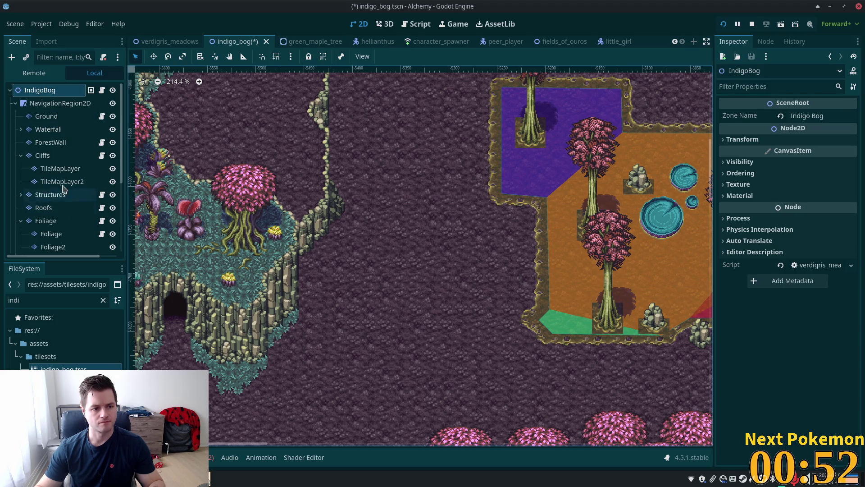
- Paint the pink tree tile from the jungle atlas onto the bog floor on the Foliage layer
{"action": "left_click", "coordinate": [50, 221]}
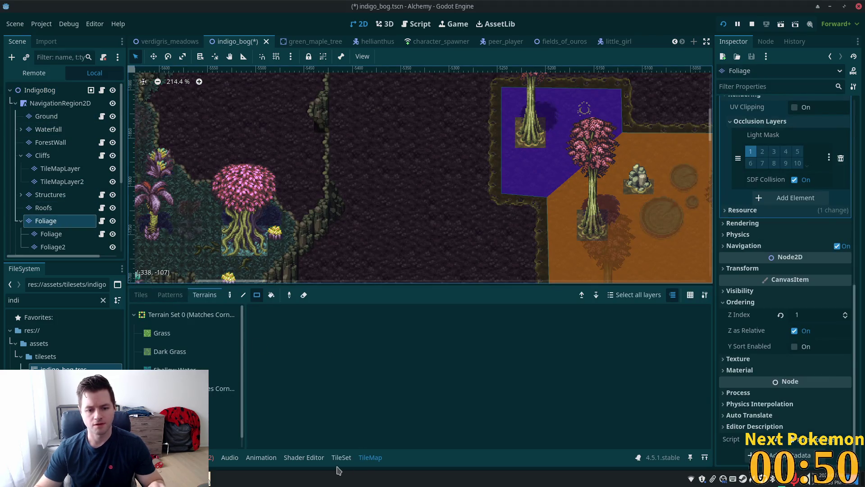
{"action": "left_click", "coordinate": [341, 458]}
{"action": "left_click", "coordinate": [370, 458]}
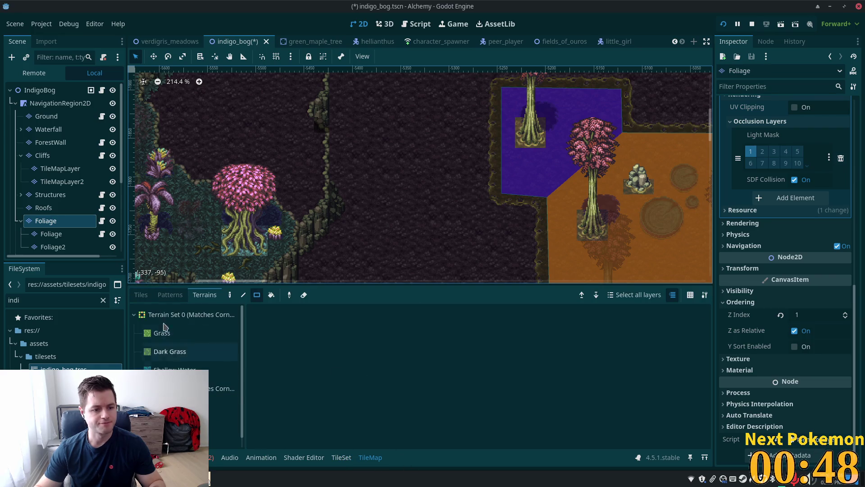
{"action": "left_click", "coordinate": [141, 294]}
{"action": "scroll", "coordinate": [448, 391], "scroll_direction": "down", "scroll_amount": 2}
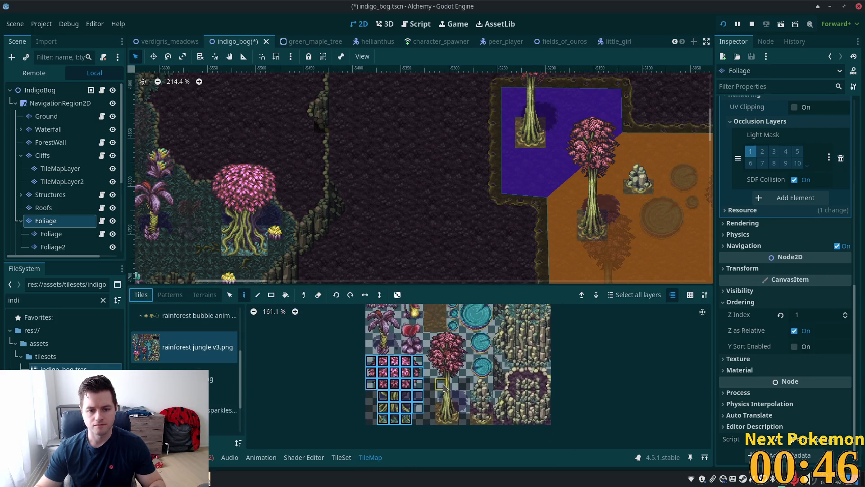
{"action": "left_click", "coordinate": [435, 359]}
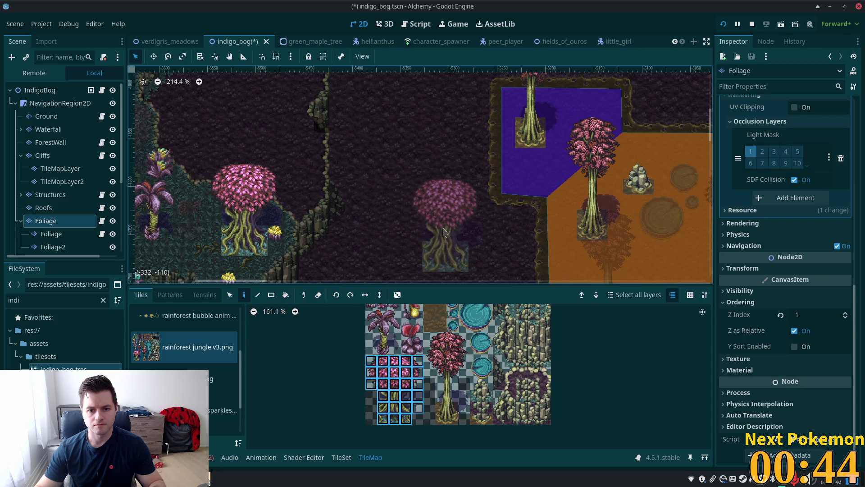
{"action": "left_click", "coordinate": [416, 198]}
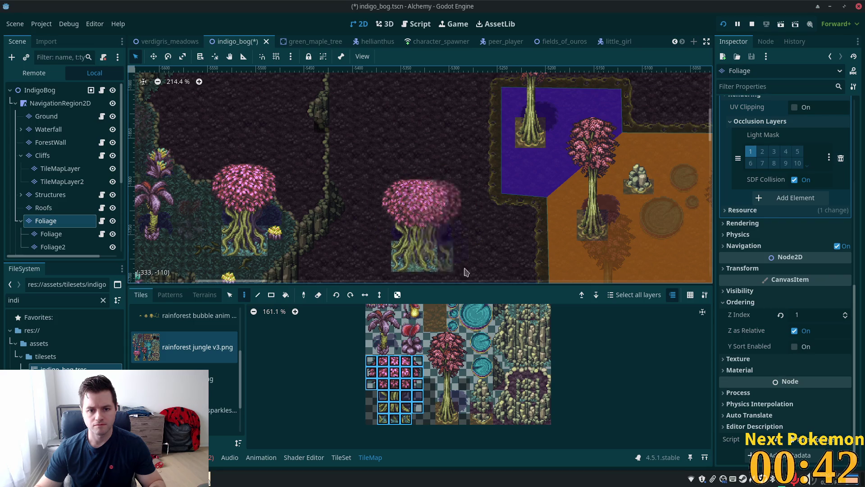
{"action": "scroll", "coordinate": [485, 204], "scroll_direction": "down", "scroll_amount": 1}
{"action": "scroll", "coordinate": [485, 203], "scroll_direction": "up", "scroll_amount": 3}
{"action": "scroll", "coordinate": [489, 452], "scroll_direction": "up", "scroll_amount": 2}
{"action": "scroll", "coordinate": [489, 452], "scroll_direction": "up", "scroll_amount": 4}
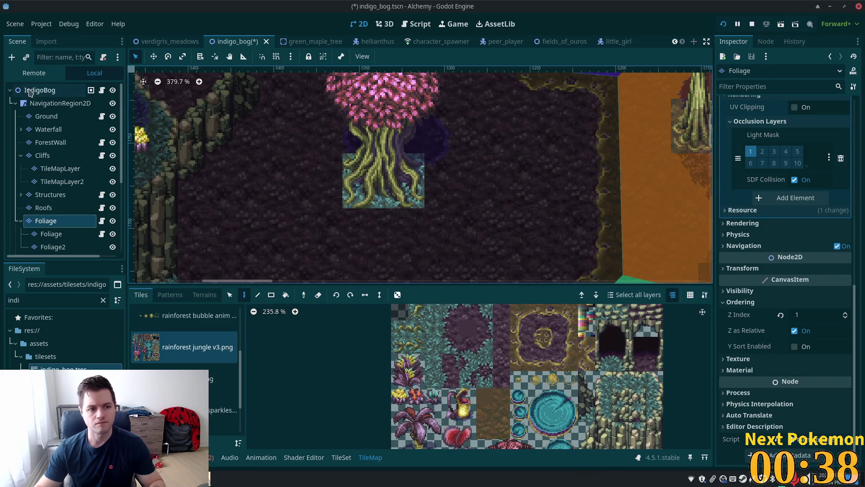
- On the Ground layer, paint diagonal and left-border grass edge tiles left of the tree
{"action": "left_click", "coordinate": [45, 119]}
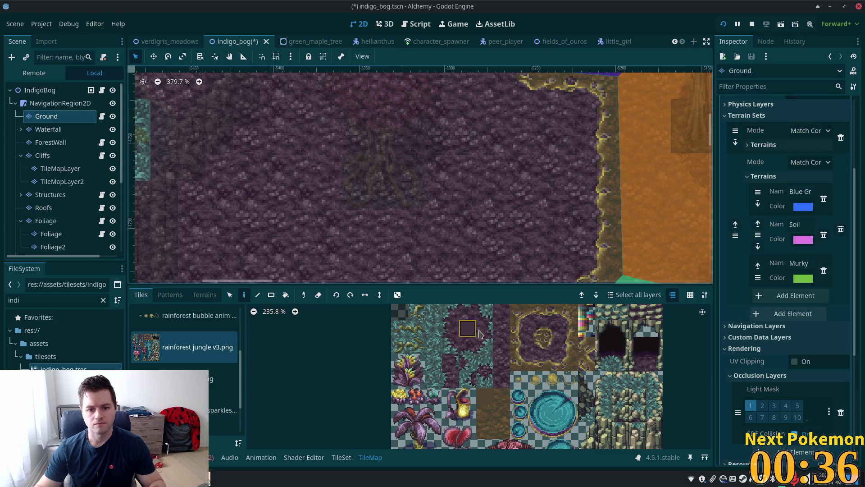
{"action": "left_click", "coordinate": [485, 345]}
{"action": "left_click", "coordinate": [332, 164]}
{"action": "left_click", "coordinate": [307, 192]}
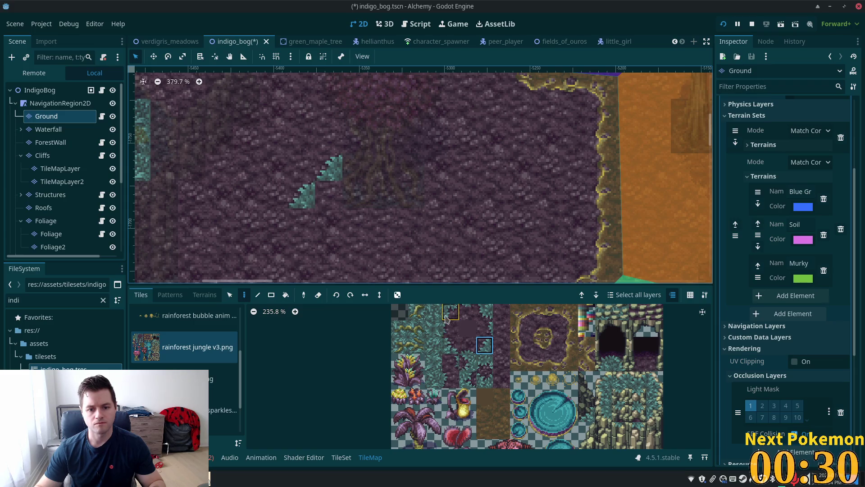
{"action": "left_click", "coordinate": [485, 311]}
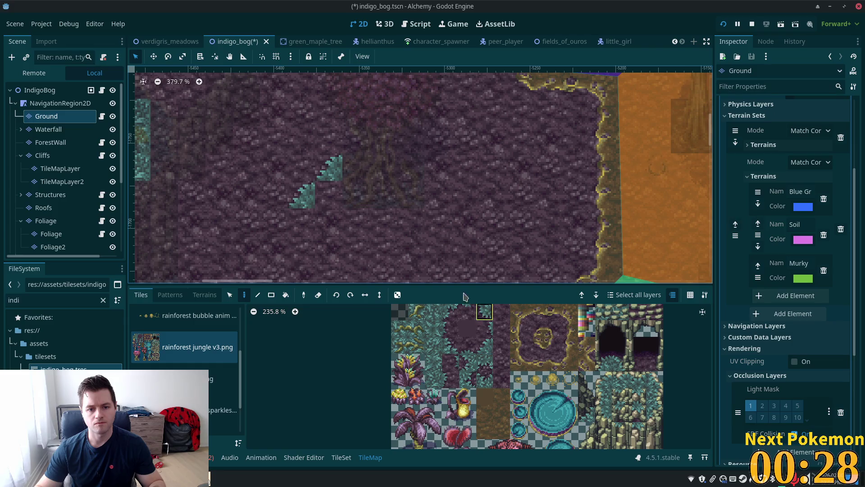
{"action": "left_click", "coordinate": [303, 221]}
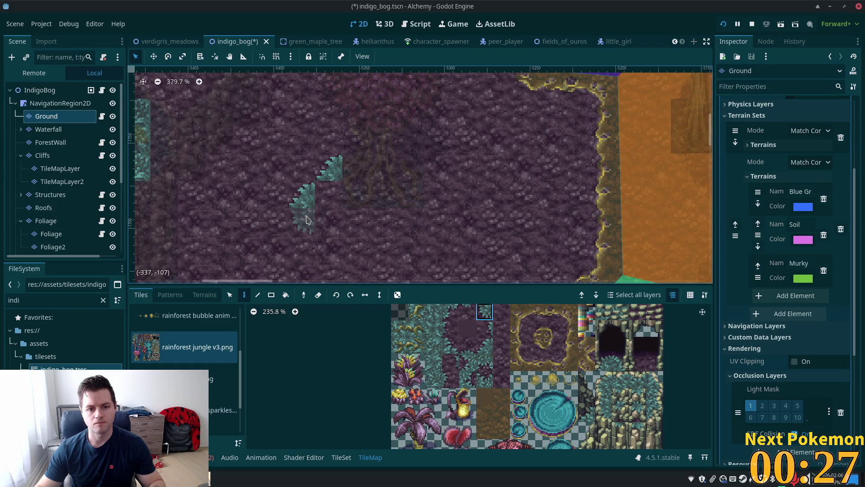
{"action": "left_click", "coordinate": [332, 244]}
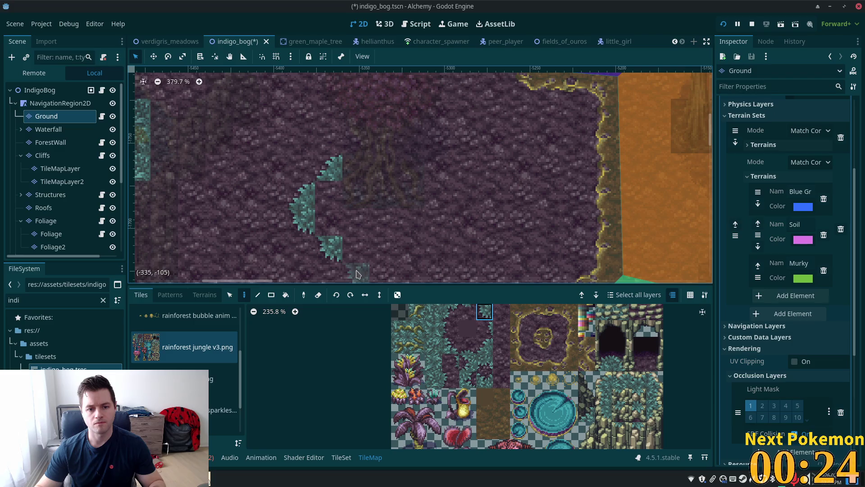
- Paint the bottom grass edge and the corner tiles at the lower right and right of the tree
{"action": "scroll", "coordinate": [406, 220], "scroll_direction": "up", "scroll_amount": 1}
{"action": "left_click", "coordinate": [451, 311]}
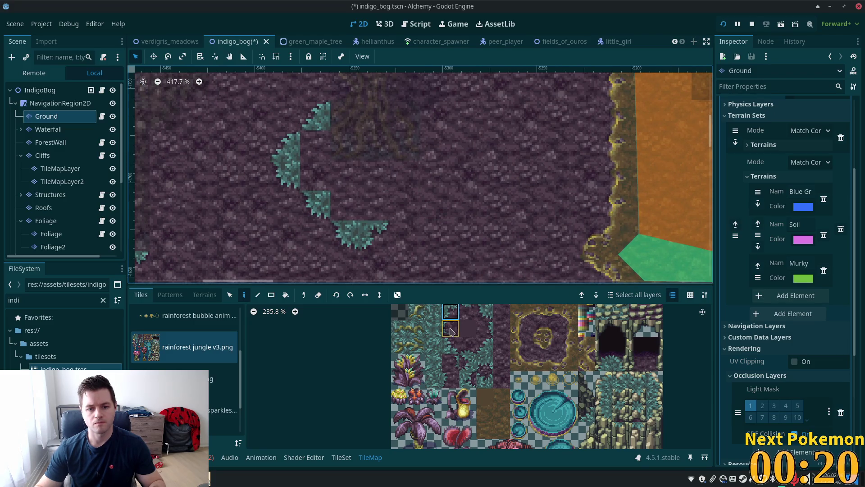
{"action": "left_click", "coordinate": [464, 378]}
{"action": "left_click", "coordinate": [374, 206]}
{"action": "left_click", "coordinate": [450, 311]}
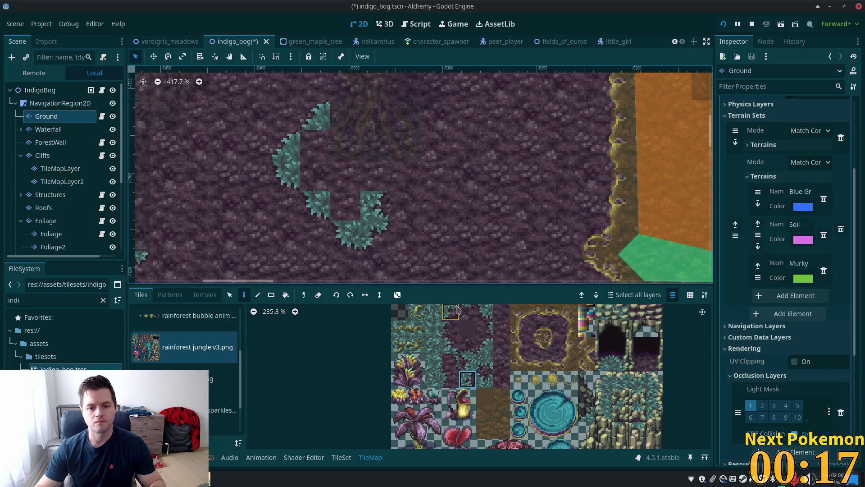
{"action": "left_click", "coordinate": [402, 181]}
{"action": "scroll", "coordinate": [405, 194], "scroll_direction": "up", "scroll_amount": 3}
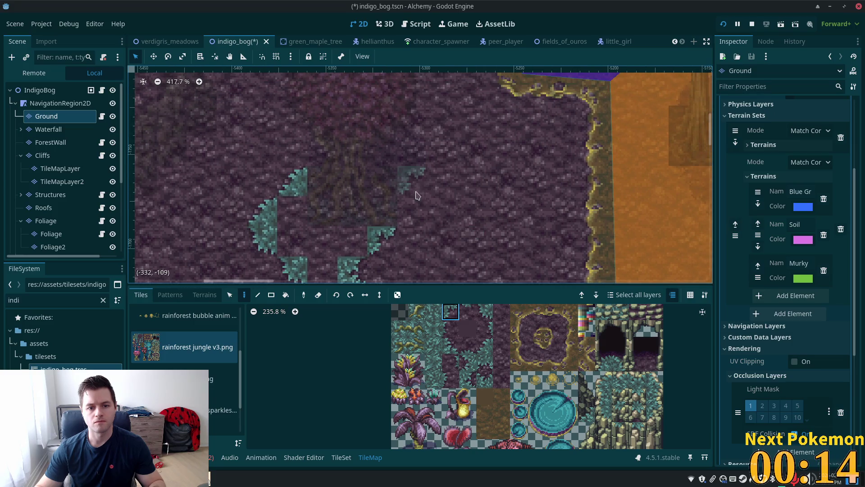
{"action": "left_click", "coordinate": [418, 213]}
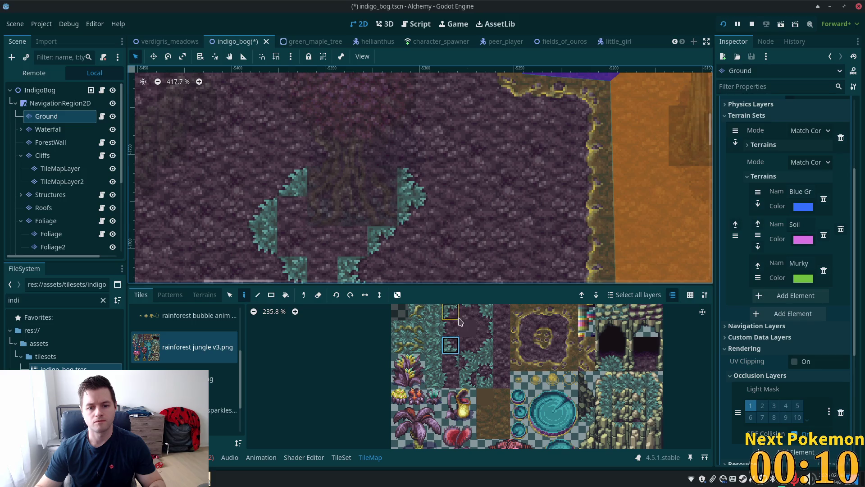
{"action": "left_click", "coordinate": [467, 352]}
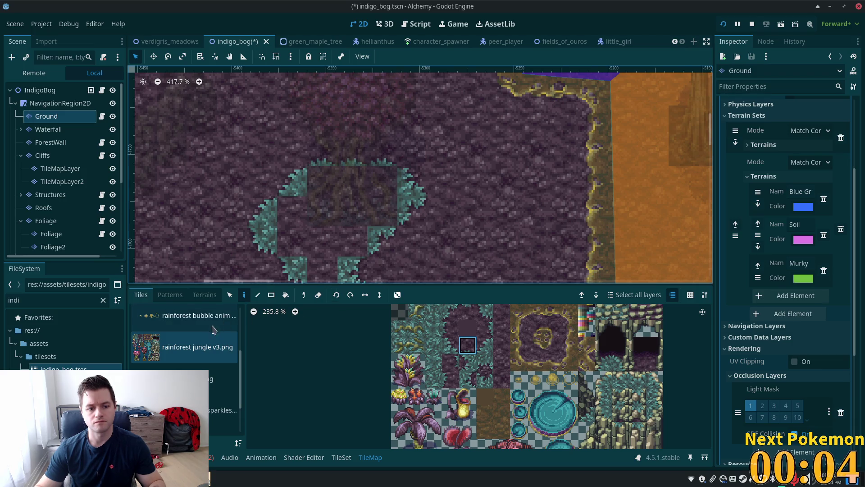
{"action": "left_click", "coordinate": [205, 295]}
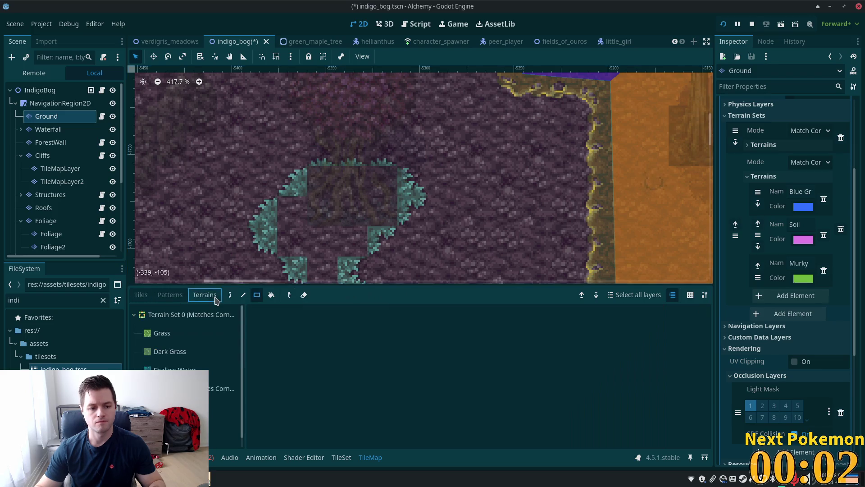
- Fill the ring's interior with the teal grass terrain and save the scene
{"action": "left_click", "coordinate": [223, 407]}
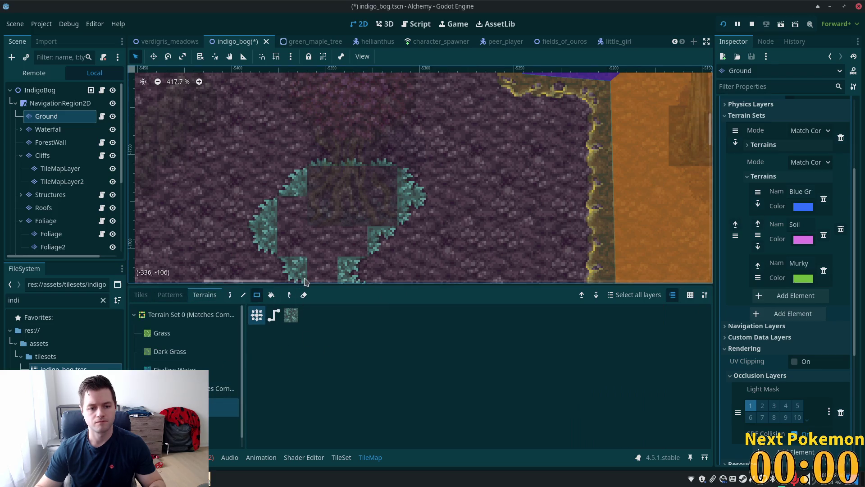
{"action": "left_click_drag", "start_coordinate": [289, 214], "coordinate": [351, 243]}
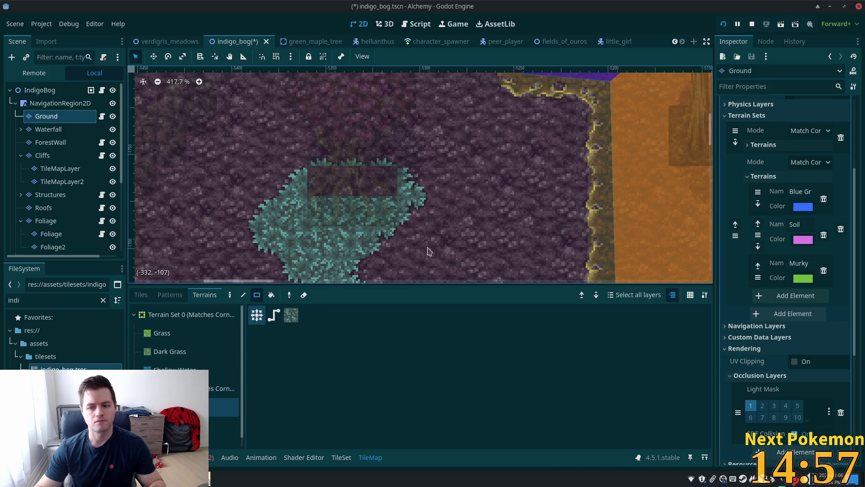
{"action": "key", "text": "ctrl+s"}
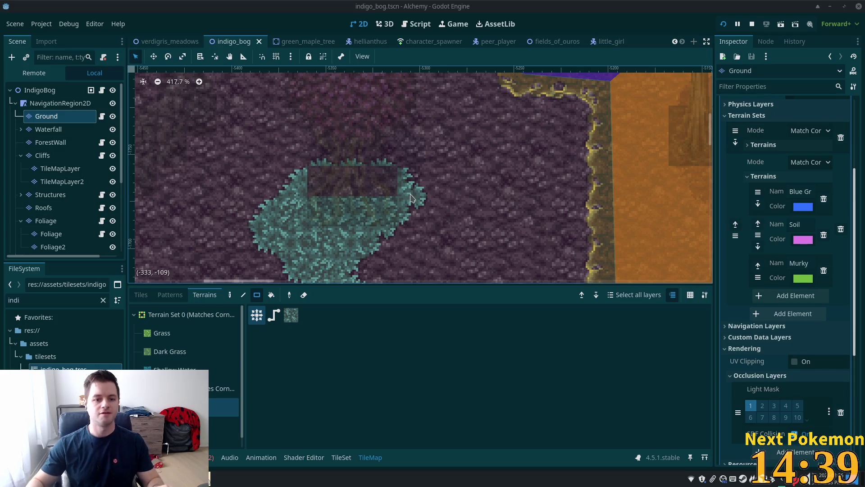
- Select the IndigoBog root to view all layers together
{"action": "scroll", "coordinate": [408, 194], "scroll_direction": "down", "scroll_amount": 2}
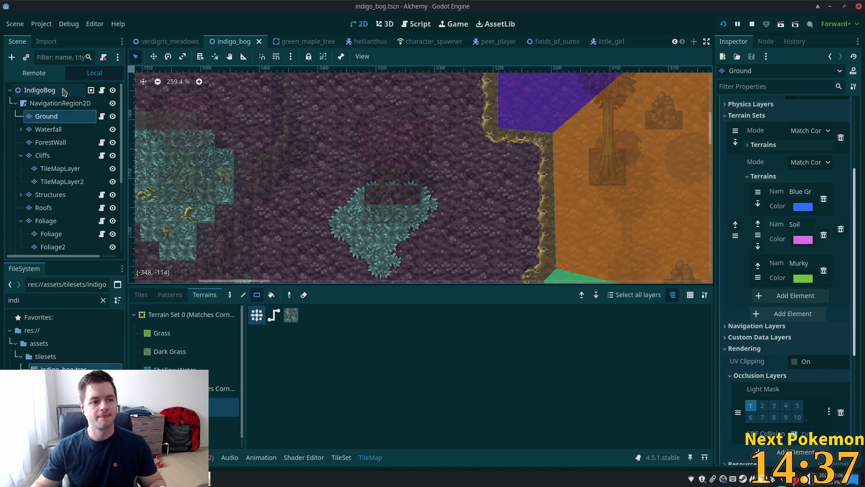
{"action": "left_click", "coordinate": [64, 92]}
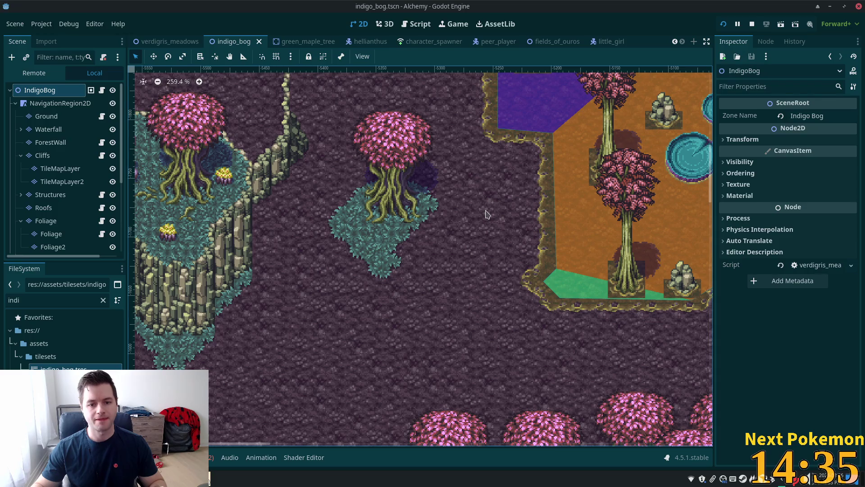
{"action": "scroll", "coordinate": [489, 203], "scroll_direction": "down", "scroll_amount": 4}
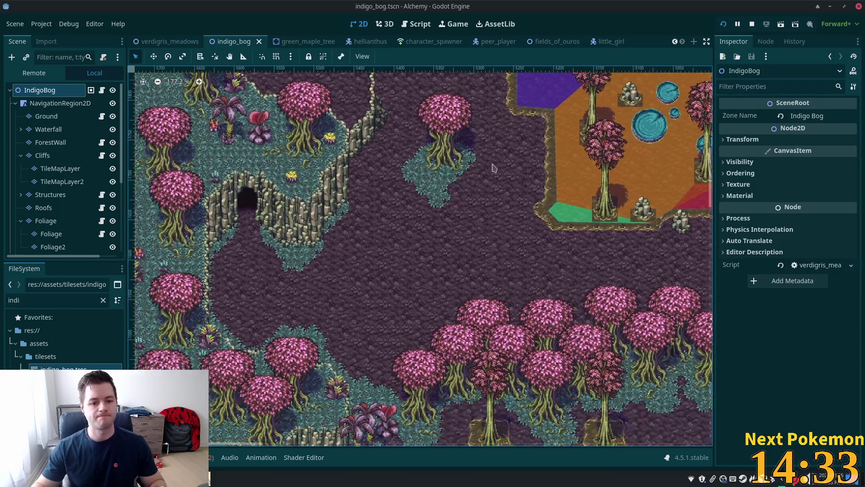
- Zoom in on the new patch and show the jungle tile atlas for the Foliage layer
{"action": "scroll", "coordinate": [232, 154], "scroll_direction": "up", "scroll_amount": 4}
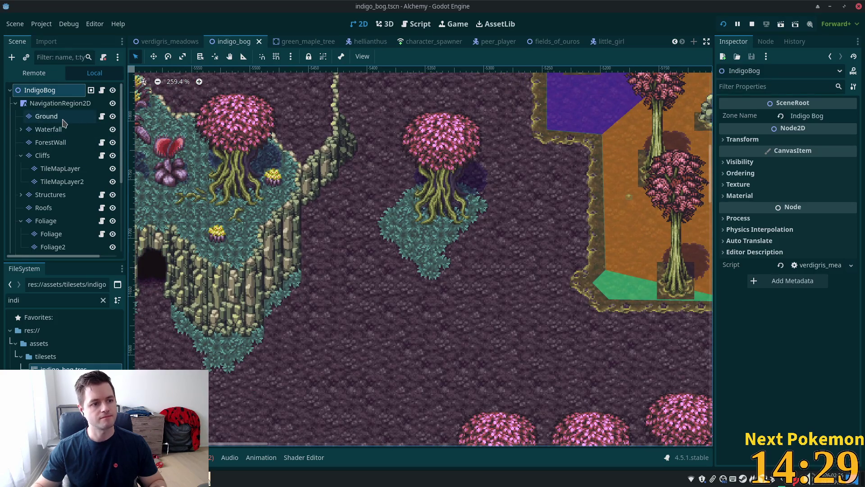
{"action": "left_click", "coordinate": [46, 220]}
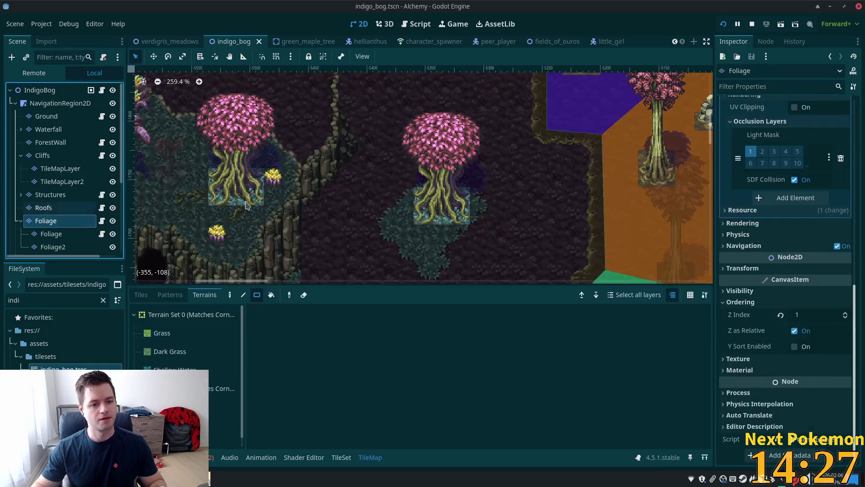
{"action": "scroll", "coordinate": [338, 208], "scroll_direction": "up", "scroll_amount": 1}
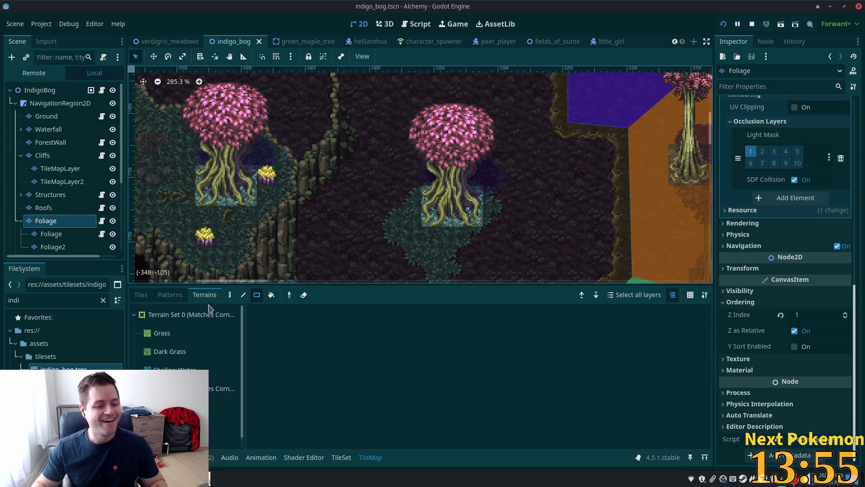
{"action": "left_click", "coordinate": [140, 295]}
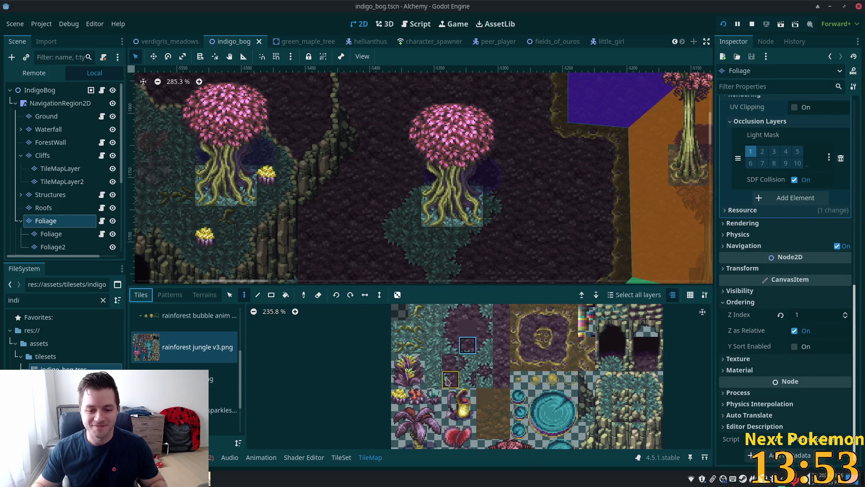
- Stamp a 2x3 cluster of small plant tiles near the cliff edge
{"action": "scroll", "coordinate": [447, 383], "scroll_direction": "down", "scroll_amount": 2}
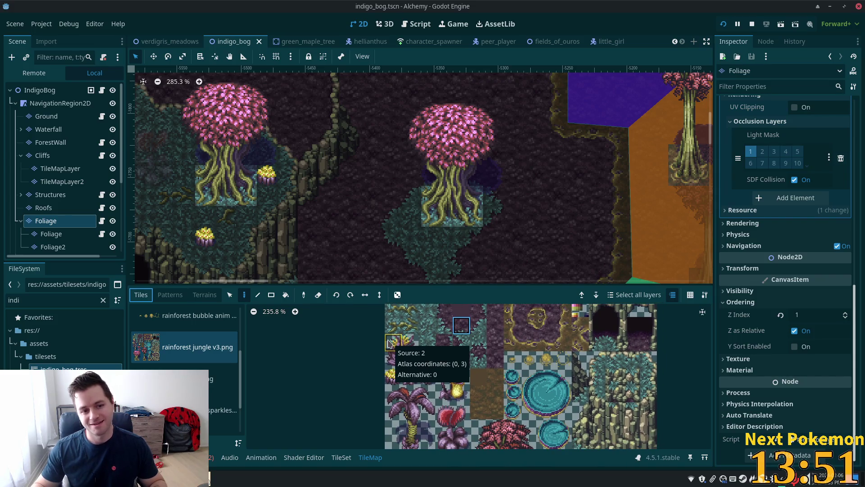
{"action": "left_click_drag", "start_coordinate": [388, 344], "coordinate": [414, 373]}
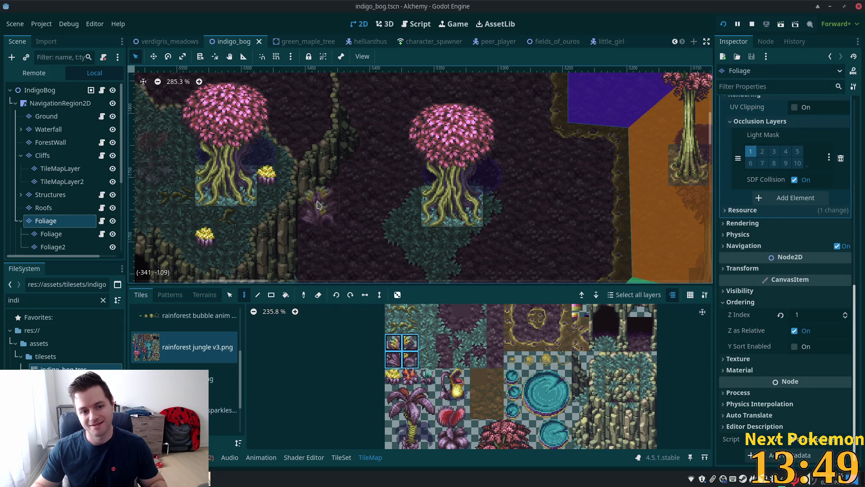
{"action": "left_click", "coordinate": [318, 205]}
{"action": "scroll", "coordinate": [410, 99], "scroll_direction": "down", "scroll_amount": 5}
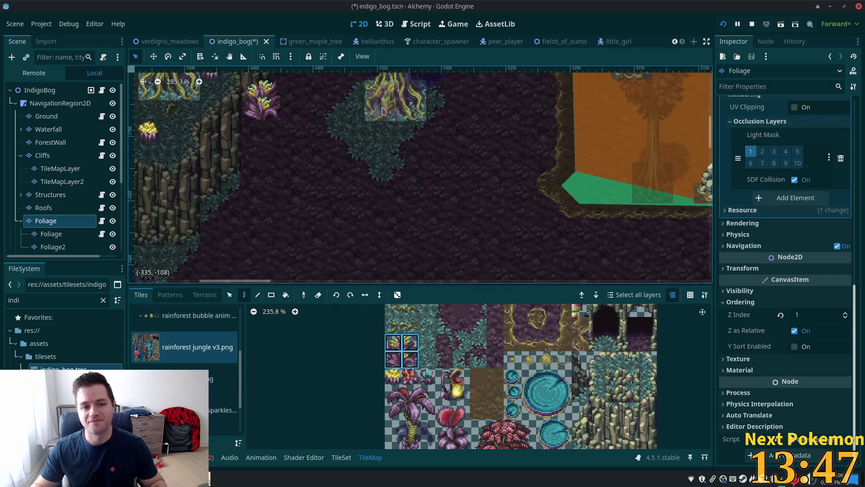
{"action": "scroll", "coordinate": [487, 246], "scroll_direction": "down", "scroll_amount": 3}
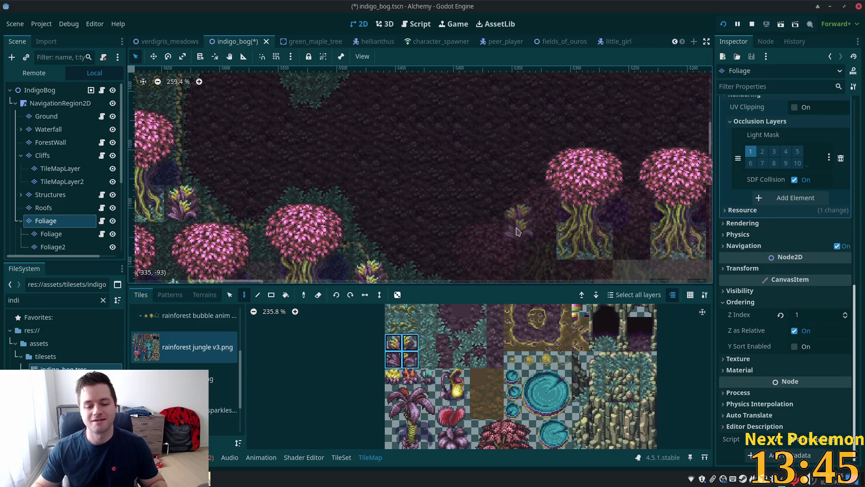
{"action": "scroll", "coordinate": [424, 121], "scroll_direction": "up", "scroll_amount": 3}
{"action": "scroll", "coordinate": [424, 120], "scroll_direction": "up", "scroll_amount": 3}
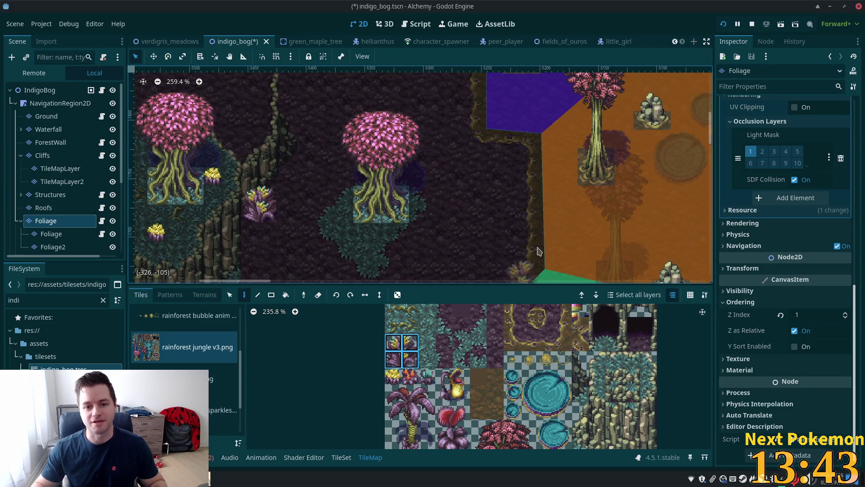
- Paint a 2x3 red-flower cluster beside the purple area
{"action": "left_click_drag", "start_coordinate": [439, 405], "coordinate": [465, 444]}
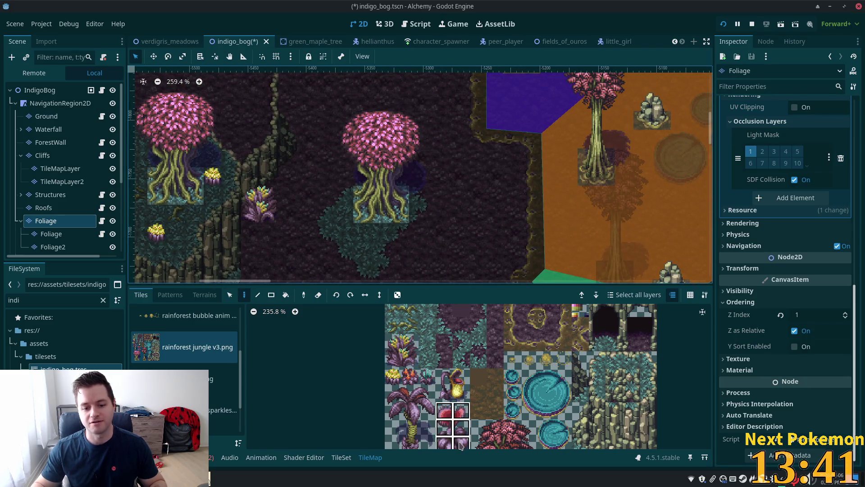
{"action": "left_click", "coordinate": [515, 129]}
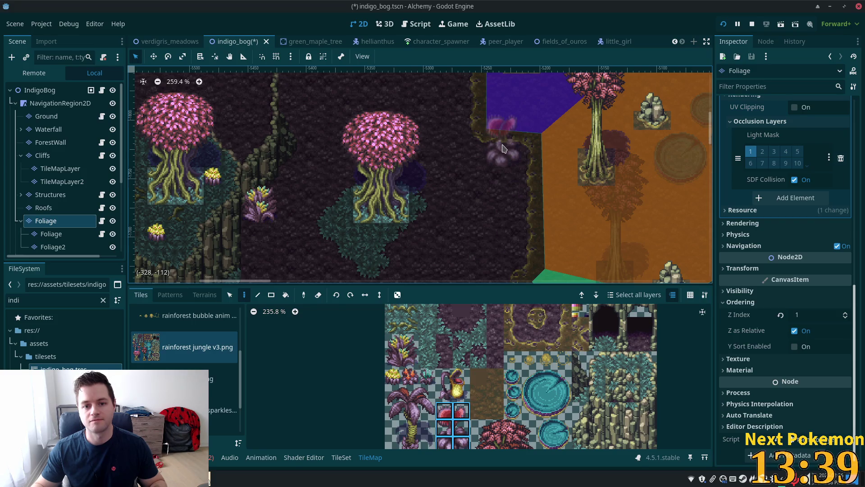
{"action": "scroll", "coordinate": [469, 190], "scroll_direction": "down", "scroll_amount": 3}
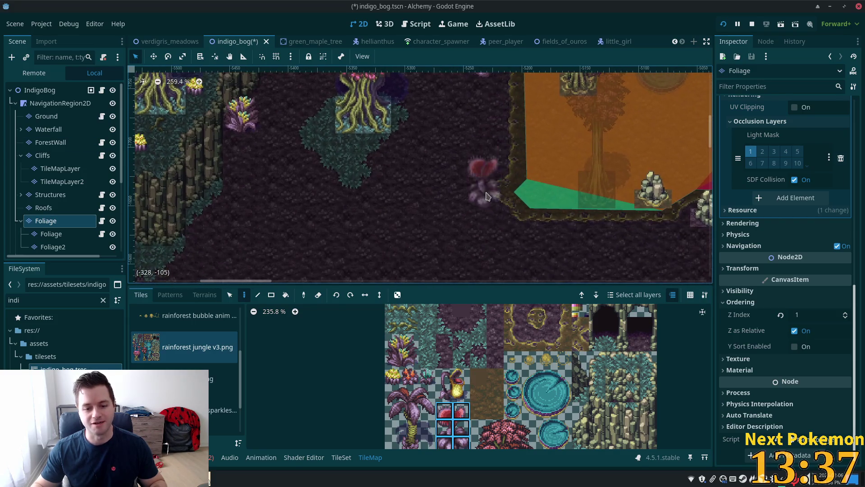
{"action": "scroll", "coordinate": [482, 162], "scroll_direction": "up", "scroll_amount": 3}
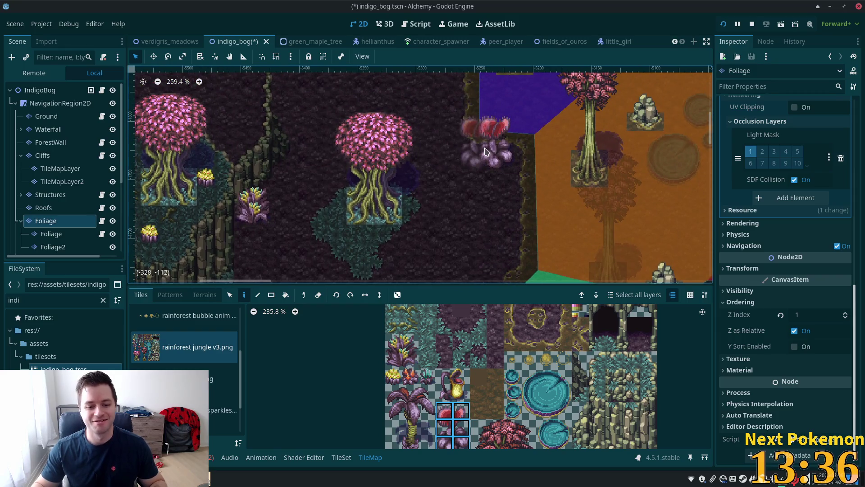
- Place a small orange flower on the mossy island, then select the IndigoBog root
{"action": "left_click", "coordinate": [411, 378]}
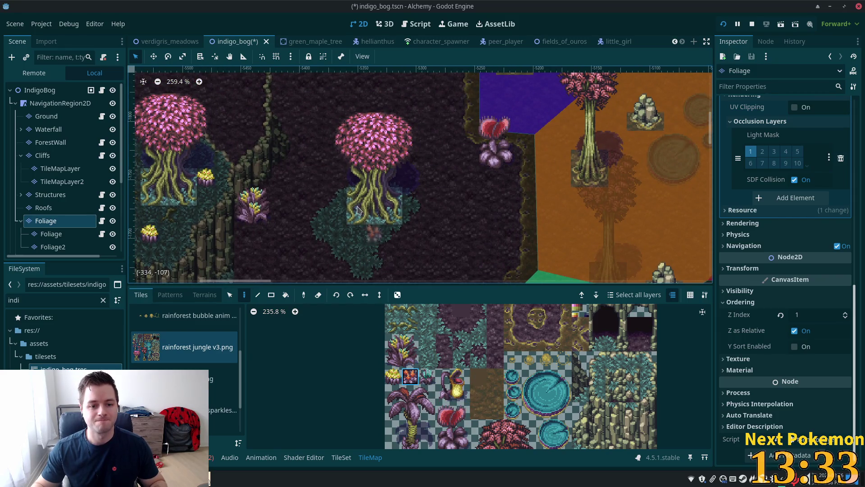
{"action": "left_click", "coordinate": [374, 234]}
{"action": "left_click", "coordinate": [40, 90]}
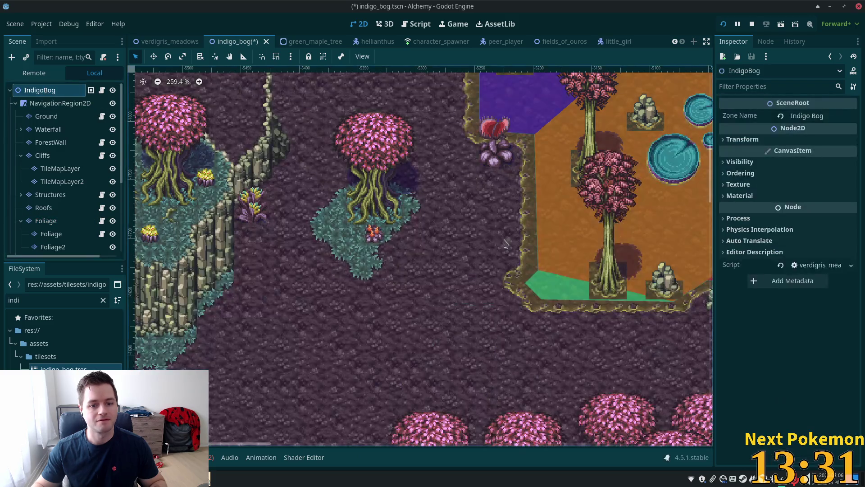
{"action": "scroll", "coordinate": [505, 243], "scroll_direction": "down", "scroll_amount": 5}
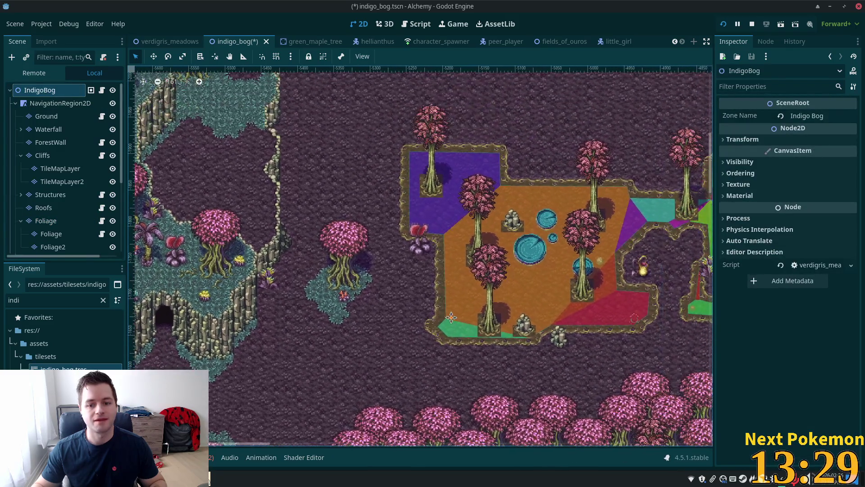
- Pan the map, then raise the Brave Pokémon Community Game popup over the editor
{"action": "left_click_drag", "start_coordinate": [451, 318], "coordinate": [513, 441]}
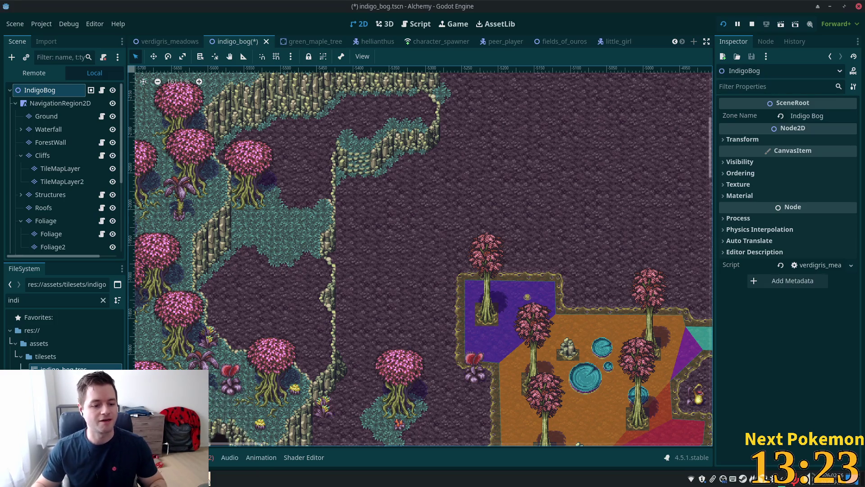
{"action": "left_click", "coordinate": [196, 479]}
{"action": "left_click", "coordinate": [234, 405]}
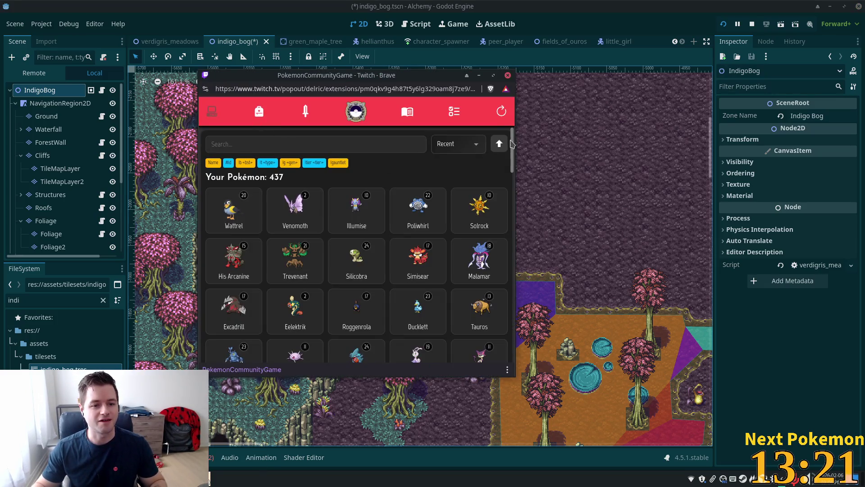
- Refresh the Pokémon list, review Swadloon's info, and check the inventory
{"action": "left_click", "coordinate": [501, 113]}
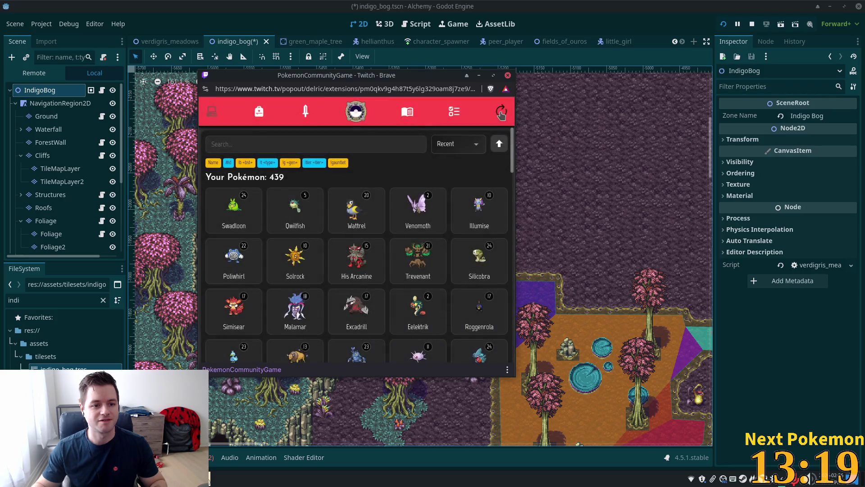
{"action": "left_click", "coordinate": [232, 212]}
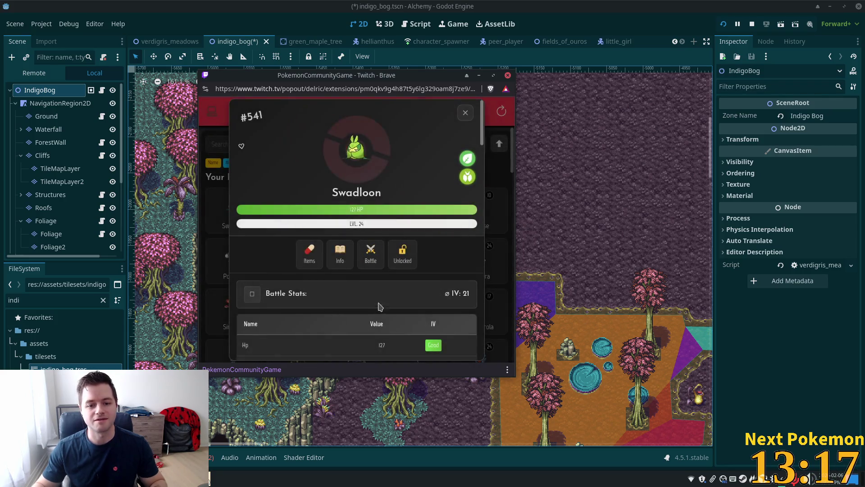
{"action": "left_click", "coordinate": [350, 266]}
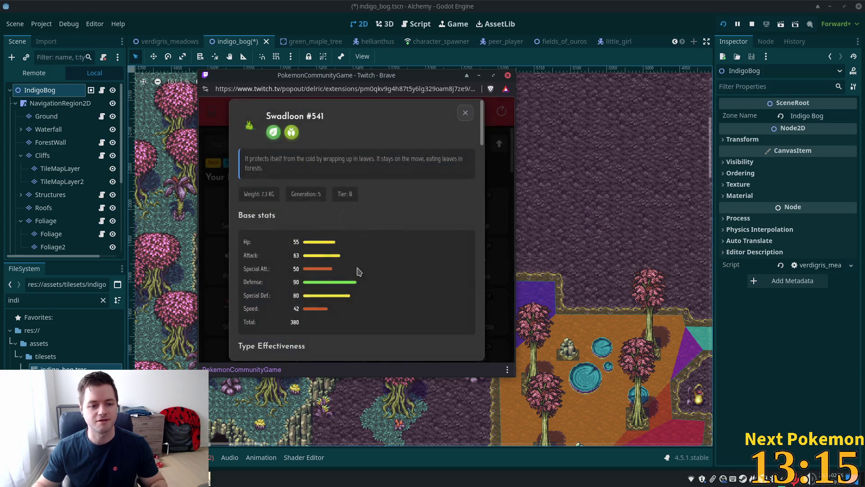
{"action": "left_click", "coordinate": [465, 115]}
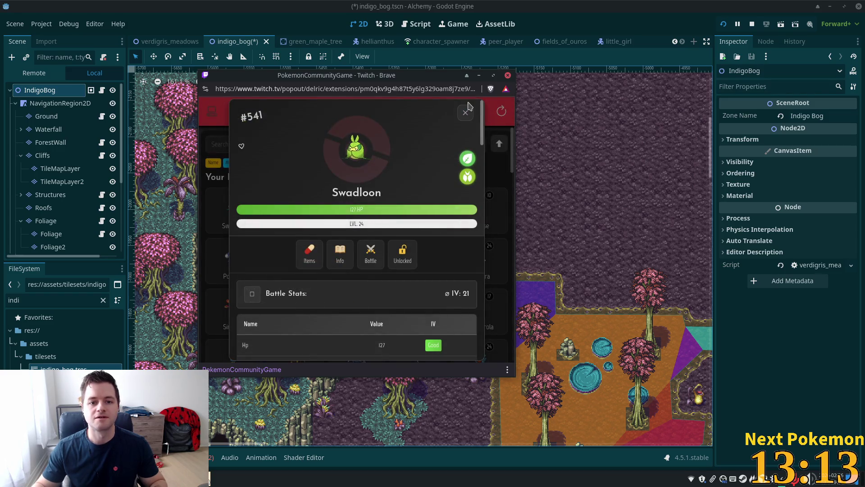
{"action": "left_click", "coordinate": [466, 112]}
{"action": "left_click", "coordinate": [259, 111]}
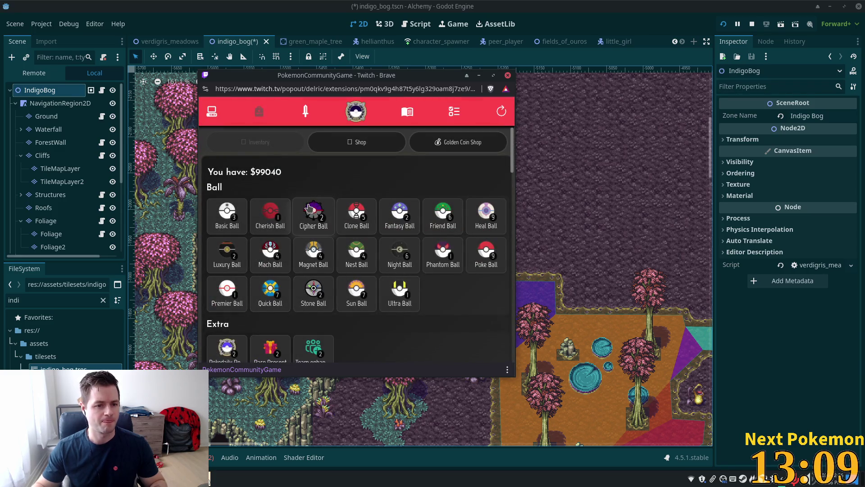
- Close the game popup, pan toward the empty purple ground, and select the Ground layer
{"action": "left_click", "coordinate": [650, 9]}
{"action": "scroll", "coordinate": [478, 243], "scroll_direction": "down", "scroll_amount": 1}
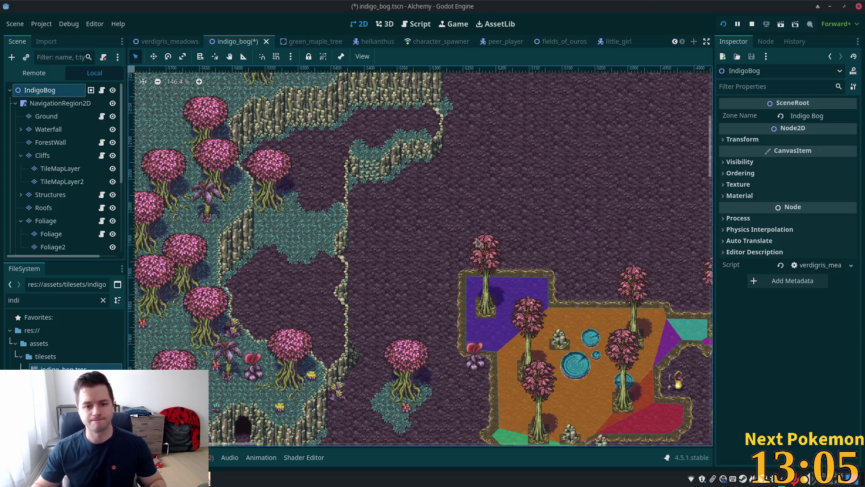
{"action": "mouse_move", "coordinate": [525, 212]}
{"action": "left_mouse_down"}
{"action": "mouse_move", "coordinate": [379, 305]}
{"action": "mouse_move", "coordinate": [390, 293]}
{"action": "left_mouse_up"}
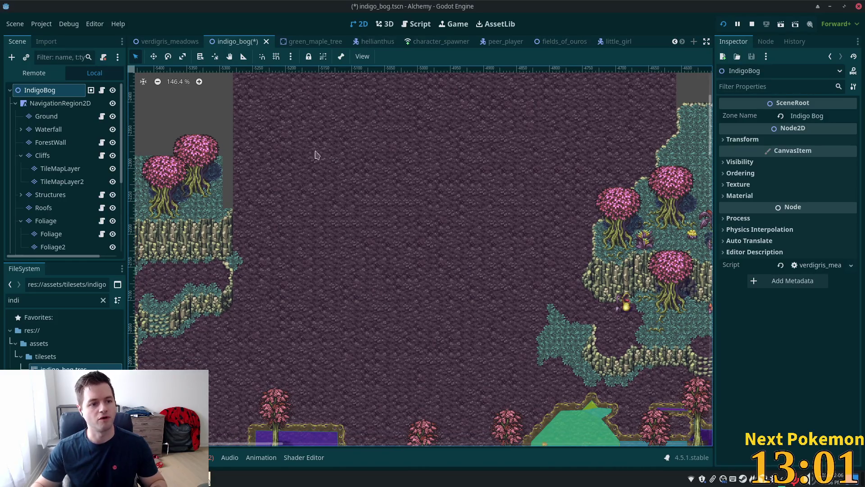
{"action": "left_click", "coordinate": [45, 117]}
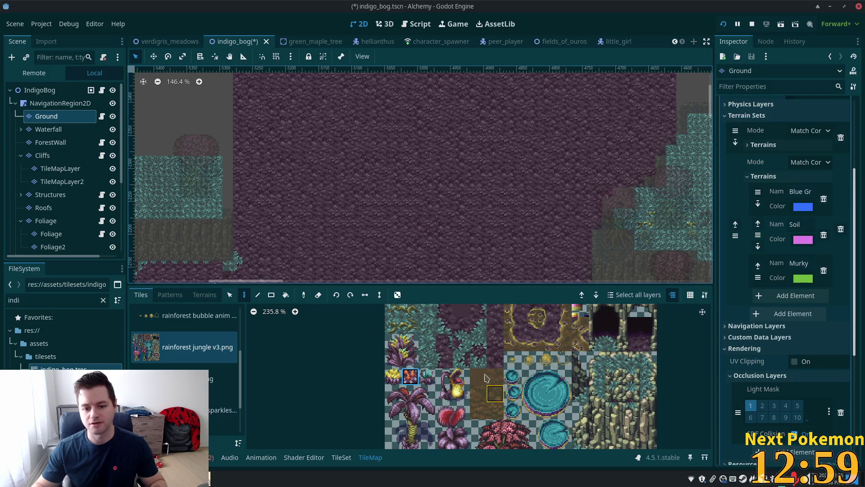
- Paint a large Soil terrain rectangle, then extend it below, left and right
{"action": "left_click", "coordinate": [205, 295]}
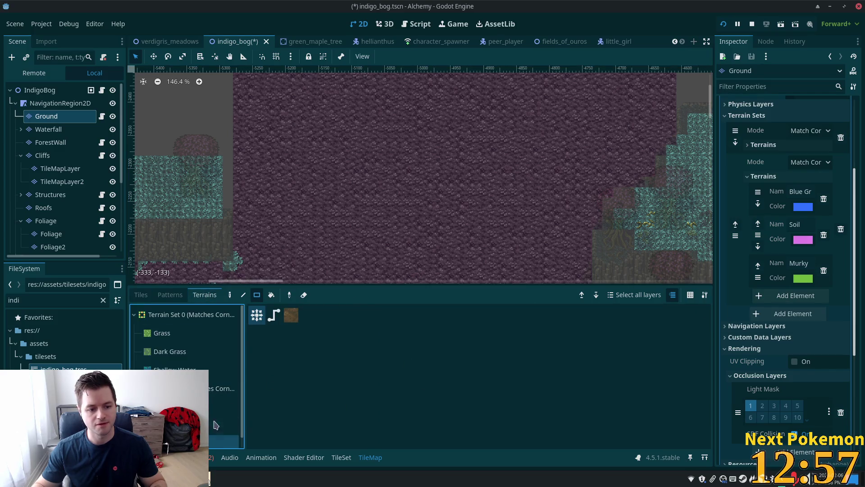
{"action": "scroll", "coordinate": [483, 116], "scroll_direction": "down", "scroll_amount": 5}
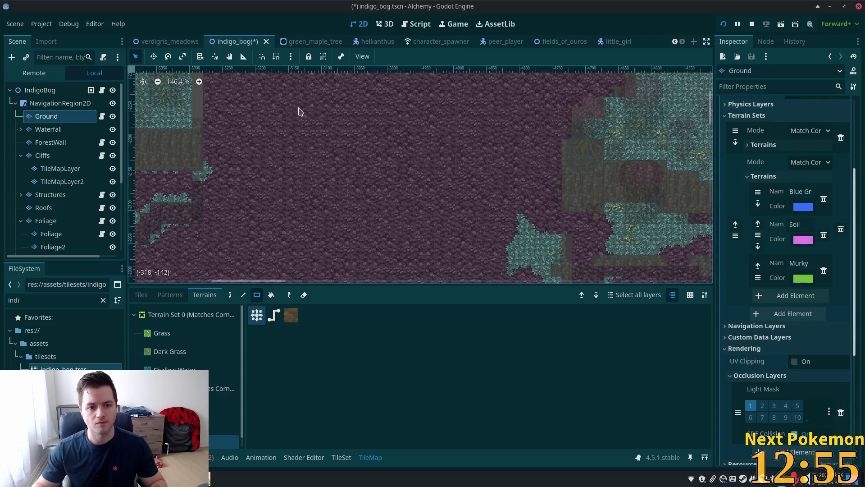
{"action": "scroll", "coordinate": [356, 118], "scroll_direction": "up", "scroll_amount": 4}
{"action": "mouse_move", "coordinate": [290, 96]}
{"action": "left_mouse_down"}
{"action": "mouse_move", "coordinate": [495, 203]}
{"action": "mouse_move", "coordinate": [513, 247]}
{"action": "left_mouse_up"}
{"action": "scroll", "coordinate": [459, 165], "scroll_direction": "down", "scroll_amount": 4}
{"action": "left_click_drag", "start_coordinate": [337, 123], "coordinate": [422, 198]}
{"action": "left_click_drag", "start_coordinate": [311, 129], "coordinate": [381, 178]}
{"action": "mouse_move", "coordinate": [428, 131]}
{"action": "left_mouse_down"}
{"action": "mouse_move", "coordinate": [442, 155]}
{"action": "mouse_move", "coordinate": [457, 160]}
{"action": "left_mouse_up"}
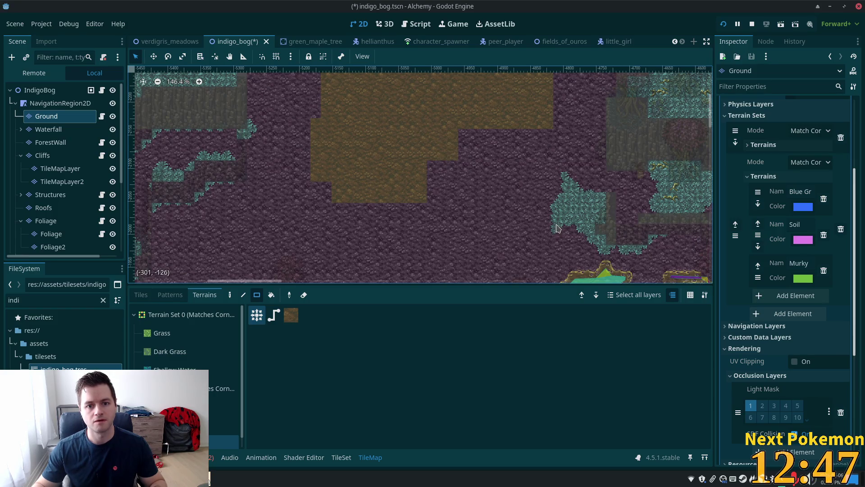
- Add more Soil along the patch's top, joining the soil areas and widening it leftward
{"action": "scroll", "coordinate": [527, 136], "scroll_direction": "up", "scroll_amount": 5}
{"action": "scroll", "coordinate": [495, 203], "scroll_direction": "right", "scroll_amount": 3}
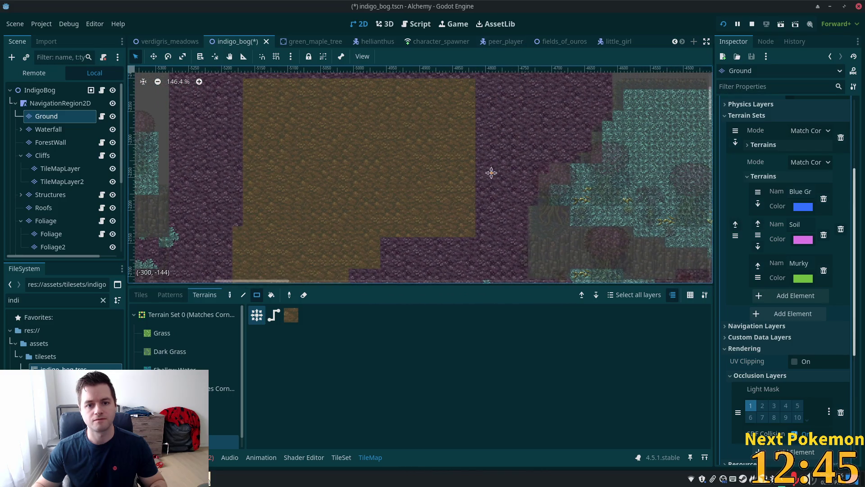
{"action": "scroll", "coordinate": [491, 169], "scroll_direction": "up", "scroll_amount": 3}
{"action": "left_click_drag", "start_coordinate": [473, 146], "coordinate": [358, 92]}
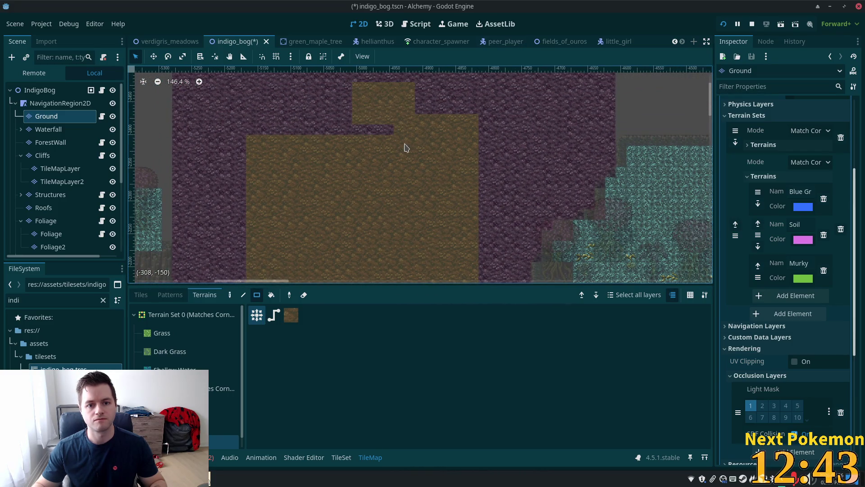
{"action": "left_click_drag", "start_coordinate": [383, 127], "coordinate": [308, 177]}
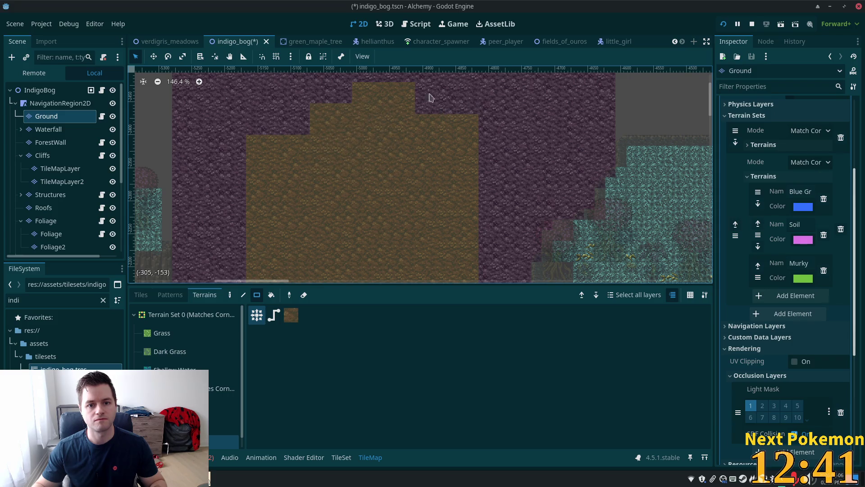
{"action": "left_click_drag", "start_coordinate": [436, 105], "coordinate": [407, 74]}
{"action": "left_click_drag", "start_coordinate": [466, 155], "coordinate": [492, 161]}
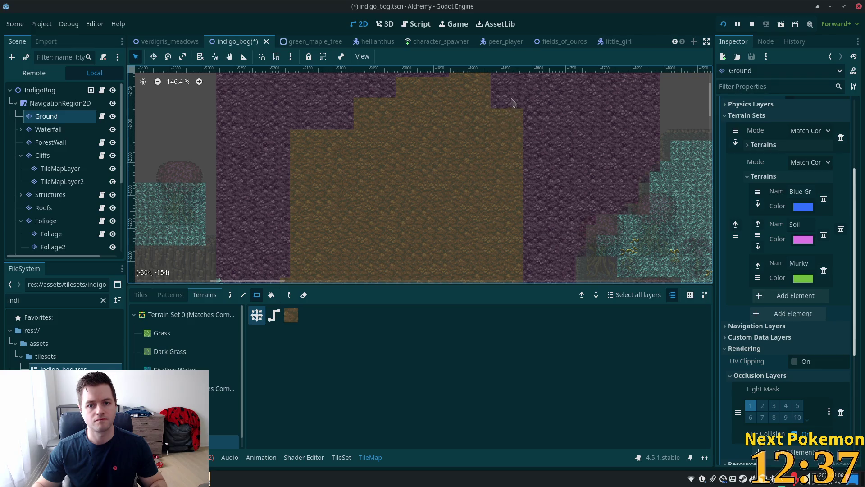
{"action": "left_click_drag", "start_coordinate": [510, 100], "coordinate": [442, 128]}
{"action": "mouse_move", "coordinate": [432, 92]}
{"action": "left_mouse_down"}
{"action": "mouse_move", "coordinate": [491, 124]}
{"action": "mouse_move", "coordinate": [491, 78]}
{"action": "left_mouse_up"}
{"action": "scroll", "coordinate": [514, 153], "scroll_direction": "up", "scroll_amount": 3}
{"action": "mouse_move", "coordinate": [496, 128]}
{"action": "left_mouse_down"}
{"action": "mouse_move", "coordinate": [446, 166]}
{"action": "mouse_move", "coordinate": [403, 170]}
{"action": "mouse_move", "coordinate": [410, 173]}
{"action": "left_mouse_up"}
- Zoom out, pan to the coloured terrain regions, and zoom back in on the soil patch
{"action": "scroll", "coordinate": [404, 206], "scroll_direction": "down", "scroll_amount": 5}
{"action": "scroll", "coordinate": [464, 273], "scroll_direction": "left", "scroll_amount": 3}
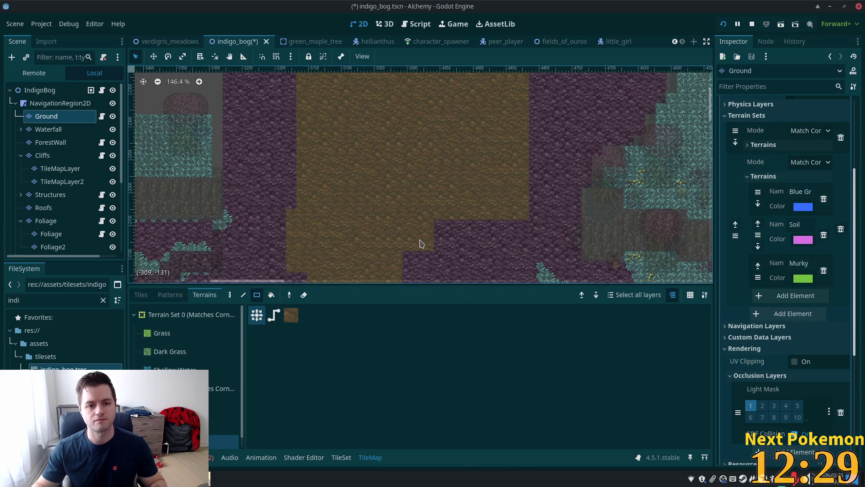
{"action": "scroll", "coordinate": [426, 247], "scroll_direction": "up", "scroll_amount": 3}
{"action": "scroll", "coordinate": [453, 85], "scroll_direction": "left", "scroll_amount": 2}
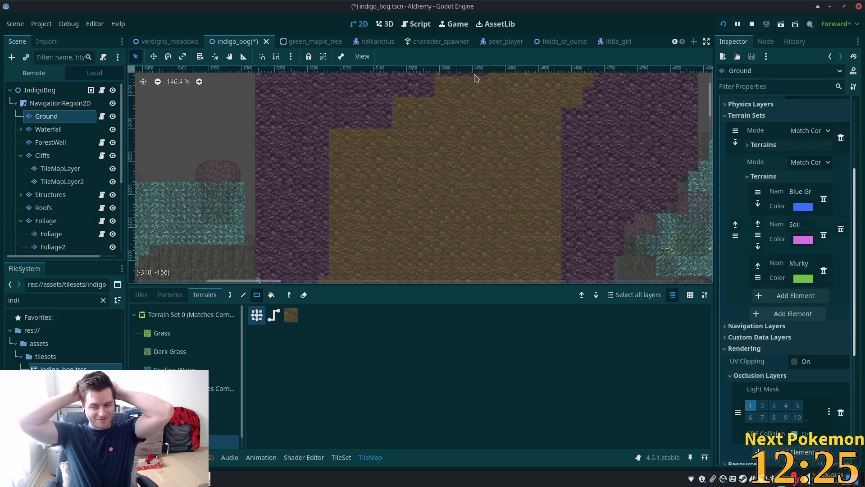
{"action": "scroll", "coordinate": [452, 178], "scroll_direction": "down", "scroll_amount": 3}
{"action": "mouse_move", "coordinate": [475, 240]}
{"action": "left_mouse_down"}
{"action": "mouse_move", "coordinate": [458, 59]}
{"action": "mouse_move", "coordinate": [363, 222]}
{"action": "left_mouse_up"}
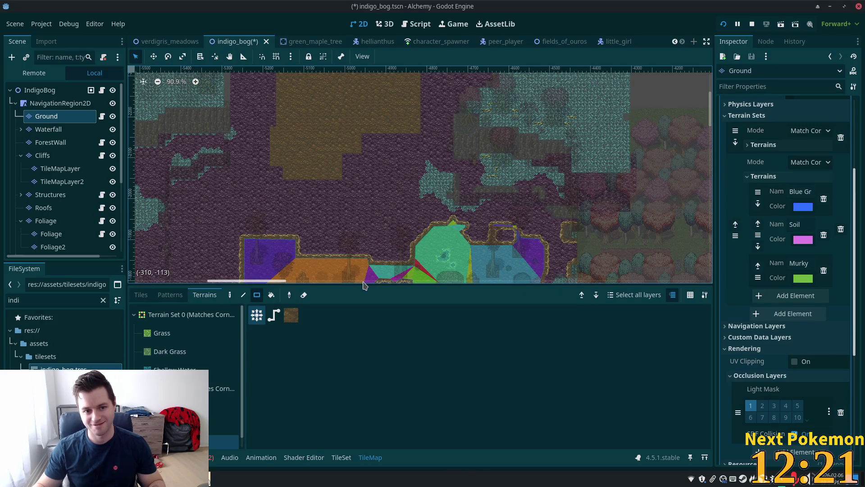
{"action": "scroll", "coordinate": [364, 279], "scroll_direction": "down", "scroll_amount": 2}
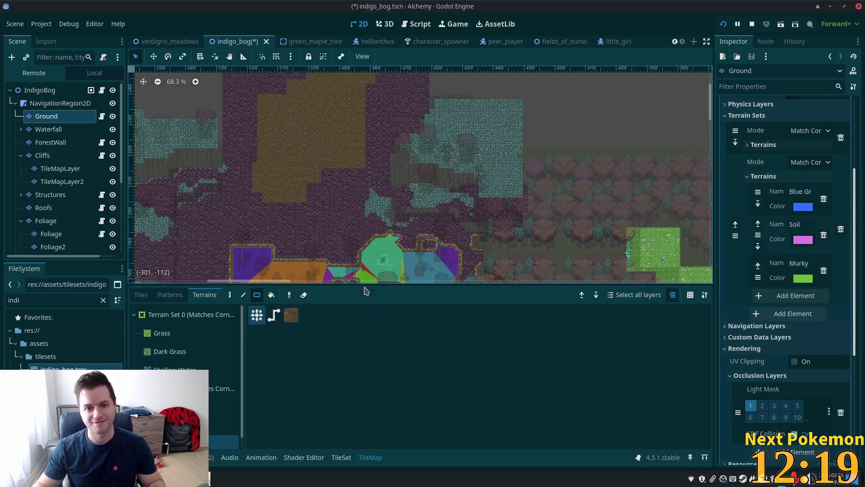
{"action": "left_click_drag", "start_coordinate": [353, 178], "coordinate": [370, 94]}
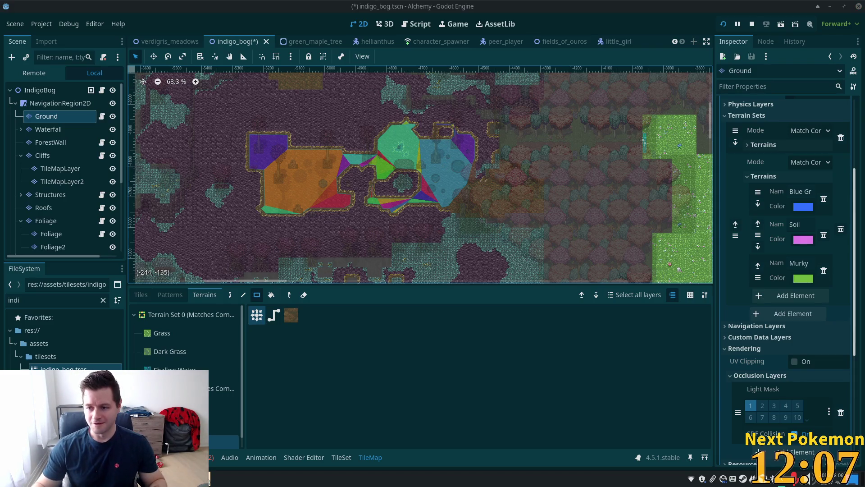
{"action": "scroll", "coordinate": [356, 176], "scroll_direction": "up", "scroll_amount": 10}
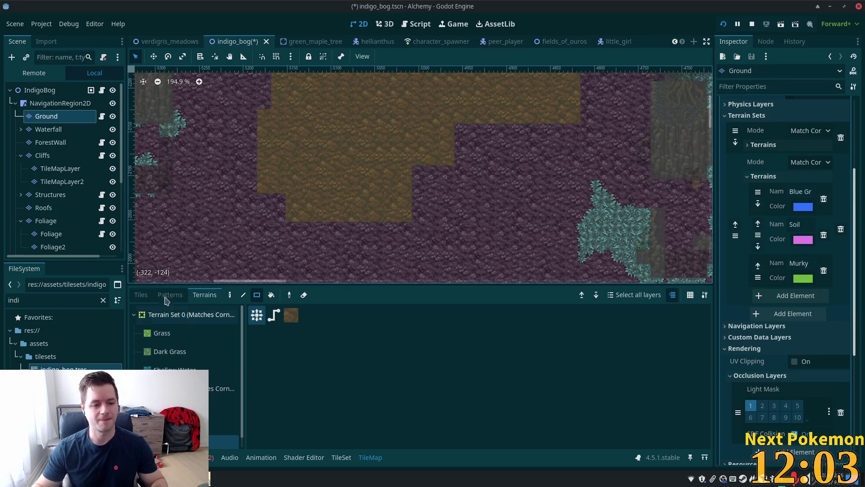
- Switch to individual tiles and select a two-tile vertical cliff-edge strip from the atlas
{"action": "left_click", "coordinate": [141, 295]}
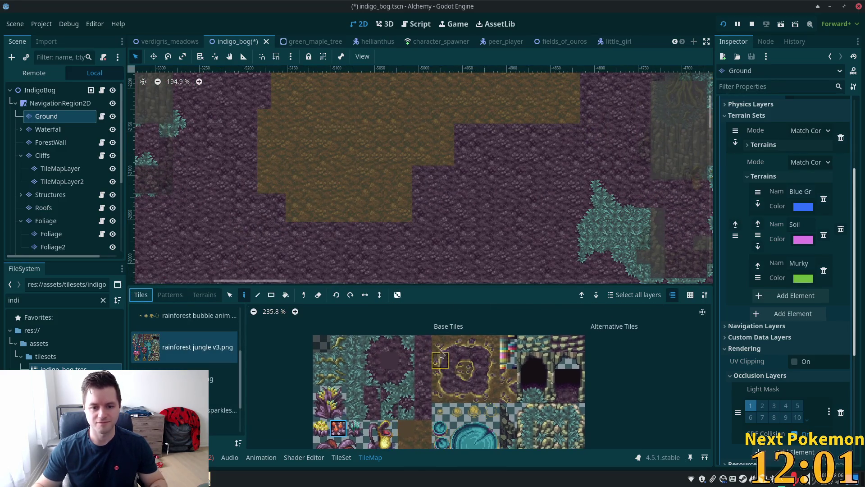
{"action": "left_click", "coordinate": [440, 343]}
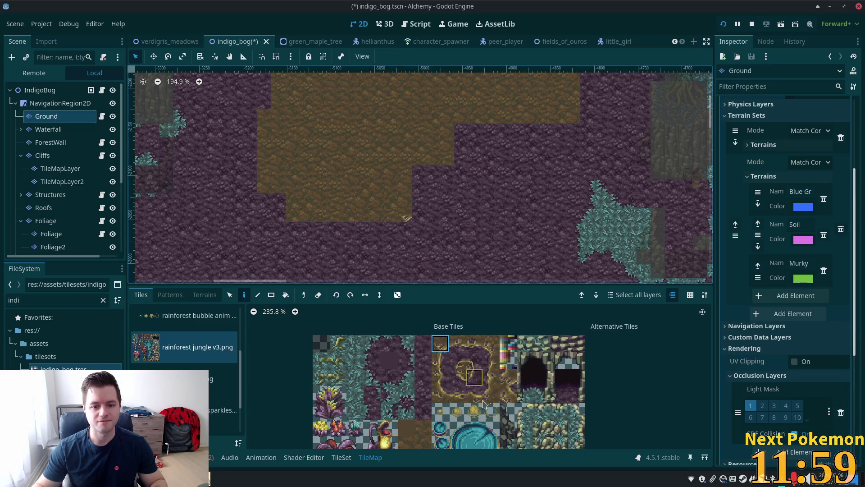
{"action": "left_click", "coordinate": [474, 380]}
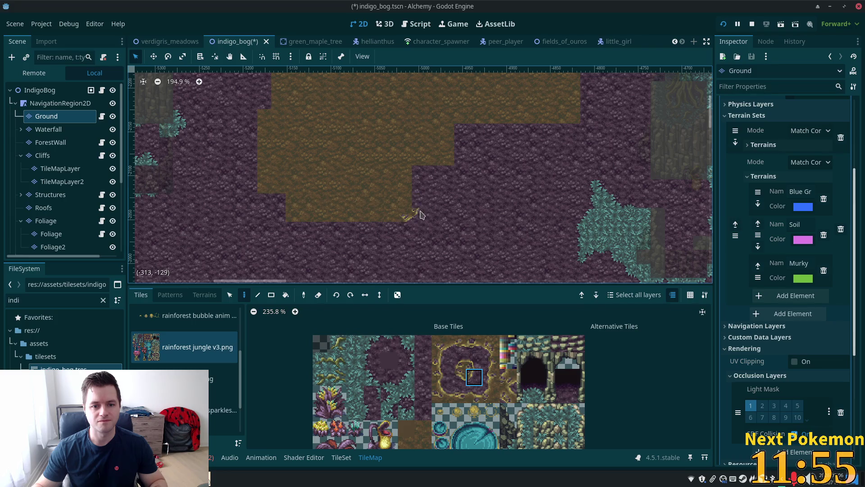
{"action": "left_click", "coordinate": [440, 361]}
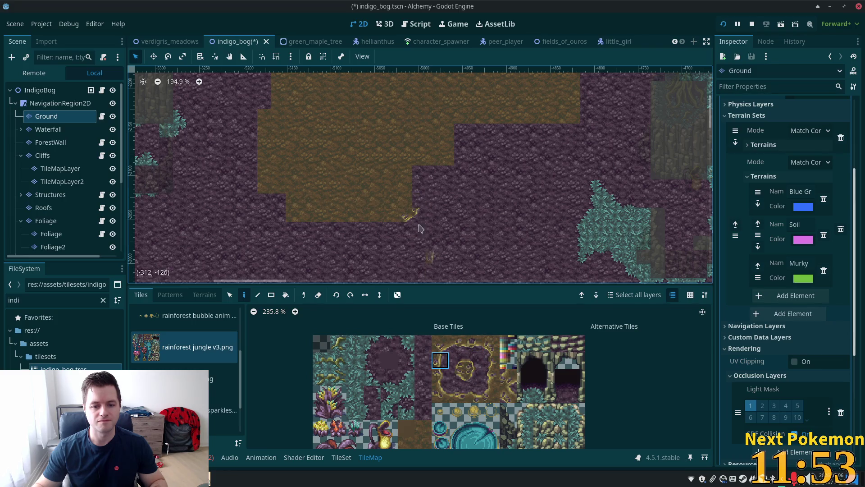
{"action": "left_click", "coordinate": [440, 342]}
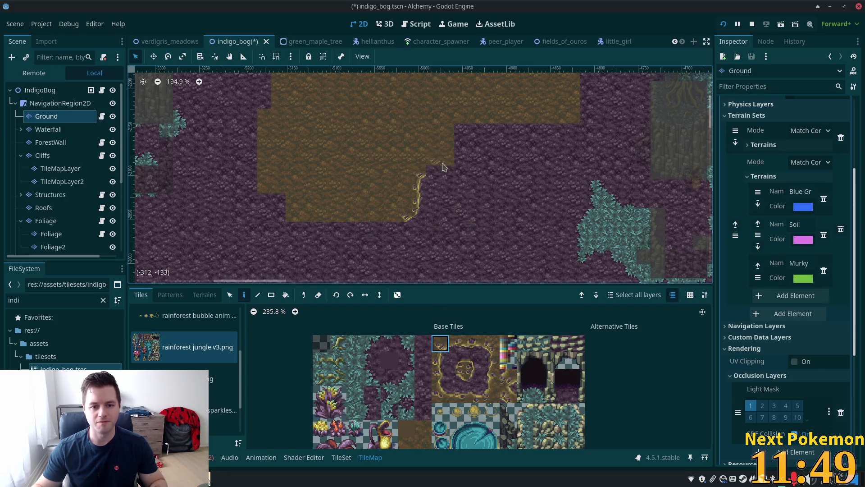
{"action": "left_click_drag", "start_coordinate": [457, 344], "coordinate": [474, 344]}
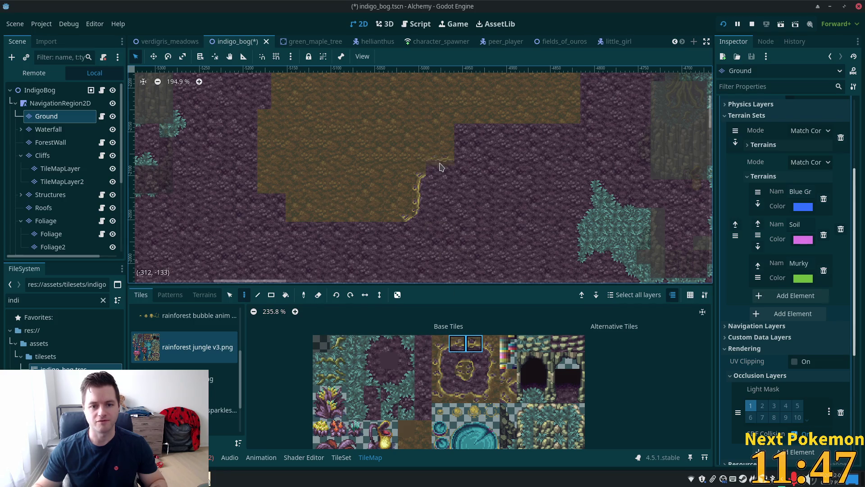
{"action": "left_click", "coordinate": [457, 347]}
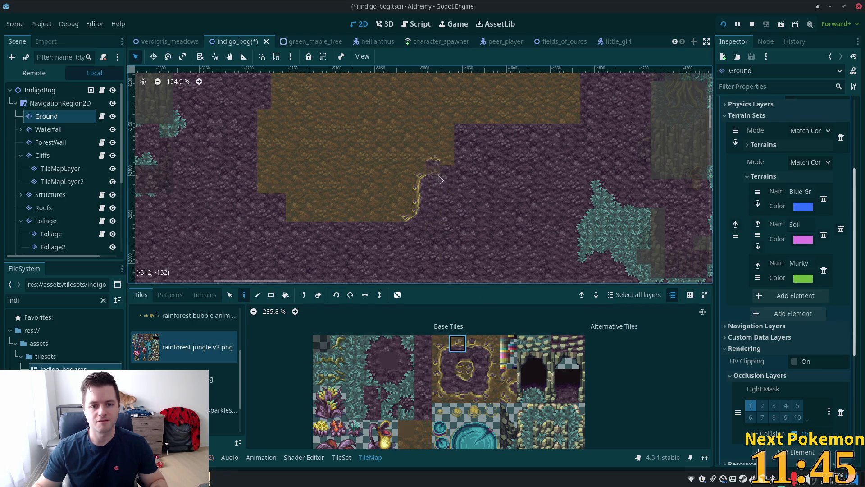
{"action": "left_click", "coordinate": [440, 343]}
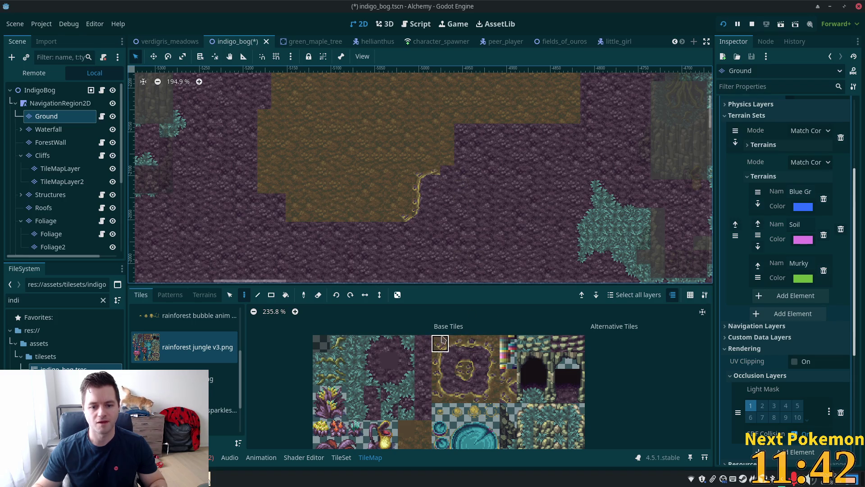
{"action": "left_click", "coordinate": [474, 374]}
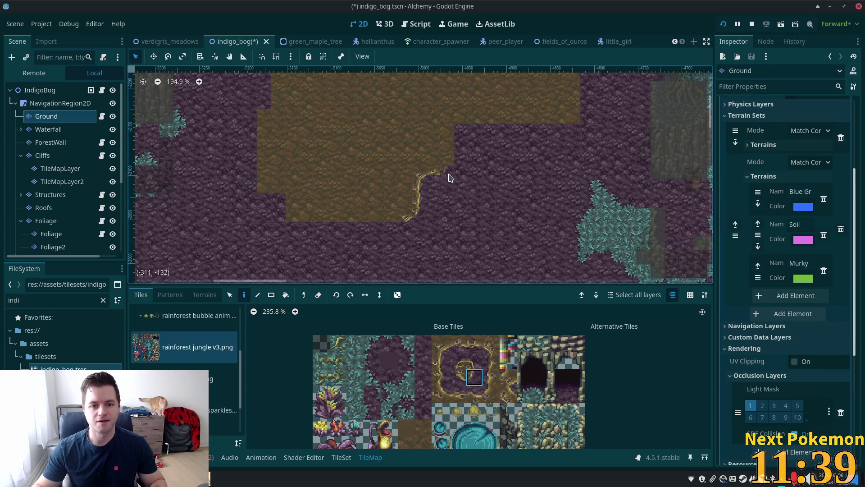
{"action": "left_click_drag", "start_coordinate": [440, 359], "coordinate": [440, 376]}
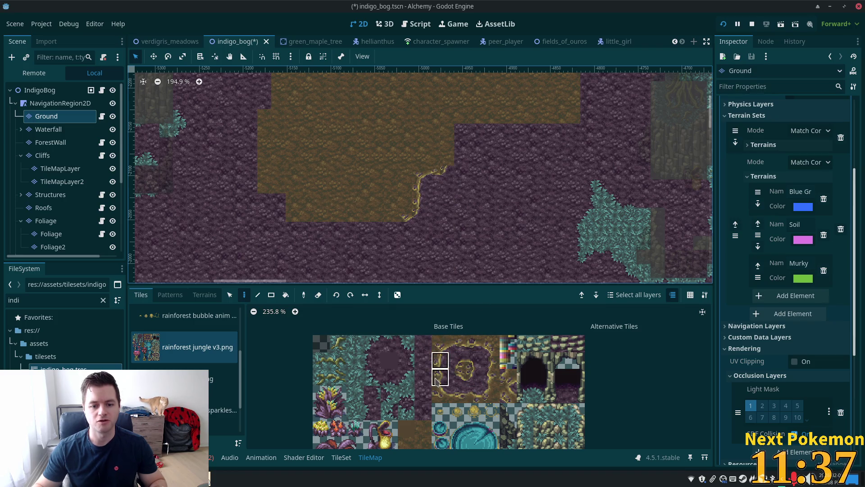
- Paint the vertical cliff-edge pair onto the soil patch's diagonal border
{"action": "left_click", "coordinate": [448, 147]}
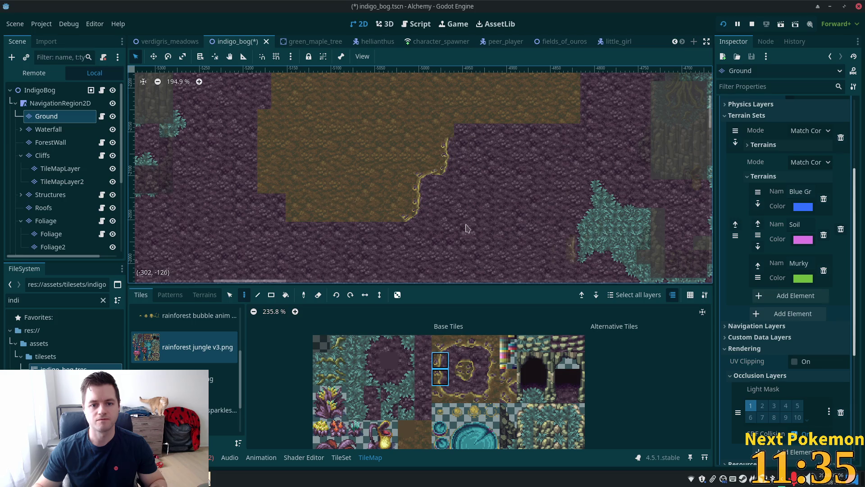
{"action": "left_click", "coordinate": [441, 344]}
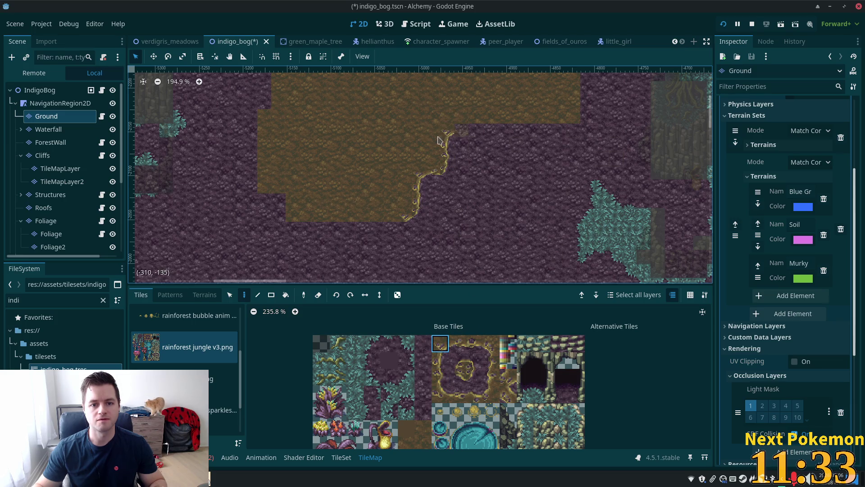
{"action": "left_click", "coordinate": [474, 377]}
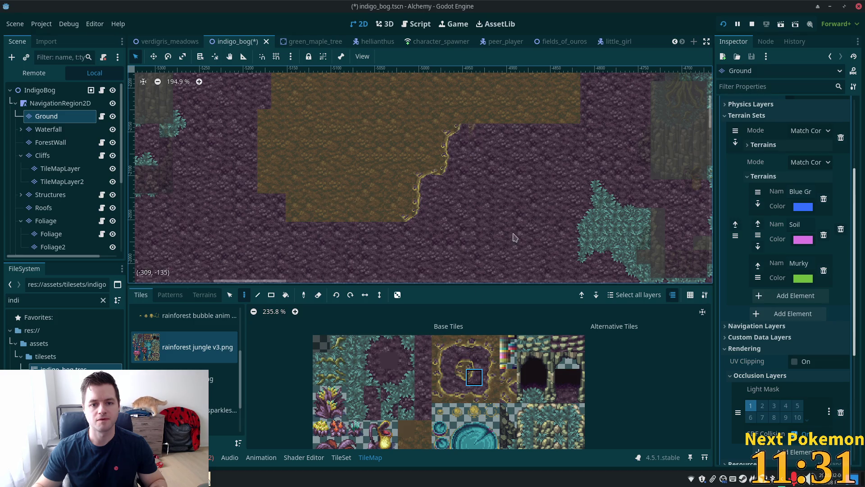
{"action": "scroll", "coordinate": [496, 189], "scroll_direction": "down", "scroll_amount": 2}
{"action": "scroll", "coordinate": [496, 190], "scroll_direction": "left", "scroll_amount": 3}
- Paint top cliff-edge tiles leftward along the soil's bottom border
{"action": "left_click", "coordinate": [458, 343]}
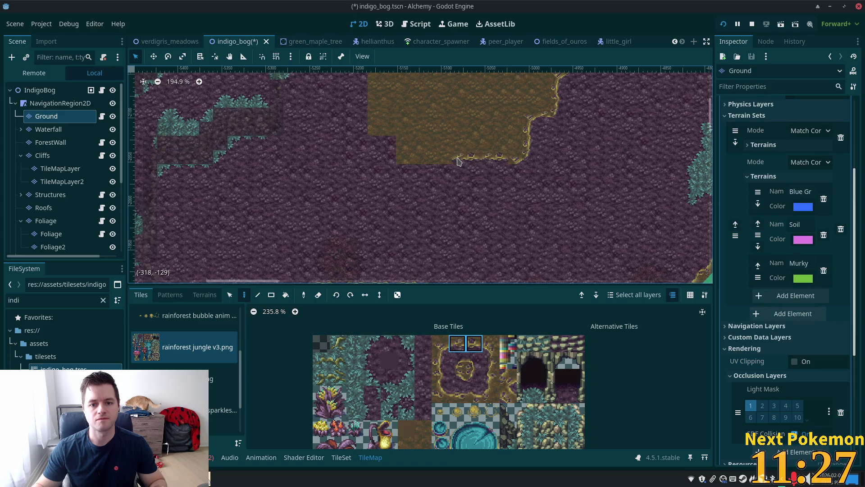
{"action": "left_click_drag", "start_coordinate": [457, 162], "coordinate": [415, 163]}
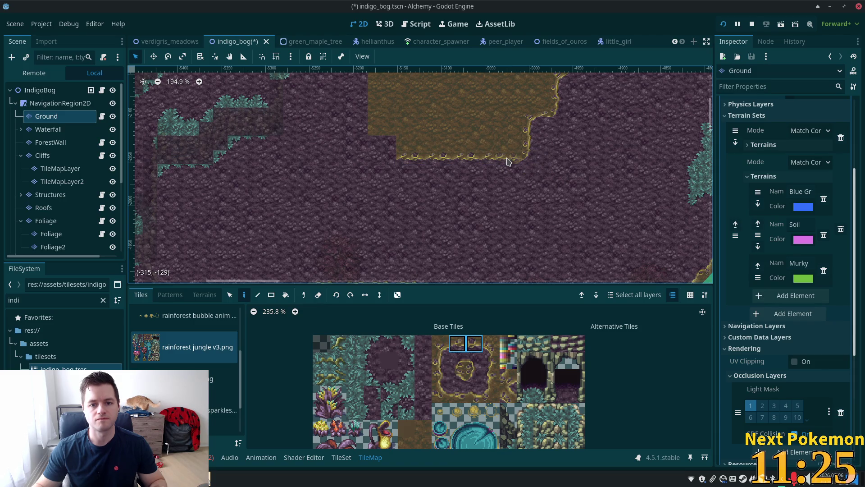
{"action": "left_click", "coordinate": [460, 376]}
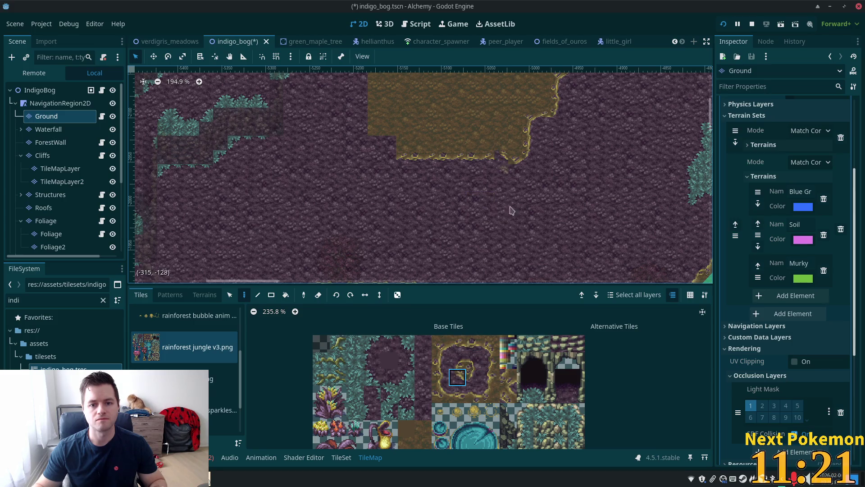
{"action": "left_click", "coordinate": [445, 347]}
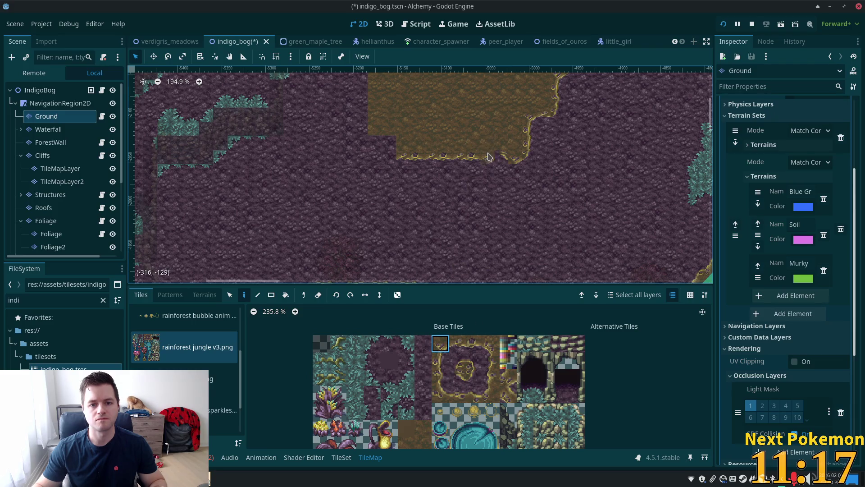
{"action": "left_click", "coordinate": [458, 344]}
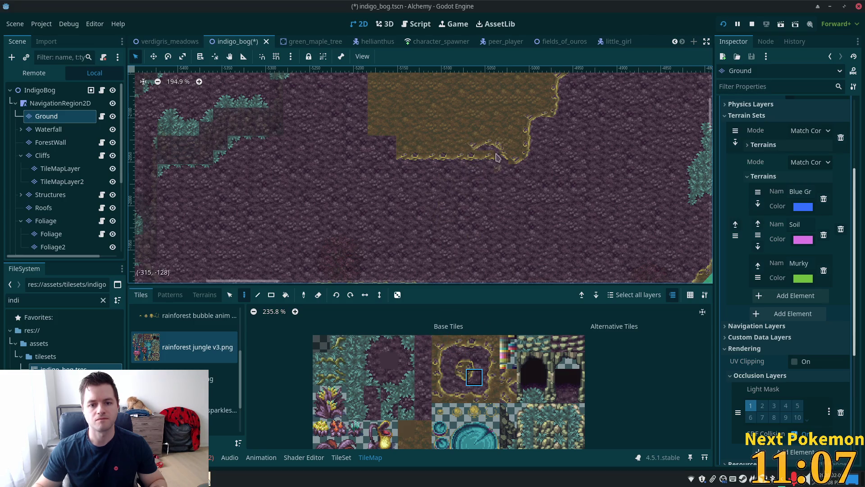
{"action": "left_click", "coordinate": [423, 377]}
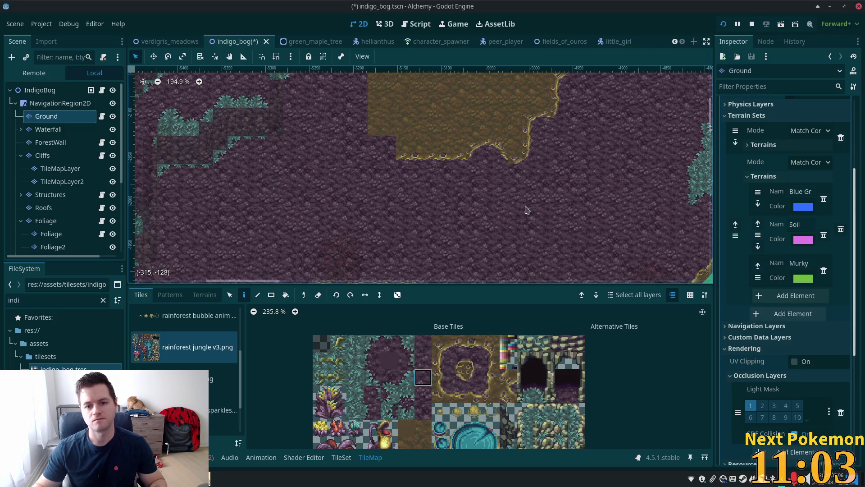
{"action": "scroll", "coordinate": [519, 200], "scroll_direction": "up", "scroll_amount": 3}
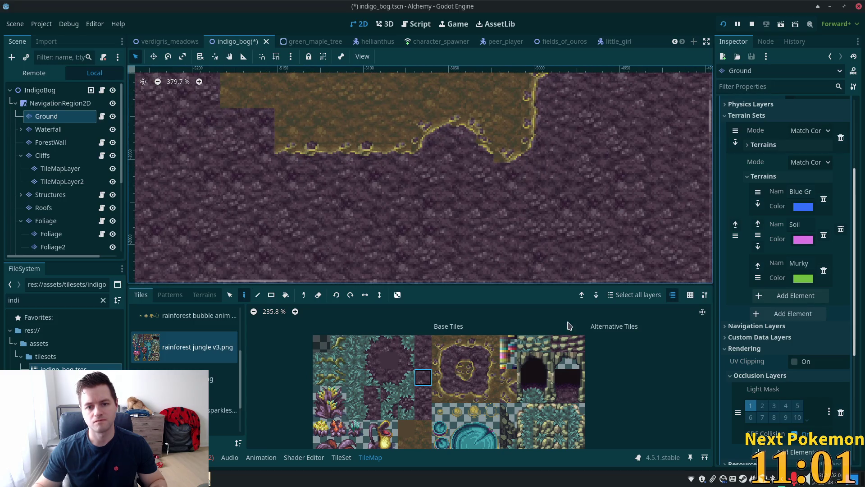
{"action": "left_click", "coordinate": [474, 343]}
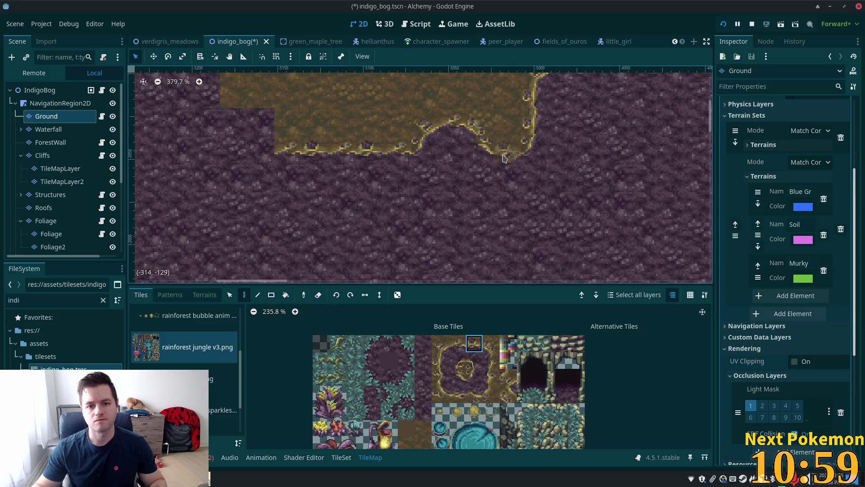
{"action": "scroll", "coordinate": [367, 177], "scroll_direction": "down", "scroll_amount": 2}
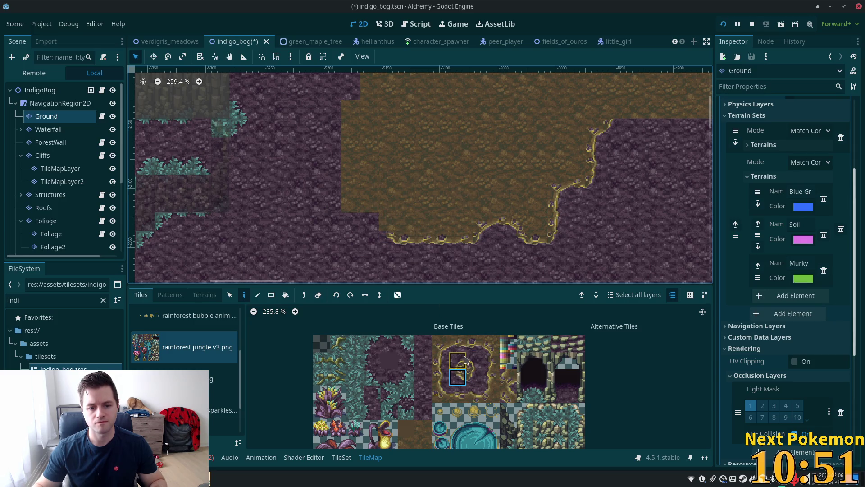
- Paint a cliff-edge tile and two-tile side-edge pieces along the soil's left border
{"action": "left_click", "coordinate": [390, 211], "text": "ctrl"}
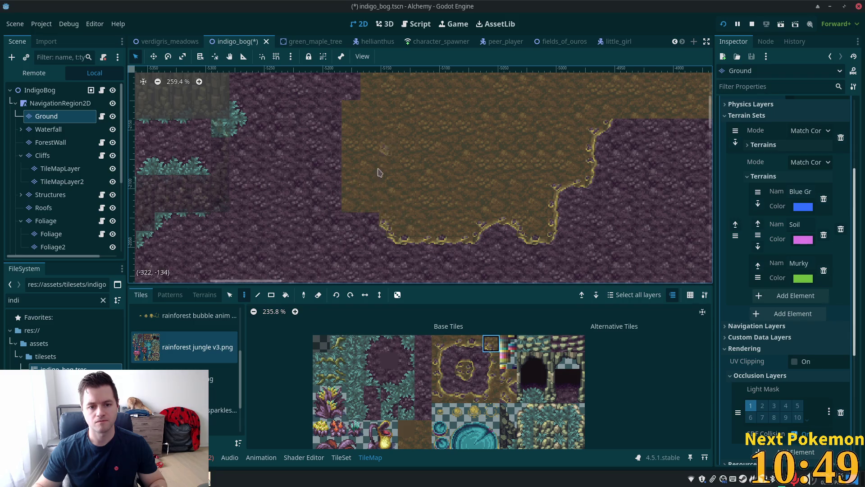
{"action": "left_click", "coordinate": [365, 235], "text": "ctrl"}
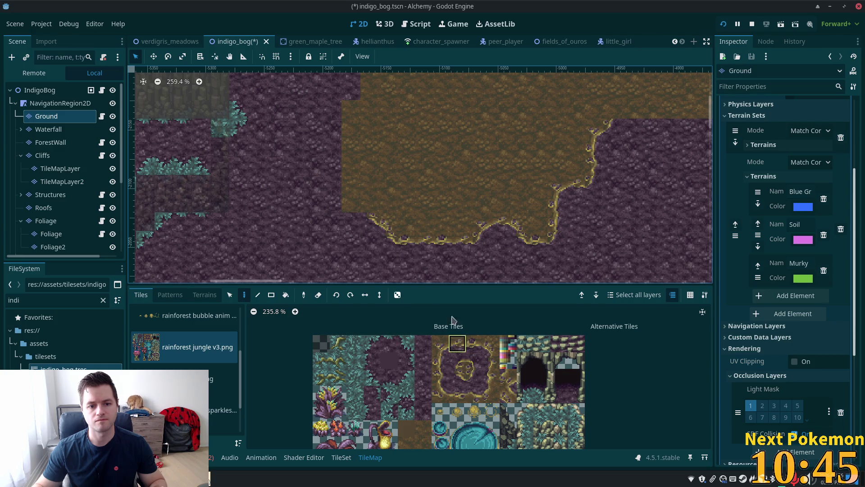
{"action": "left_click", "coordinate": [460, 337]}
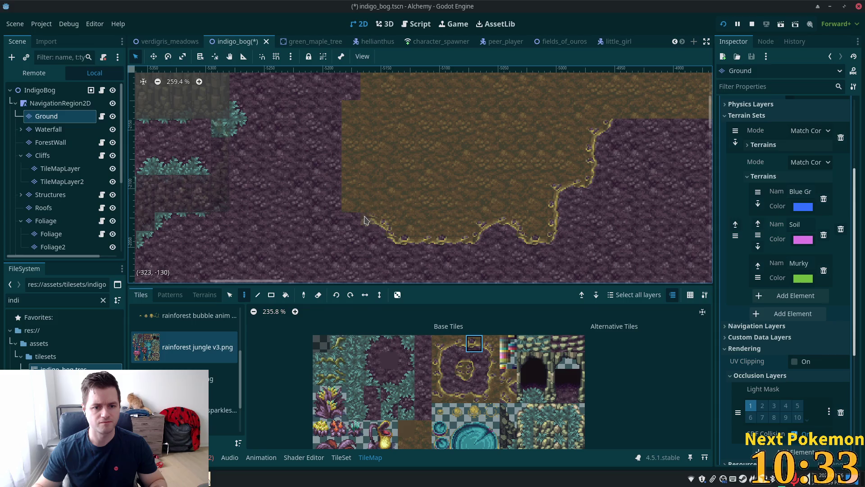
{"action": "left_click", "coordinate": [453, 379]}
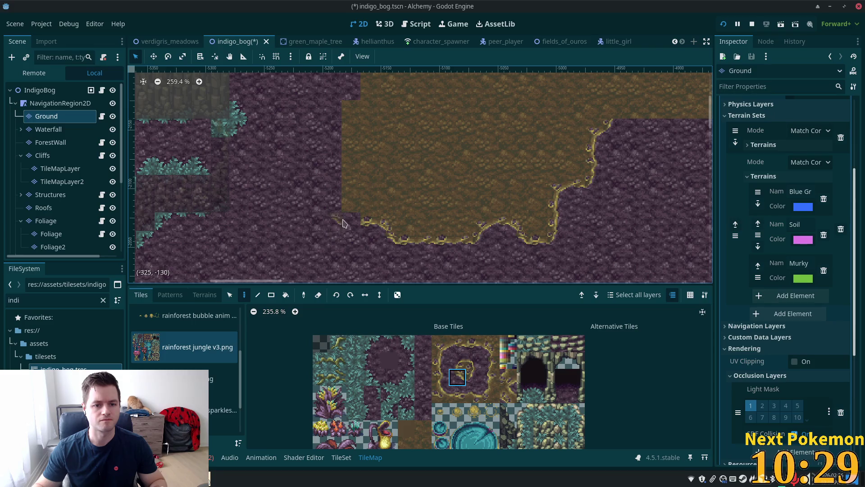
{"action": "left_click", "coordinate": [357, 228]}
{"action": "left_click_drag", "start_coordinate": [491, 360], "coordinate": [492, 377]}
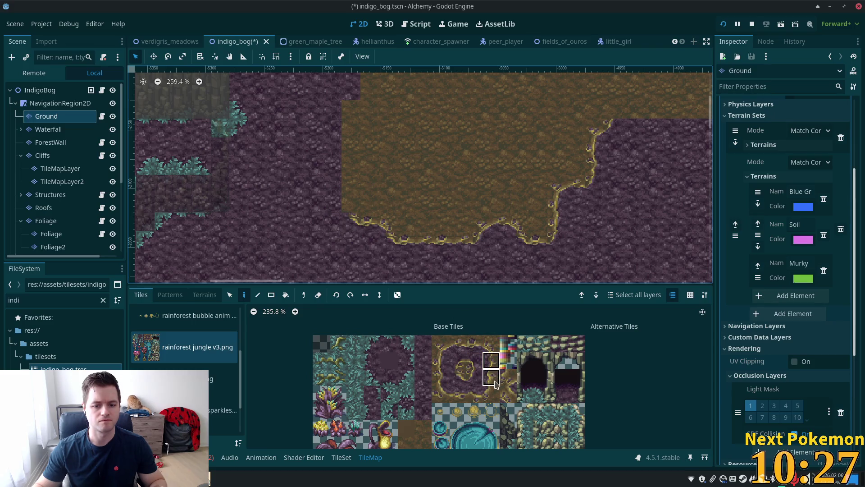
{"action": "left_click", "coordinate": [351, 198]}
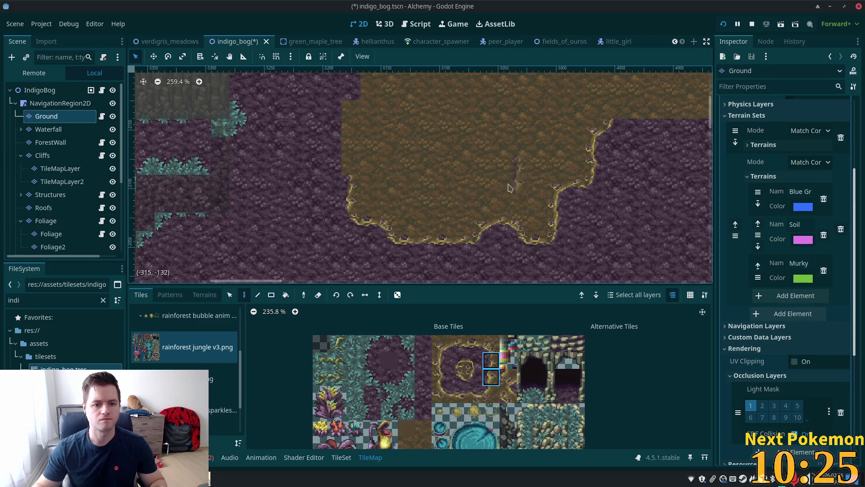
{"action": "scroll", "coordinate": [356, 171], "scroll_direction": "up", "scroll_amount": 1}
{"action": "left_click", "coordinate": [366, 167]}
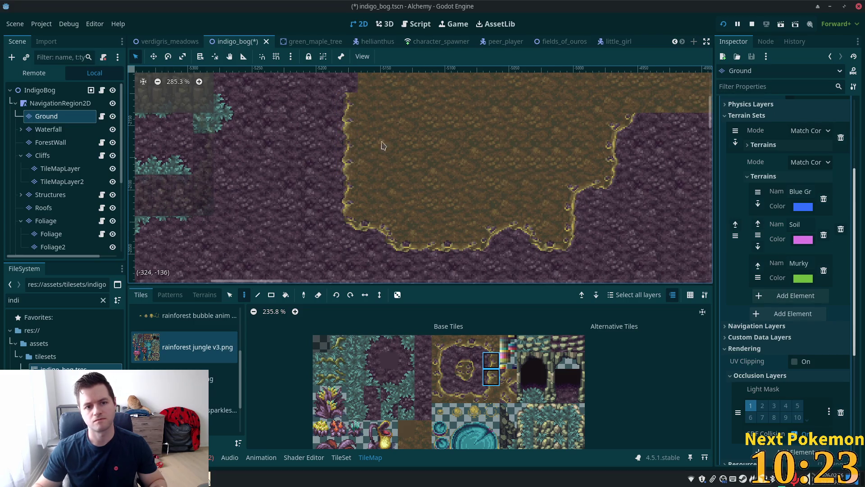
- Paint an edge tile and a cliff-edge strip down the soil's left side
{"action": "scroll", "coordinate": [392, 181], "scroll_direction": "up", "scroll_amount": 3}
{"action": "scroll", "coordinate": [419, 224], "scroll_direction": "right", "scroll_amount": 3}
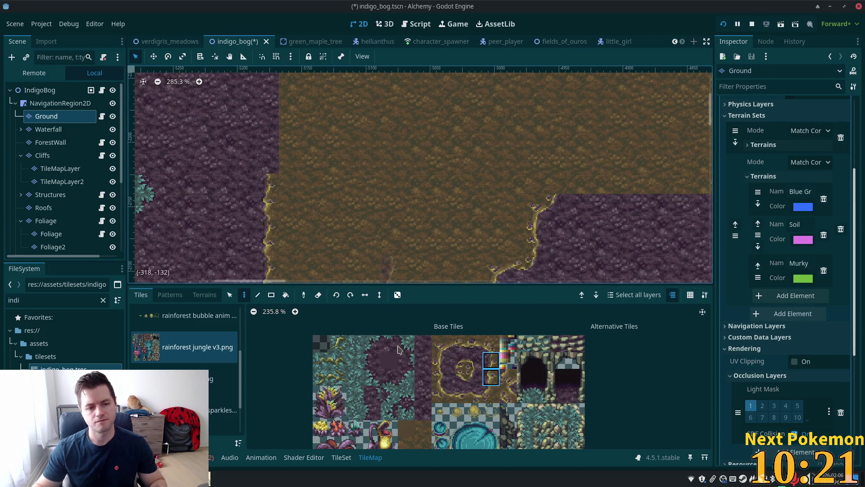
{"action": "left_click", "coordinate": [457, 360]}
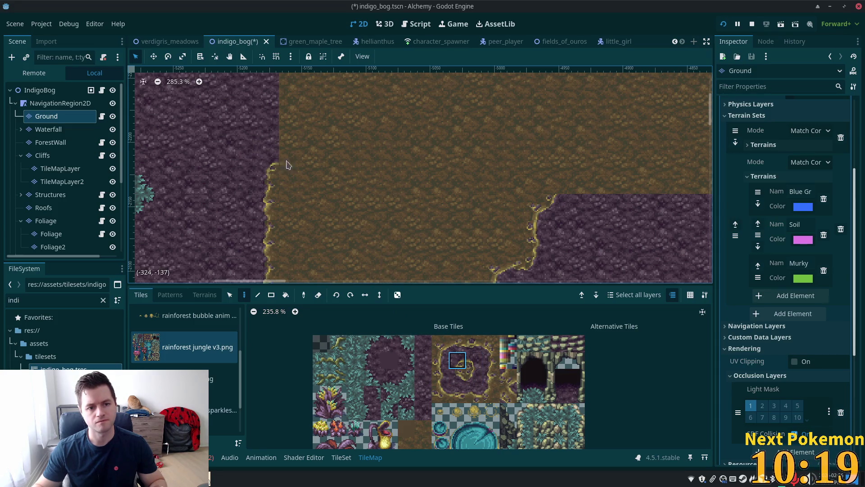
{"action": "scroll", "coordinate": [396, 243], "scroll_direction": "up", "scroll_amount": 3}
{"action": "scroll", "coordinate": [395, 243], "scroll_direction": "left", "scroll_amount": 1}
{"action": "left_click", "coordinate": [491, 392]}
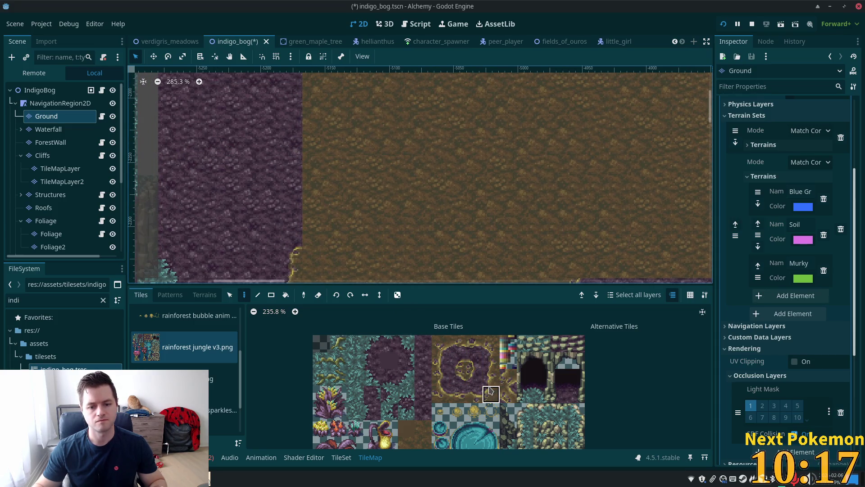
{"action": "left_click", "coordinate": [320, 241]}
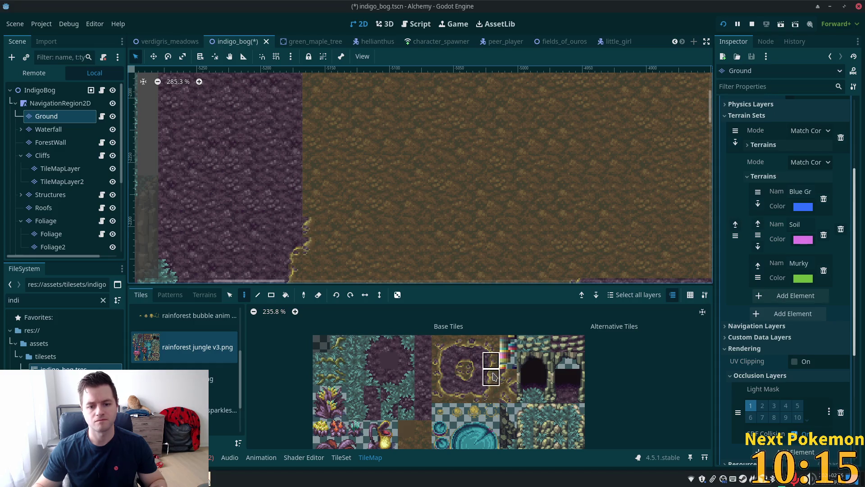
{"action": "scroll", "coordinate": [394, 90], "scroll_direction": "up", "scroll_amount": 6}
{"action": "scroll", "coordinate": [397, 83], "scroll_direction": "down", "scroll_amount": 4}
{"action": "mouse_move", "coordinate": [350, 130]}
{"action": "left_mouse_down"}
{"action": "mouse_move", "coordinate": [349, 178]}
{"action": "mouse_move", "coordinate": [349, 99]}
{"action": "left_mouse_up"}
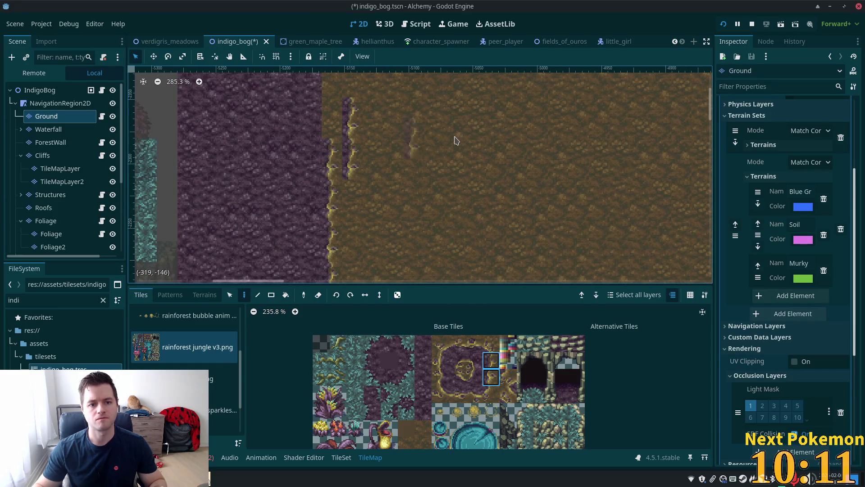
{"action": "scroll", "coordinate": [446, 144], "scroll_direction": "up", "scroll_amount": 1}
- Save the bog scene, undo the misplaced strip, and place corner tiles at the soil's left edge
{"action": "key", "text": "ctrl+s"}
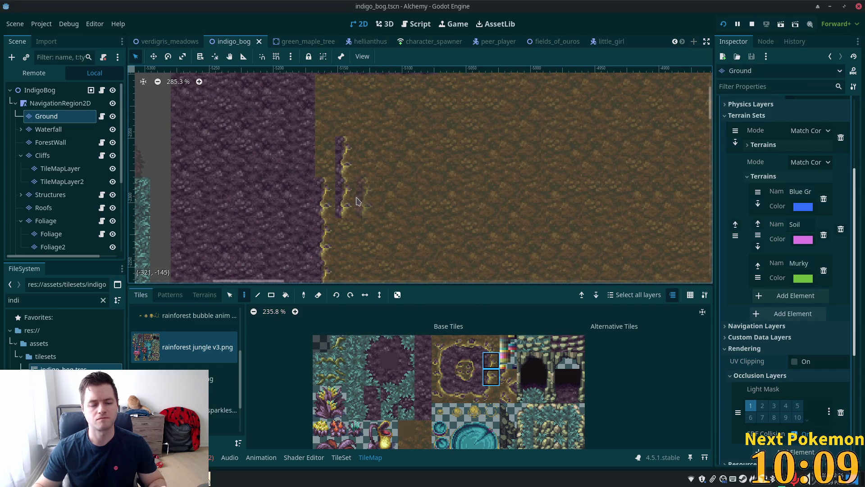
{"action": "key", "text": "ctrl+z"}
{"action": "key", "text": "ctrl+z"}
{"action": "key", "text": "ctrl+z"}
{"action": "scroll", "coordinate": [403, 185], "scroll_direction": "up", "scroll_amount": 3}
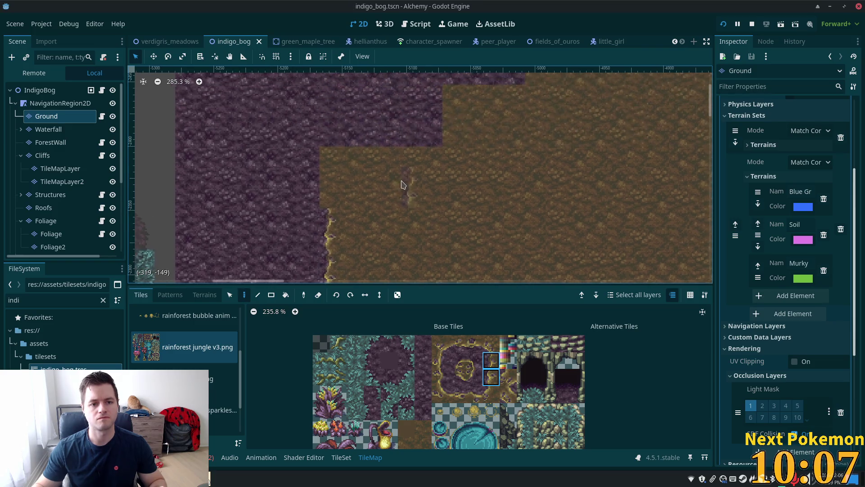
{"action": "left_click", "coordinate": [457, 360]}
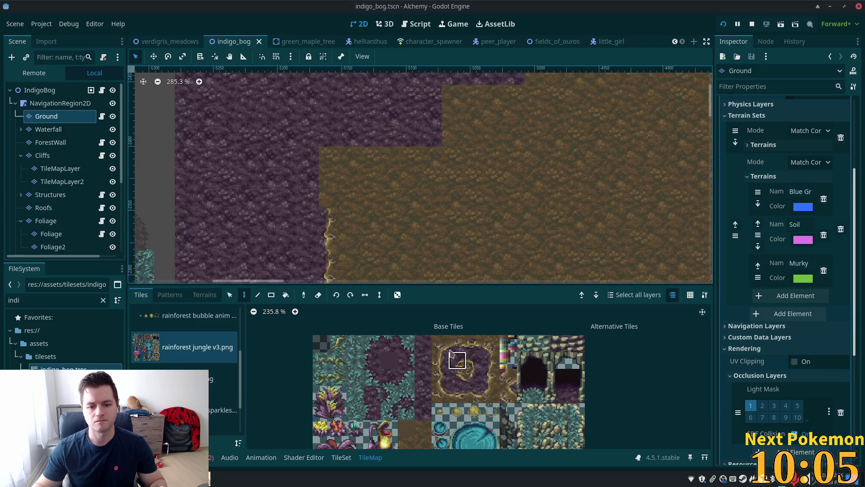
{"action": "left_click", "coordinate": [338, 198]}
{"action": "left_click", "coordinate": [382, 251], "text": "ctrl"}
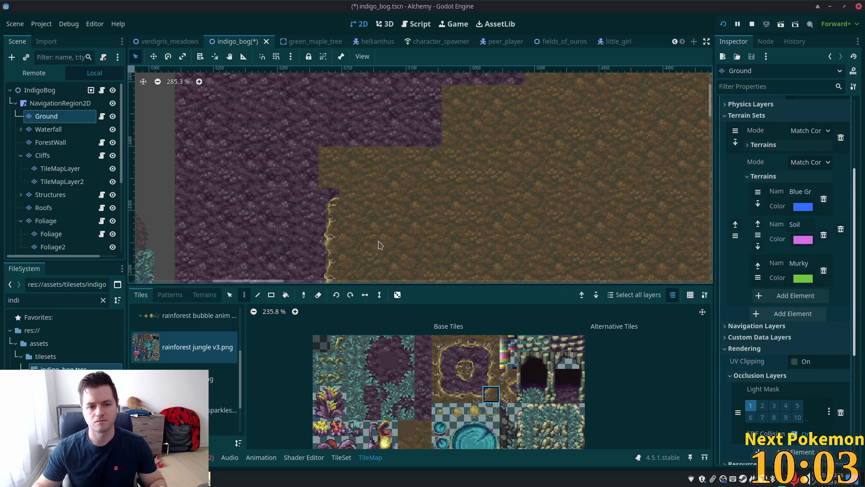
{"action": "left_click", "coordinate": [343, 195], "text": "ctrl"}
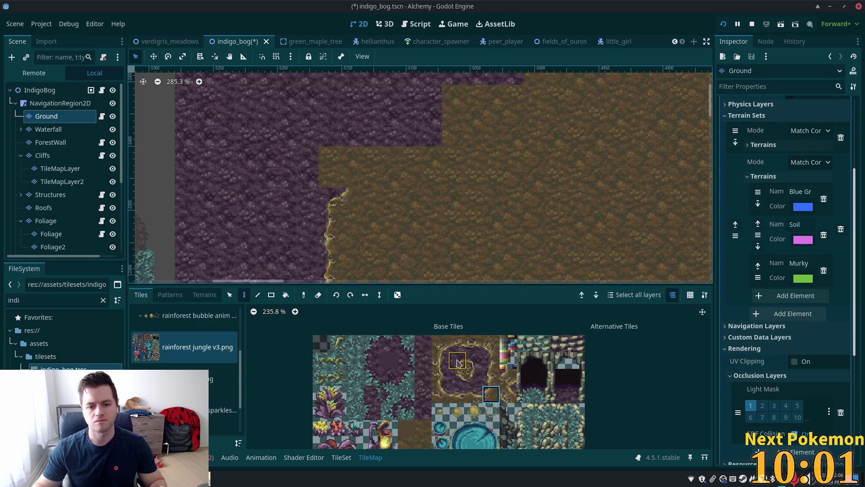
{"action": "left_click", "coordinate": [356, 170]}
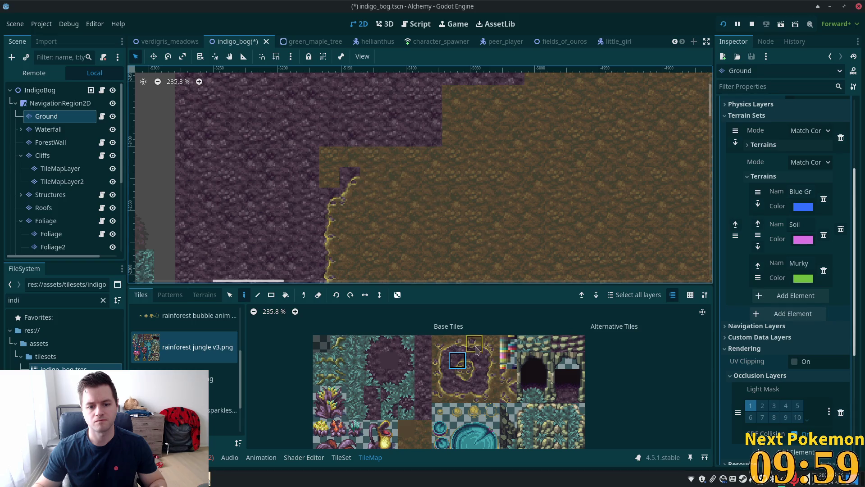
- Paint a bottom-edge tile and a corner tile along the diagonal border
{"action": "left_click_drag", "start_coordinate": [457, 395], "coordinate": [475, 393]}
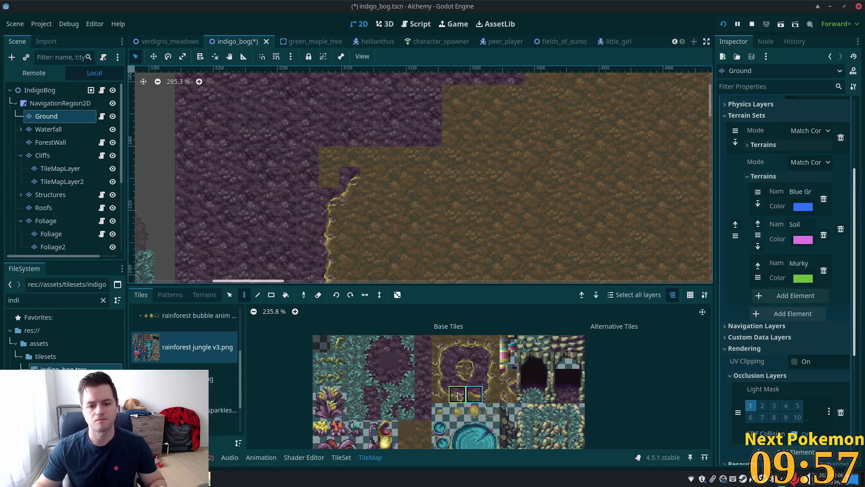
{"action": "left_click", "coordinate": [458, 395]}
{"action": "left_click", "coordinate": [379, 178]}
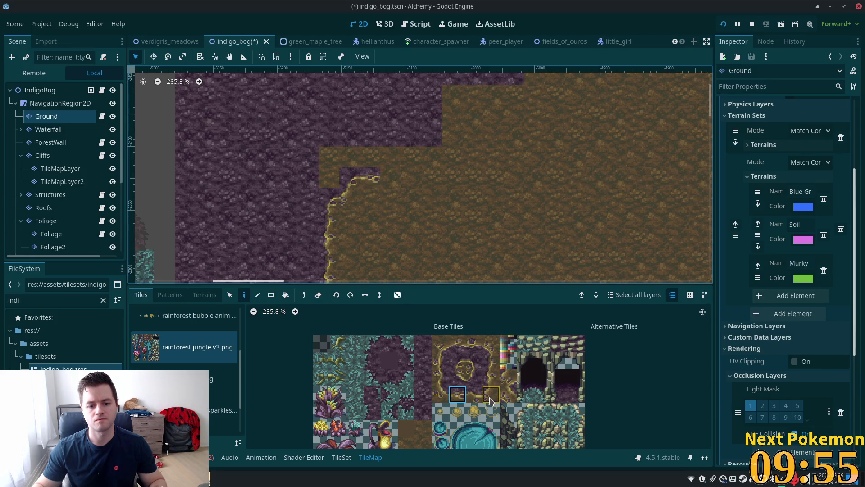
{"action": "left_click", "coordinate": [491, 394]}
{"action": "left_click", "coordinate": [457, 394]}
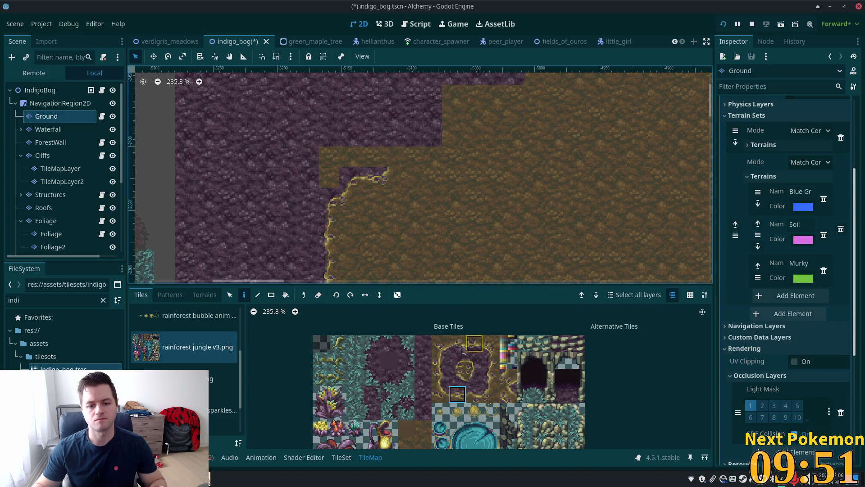
{"action": "left_click", "coordinate": [457, 360]}
{"action": "left_click", "coordinate": [390, 157]}
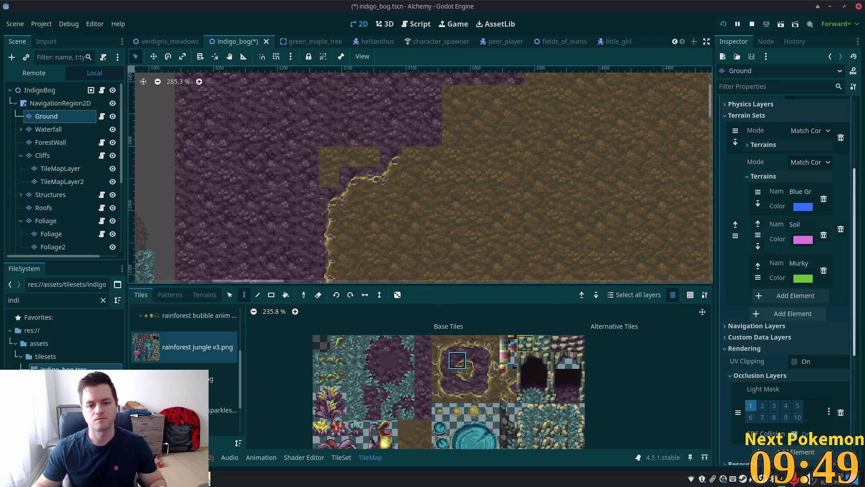
- Continue the diagonal with two edge tiles and a vertical cliff edge at its top
{"action": "left_click_drag", "start_coordinate": [457, 394], "coordinate": [473, 398]}
{"action": "left_click", "coordinate": [426, 156]}
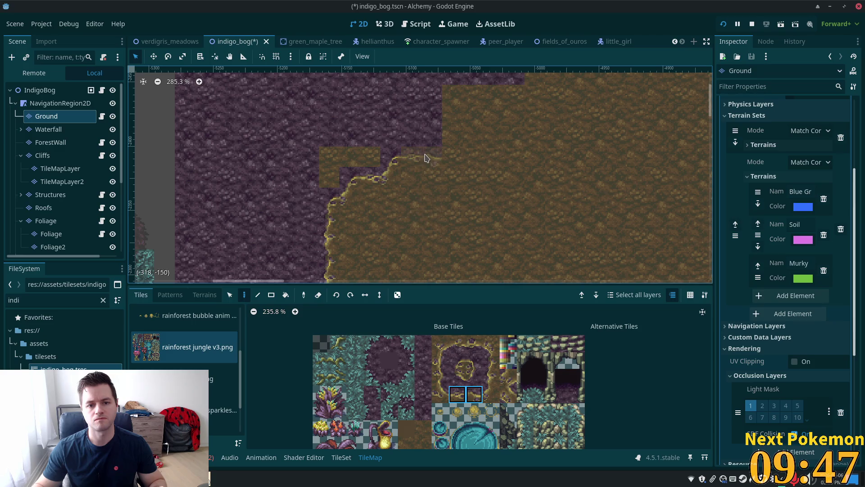
{"action": "left_click", "coordinate": [491, 394]}
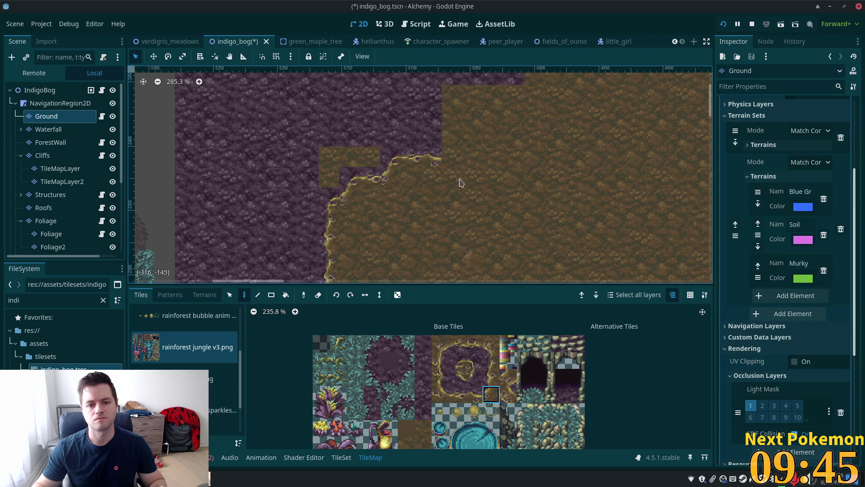
{"action": "left_click_drag", "start_coordinate": [491, 361], "coordinate": [491, 378]}
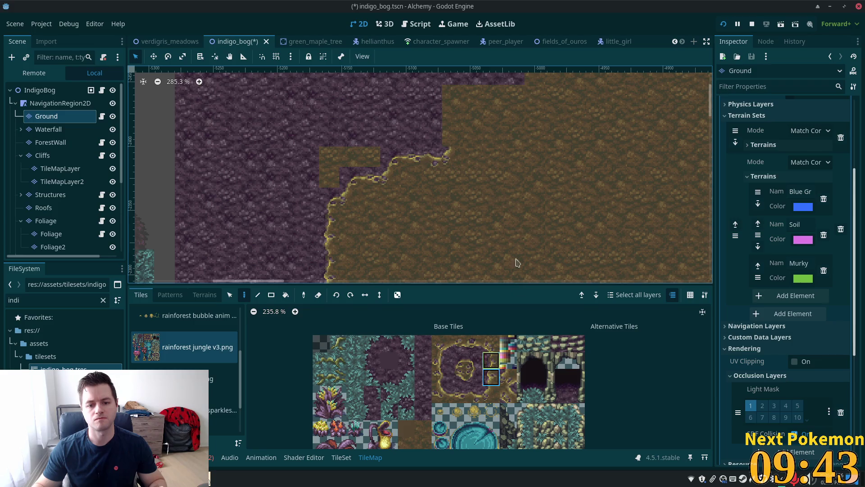
{"action": "left_click", "coordinate": [466, 117]}
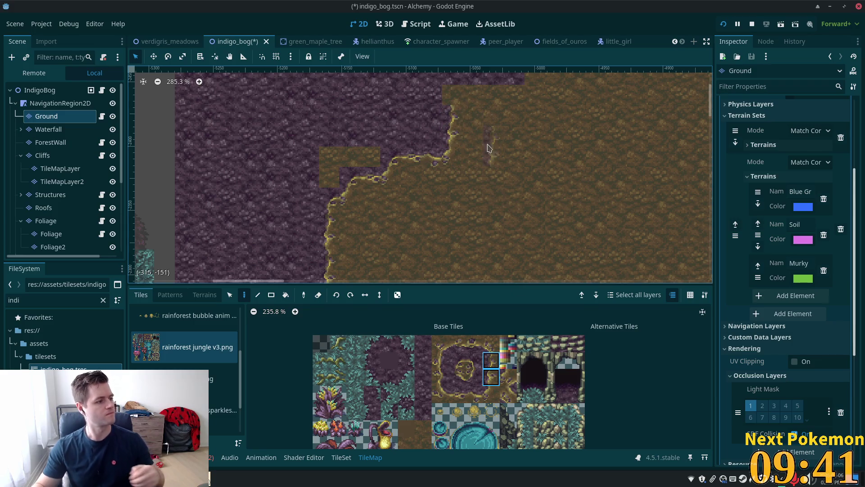
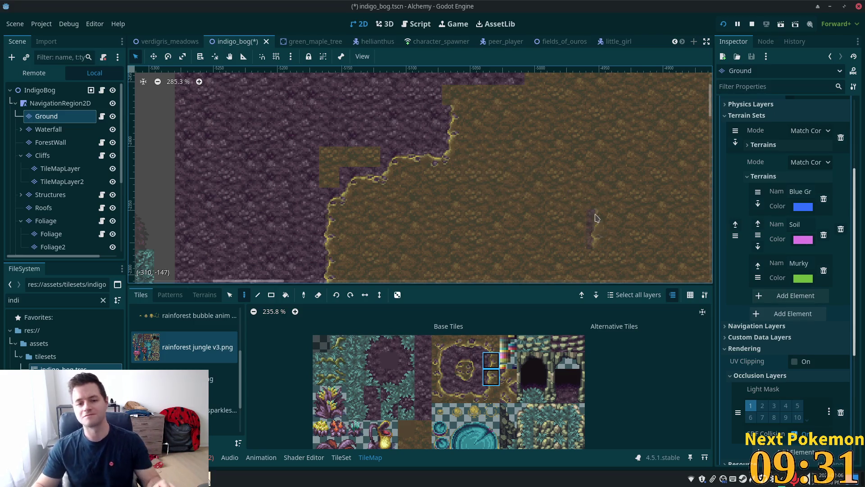
- Choose the purple rock terrain for painting the Ground layer and zoom the view out
{"action": "scroll", "coordinate": [499, 151], "scroll_direction": "up", "scroll_amount": 3}
{"action": "left_click", "coordinate": [449, 192], "text": "ctrl"}
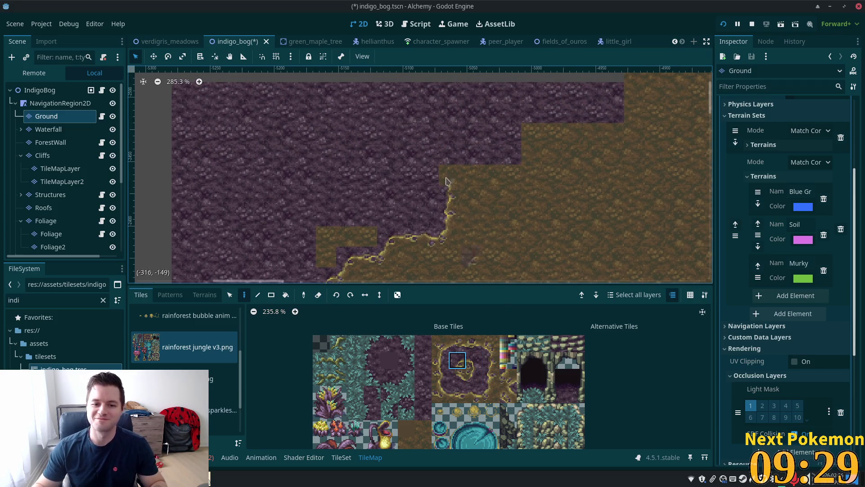
{"action": "scroll", "coordinate": [460, 269], "scroll_direction": "down", "scroll_amount": 2}
{"action": "left_click", "coordinate": [205, 295]}
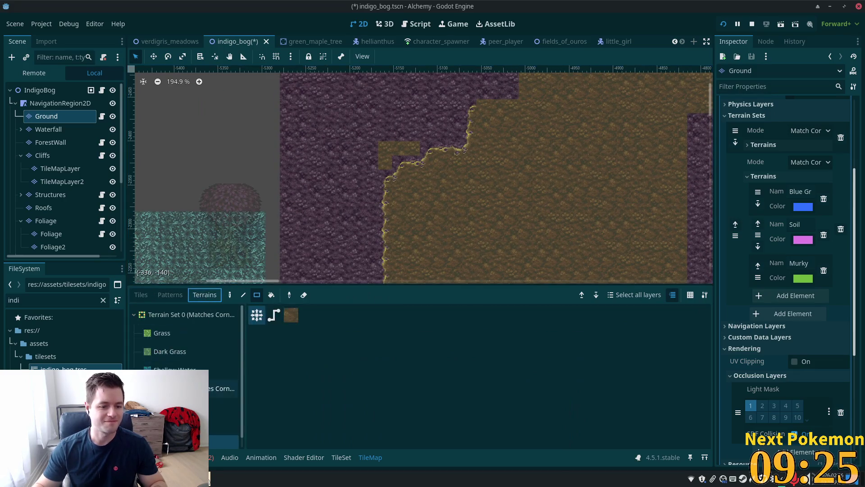
{"action": "left_click", "coordinate": [224, 425]}
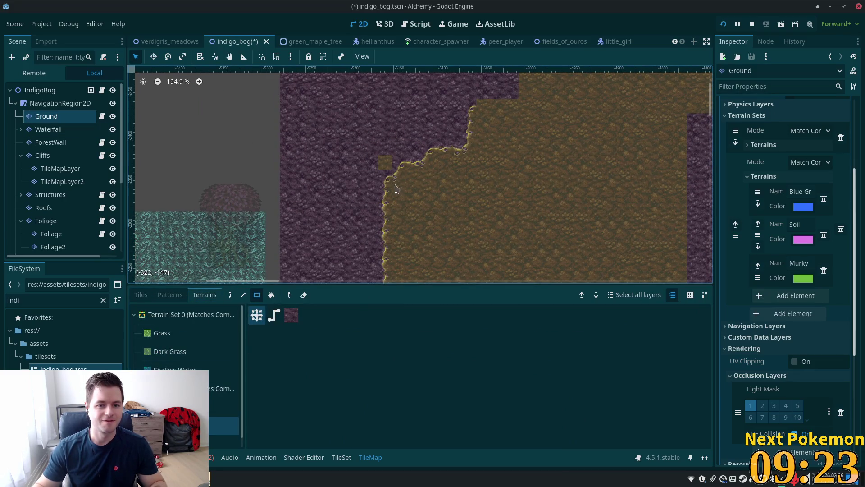
{"action": "left_click_drag", "start_coordinate": [498, 157], "coordinate": [489, 150]}
{"action": "scroll", "coordinate": [489, 150], "scroll_direction": "down", "scroll_amount": 5}
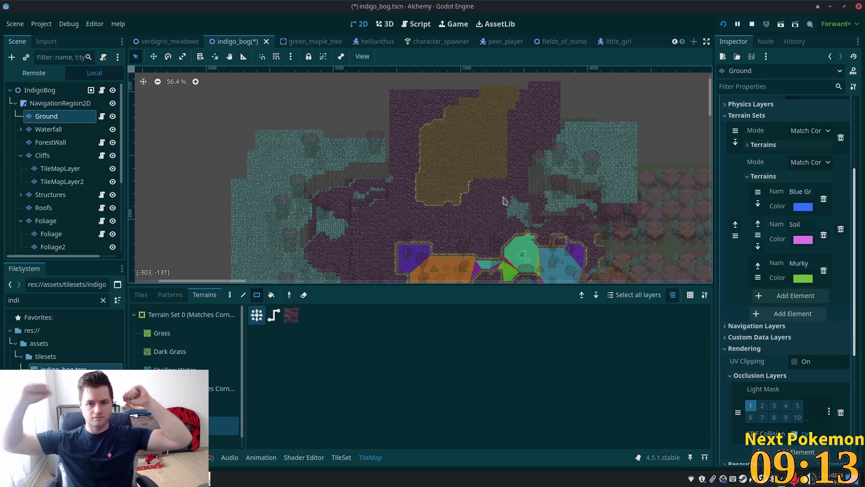
- Paint a pair of horizontal cliff-edge tiles along the soil/rock boundary
{"action": "scroll", "coordinate": [580, 212], "scroll_direction": "up", "scroll_amount": 5}
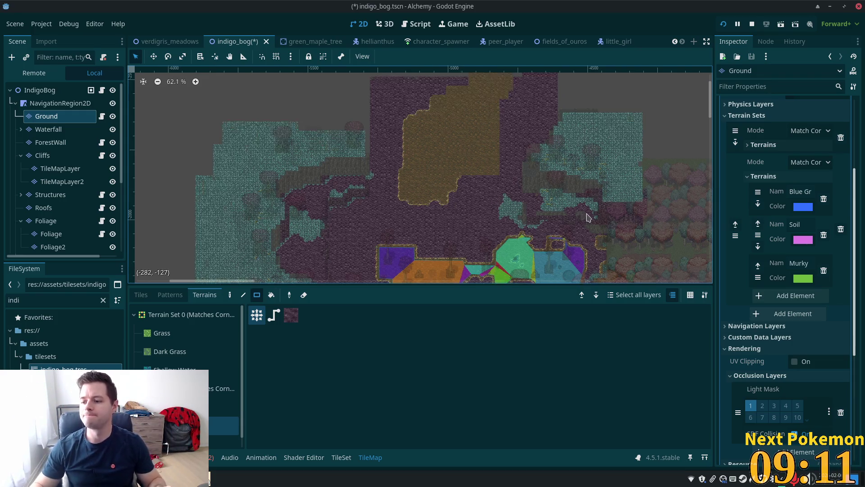
{"action": "scroll", "coordinate": [423, 130], "scroll_direction": "up", "scroll_amount": 4}
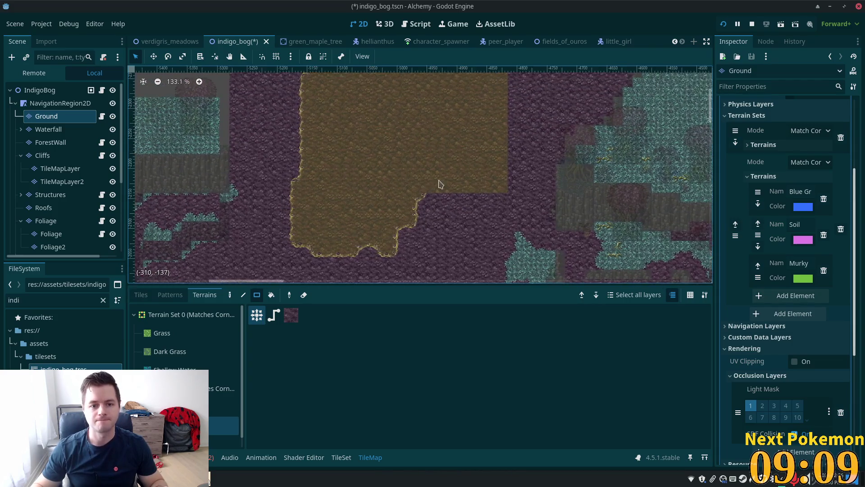
{"action": "left_click", "coordinate": [141, 295]}
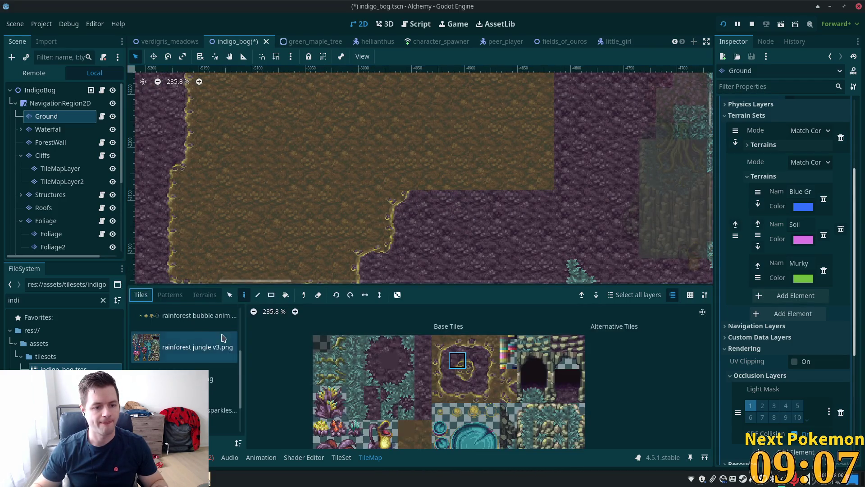
{"action": "left_click", "coordinate": [462, 344]}
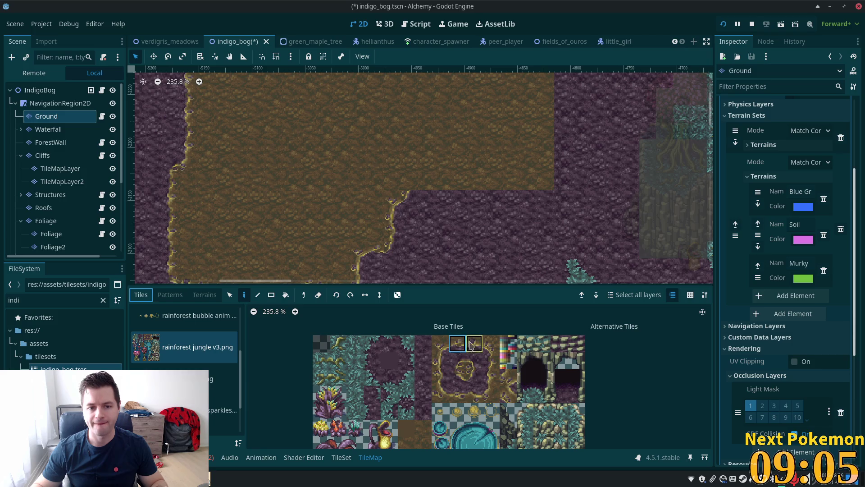
{"action": "left_click", "coordinate": [441, 343]}
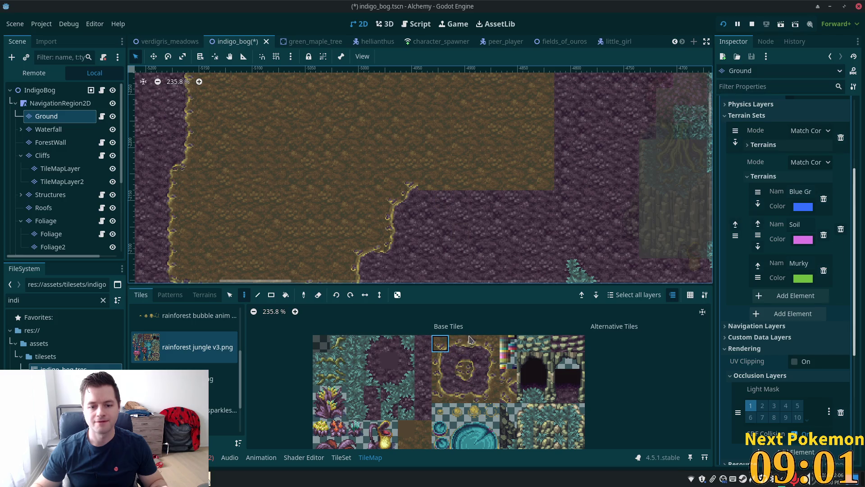
{"action": "left_click_drag", "start_coordinate": [469, 342], "coordinate": [459, 345]}
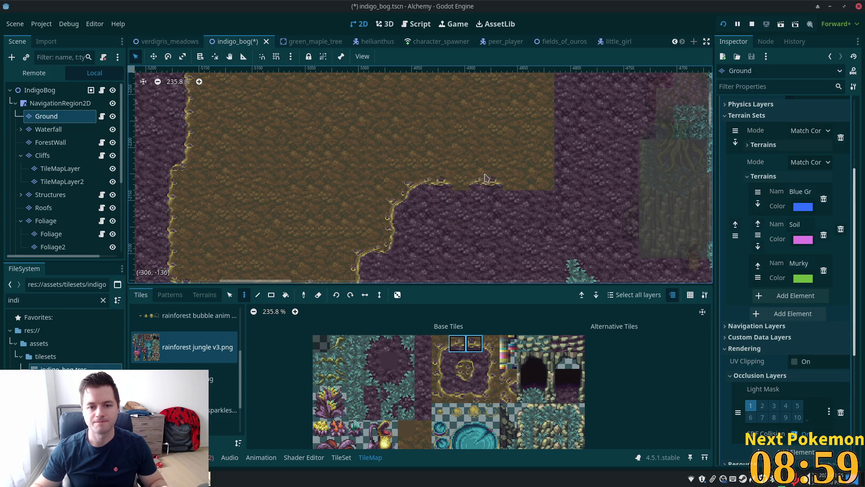
{"action": "left_click", "coordinate": [503, 183]}
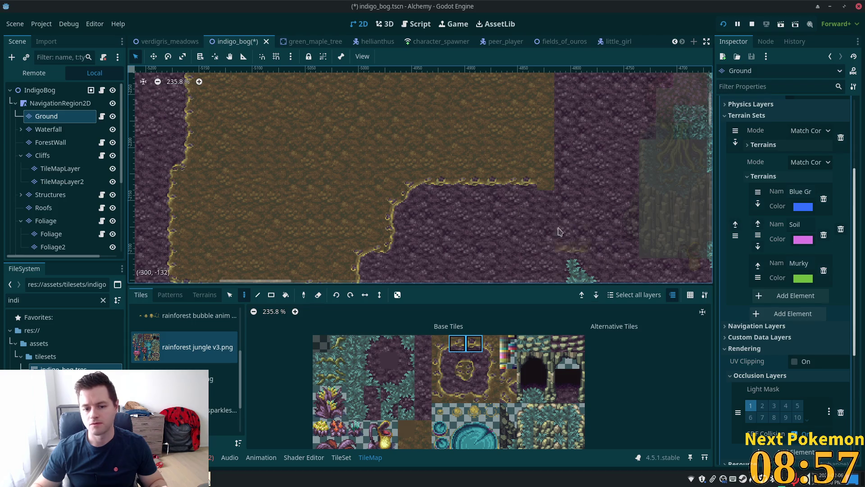
- Add a corner tile and a vertical rocky edge running up the clearing's right side
{"action": "left_click", "coordinate": [476, 383]}
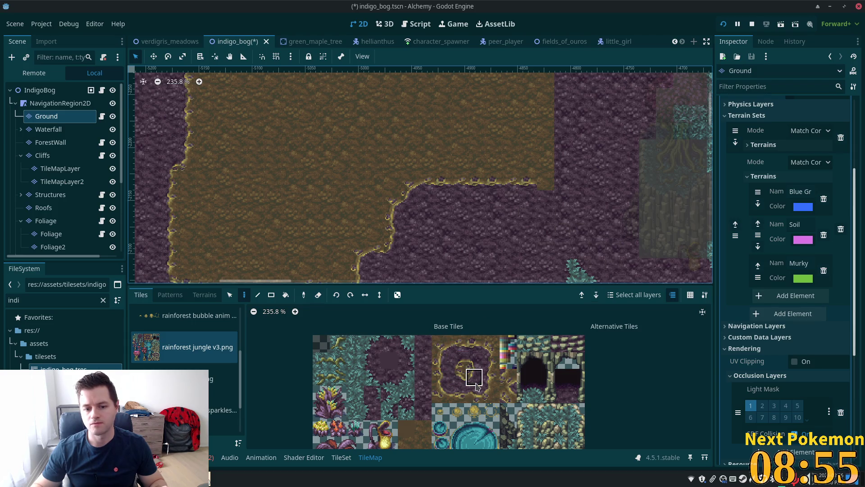
{"action": "left_click", "coordinate": [552, 183]}
{"action": "left_click_drag", "start_coordinate": [439, 374], "coordinate": [441, 361]}
{"action": "left_click_drag", "start_coordinate": [542, 157], "coordinate": [548, 81]}
{"action": "scroll", "coordinate": [562, 257], "scroll_direction": "up", "scroll_amount": 5}
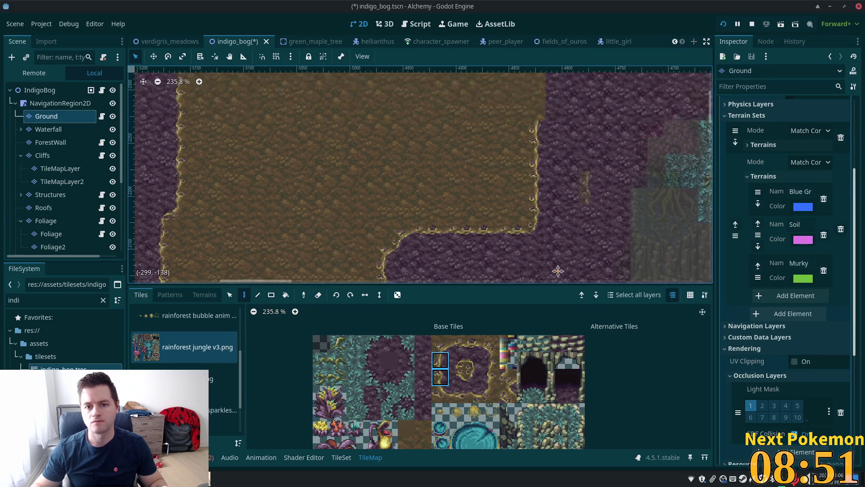
{"action": "scroll", "coordinate": [562, 257], "scroll_direction": "right", "scroll_amount": 2}
{"action": "left_click_drag", "start_coordinate": [494, 230], "coordinate": [494, 93]}
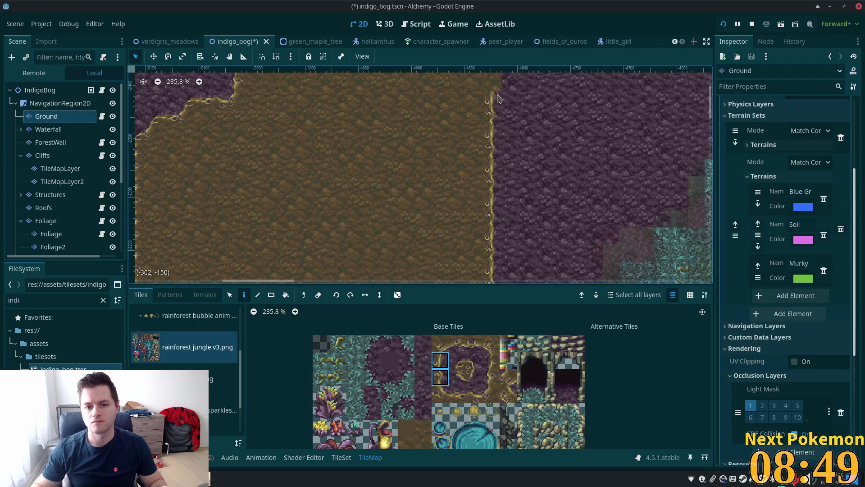
{"action": "scroll", "coordinate": [531, 261], "scroll_direction": "up", "scroll_amount": 5}
{"action": "scroll", "coordinate": [532, 261], "scroll_direction": "right", "scroll_amount": 2}
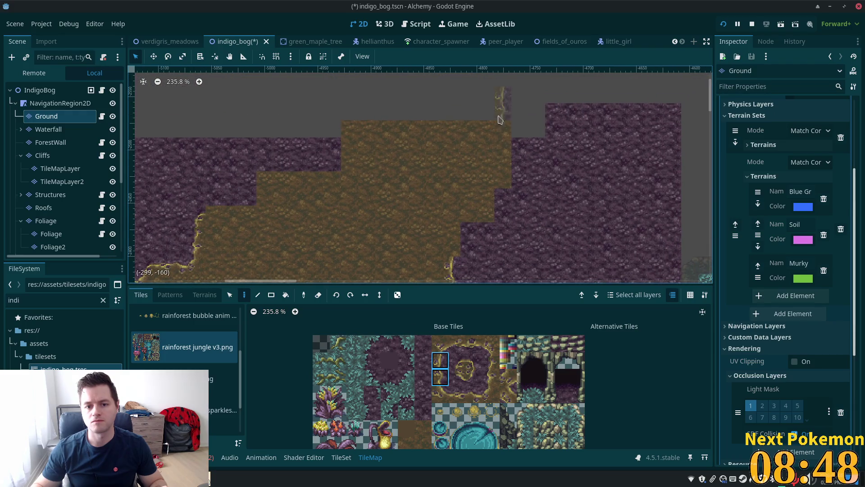
- Paint a corner tile and a two-tile vertical border column down the clearing's right slope
{"action": "left_click", "coordinate": [441, 344]}
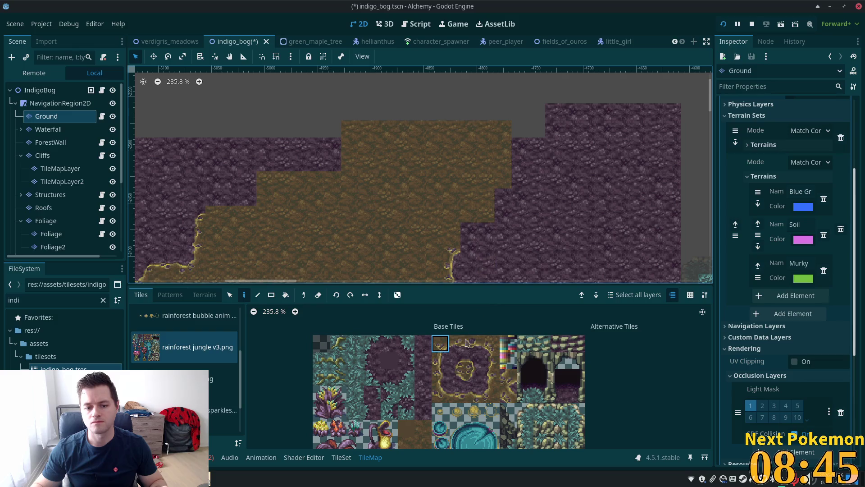
{"action": "left_click", "coordinate": [474, 377]}
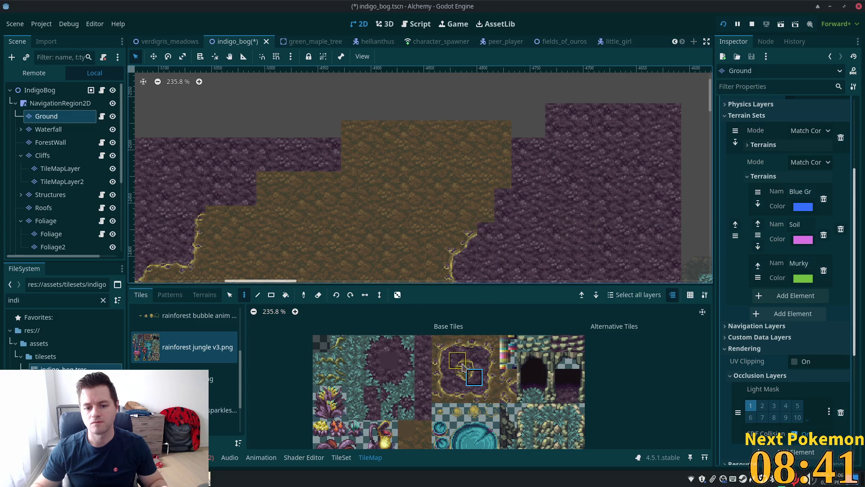
{"action": "left_click", "coordinate": [486, 215], "text": "ctrl"}
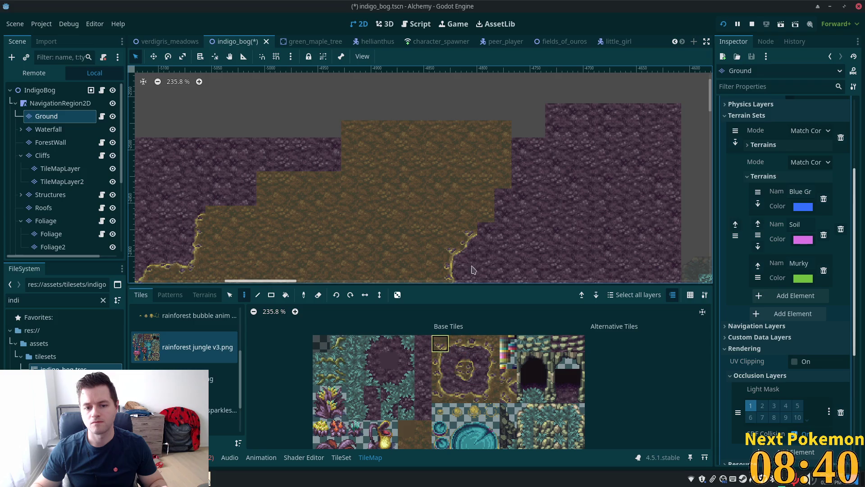
{"action": "left_click", "coordinate": [474, 377]}
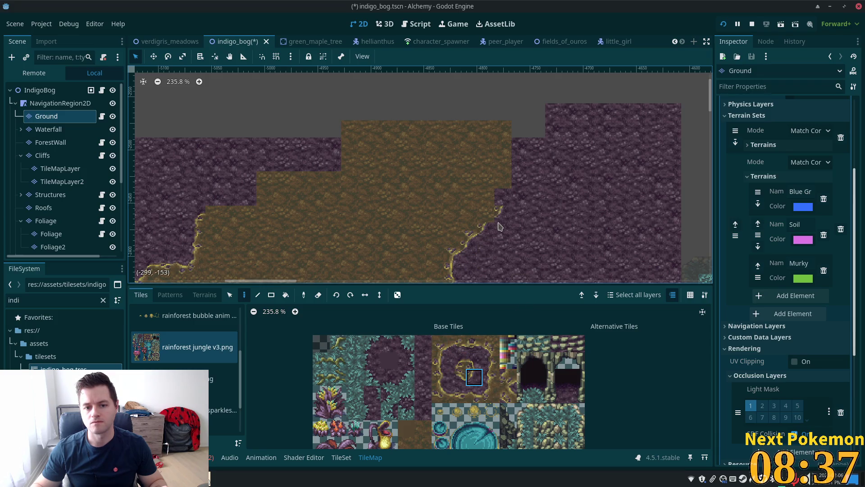
{"action": "left_click", "coordinate": [474, 225], "text": "ctrl"}
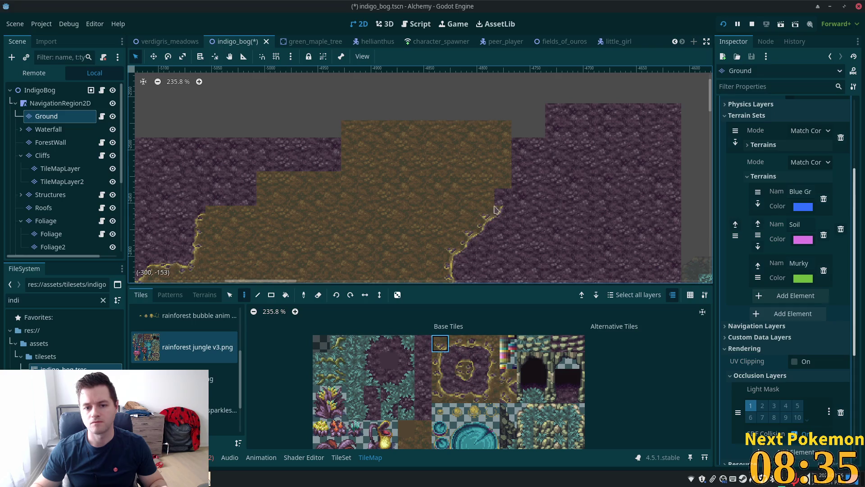
{"action": "left_click", "coordinate": [437, 376]}
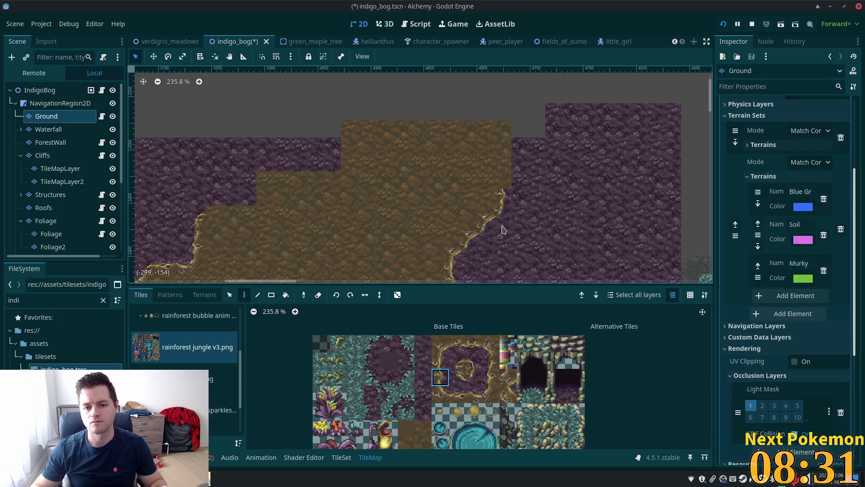
{"action": "left_click", "coordinate": [504, 198], "text": "ctrl"}
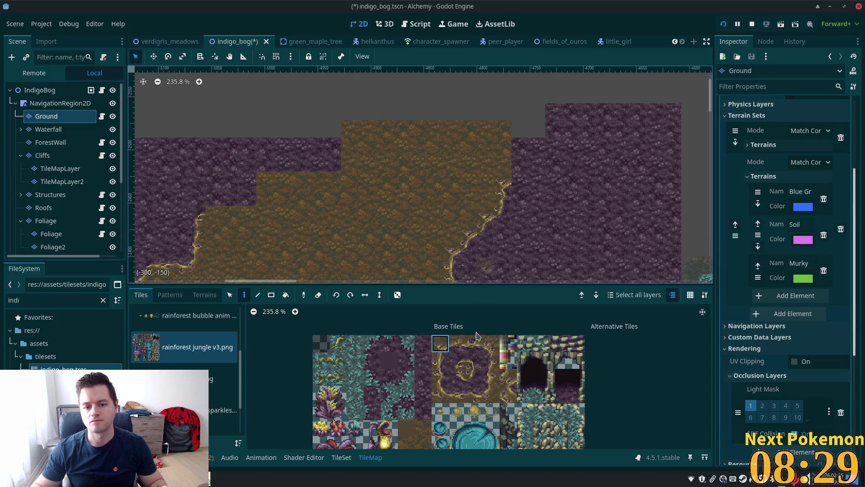
{"action": "left_click", "coordinate": [476, 384]}
{"action": "left_click", "coordinate": [517, 174]}
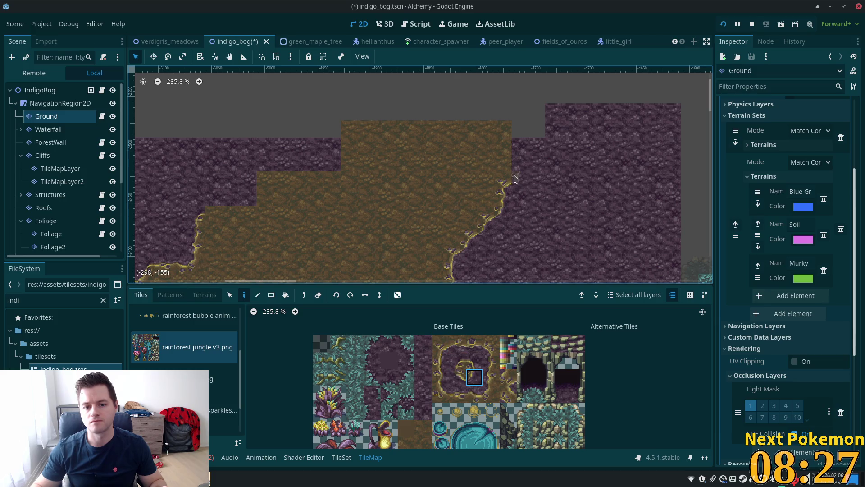
{"action": "left_click_drag", "start_coordinate": [447, 376], "coordinate": [442, 361]}
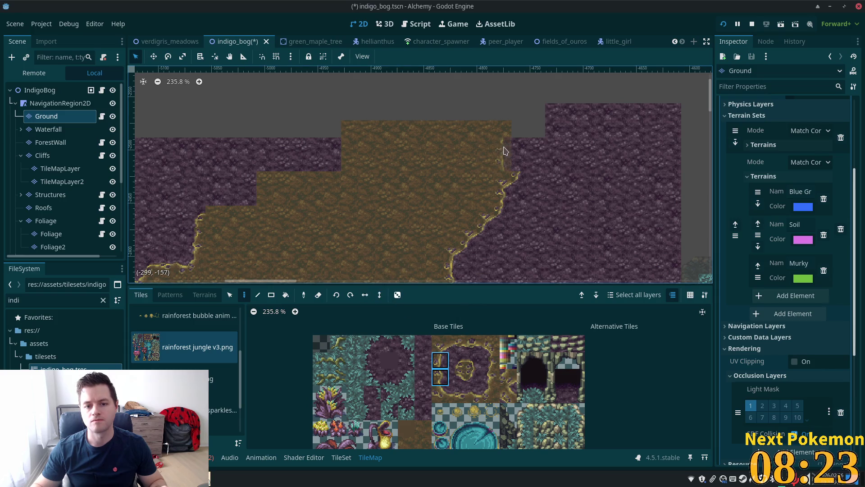
{"action": "left_click", "coordinate": [518, 155]}
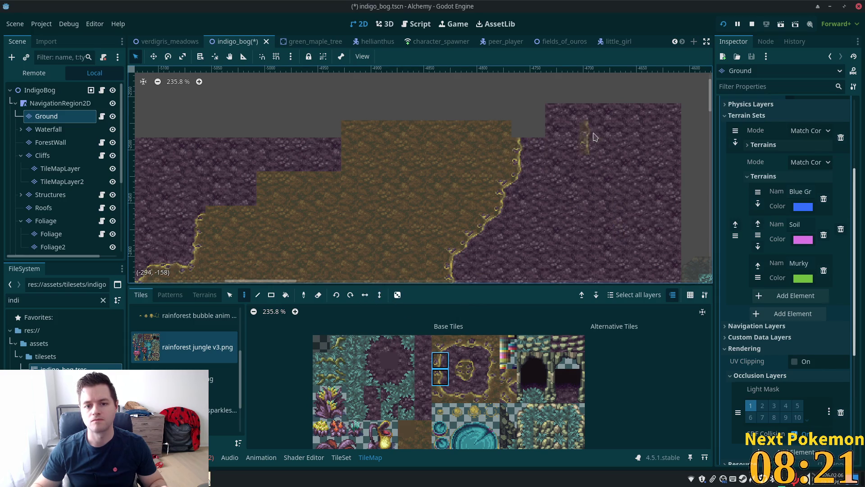
- Run edge tiles along the soil's top rim, finishing it with a corner tile
{"action": "scroll", "coordinate": [563, 202], "scroll_direction": "up", "scroll_amount": 1}
{"action": "left_click", "coordinate": [474, 361]}
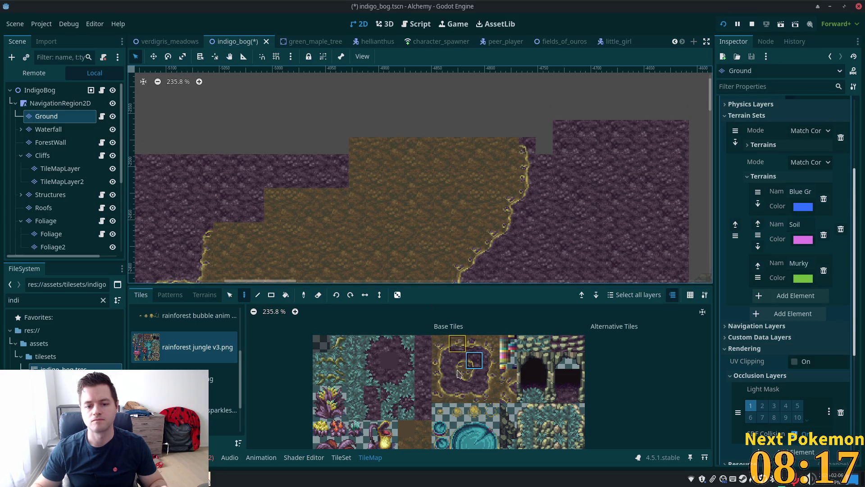
{"action": "left_click", "coordinate": [458, 395]}
{"action": "mouse_move", "coordinate": [481, 146]}
{"action": "left_mouse_down"}
{"action": "mouse_move", "coordinate": [411, 149]}
{"action": "mouse_move", "coordinate": [408, 158]}
{"action": "mouse_move", "coordinate": [389, 148]}
{"action": "left_mouse_up"}
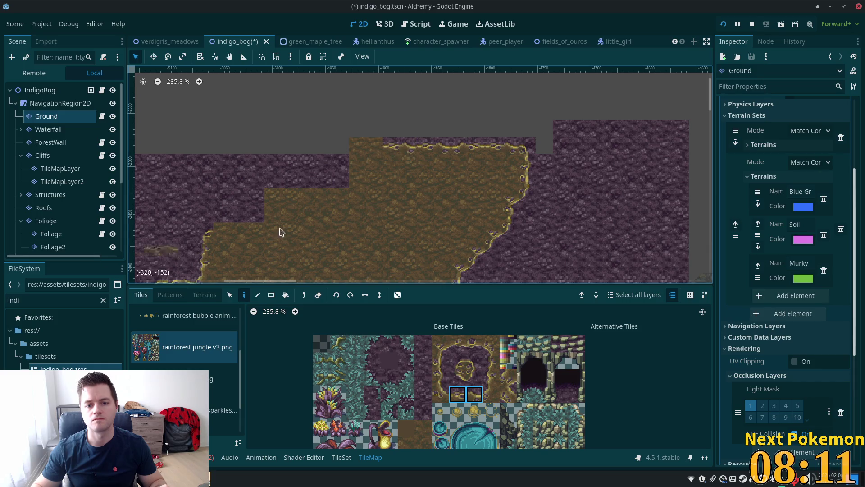
{"action": "left_click", "coordinate": [457, 361]}
{"action": "left_click", "coordinate": [357, 146]}
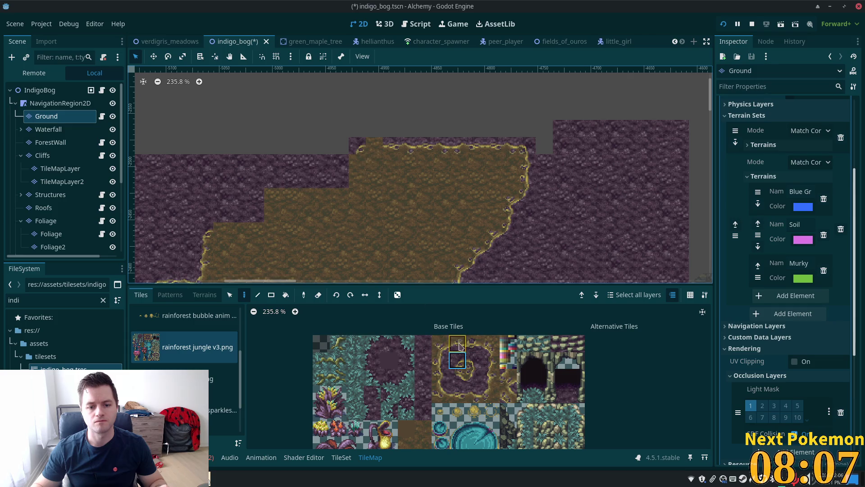
{"action": "left_click", "coordinate": [459, 394]}
{"action": "left_click", "coordinate": [376, 148]}
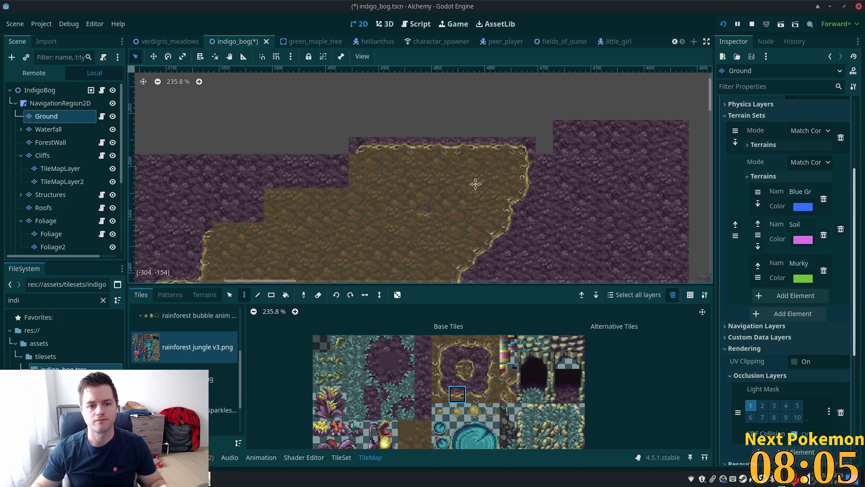
{"action": "left_click_drag", "start_coordinate": [465, 191], "coordinate": [550, 144]}
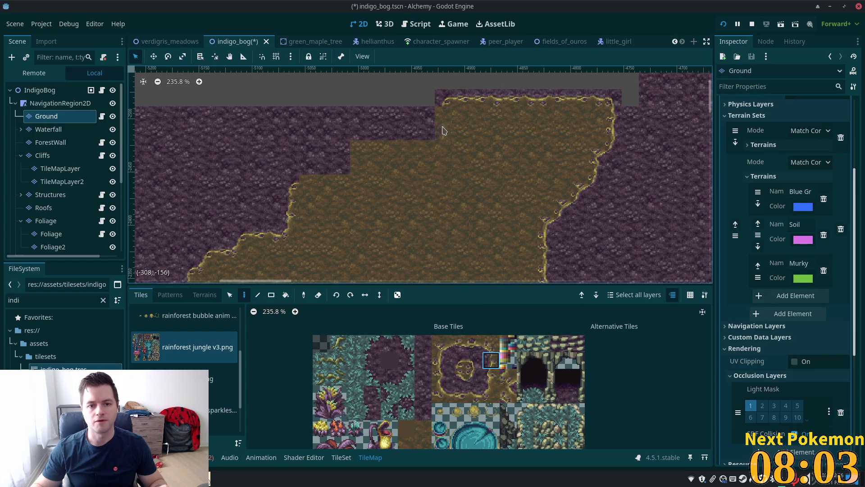
- Paint stacked soil edge tiles along the clearing's upper-left border
{"action": "left_click", "coordinate": [491, 394]}
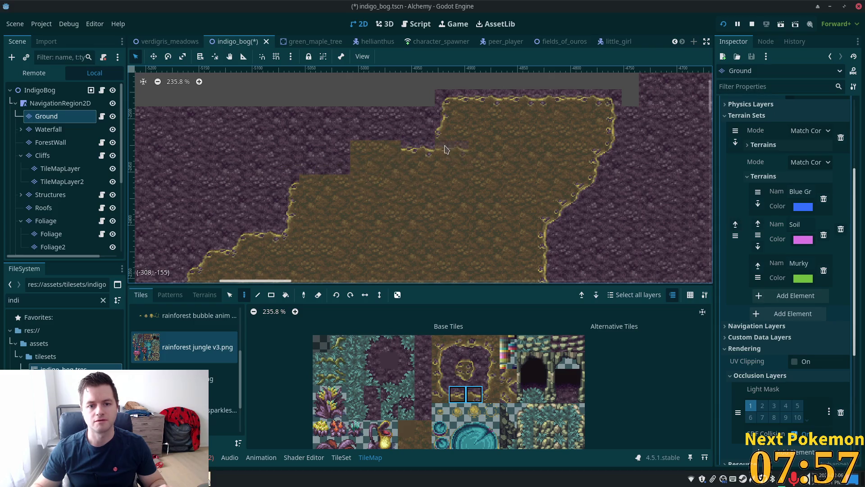
{"action": "left_click", "coordinate": [491, 394]}
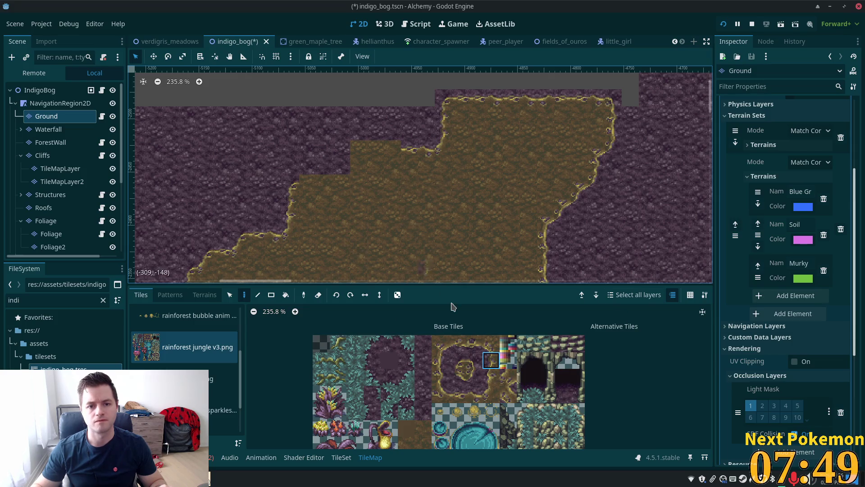
{"action": "left_click_drag", "start_coordinate": [491, 359], "coordinate": [491, 377]}
{"action": "left_click_drag", "start_coordinate": [456, 399], "coordinate": [474, 394]}
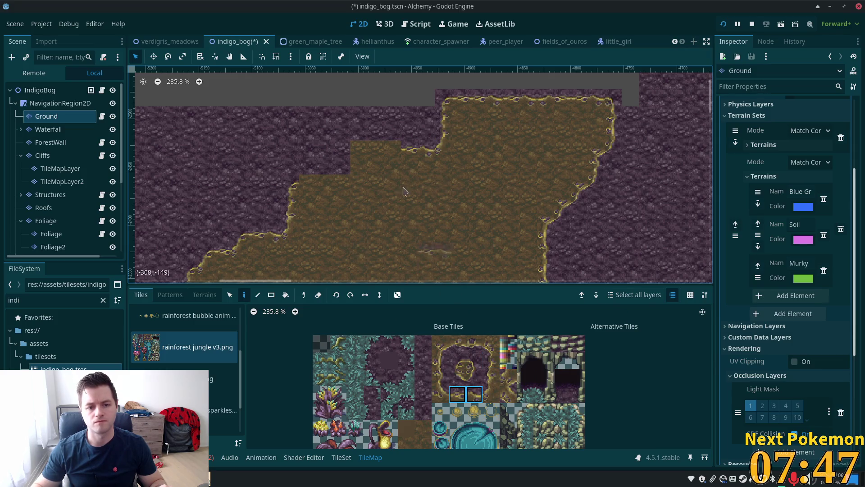
{"action": "left_click", "coordinate": [376, 149]}
- Fill the notch in the stepped border with curved corner and plain soil tiles
{"action": "left_click", "coordinate": [456, 362]}
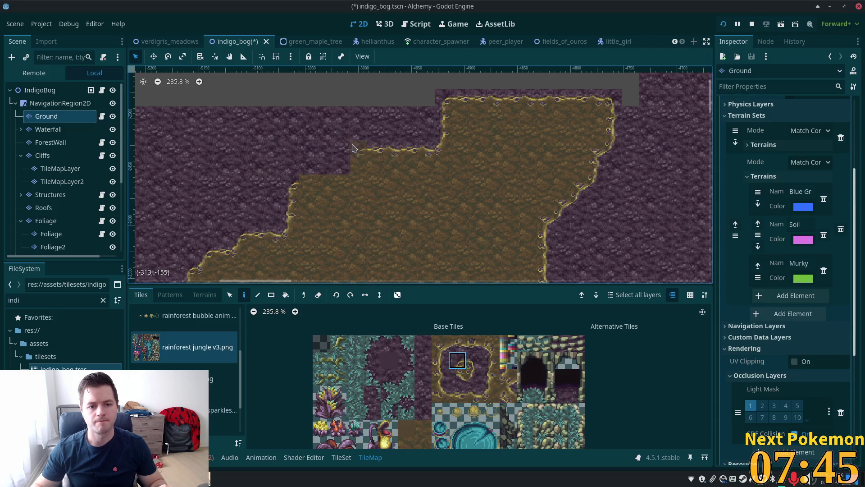
{"action": "left_click", "coordinate": [491, 393]}
{"action": "left_click", "coordinate": [361, 168]}
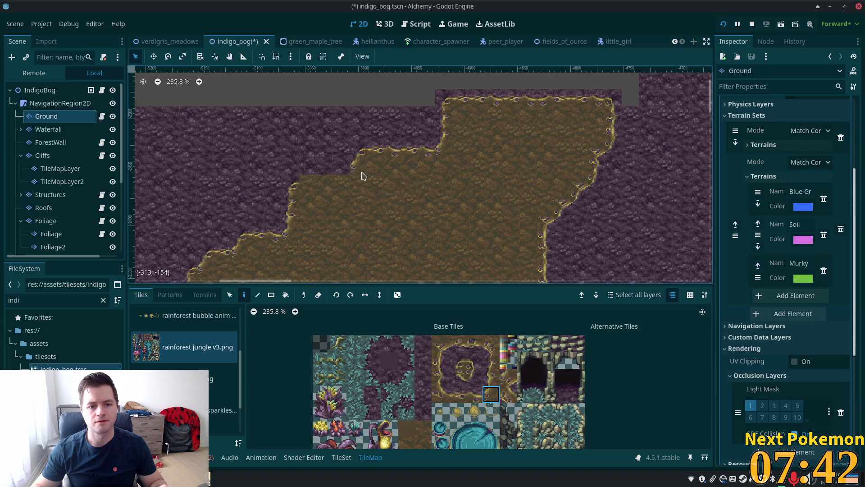
{"action": "left_click", "coordinate": [457, 360]}
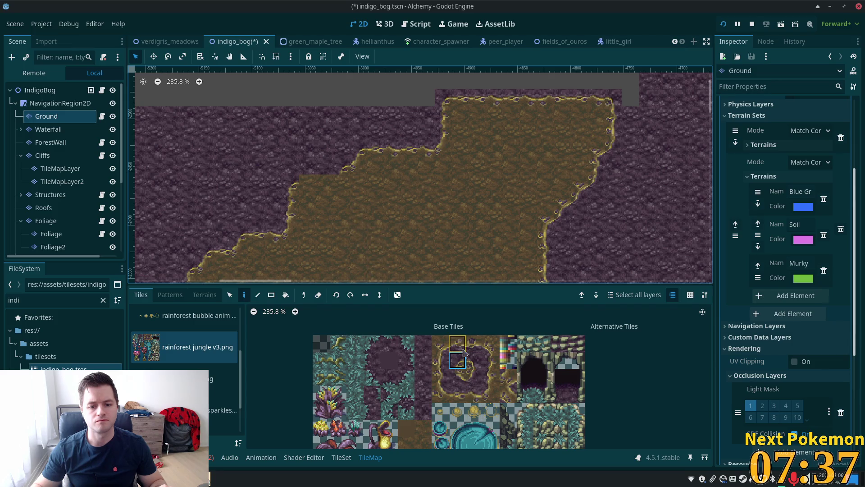
{"action": "left_click_drag", "start_coordinate": [458, 359], "coordinate": [473, 360]}
{"action": "left_click", "coordinate": [489, 397]}
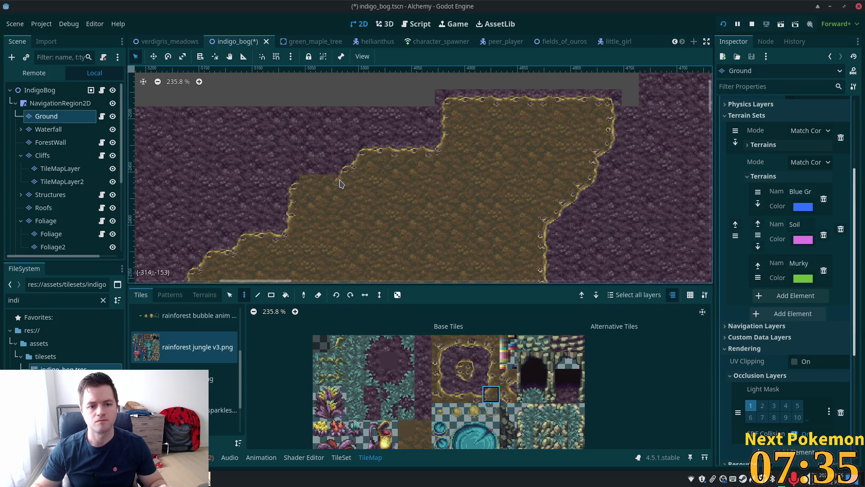
{"action": "left_click_drag", "start_coordinate": [457, 395], "coordinate": [474, 395]}
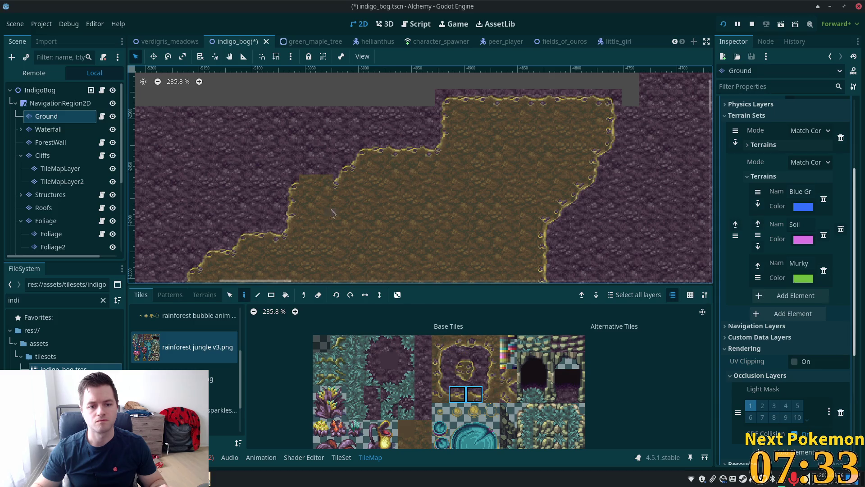
{"action": "scroll", "coordinate": [568, 172], "scroll_direction": "down", "scroll_amount": 10}
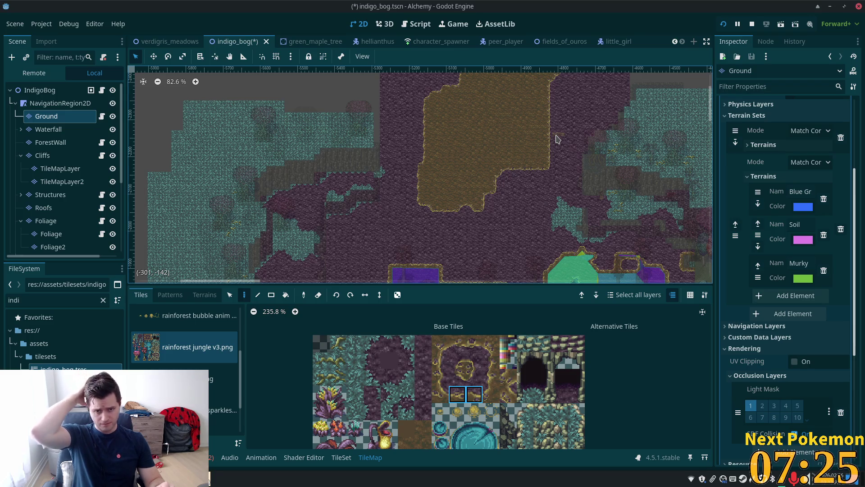
- Zoom to the large open soil clearing and select the plain dirt tile in the atlas
{"action": "scroll", "coordinate": [573, 122], "scroll_direction": "down", "scroll_amount": 5}
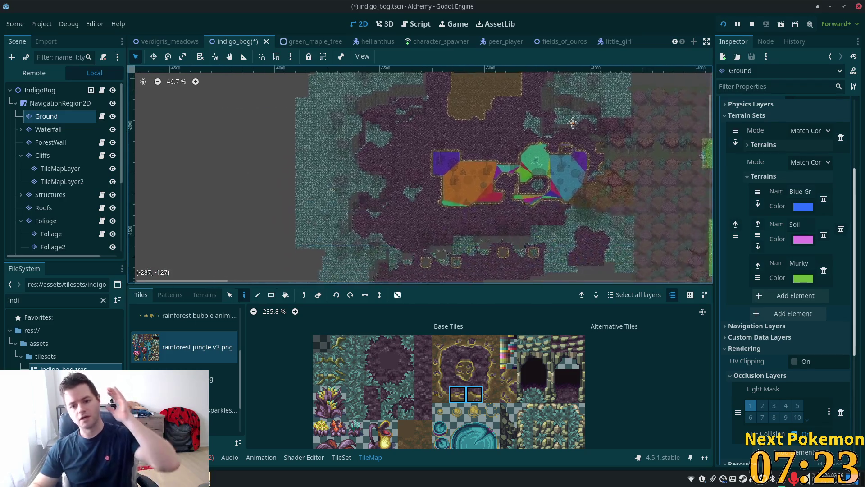
{"action": "scroll", "coordinate": [572, 122], "scroll_direction": "up", "scroll_amount": 4}
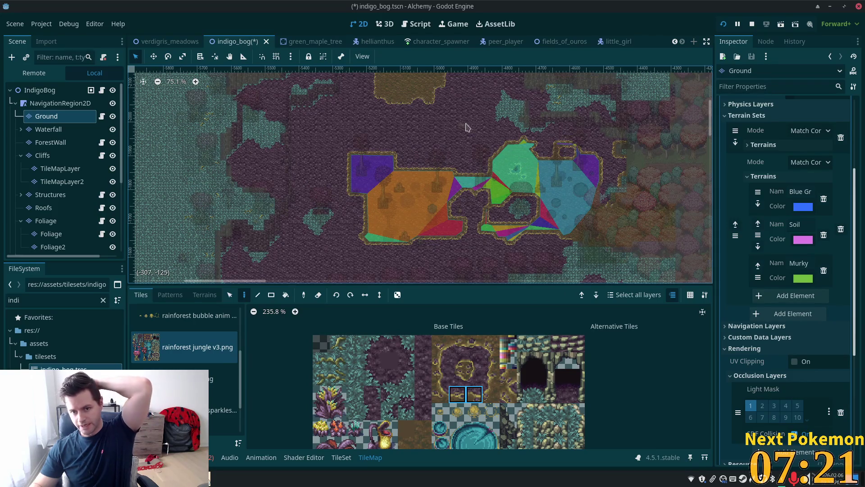
{"action": "scroll", "coordinate": [595, 180], "scroll_direction": "up", "scroll_amount": 5}
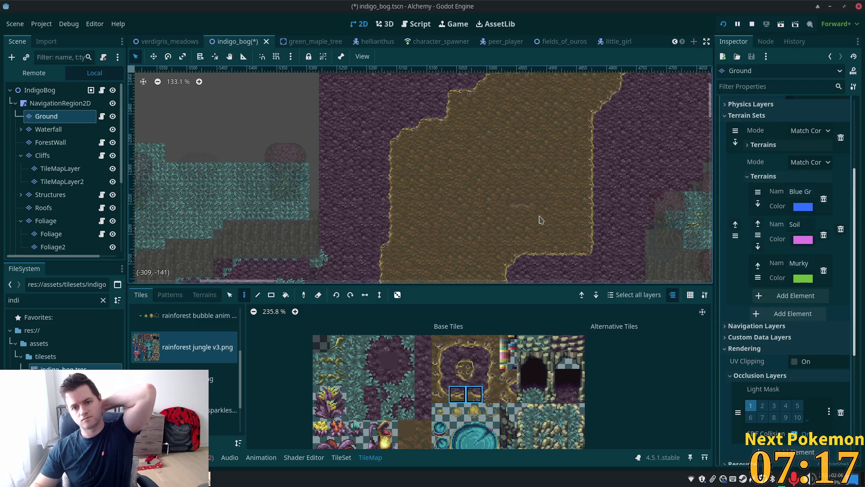
{"action": "scroll", "coordinate": [516, 195], "scroll_direction": "up", "scroll_amount": 2}
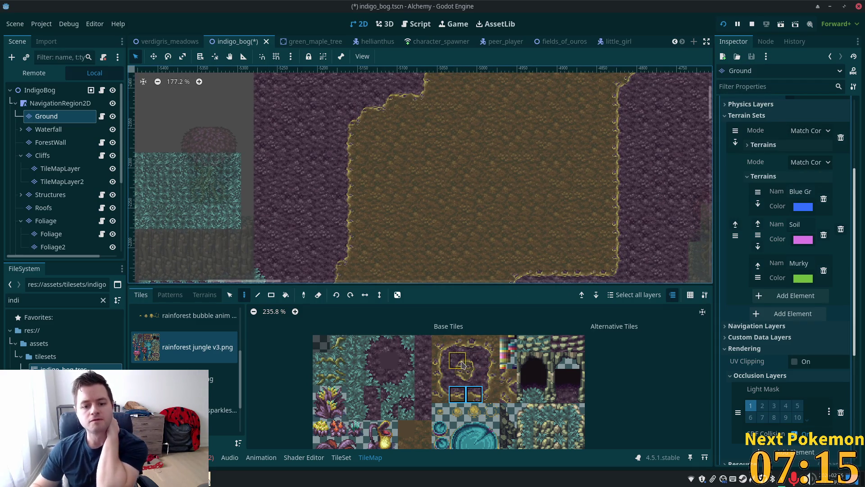
{"action": "left_click_drag", "start_coordinate": [458, 360], "coordinate": [474, 378]}
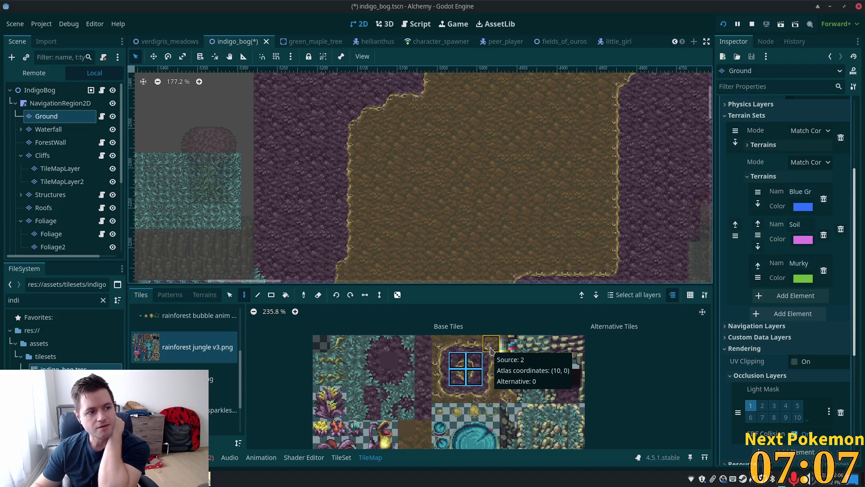
{"action": "left_click", "coordinate": [495, 351]}
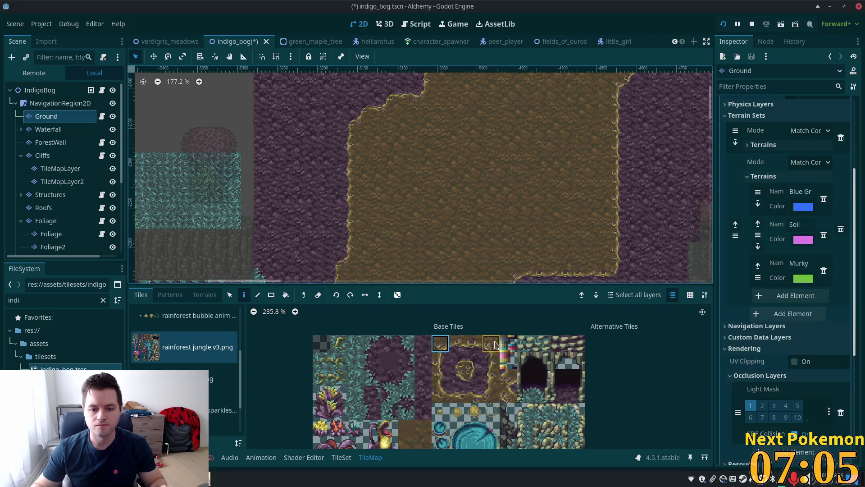
{"action": "left_click", "coordinate": [495, 345], "text": "shift"}
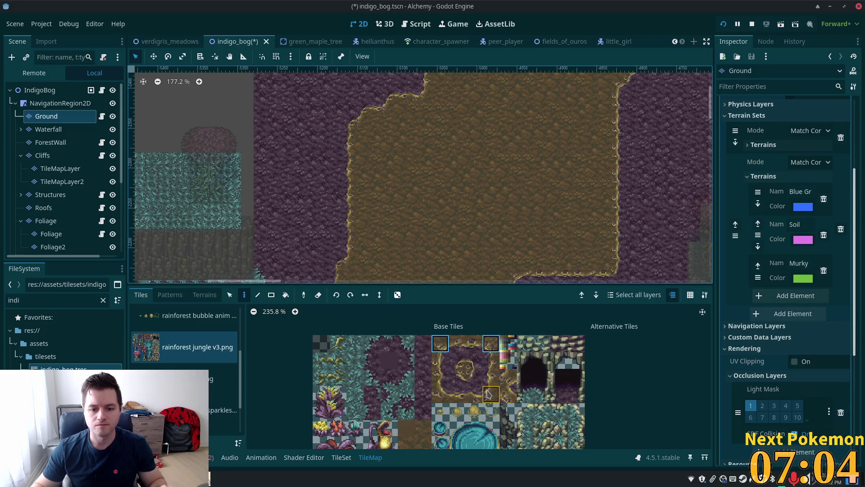
{"action": "left_click", "coordinate": [555, 193], "text": "ctrl"}
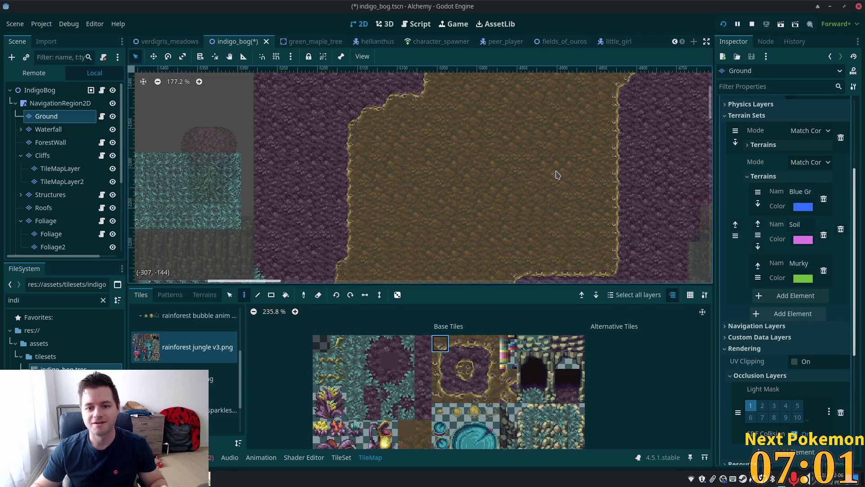
- Paint a small purple rock pit with rimmed edge tiles into the soil clearing
{"action": "left_click", "coordinate": [486, 346]}
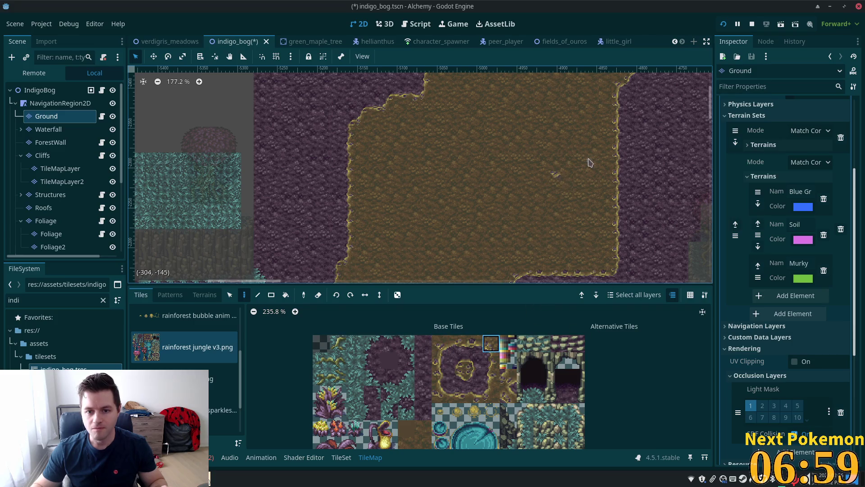
{"action": "left_click", "coordinate": [566, 175]}
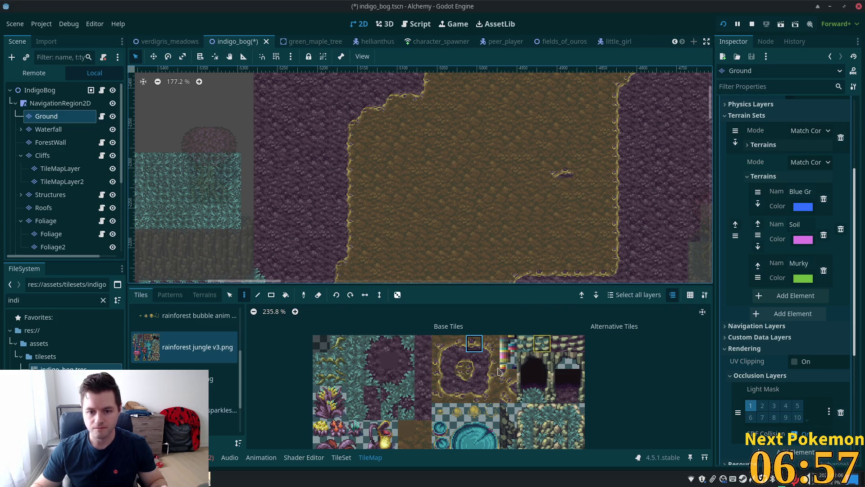
{"action": "left_click", "coordinate": [490, 345]}
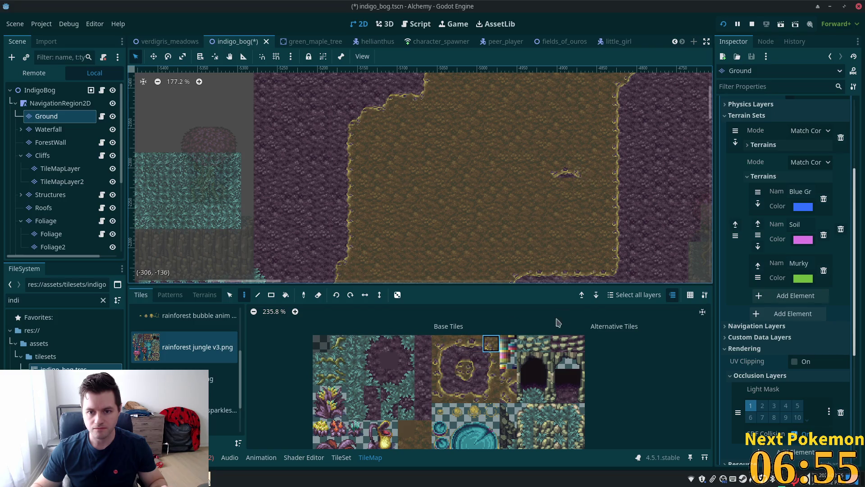
{"action": "left_click", "coordinate": [491, 360]}
{"action": "left_click", "coordinate": [491, 393]}
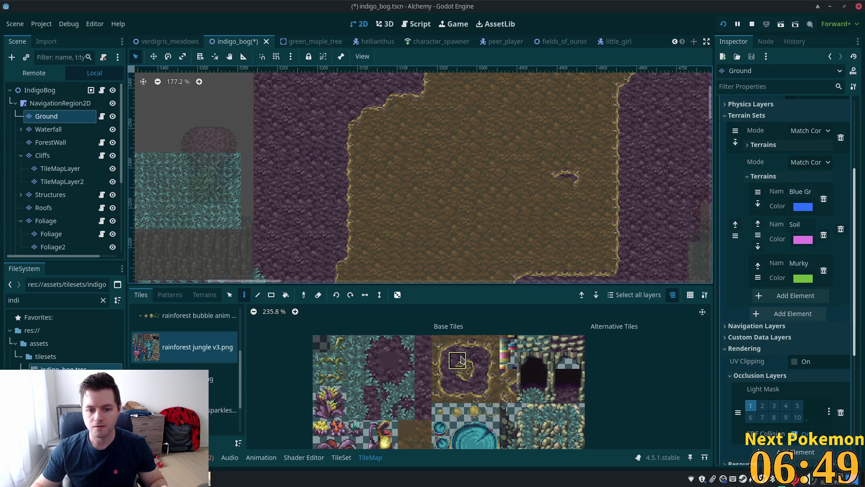
{"action": "left_click", "coordinate": [462, 359]}
{"action": "left_click", "coordinate": [569, 189]}
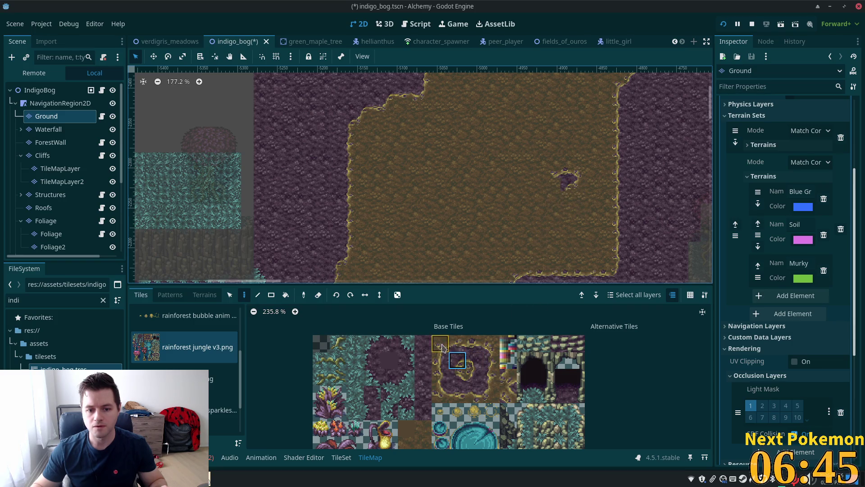
{"action": "left_click", "coordinate": [492, 393]}
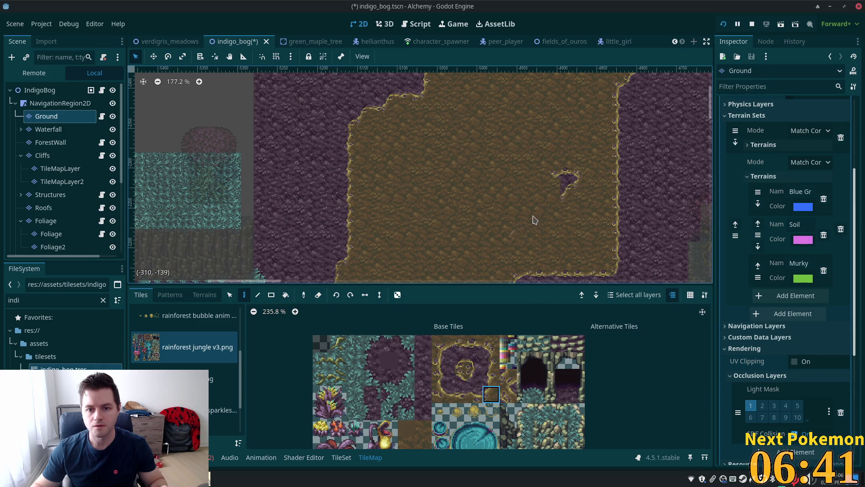
{"action": "left_click", "coordinate": [440, 360]}
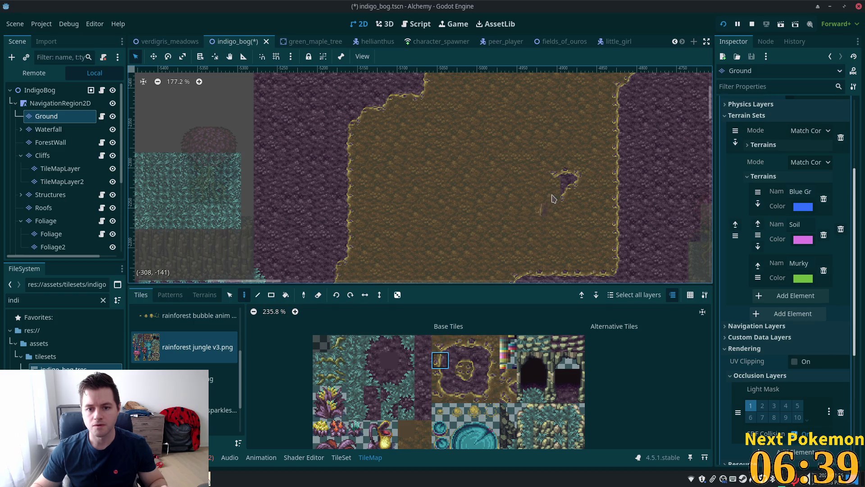
{"action": "left_click", "coordinate": [457, 377]}
{"action": "left_click", "coordinate": [474, 363]}
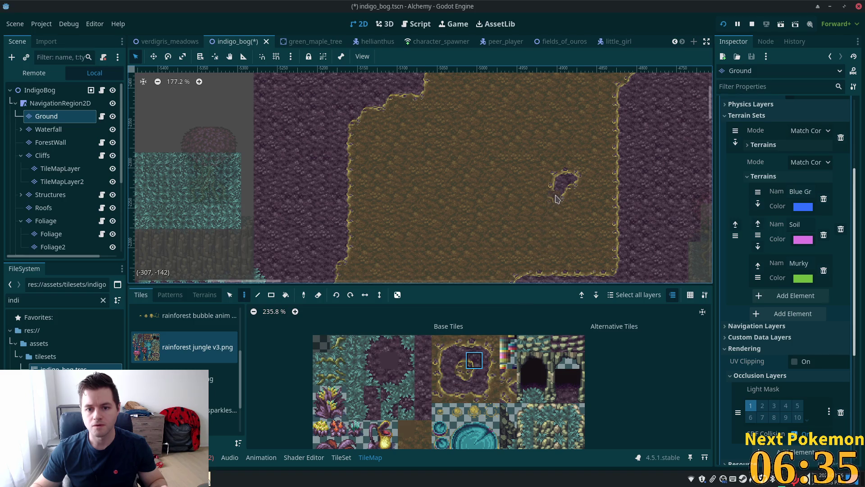
{"action": "left_click", "coordinate": [440, 393]}
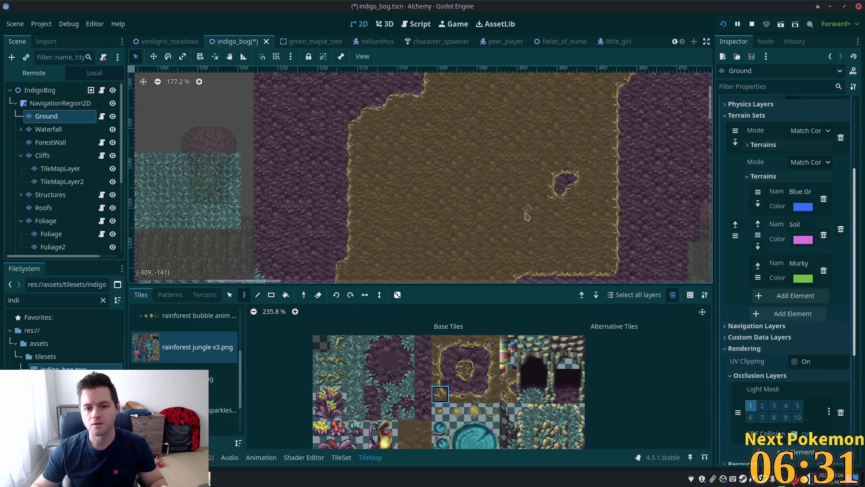
- Start a tiny second rock patch nearby and edge it with cliff tiles
{"action": "left_click", "coordinate": [491, 349]}
{"action": "left_click", "coordinate": [539, 217]}
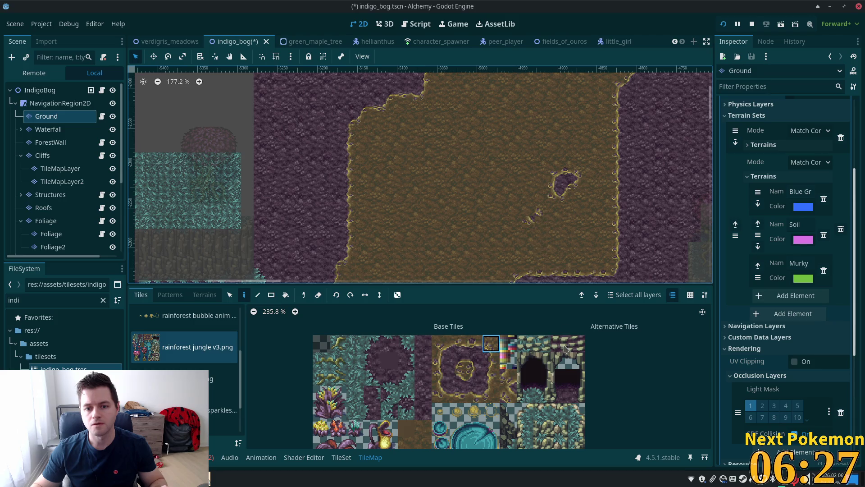
{"action": "left_click", "coordinate": [446, 351]}
{"action": "left_click", "coordinate": [523, 211]}
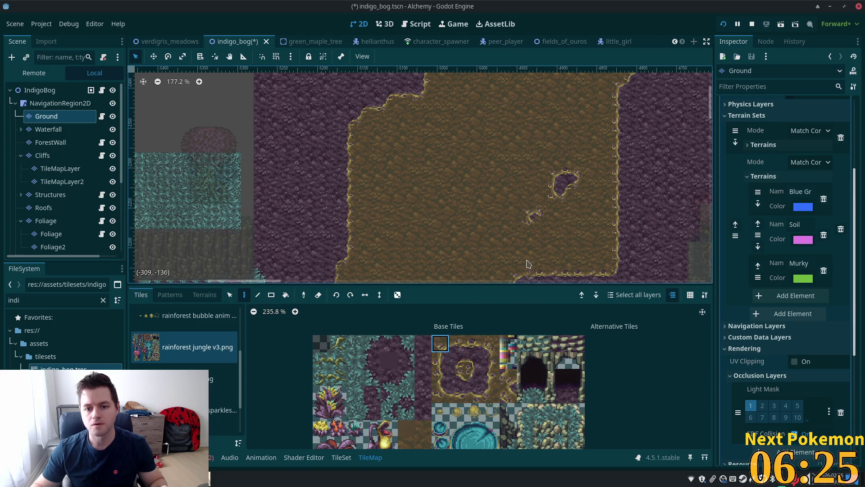
{"action": "left_click", "coordinate": [474, 377]}
{"action": "left_click", "coordinate": [493, 382]}
{"action": "left_click", "coordinate": [489, 391]}
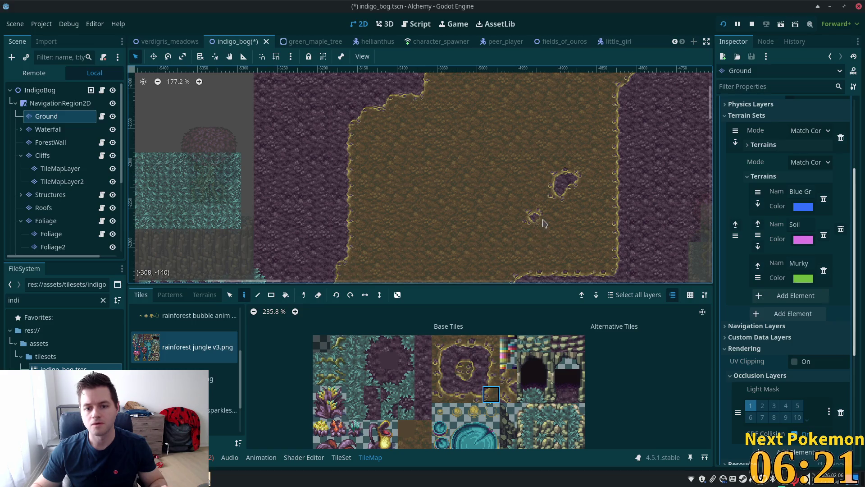
{"action": "scroll", "coordinate": [541, 221], "scroll_direction": "up", "scroll_amount": 5}
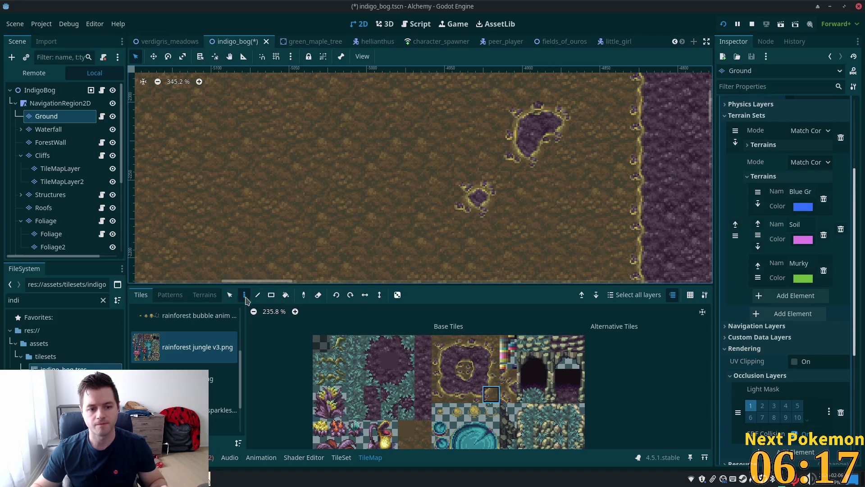
- Copy the small rocky hole's tiles as a pattern and stamp a duplicate onto the soil
{"action": "left_click", "coordinate": [230, 295]}
{"action": "left_click_drag", "start_coordinate": [454, 171], "coordinate": [504, 221]}
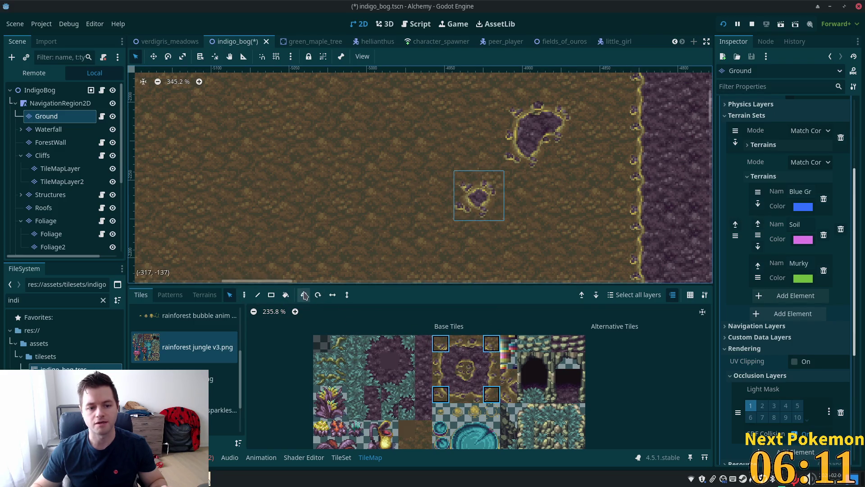
{"action": "left_click", "coordinate": [244, 295]}
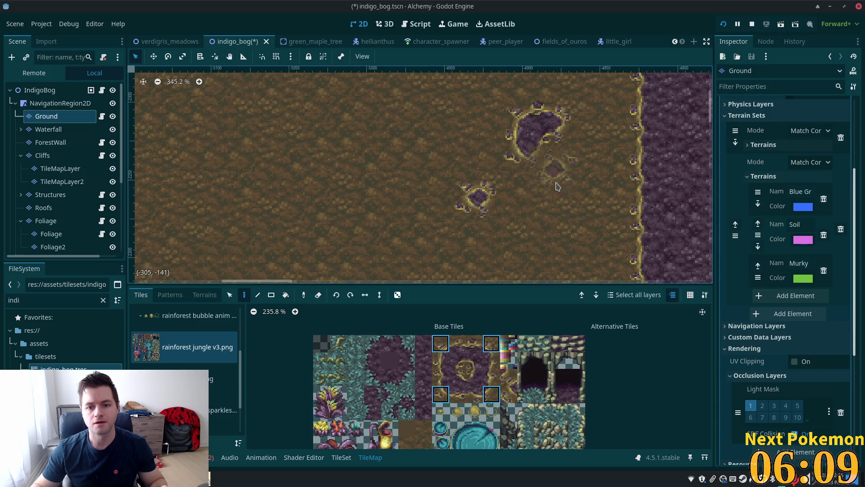
{"action": "left_click", "coordinate": [562, 200]}
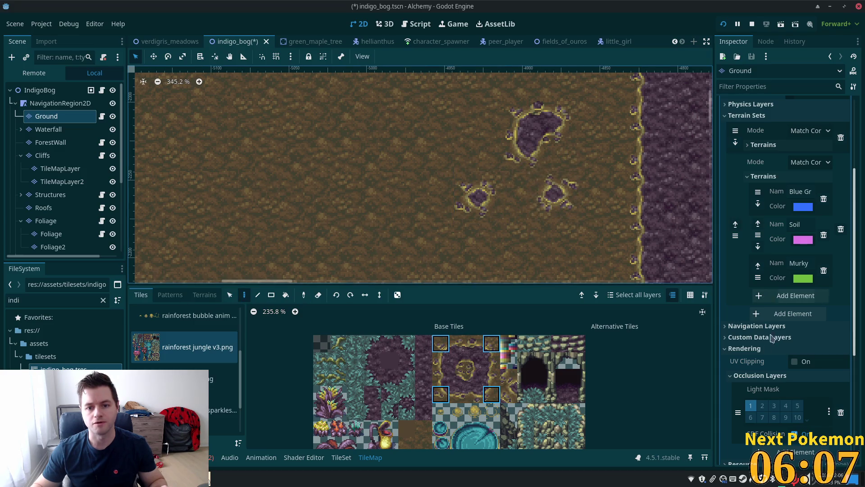
{"action": "scroll", "coordinate": [373, 247], "scroll_direction": "down", "scroll_amount": 3}
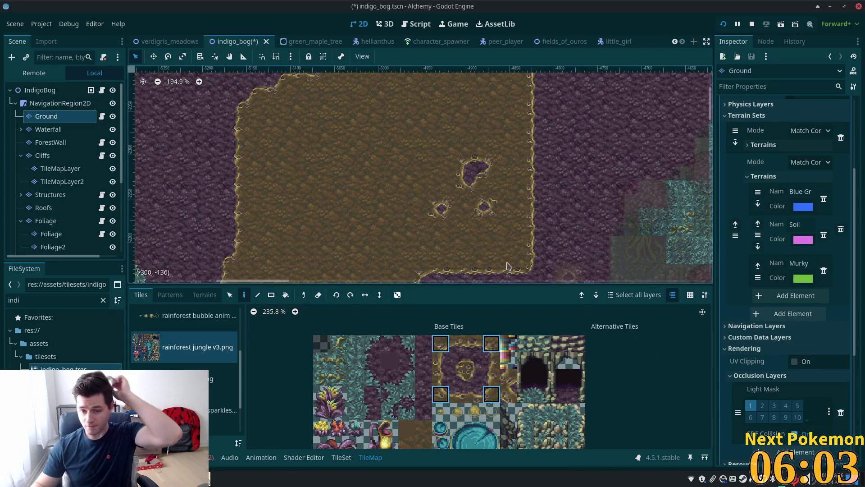
{"action": "scroll", "coordinate": [405, 214], "scroll_direction": "down", "scroll_amount": 1}
{"action": "scroll", "coordinate": [327, 194], "scroll_direction": "up", "scroll_amount": 5}
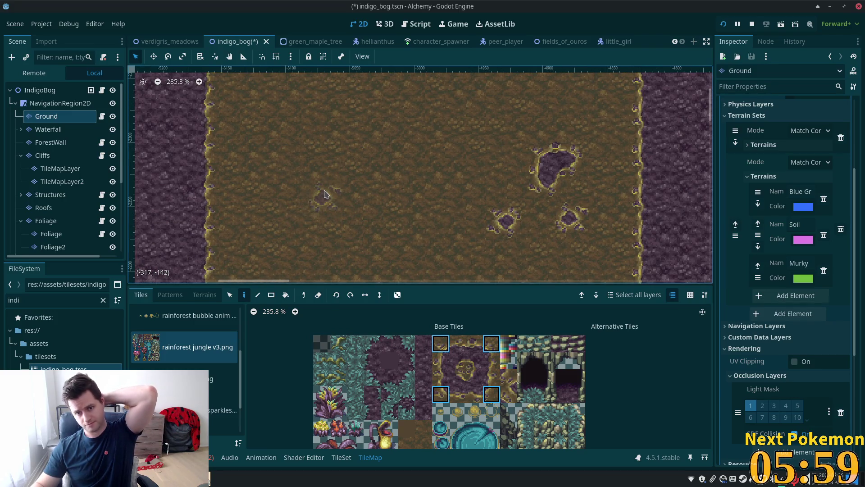
{"action": "scroll", "coordinate": [324, 194], "scroll_direction": "down", "scroll_amount": 5}
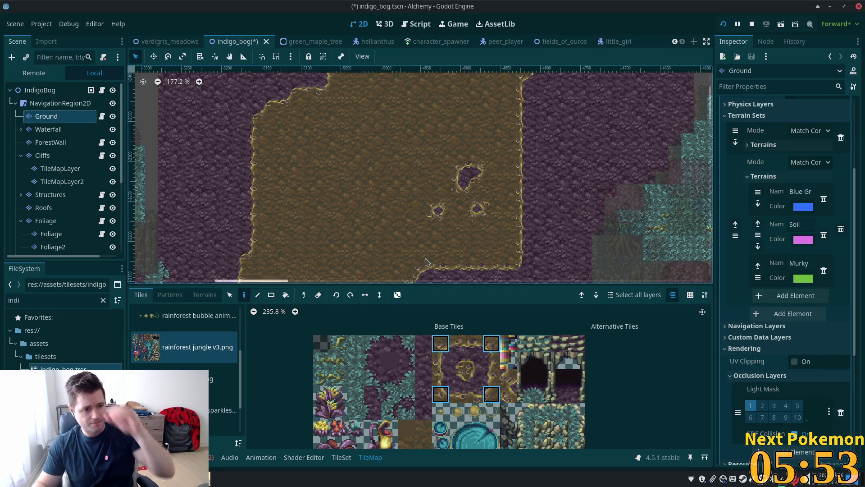
{"action": "left_click", "coordinate": [45, 221]}
- Select the pink tree tiles and plant three trees across the clearing on the Foliage layer
{"action": "scroll", "coordinate": [424, 149], "scroll_direction": "down", "scroll_amount": 2}
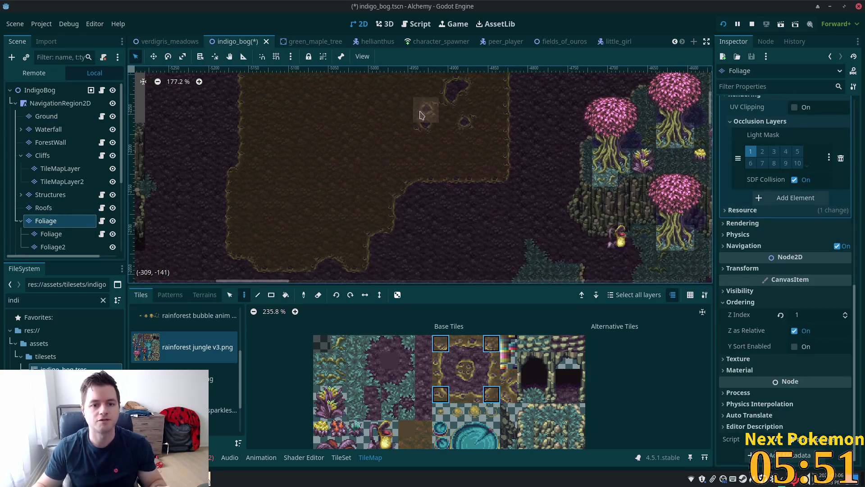
{"action": "scroll", "coordinate": [420, 115], "scroll_direction": "down", "scroll_amount": 2}
{"action": "scroll", "coordinate": [443, 406], "scroll_direction": "down", "scroll_amount": 3}
{"action": "scroll", "coordinate": [434, 409], "scroll_direction": "down", "scroll_amount": 4}
{"action": "left_click_drag", "start_coordinate": [428, 340], "coordinate": [479, 455]}
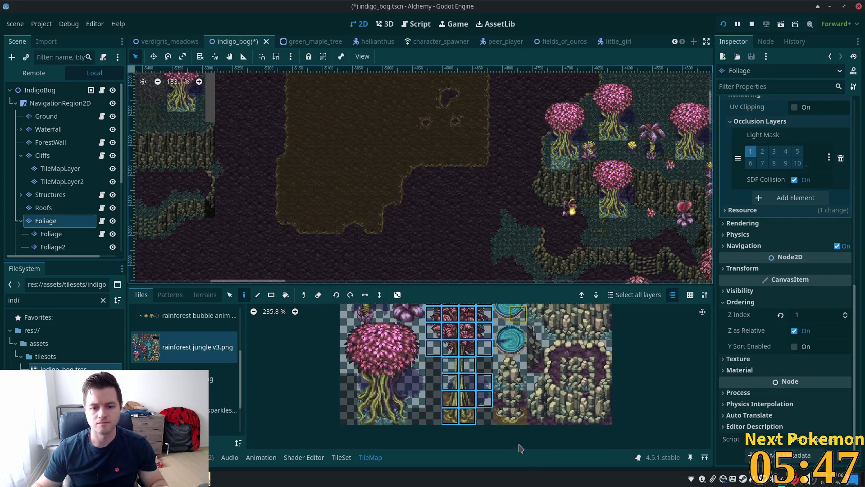
{"action": "scroll", "coordinate": [519, 446], "scroll_direction": "down", "scroll_amount": 1}
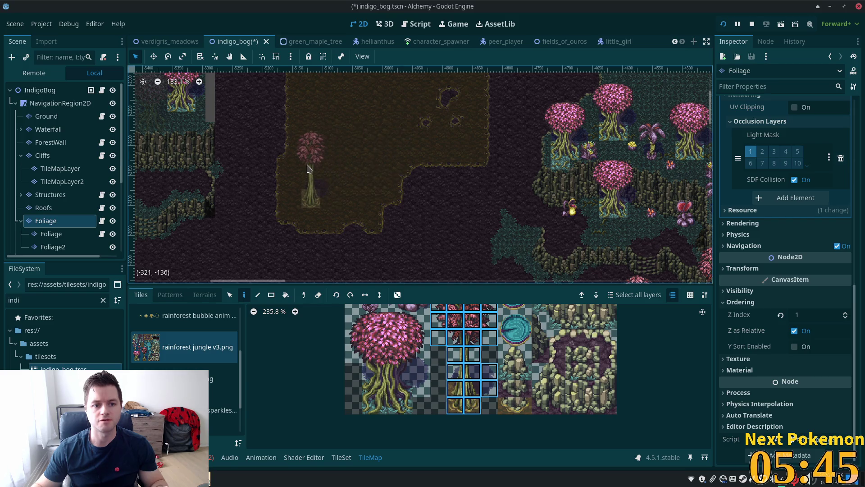
{"action": "left_click", "coordinate": [307, 169]}
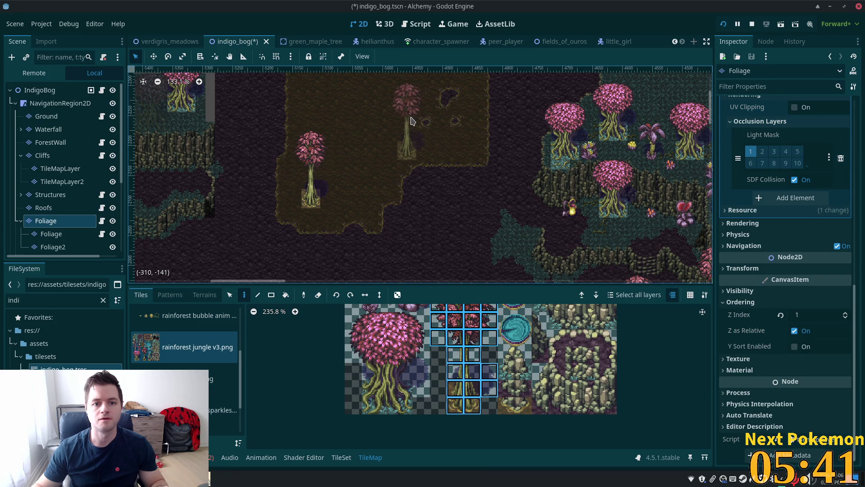
{"action": "scroll", "coordinate": [411, 122], "scroll_direction": "up", "scroll_amount": 5}
{"action": "scroll", "coordinate": [518, 181], "scroll_direction": "left", "scroll_amount": 2}
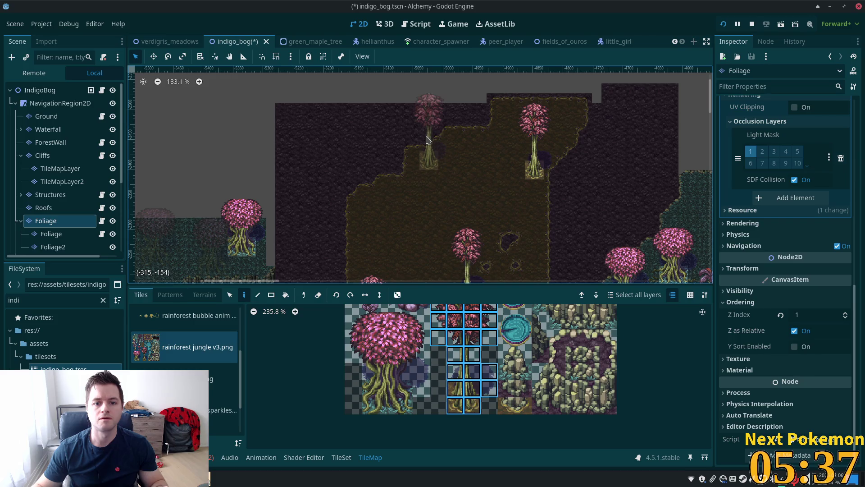
{"action": "left_click", "coordinate": [427, 140]}
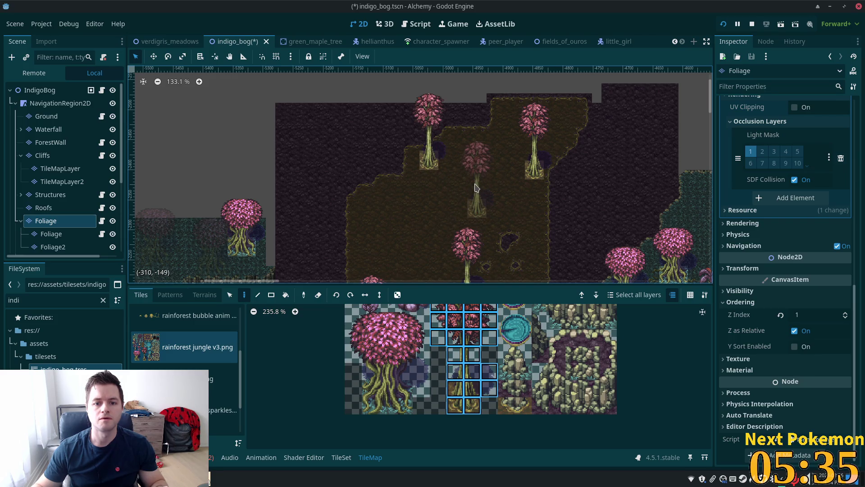
{"action": "left_click", "coordinate": [476, 188]}
{"action": "scroll", "coordinate": [496, 235], "scroll_direction": "down", "scroll_amount": 3}
{"action": "scroll", "coordinate": [496, 235], "scroll_direction": "left", "scroll_amount": 1}
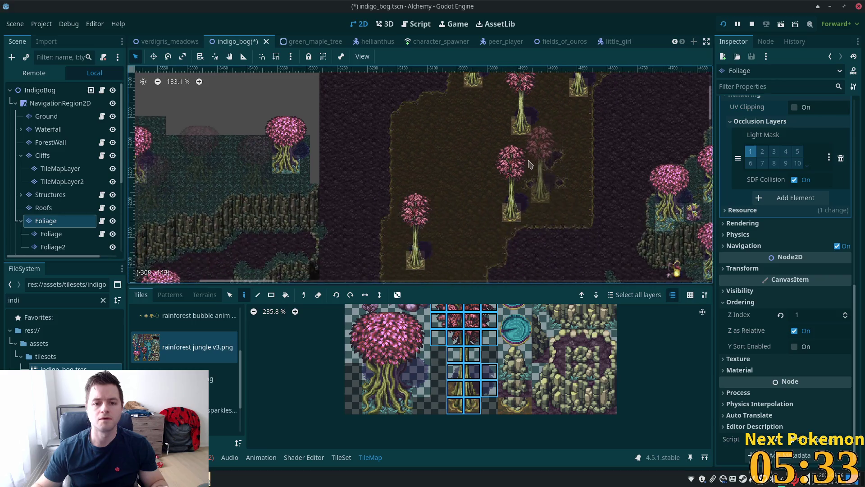
{"action": "scroll", "coordinate": [530, 165], "scroll_direction": "up", "scroll_amount": 5}
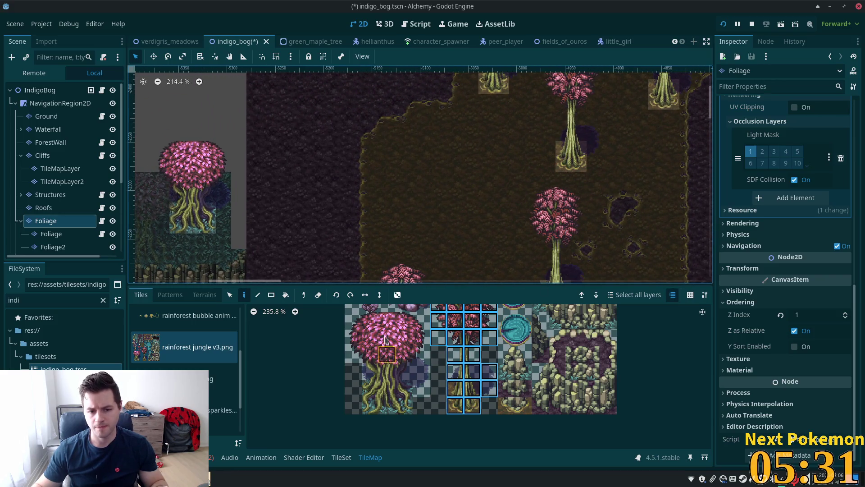
- Plant one larger pink-canopy tree in the middle of the clearing
{"action": "mouse_move", "coordinate": [353, 320]}
{"action": "left_mouse_down"}
{"action": "mouse_move", "coordinate": [404, 372]}
{"action": "mouse_move", "coordinate": [405, 404]}
{"action": "mouse_move", "coordinate": [415, 408]}
{"action": "left_mouse_up"}
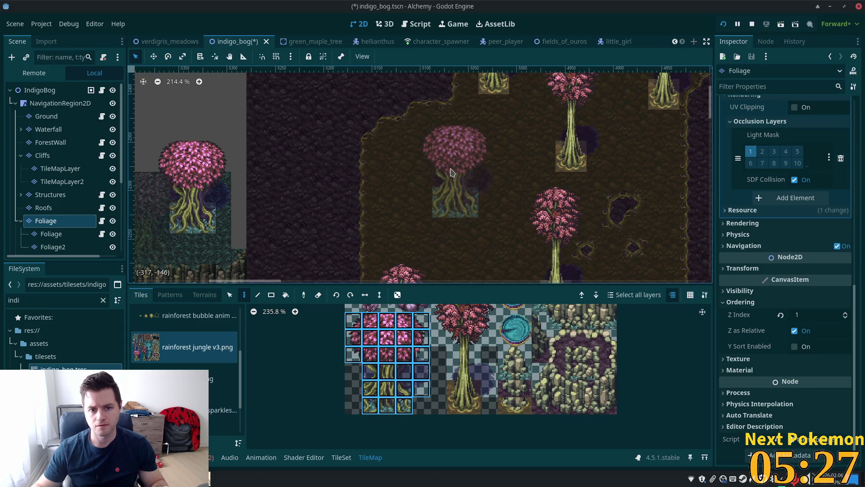
{"action": "left_click", "coordinate": [448, 166]}
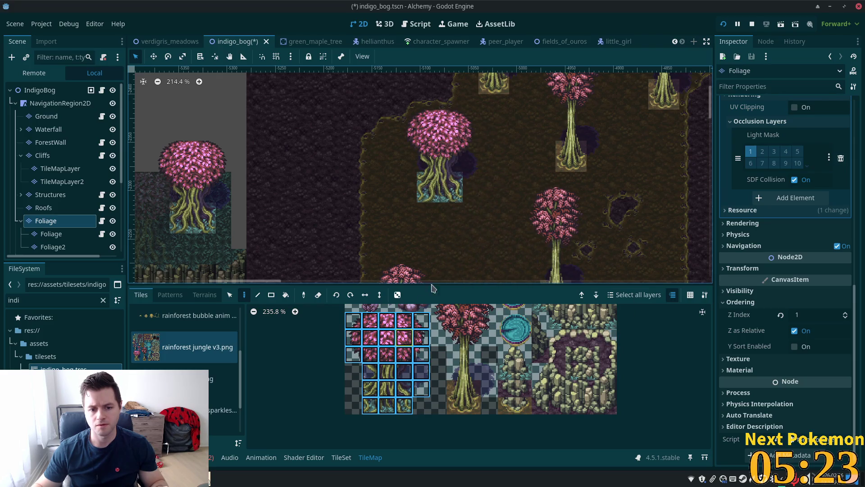
{"action": "scroll", "coordinate": [462, 208], "scroll_direction": "up", "scroll_amount": 1}
{"action": "scroll", "coordinate": [491, 348], "scroll_direction": "down", "scroll_amount": 2}
{"action": "scroll", "coordinate": [491, 349], "scroll_direction": "down", "scroll_amount": 1}
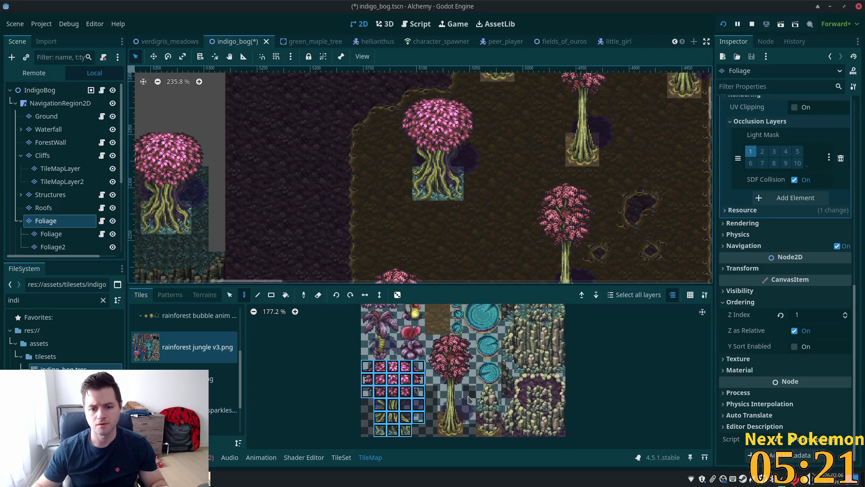
{"action": "scroll", "coordinate": [451, 345], "scroll_direction": "up", "scroll_amount": 4}
{"action": "scroll", "coordinate": [422, 341], "scroll_direction": "up", "scroll_amount": 2}
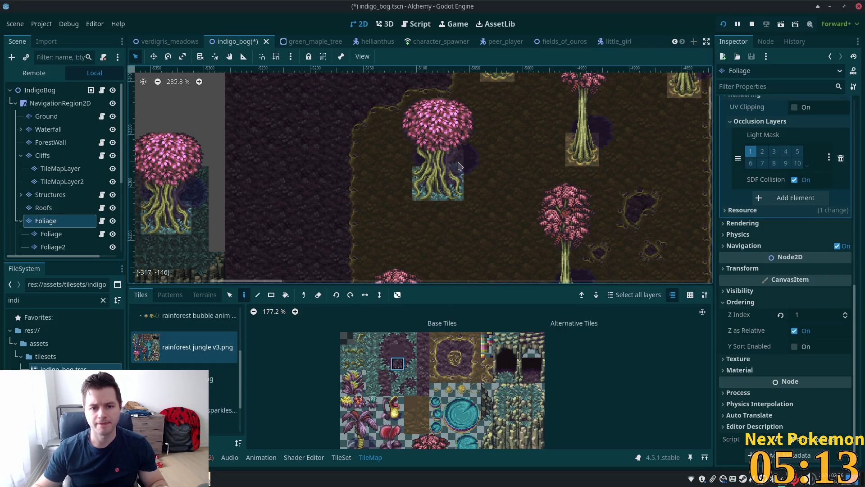
- Paint purple ground tiles just below and beside the tree roots
{"action": "left_click", "coordinate": [455, 209]}
{"action": "left_click", "coordinate": [385, 338]}
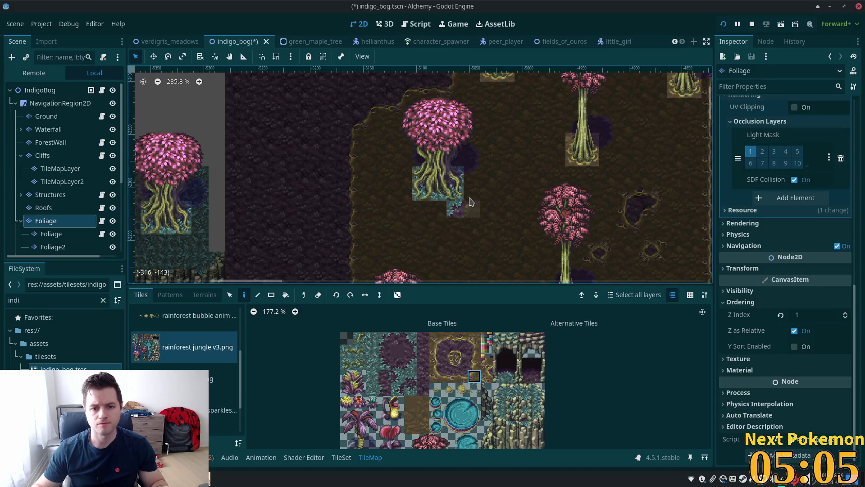
{"action": "left_click", "coordinate": [467, 219]}
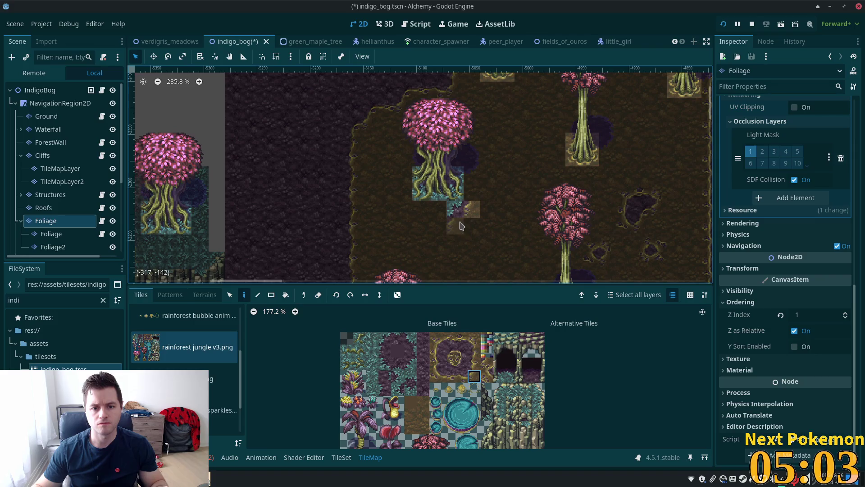
{"action": "left_click", "coordinate": [461, 376]}
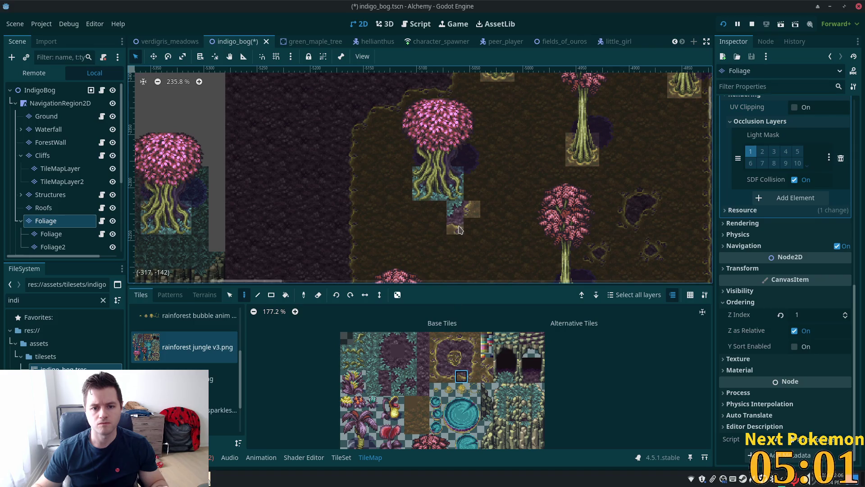
{"action": "left_click", "coordinate": [459, 230]}
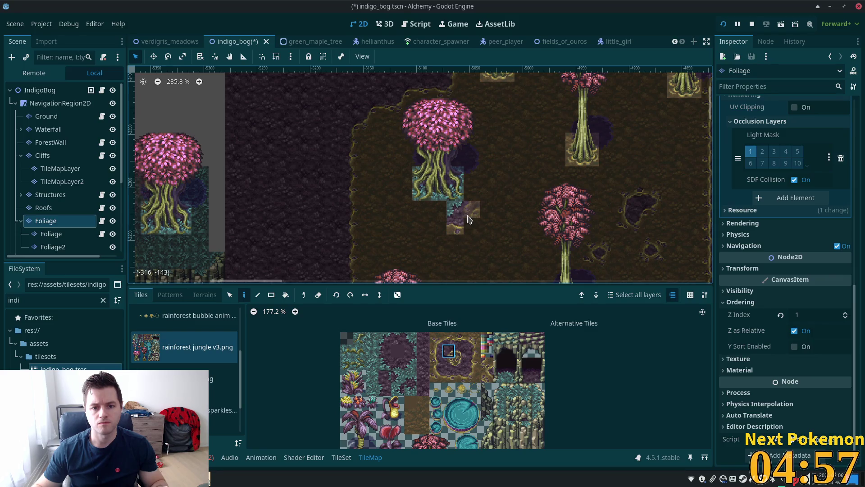
- Try several edge pieces and settle on purple soil tiles beside the tree roots
{"action": "left_click", "coordinate": [474, 375]}
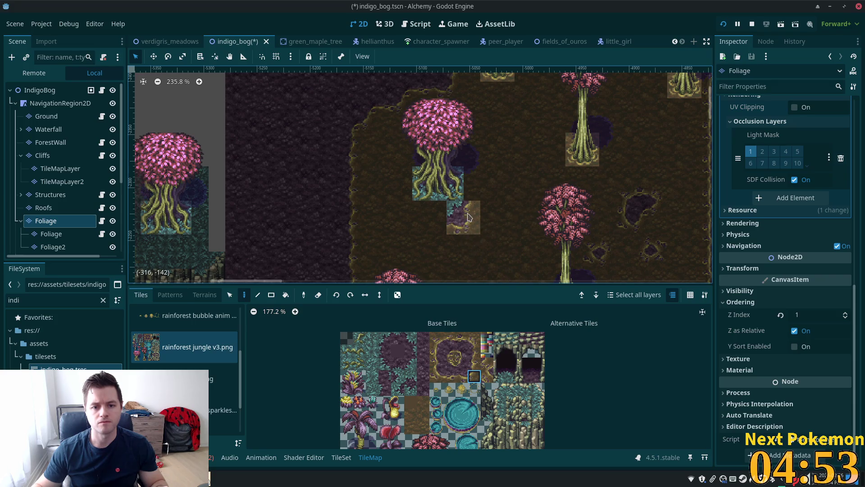
{"action": "scroll", "coordinate": [469, 220], "scroll_direction": "up", "scroll_amount": 5}
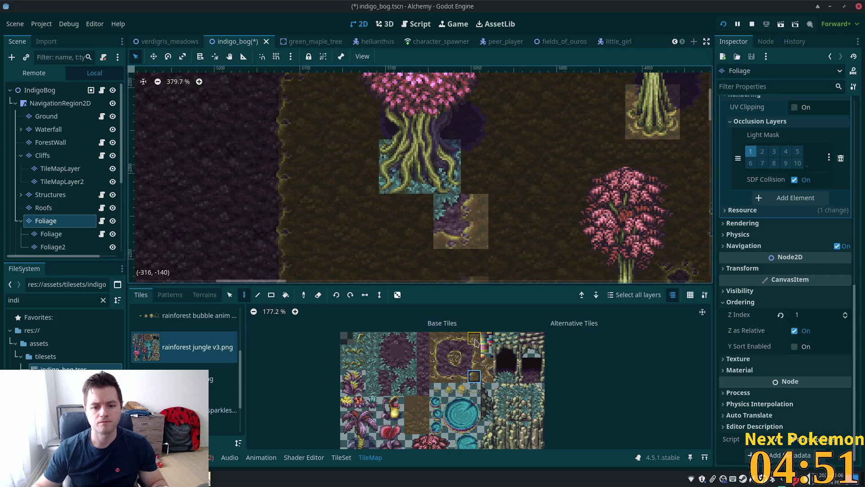
{"action": "left_click_drag", "start_coordinate": [474, 351], "coordinate": [474, 364]}
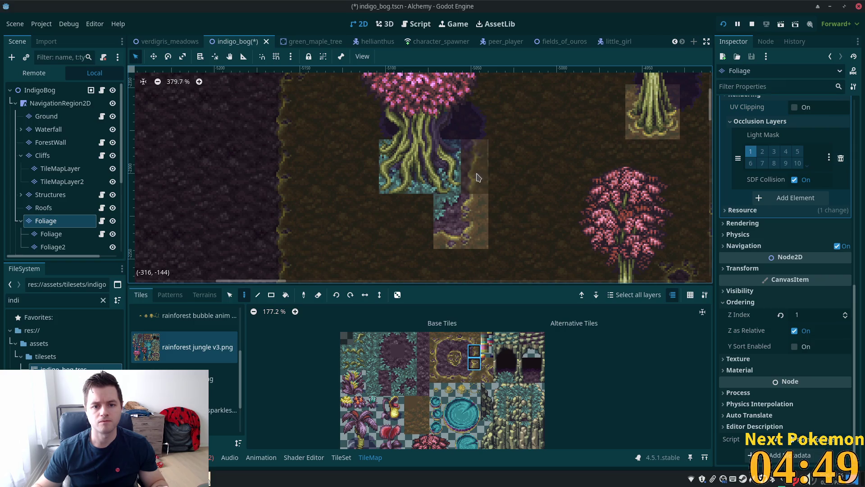
{"action": "left_click", "coordinate": [410, 338]}
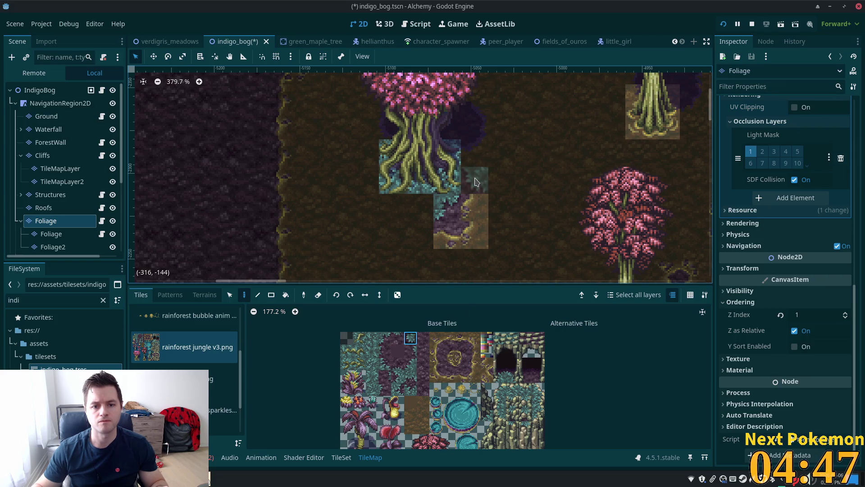
{"action": "left_click", "coordinate": [385, 350]}
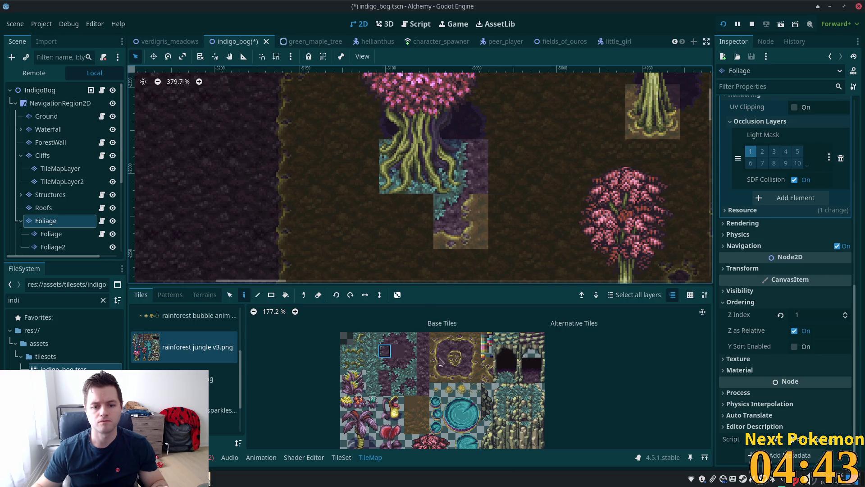
{"action": "left_click_drag", "start_coordinate": [449, 375], "coordinate": [462, 376]}
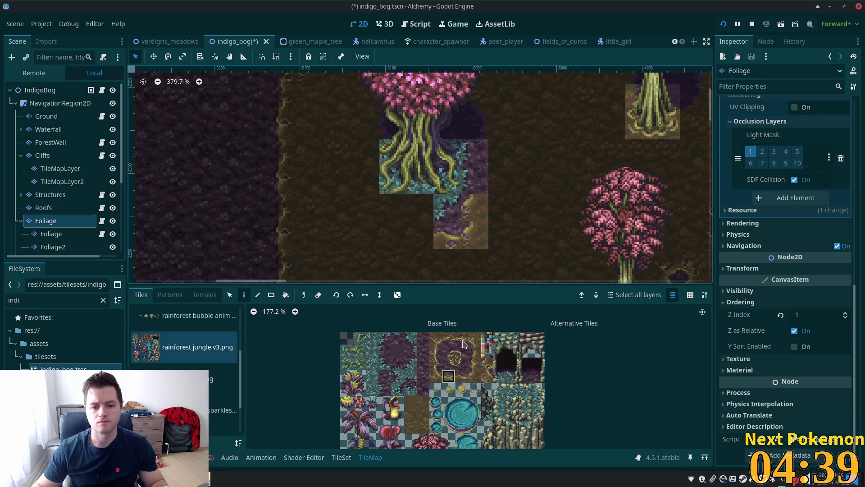
{"action": "left_click", "coordinate": [483, 206]}
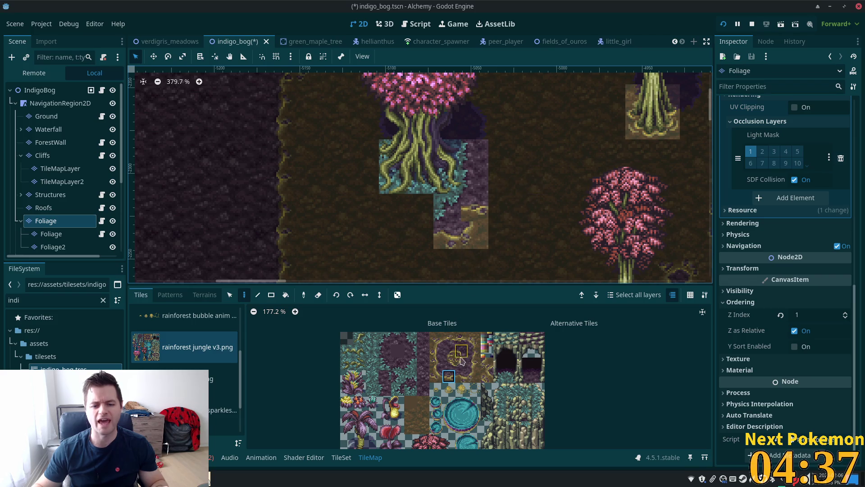
{"action": "left_click", "coordinate": [474, 338]}
{"action": "left_click", "coordinate": [476, 208]}
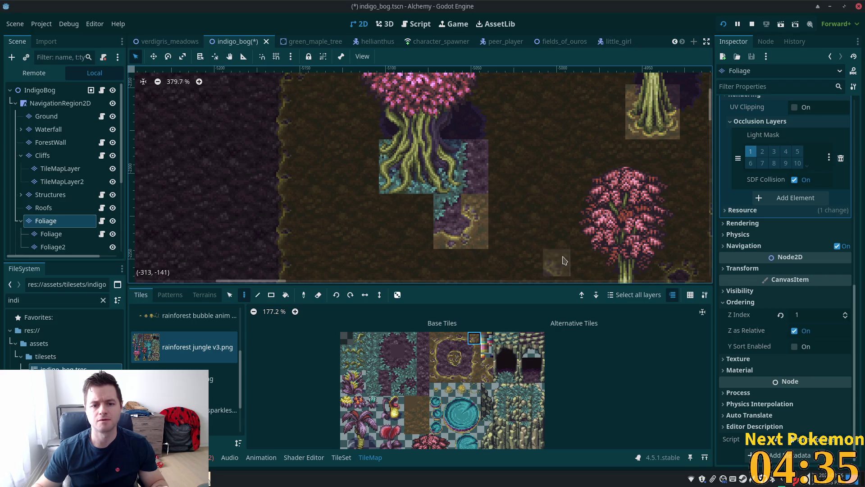
{"action": "left_click", "coordinate": [474, 208]}
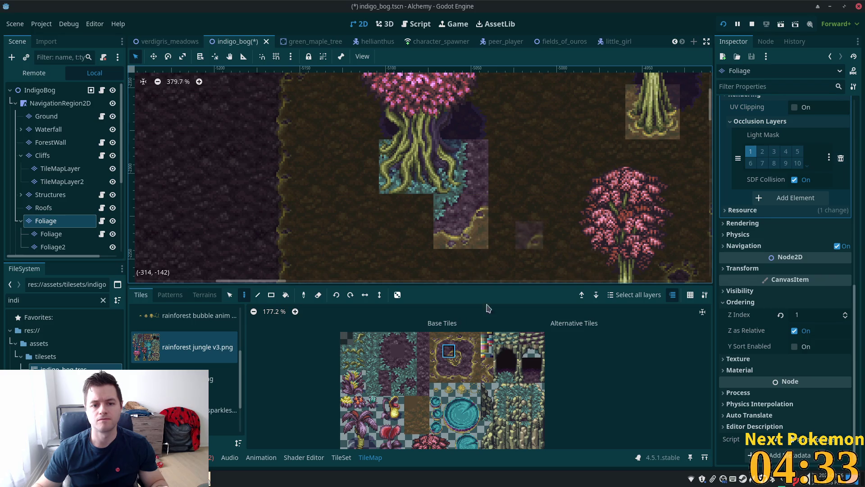
- Extend the purple path rightward and cap its right side with a yellow-curved edge
{"action": "left_click", "coordinate": [502, 180]}
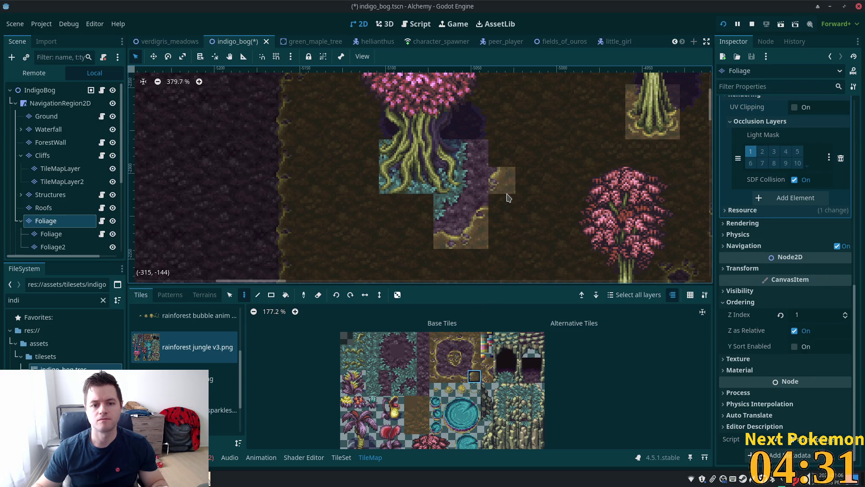
{"action": "left_click", "coordinate": [510, 207]}
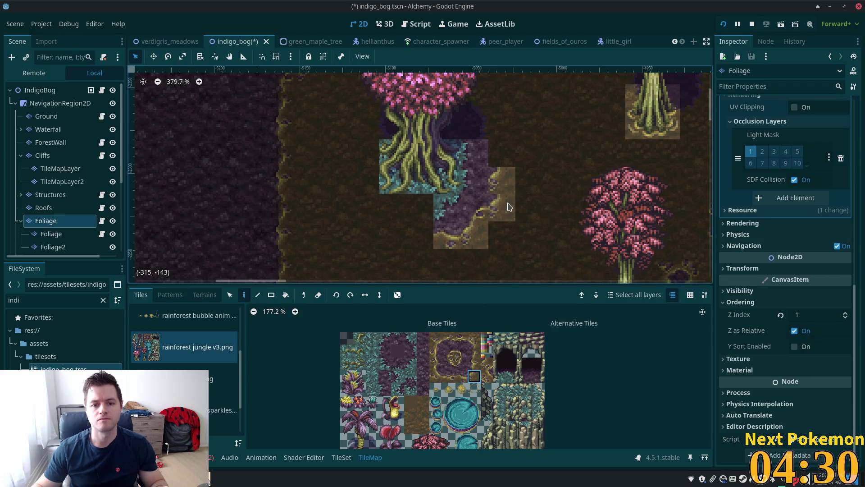
{"action": "left_click", "coordinate": [475, 350]}
{"action": "left_click", "coordinate": [502, 209]}
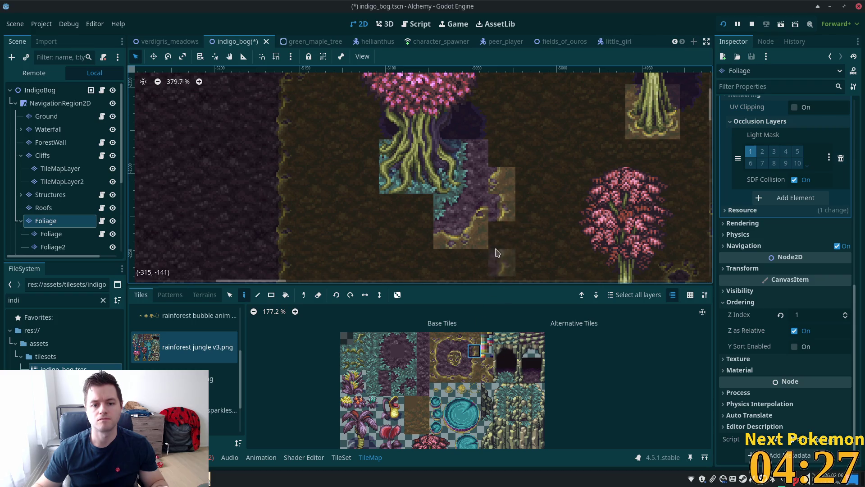
{"action": "left_click", "coordinate": [463, 369]}
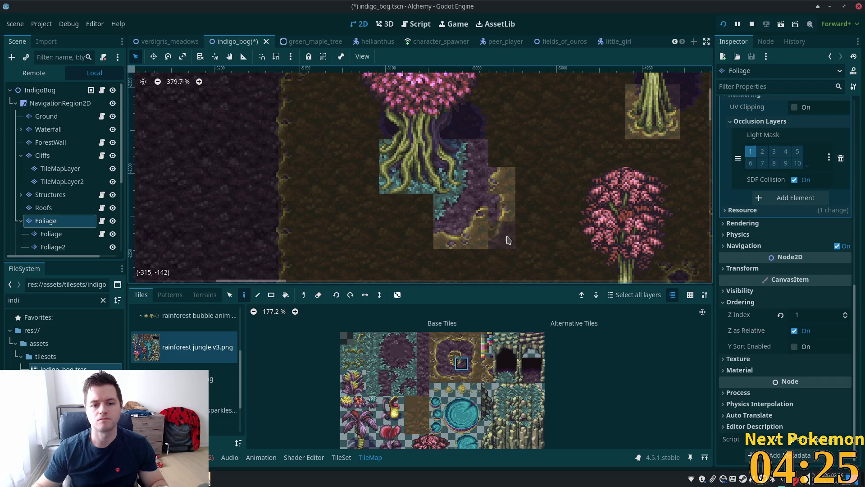
{"action": "left_click", "coordinate": [449, 352]}
{"action": "left_click", "coordinate": [474, 376]}
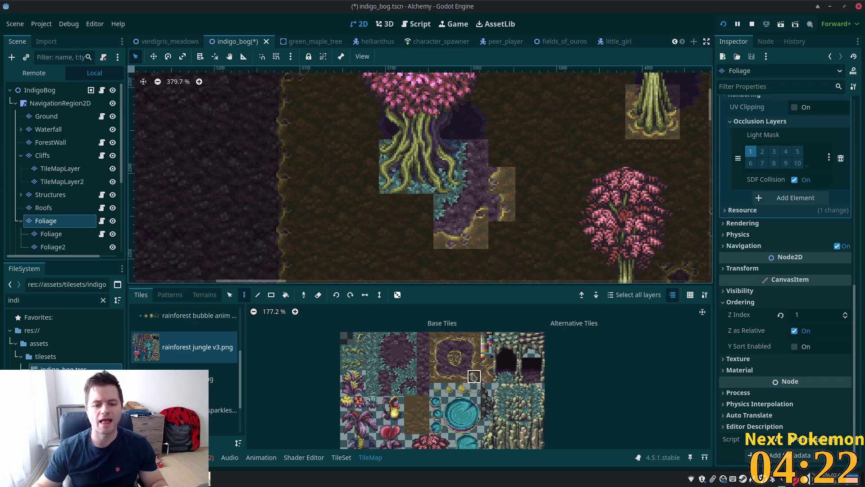
{"action": "left_click", "coordinate": [502, 180]}
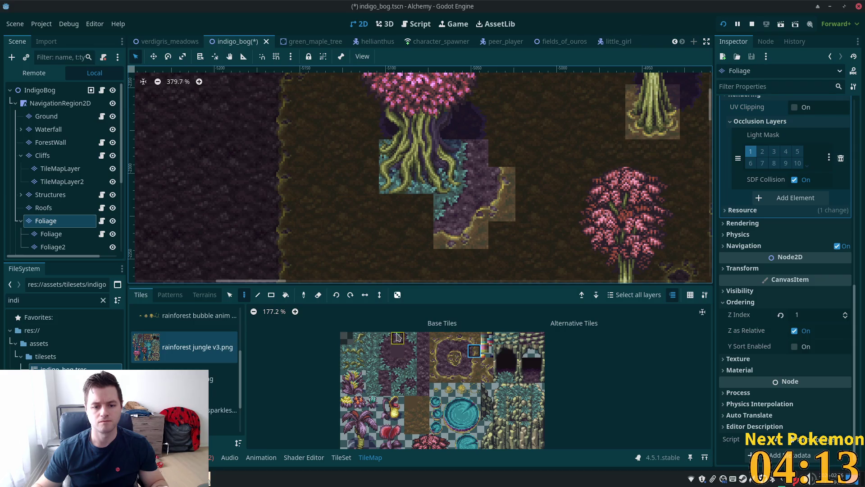
- Paint a teal foliage tile below the tree roots
{"action": "left_click", "coordinate": [411, 340]}
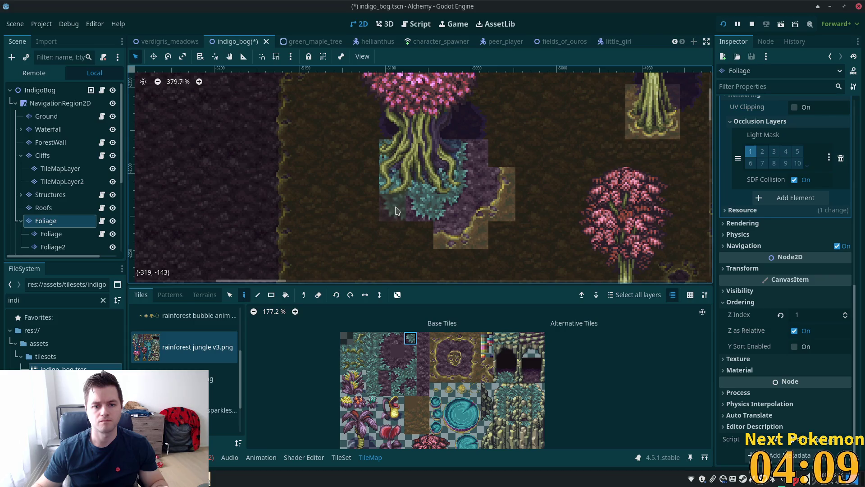
{"action": "left_click", "coordinate": [398, 338]}
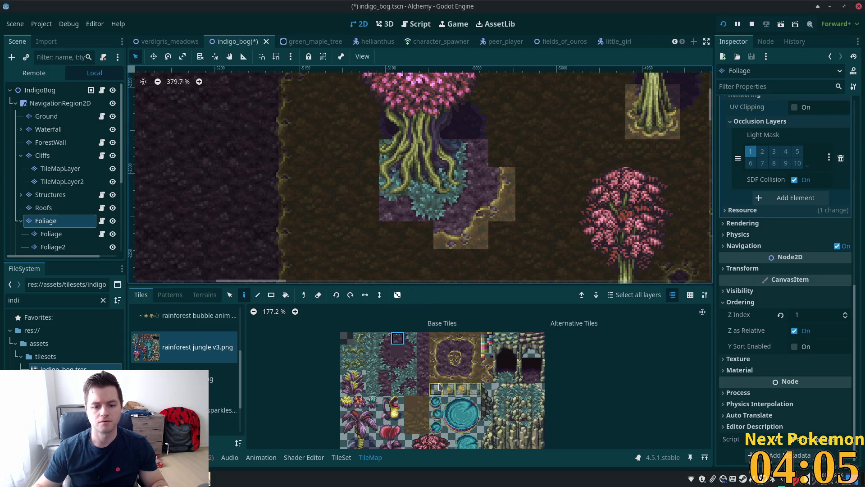
{"action": "left_click", "coordinate": [462, 377]}
{"action": "left_click", "coordinate": [416, 245]}
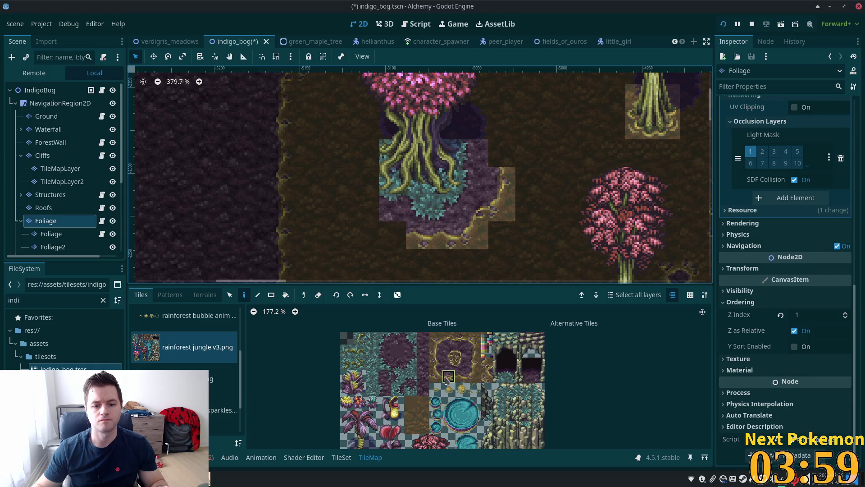
- Paint purple soil on the left side of the tree roots
{"action": "left_click", "coordinate": [436, 376]}
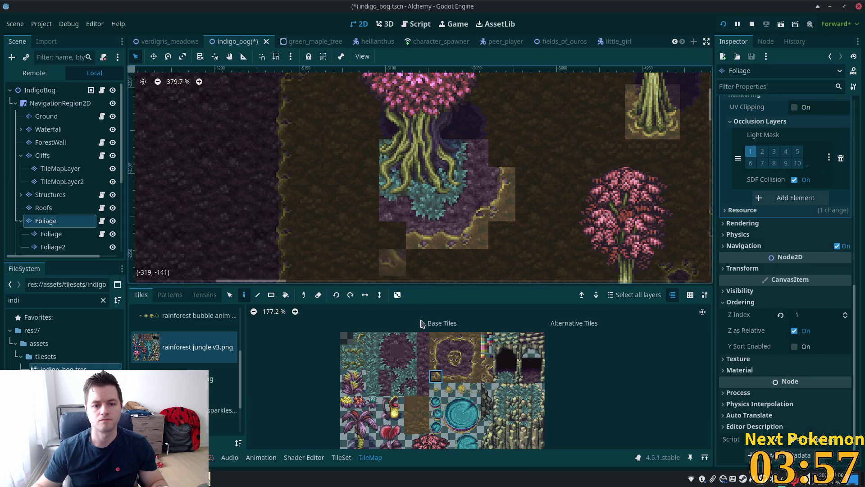
{"action": "left_click", "coordinate": [449, 375]}
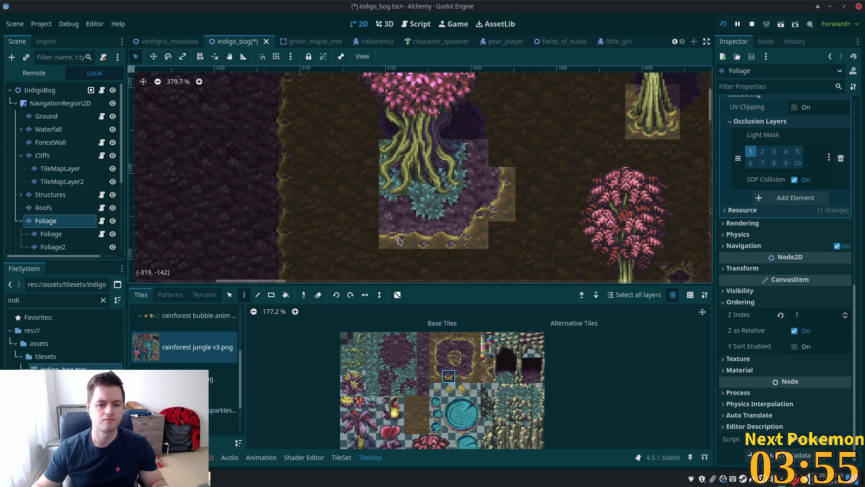
{"action": "left_click", "coordinate": [435, 376]}
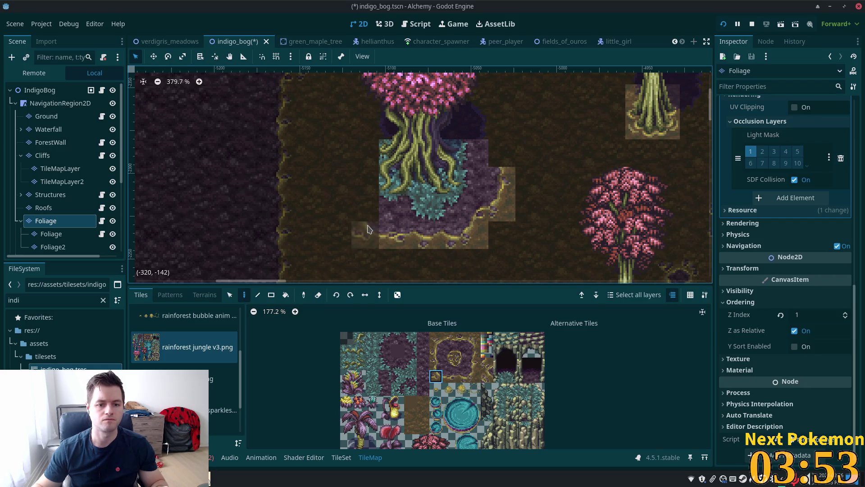
{"action": "left_click_drag", "start_coordinate": [436, 351], "coordinate": [435, 363]}
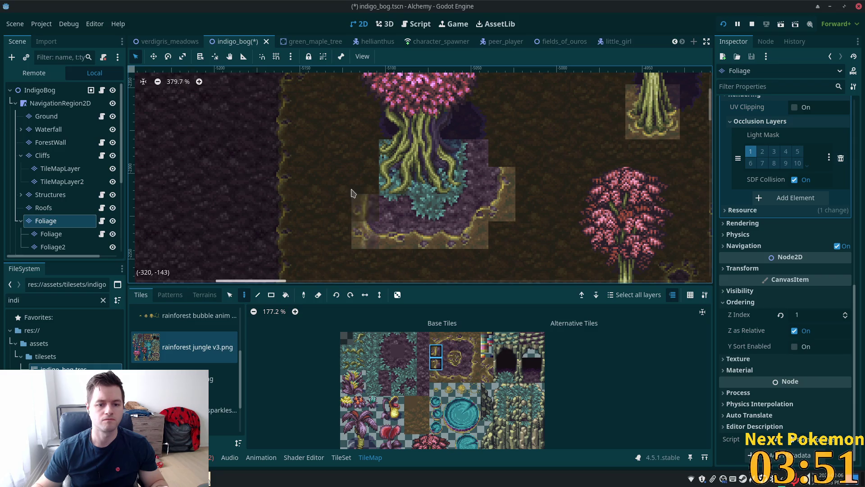
{"action": "left_click", "coordinate": [411, 352]}
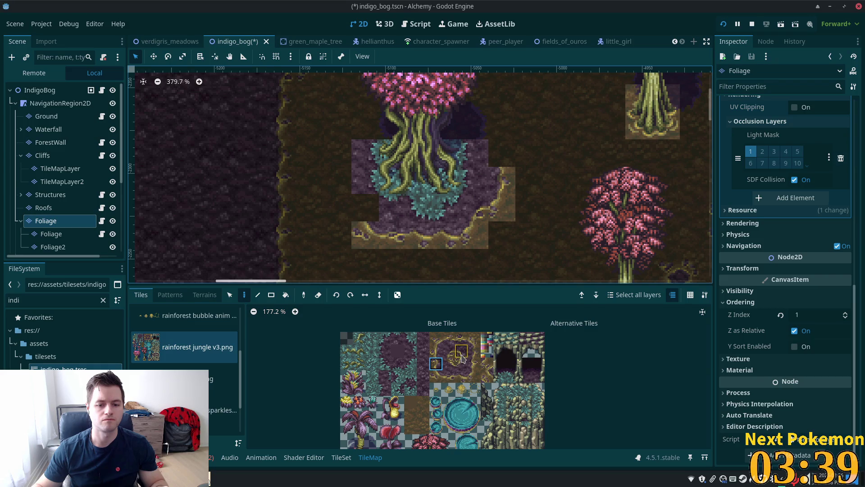
{"action": "left_click", "coordinate": [397, 338]}
{"action": "left_click", "coordinate": [365, 207]}
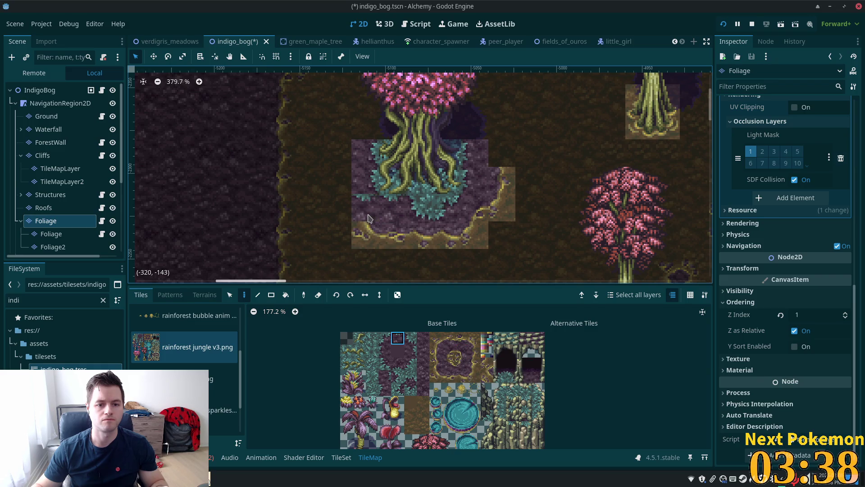
- Frame the clearing's bottom-left and left edge with yellow-rimmed border tiles
{"action": "left_click", "coordinate": [461, 350]}
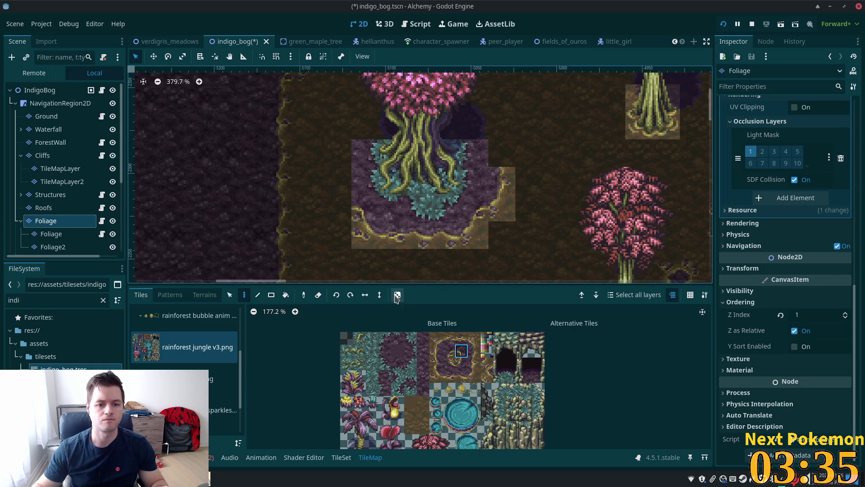
{"action": "left_click", "coordinate": [434, 374]}
{"action": "left_click", "coordinate": [344, 201]}
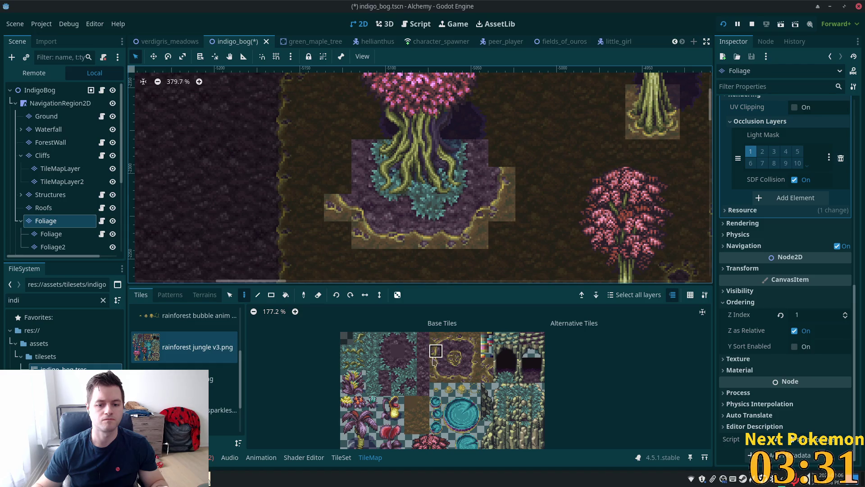
{"action": "left_click_drag", "start_coordinate": [434, 353], "coordinate": [434, 364]}
{"action": "left_click", "coordinate": [339, 153]}
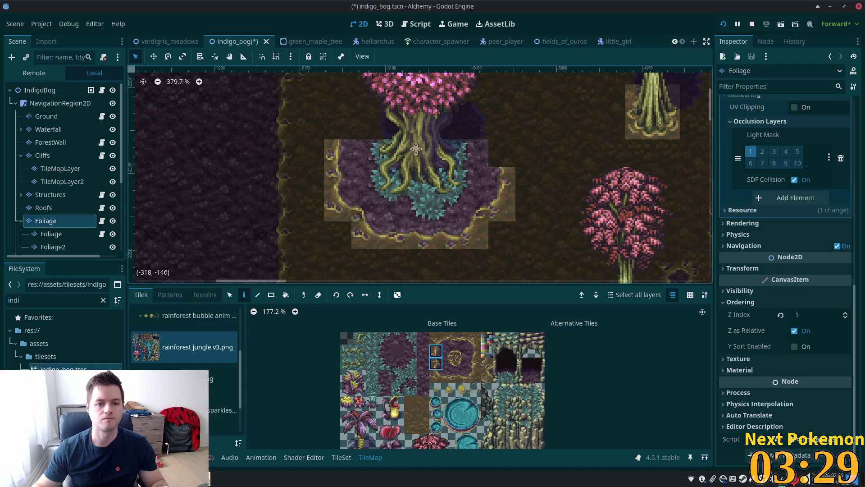
- Add border tiles left of the tree, undoing a misplaced two-wide piece
{"action": "left_click_drag", "start_coordinate": [414, 144], "coordinate": [437, 211]}
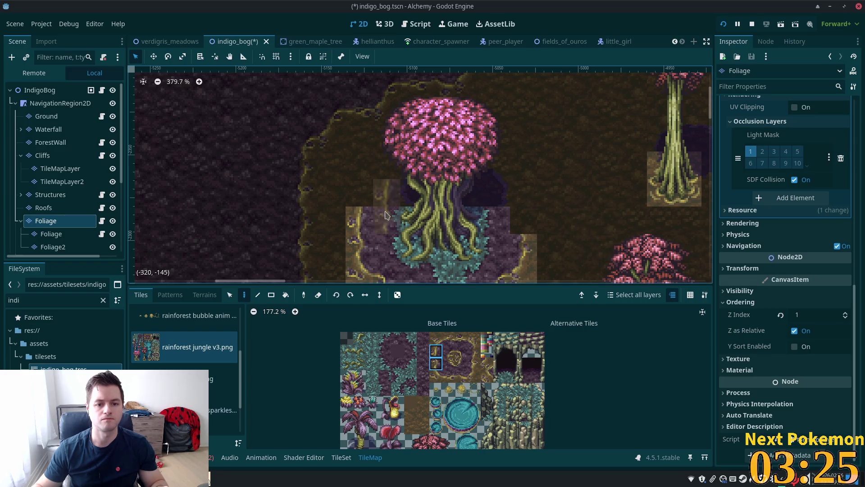
{"action": "left_click", "coordinate": [436, 340]}
{"action": "left_click", "coordinate": [372, 217]}
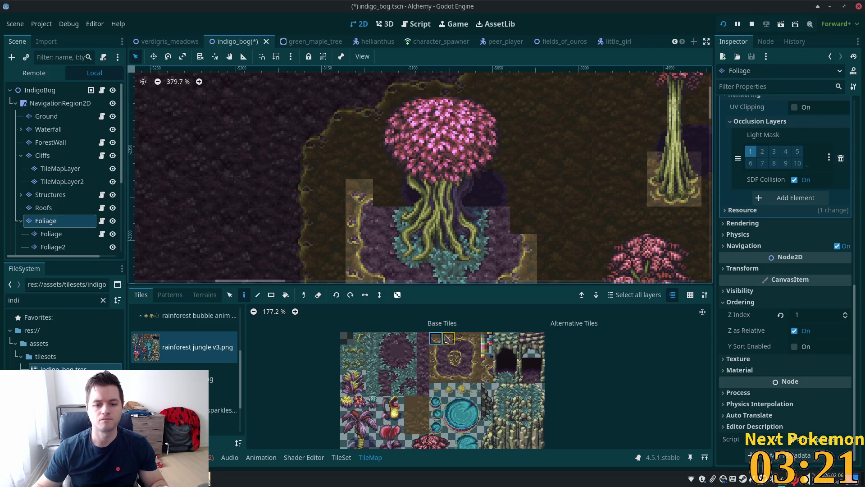
{"action": "left_click_drag", "start_coordinate": [447, 338], "coordinate": [461, 338]}
{"action": "left_click", "coordinate": [403, 191]}
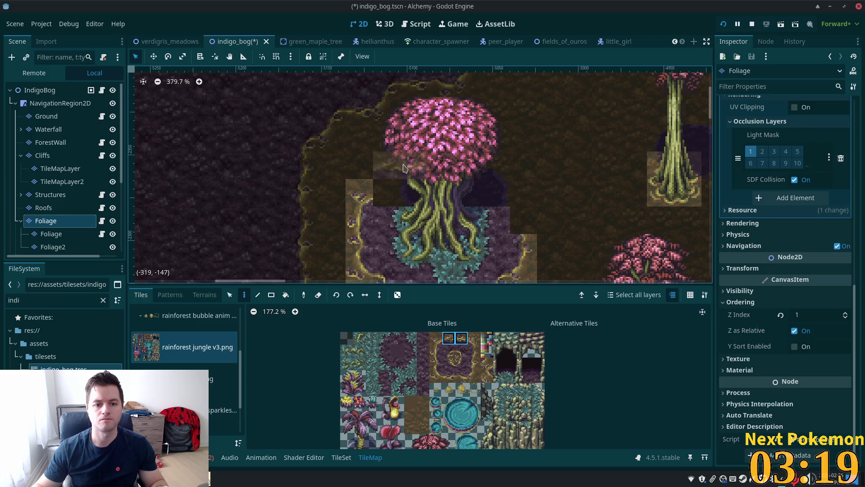
{"action": "key", "text": "ctrl+z"}
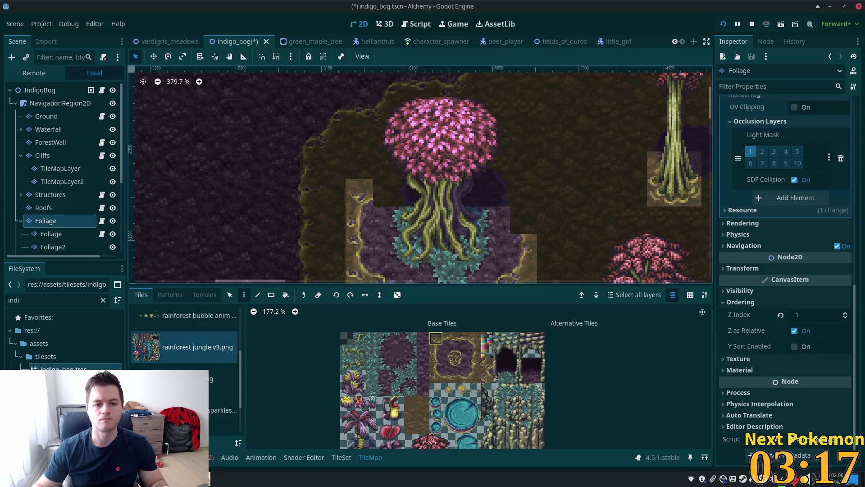
- Fill purple soil under the tree canopy and add a border corner on its left
{"action": "left_click", "coordinate": [461, 363]}
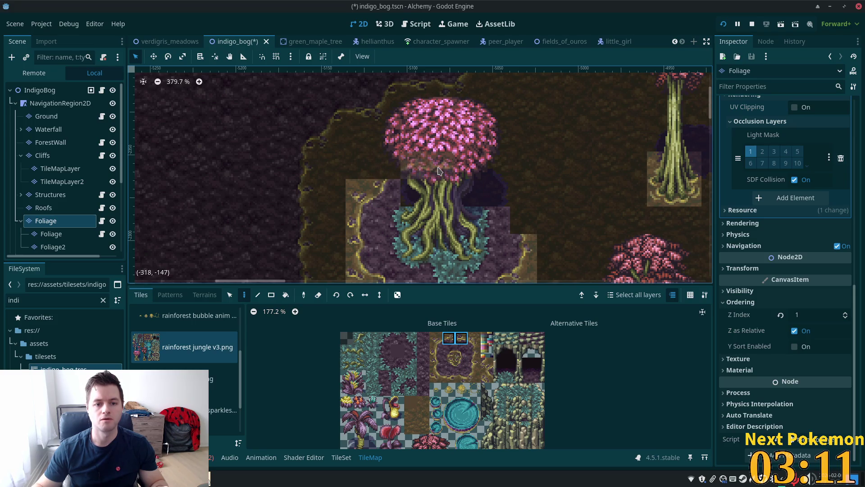
{"action": "left_click", "coordinate": [416, 162]}
{"action": "left_click_drag", "start_coordinate": [449, 338], "coordinate": [449, 350]}
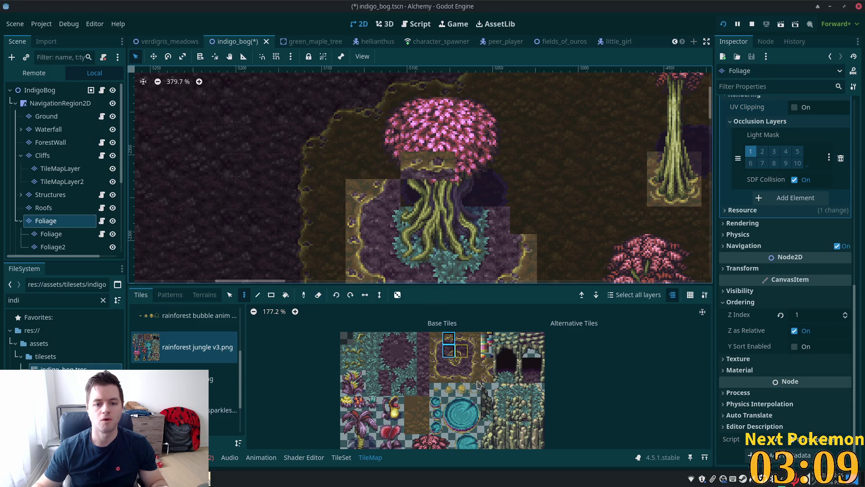
{"action": "left_click", "coordinate": [461, 363]}
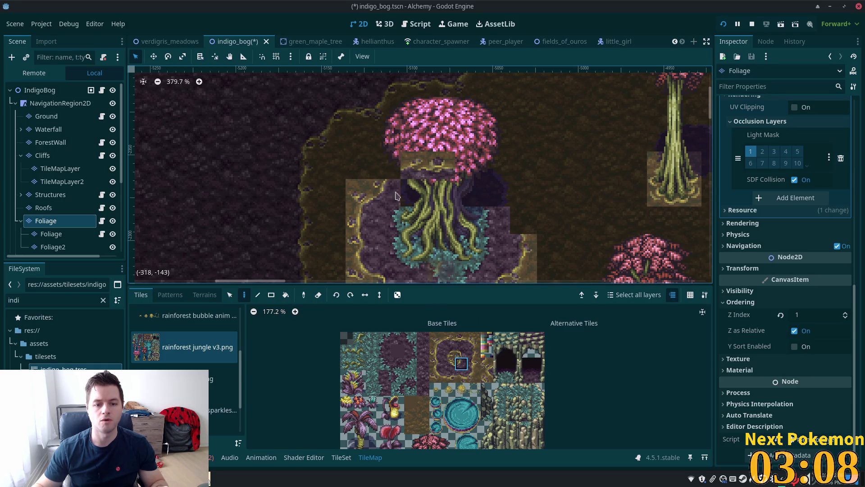
{"action": "left_click", "coordinate": [436, 338]}
{"action": "left_click", "coordinate": [387, 165]}
{"action": "scroll", "coordinate": [545, 225], "scroll_direction": "right", "scroll_amount": 2}
{"action": "scroll", "coordinate": [545, 225], "scroll_direction": "down", "scroll_amount": 1}
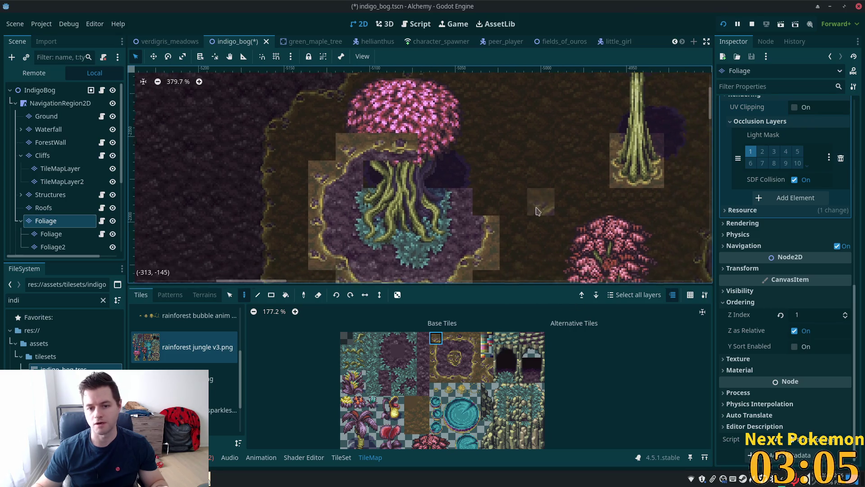
- Paint a stacked pair of border tiles on the clearing's right side
{"action": "left_click_drag", "start_coordinate": [474, 351], "coordinate": [474, 363]}
{"action": "left_click", "coordinate": [491, 209]}
{"action": "scroll", "coordinate": [547, 183], "scroll_direction": "up", "scroll_amount": 1}
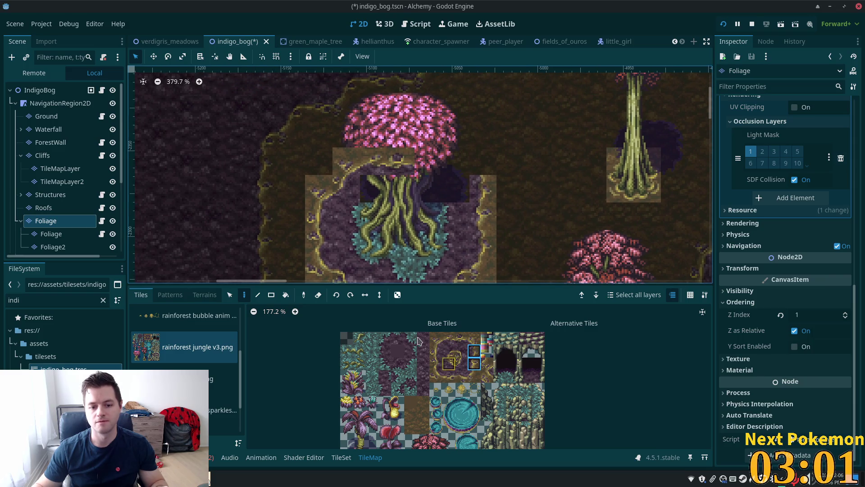
{"action": "left_click", "coordinate": [397, 364]}
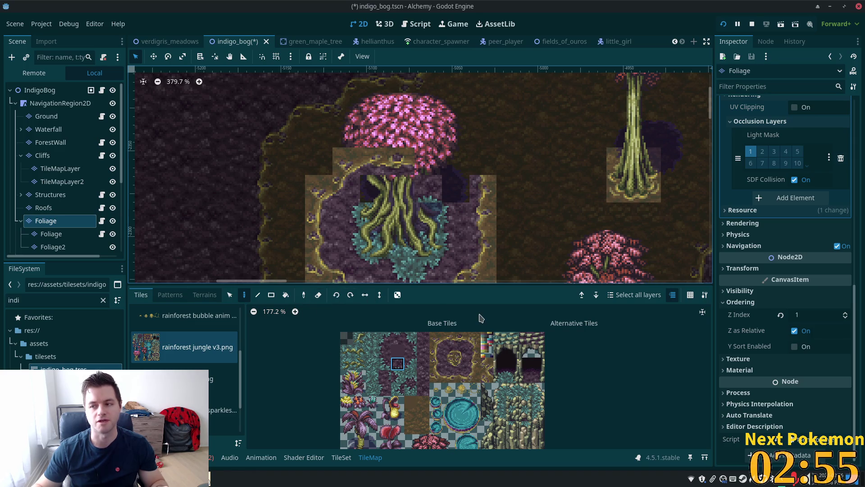
{"action": "scroll", "coordinate": [460, 181], "scroll_direction": "down", "scroll_amount": 2}
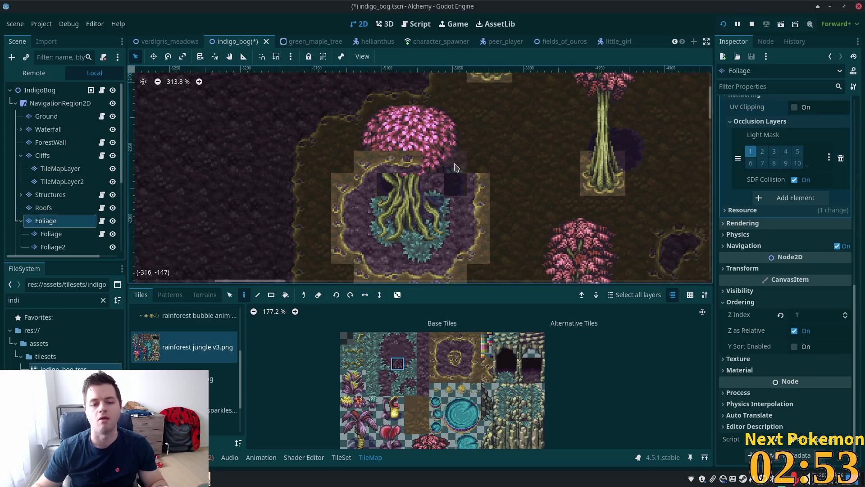
{"action": "scroll", "coordinate": [524, 186], "scroll_direction": "down", "scroll_amount": 3}
{"action": "scroll", "coordinate": [524, 186], "scroll_direction": "up", "scroll_amount": 2}
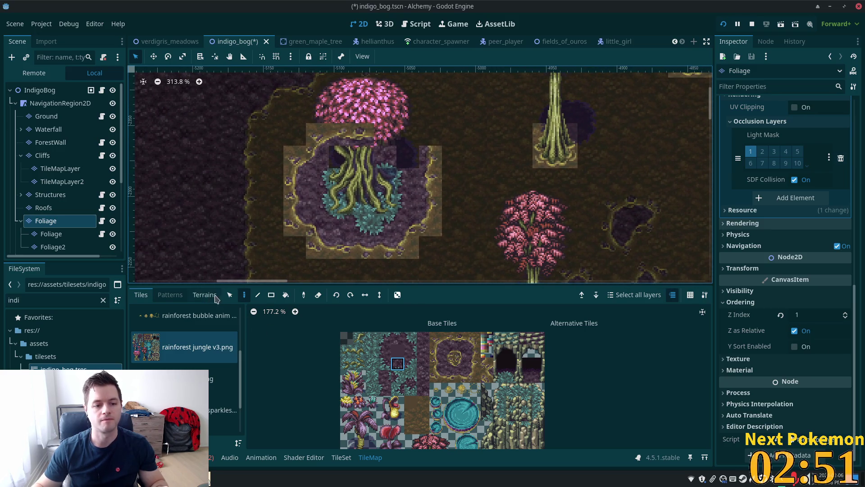
- Select the tree root and pond tiles already placed on the map
{"action": "left_click", "coordinate": [230, 295]}
{"action": "left_click_drag", "start_coordinate": [285, 125], "coordinate": [459, 262]}
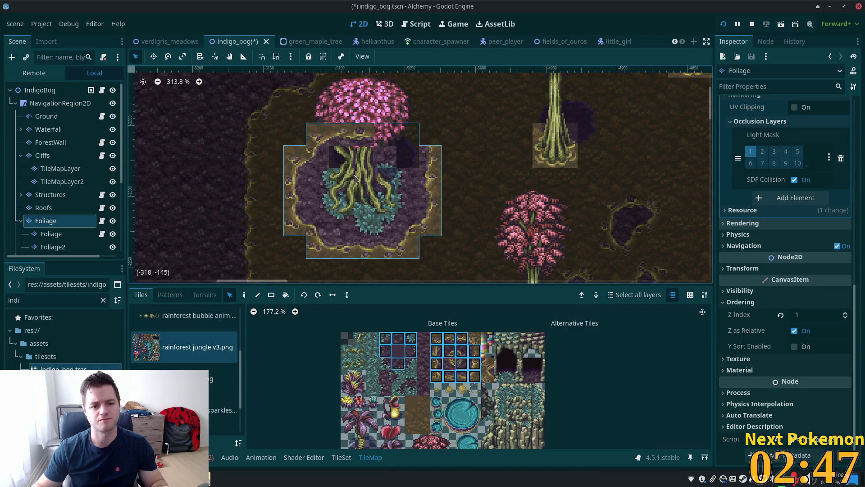
{"action": "left_click", "coordinate": [479, 128]}
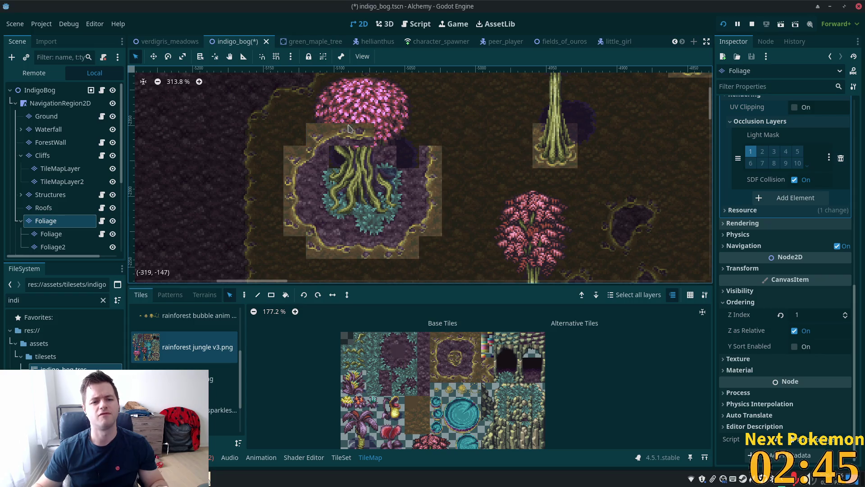
{"action": "left_click", "coordinate": [358, 133]}
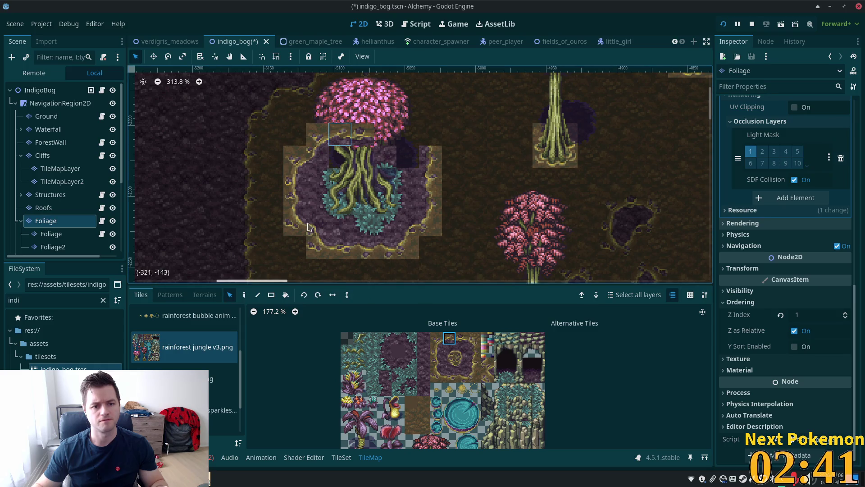
{"action": "mouse_move", "coordinate": [363, 134]}
{"action": "left_mouse_down"}
{"action": "mouse_move", "coordinate": [344, 140]}
{"action": "mouse_move", "coordinate": [295, 212]}
{"action": "mouse_move", "coordinate": [298, 227]}
{"action": "mouse_move", "coordinate": [407, 251]}
{"action": "left_mouse_up"}
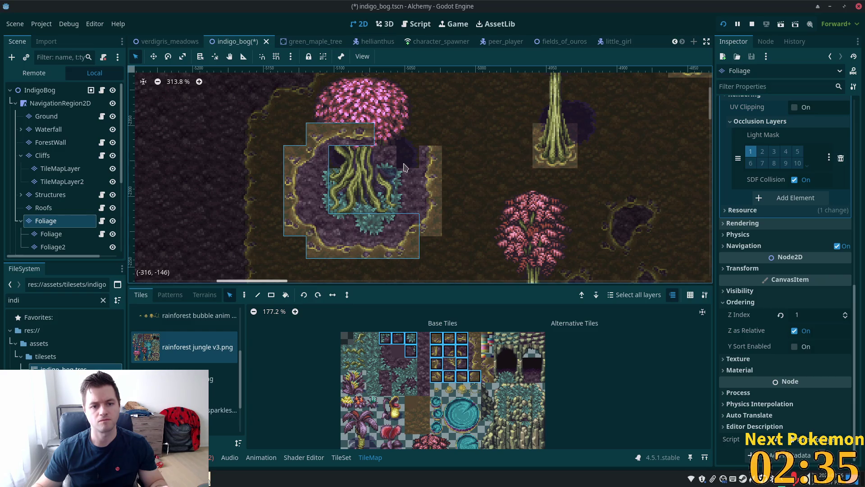
{"action": "left_click_drag", "start_coordinate": [397, 161], "coordinate": [431, 224]}
{"action": "left_click", "coordinate": [391, 161], "text": "ctrl"}
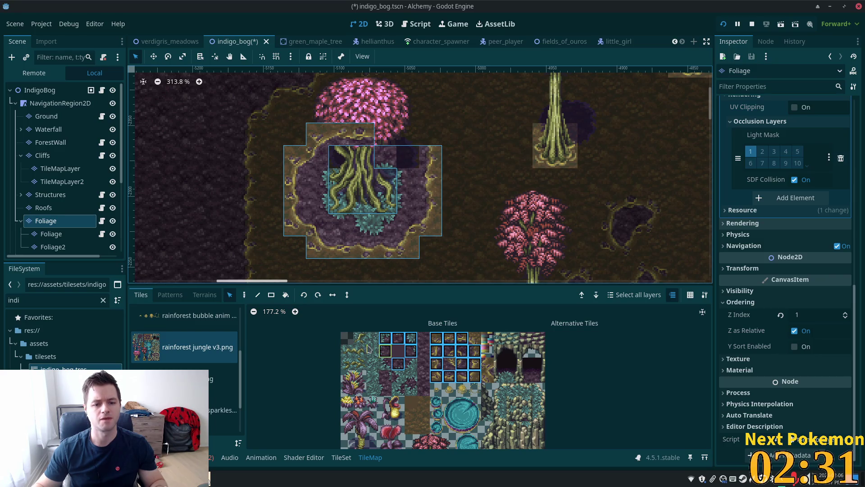
- Paint the selected pond tiles onto the Ground layer
{"action": "left_click", "coordinate": [244, 294]}
{"action": "left_click", "coordinate": [46, 115]}
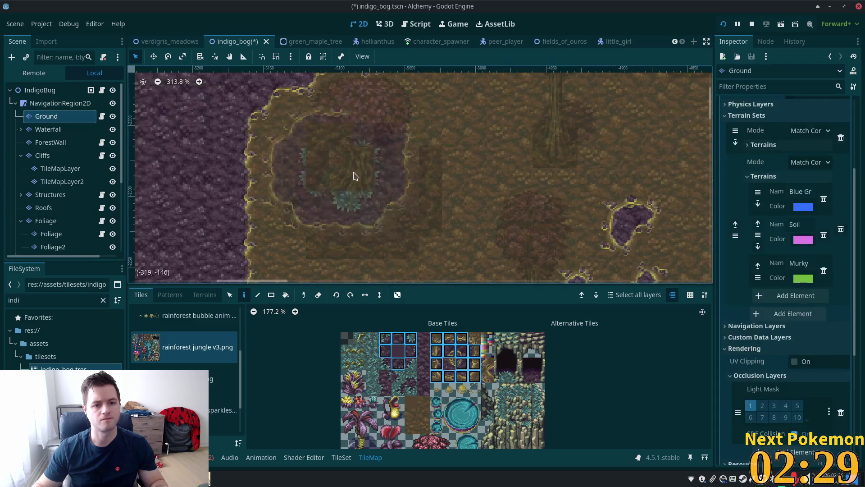
{"action": "left_click", "coordinate": [367, 194]}
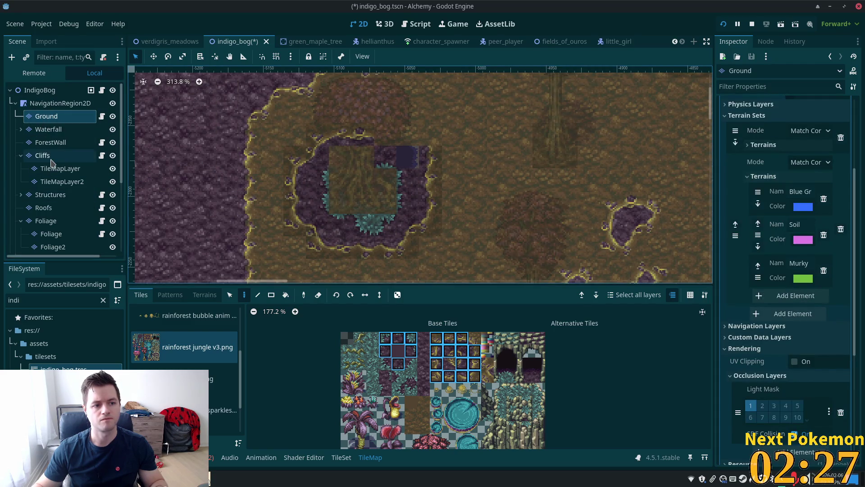
- Erase Foliage tiles along the pond's left side, bottom and right column
{"action": "left_click", "coordinate": [47, 220]}
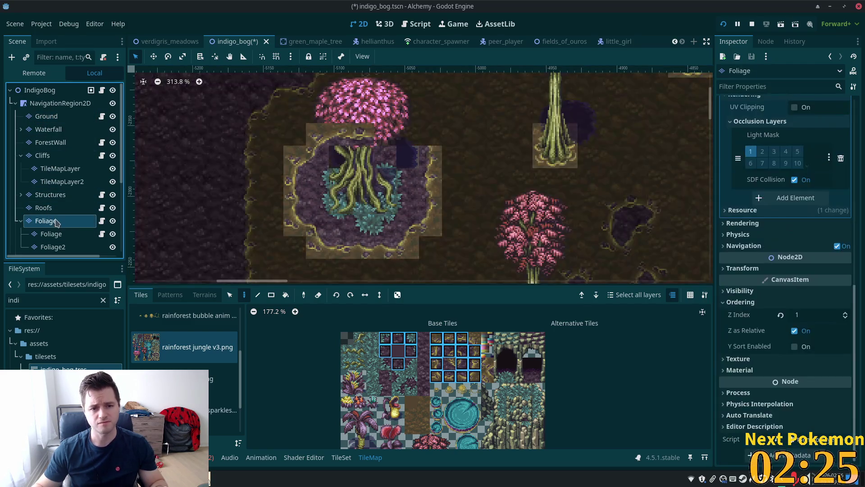
{"action": "mouse_move", "coordinate": [324, 153]}
{"action": "left_mouse_down"}
{"action": "mouse_move", "coordinate": [295, 180]}
{"action": "mouse_move", "coordinate": [298, 221]}
{"action": "mouse_move", "coordinate": [320, 243]}
{"action": "mouse_move", "coordinate": [345, 230]}
{"action": "left_mouse_up"}
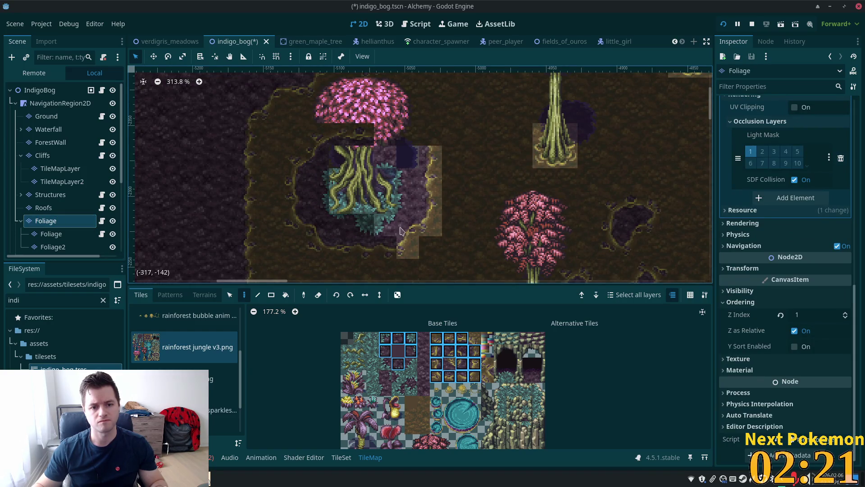
{"action": "left_click_drag", "start_coordinate": [398, 234], "coordinate": [377, 234]}
{"action": "left_click_drag", "start_coordinate": [430, 213], "coordinate": [418, 185]}
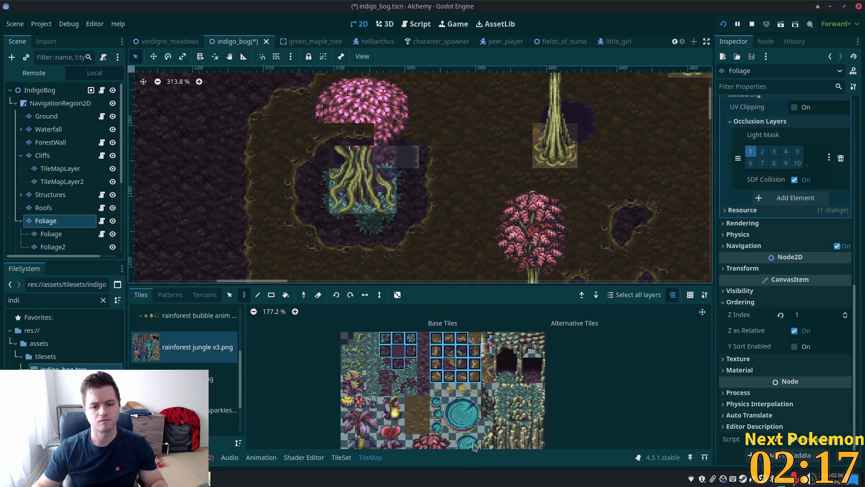
{"action": "scroll", "coordinate": [384, 413], "scroll_direction": "up", "scroll_amount": 2}
{"action": "scroll", "coordinate": [374, 342], "scroll_direction": "down", "scroll_amount": 3}
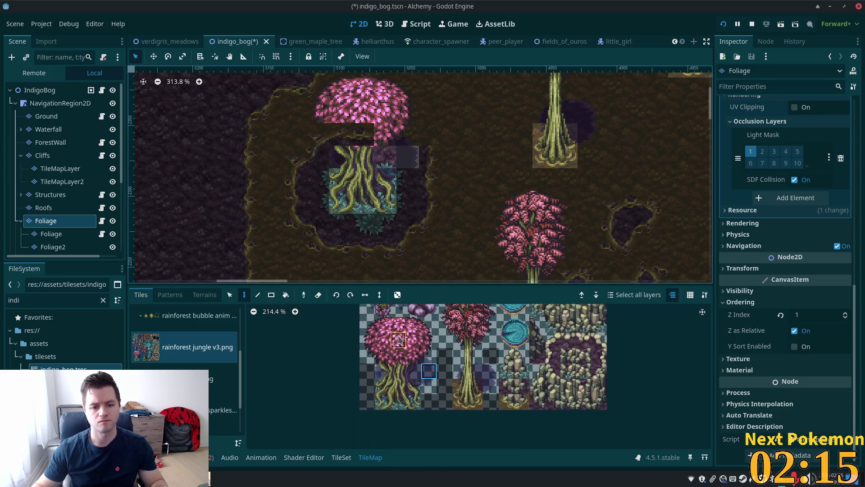
- Pick the pink-canopy tree block from the atlas and switch to the Ground layer
{"action": "left_click_drag", "start_coordinate": [372, 325], "coordinate": [426, 397]}
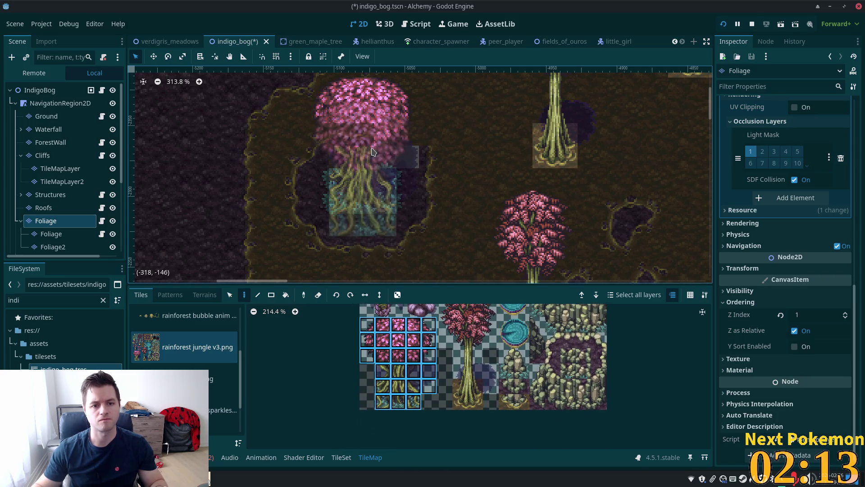
{"action": "scroll", "coordinate": [477, 159], "scroll_direction": "up", "scroll_amount": 3}
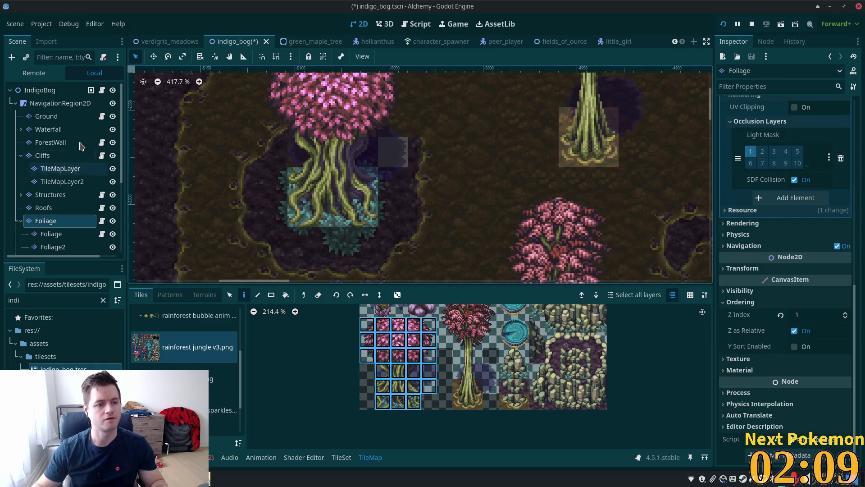
{"action": "left_click", "coordinate": [58, 118]}
- Patch the pond's upper-right edge with a yellow-rim tile
{"action": "scroll", "coordinate": [579, 189], "scroll_direction": "up", "scroll_amount": 4}
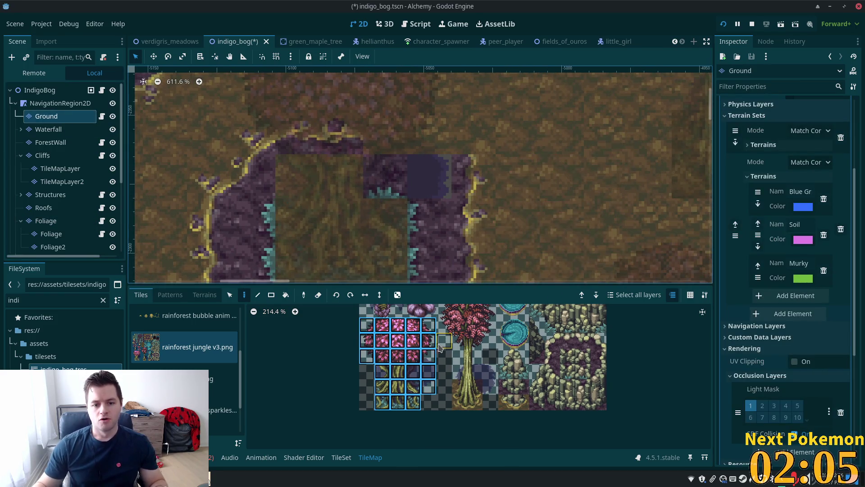
{"action": "scroll", "coordinate": [415, 328], "scroll_direction": "up", "scroll_amount": 5}
{"action": "scroll", "coordinate": [415, 328], "scroll_direction": "up", "scroll_amount": 3}
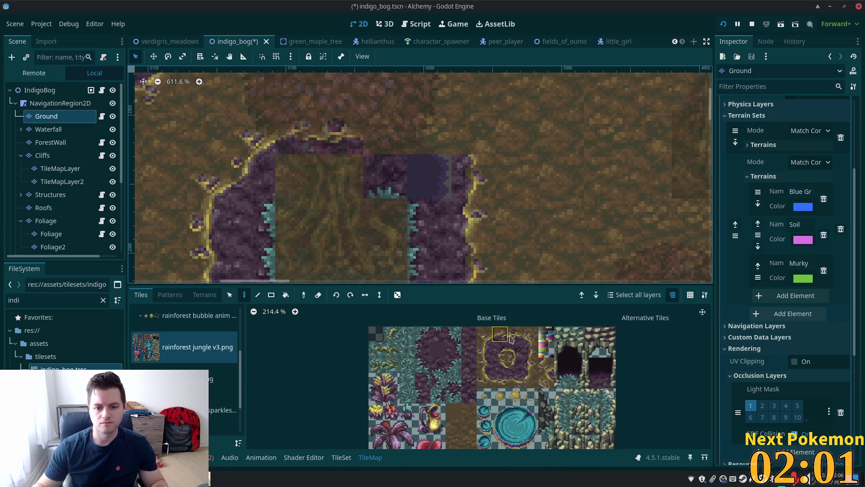
{"action": "left_click", "coordinate": [531, 334]}
{"action": "left_click", "coordinate": [447, 176]}
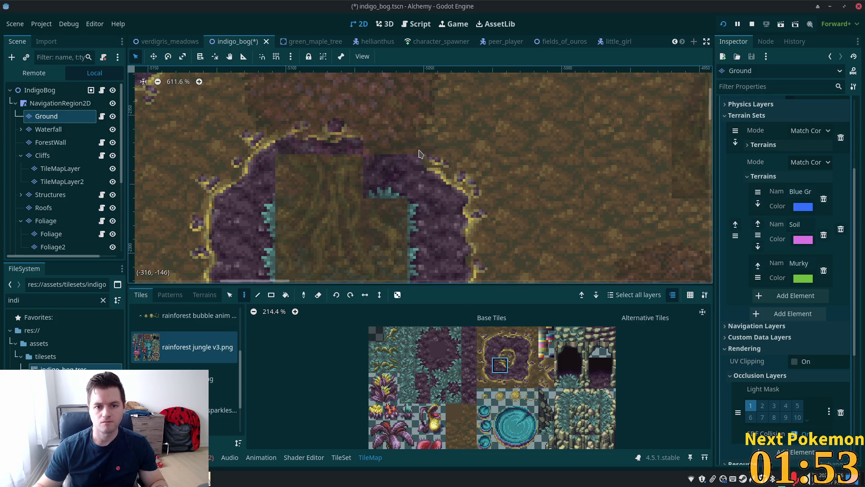
{"action": "left_click", "coordinate": [531, 333]}
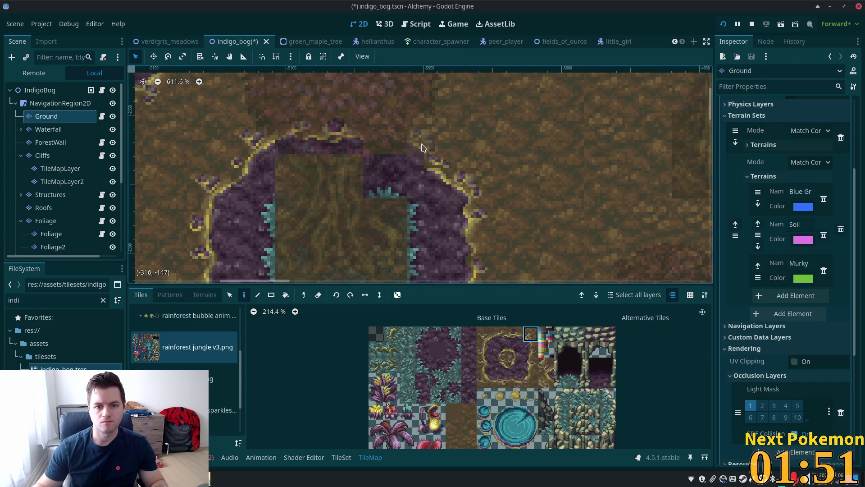
{"action": "left_click", "coordinate": [392, 144], "text": "ctrl"}
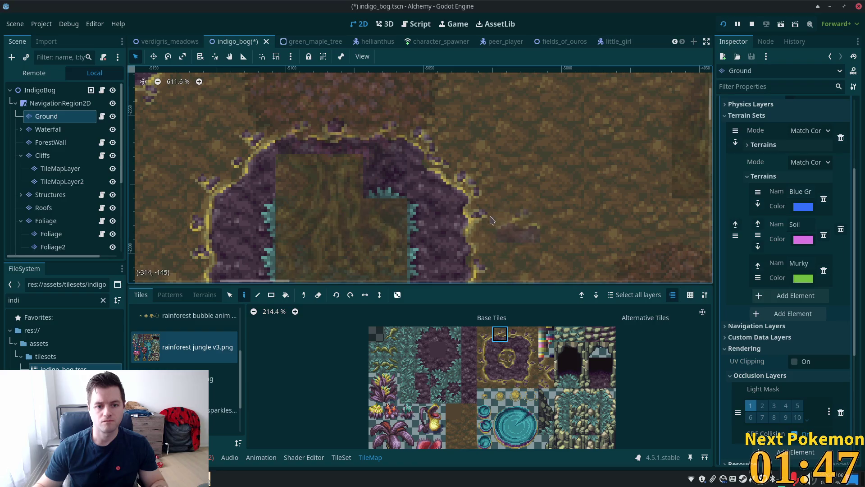
- Paint purple soil terrain over the pond's grass square, then select the scene root
{"action": "scroll", "coordinate": [367, 221], "scroll_direction": "down", "scroll_amount": 3}
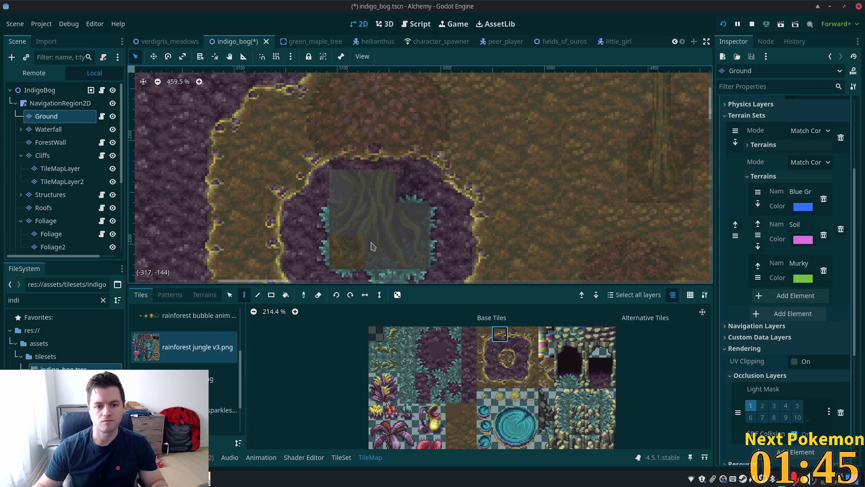
{"action": "scroll", "coordinate": [372, 201], "scroll_direction": "down", "scroll_amount": 2}
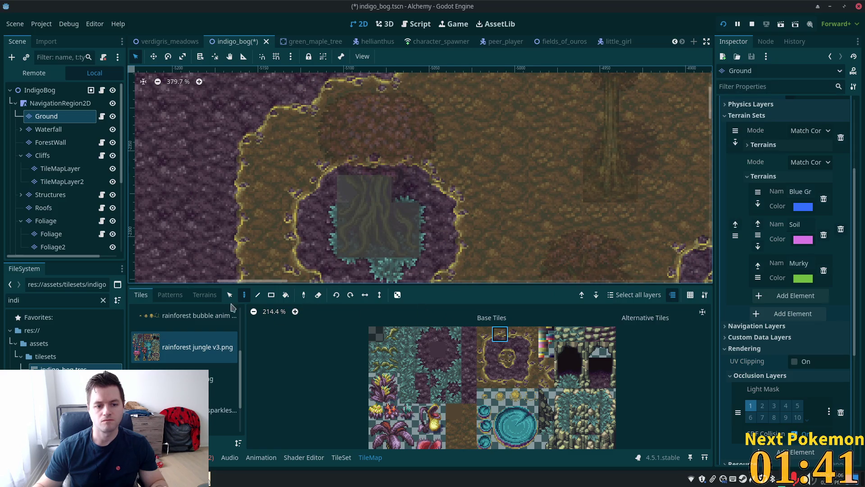
{"action": "left_click", "coordinate": [205, 295]}
{"action": "mouse_move", "coordinate": [347, 187]}
{"action": "left_mouse_down"}
{"action": "mouse_move", "coordinate": [372, 209]}
{"action": "mouse_move", "coordinate": [385, 248]}
{"action": "mouse_move", "coordinate": [399, 228]}
{"action": "left_mouse_up"}
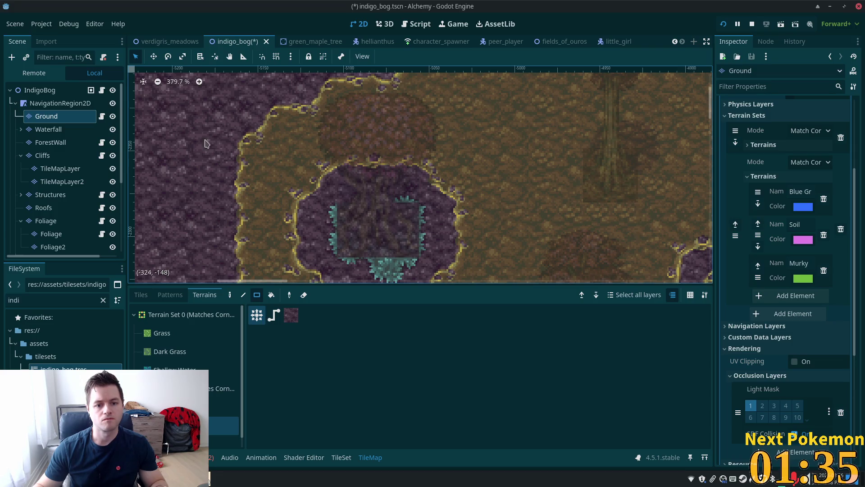
{"action": "left_click", "coordinate": [41, 90]}
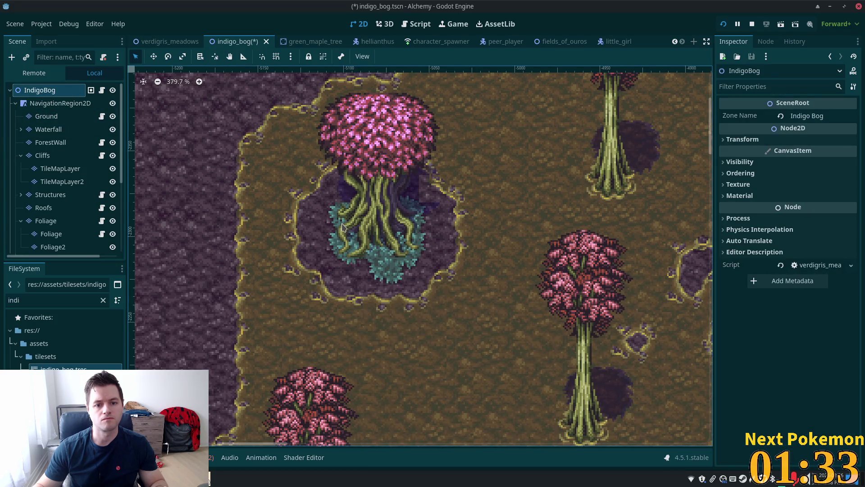
- Pick a tree tile from the atlas on the Foliage layer
{"action": "scroll", "coordinate": [469, 196], "scroll_direction": "up", "scroll_amount": 5}
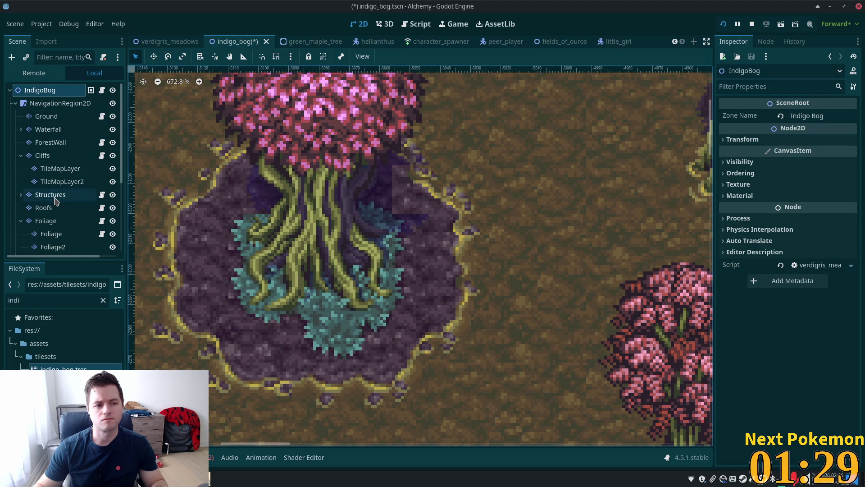
{"action": "left_click", "coordinate": [46, 220]}
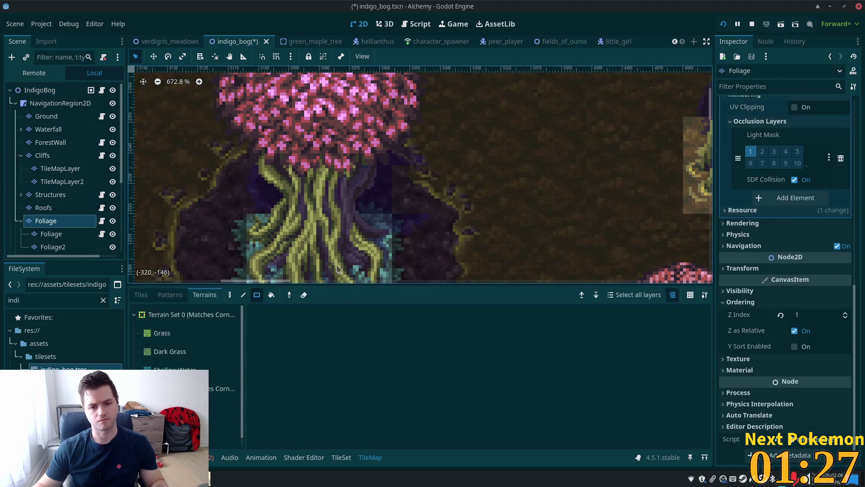
{"action": "left_click", "coordinate": [141, 294]}
{"action": "scroll", "coordinate": [438, 342], "scroll_direction": "down", "scroll_amount": 3}
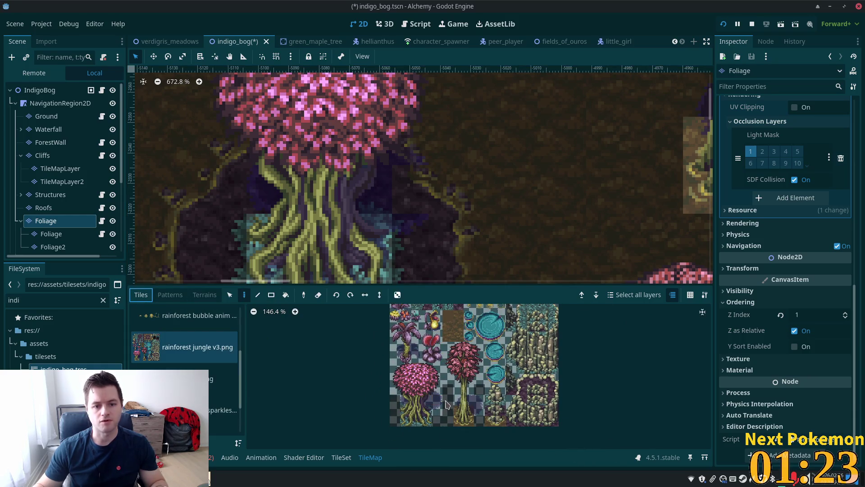
{"action": "left_click", "coordinate": [438, 403]}
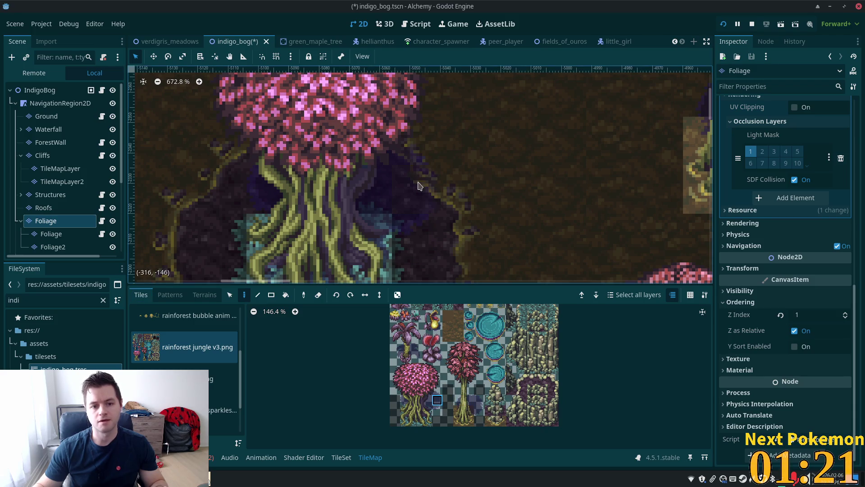
- Select the IndigoBog root and save the scene with Ctrl+S
{"action": "left_click", "coordinate": [40, 90]}
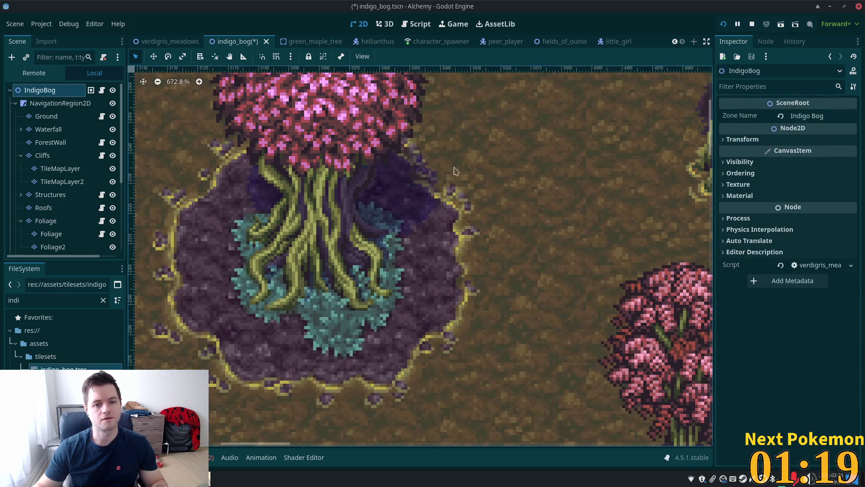
{"action": "scroll", "coordinate": [527, 223], "scroll_direction": "down", "scroll_amount": 5}
{"action": "key", "text": "ctrl+s"}
{"action": "scroll", "coordinate": [472, 192], "scroll_direction": "down", "scroll_amount": 3}
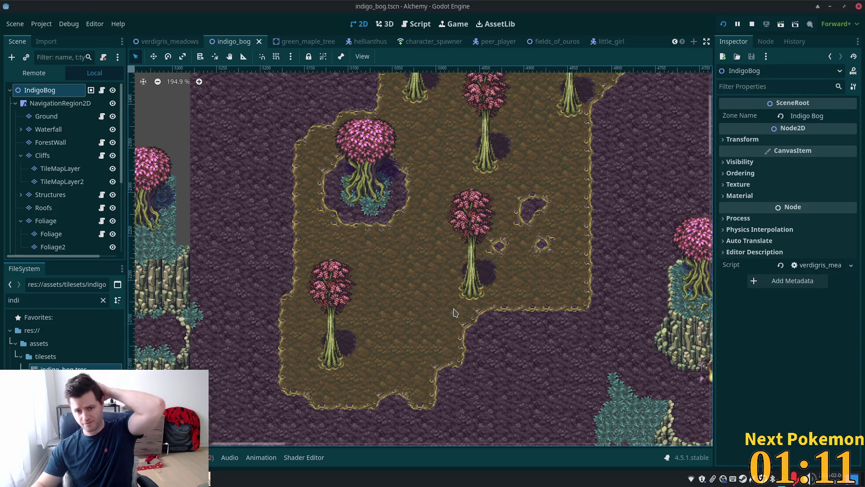
- Shift the map view slightly right and open Foliage with the rainforest jungle v3.png atlas
{"action": "scroll", "coordinate": [454, 313], "scroll_direction": "up", "scroll_amount": 4}
{"action": "mouse_move", "coordinate": [447, 269]}
{"action": "left_mouse_down"}
{"action": "mouse_move", "coordinate": [532, 243]}
{"action": "mouse_move", "coordinate": [499, 295]}
{"action": "mouse_move", "coordinate": [506, 277]}
{"action": "left_mouse_up"}
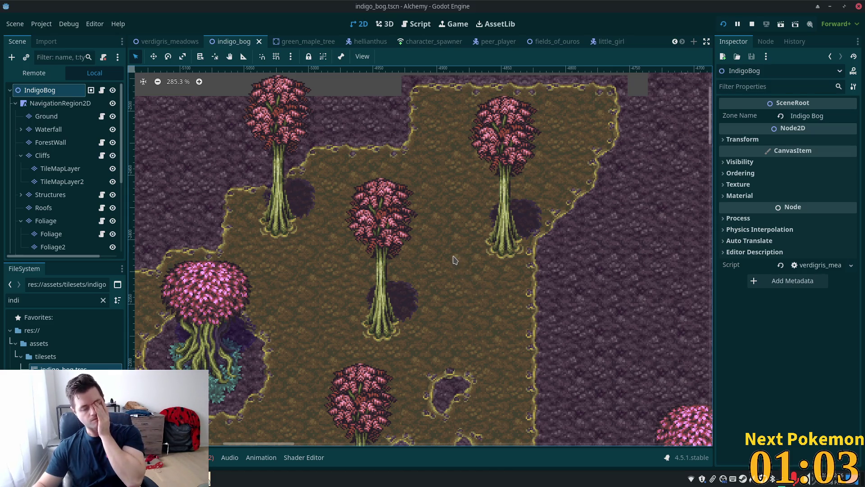
{"action": "mouse_move", "coordinate": [458, 266]}
{"action": "left_mouse_down"}
{"action": "mouse_move", "coordinate": [535, 135]}
{"action": "mouse_move", "coordinate": [477, 270]}
{"action": "left_mouse_up"}
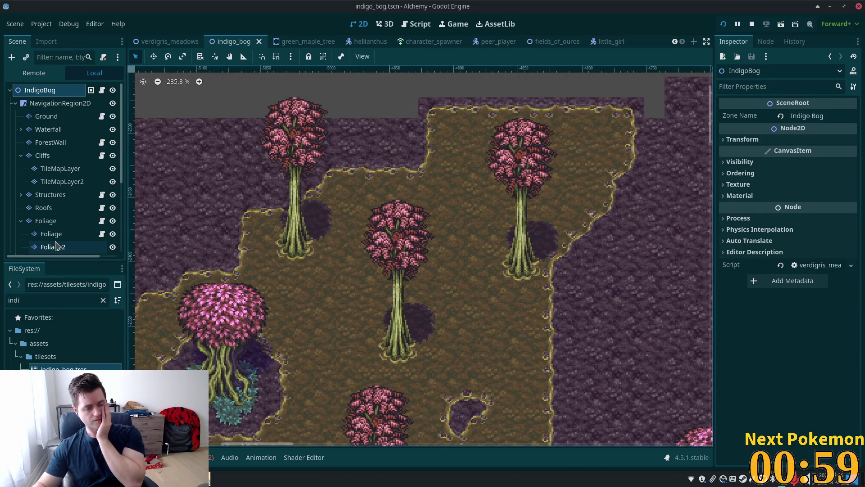
{"action": "left_click", "coordinate": [50, 222]}
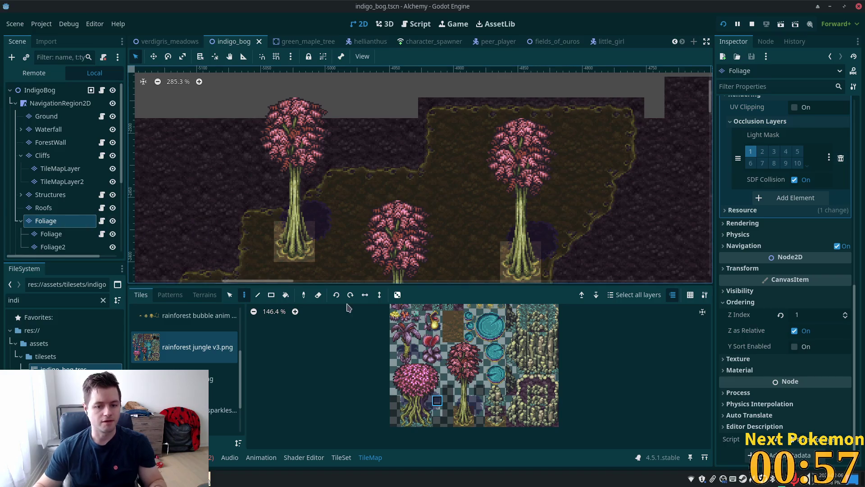
- Pick the pink-canopy tree tiles and erase the tree in the clearing's middle
{"action": "left_click_drag", "start_coordinate": [459, 378], "coordinate": [478, 422]}
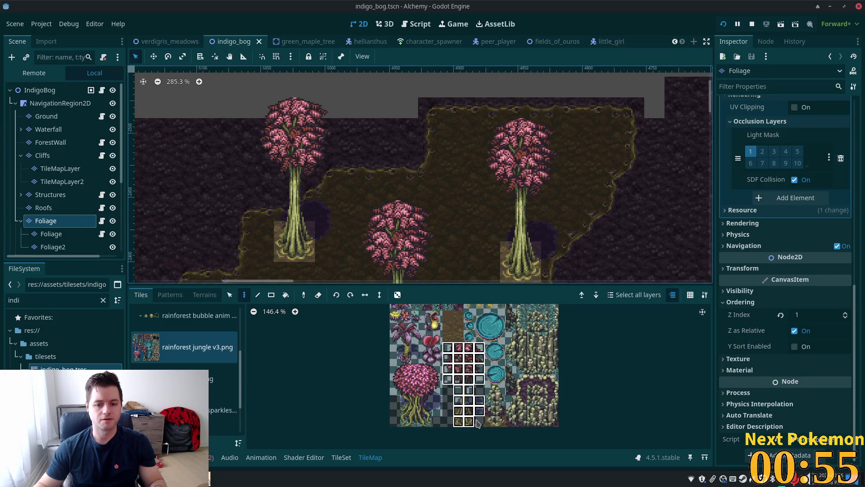
{"action": "scroll", "coordinate": [450, 136], "scroll_direction": "down", "scroll_amount": 5}
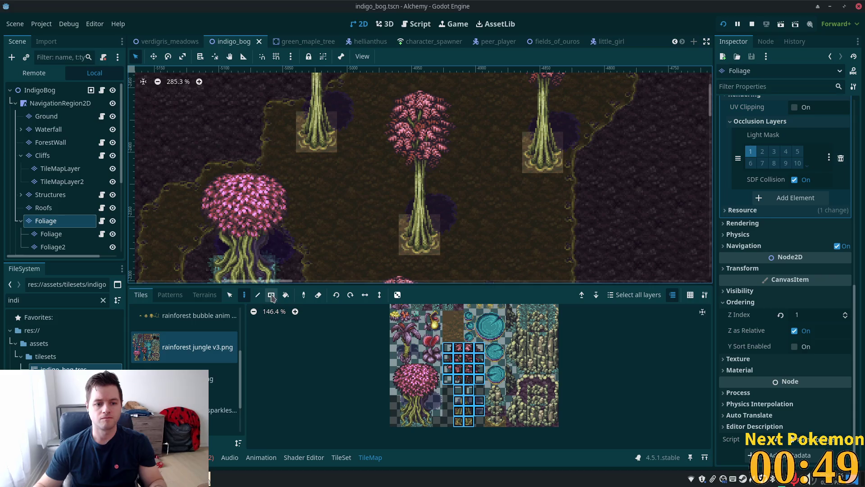
{"action": "mouse_move", "coordinate": [392, 103]}
{"action": "left_mouse_down"}
{"action": "mouse_move", "coordinate": [417, 170]}
{"action": "mouse_move", "coordinate": [464, 248]}
{"action": "left_mouse_up"}
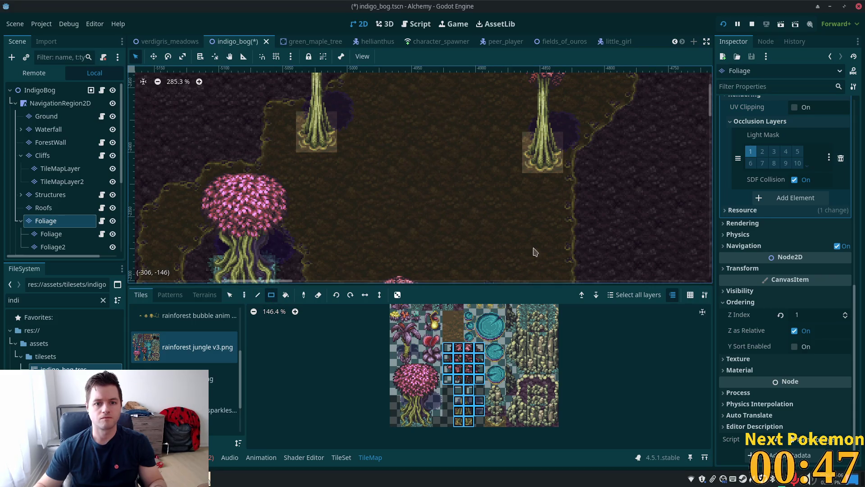
{"action": "scroll", "coordinate": [463, 143], "scroll_direction": "up", "scroll_amount": 3}
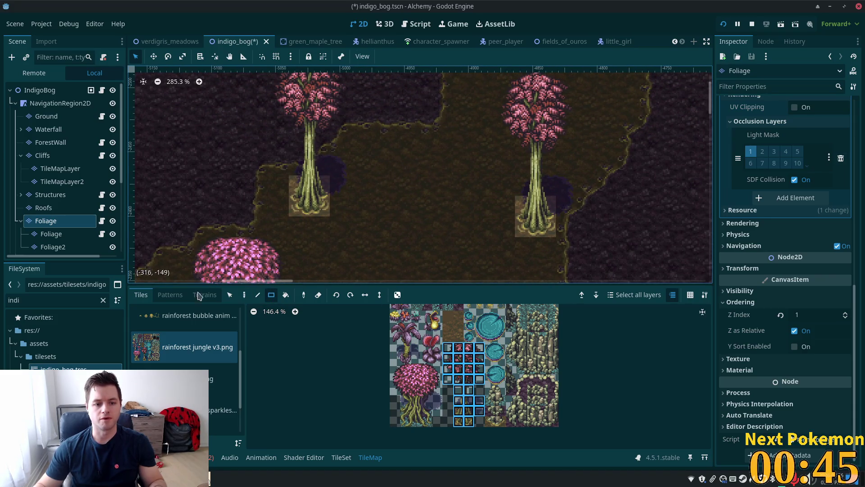
- Return to Paint mode, cycle Foliage2 and Foliage, then view the whole bog from IndigoBog
{"action": "left_click", "coordinate": [244, 295]}
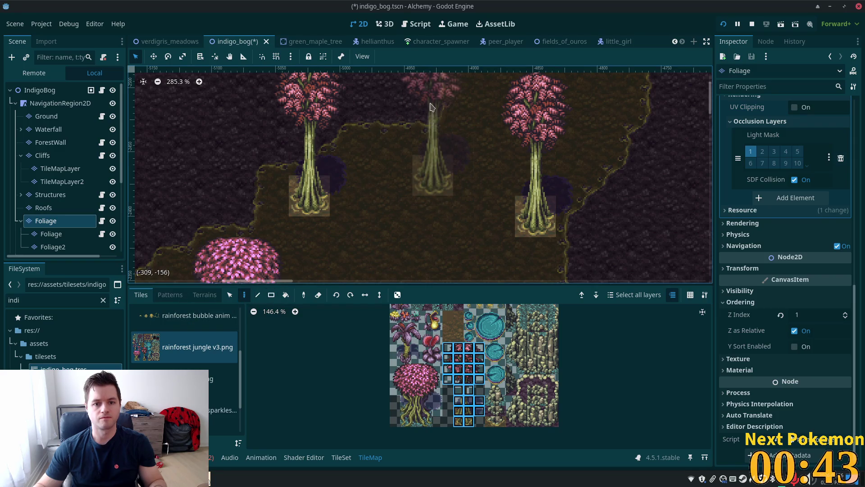
{"action": "left_click", "coordinate": [86, 246]}
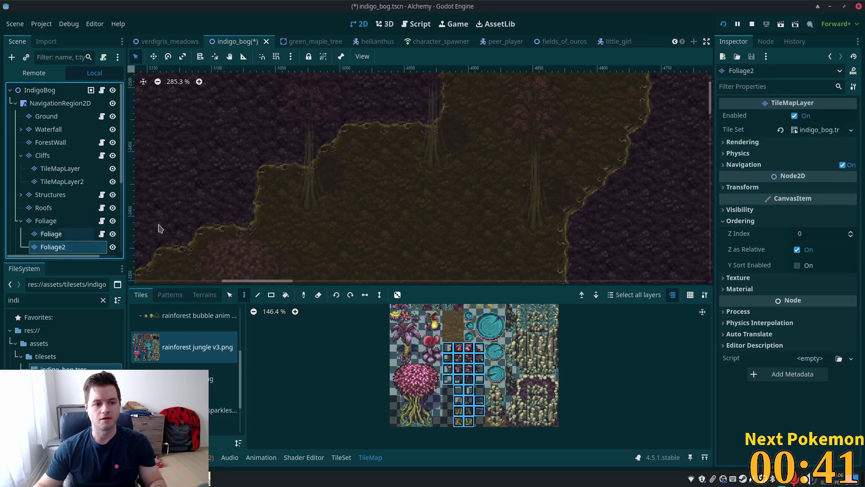
{"action": "left_click", "coordinate": [51, 234]}
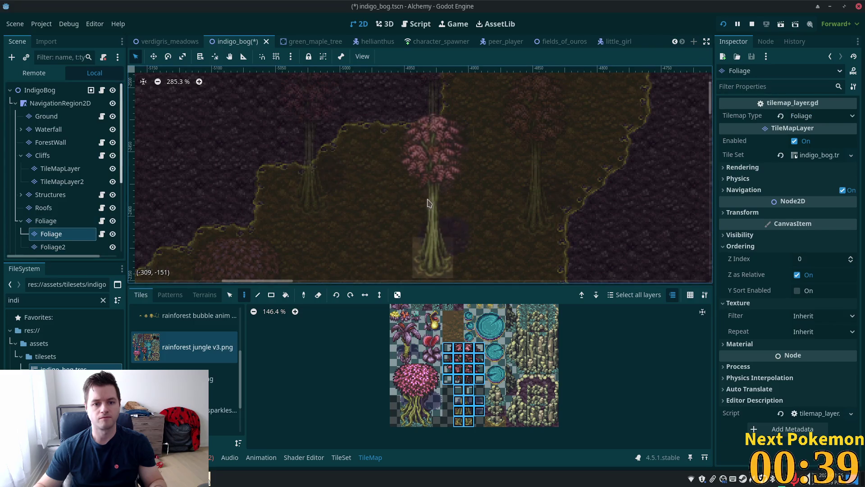
{"action": "left_click", "coordinate": [43, 90]}
{"action": "scroll", "coordinate": [500, 259], "scroll_direction": "down", "scroll_amount": 3}
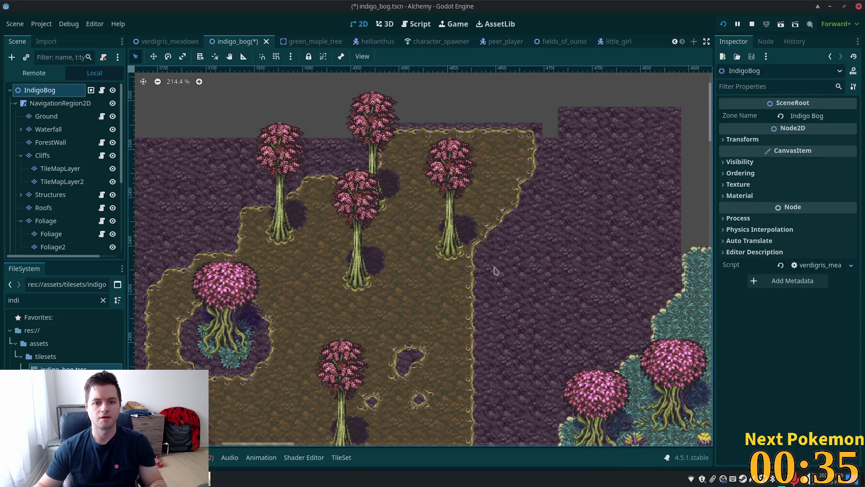
{"action": "mouse_move", "coordinate": [536, 256]}
{"action": "left_mouse_down"}
{"action": "mouse_move", "coordinate": [576, 136]}
{"action": "mouse_move", "coordinate": [572, 125]}
{"action": "left_mouse_up"}
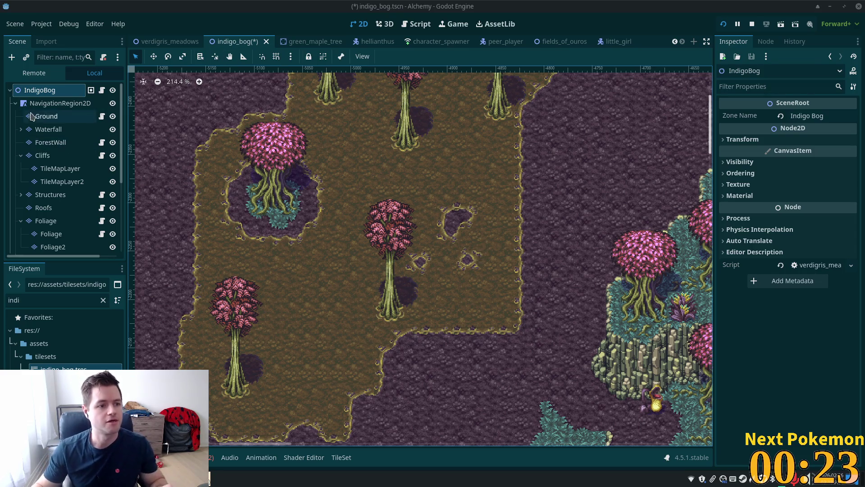
- Place two large 3x3 teal lily pads on the soil of the Foliage layer
{"action": "left_click", "coordinate": [49, 103]}
{"action": "left_click", "coordinate": [43, 116]}
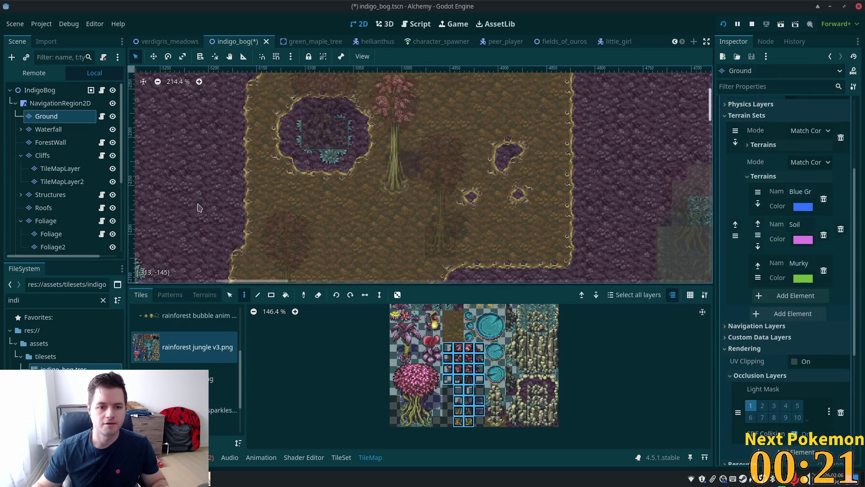
{"action": "left_click", "coordinate": [46, 221]}
{"action": "scroll", "coordinate": [527, 212], "scroll_direction": "down", "scroll_amount": 3}
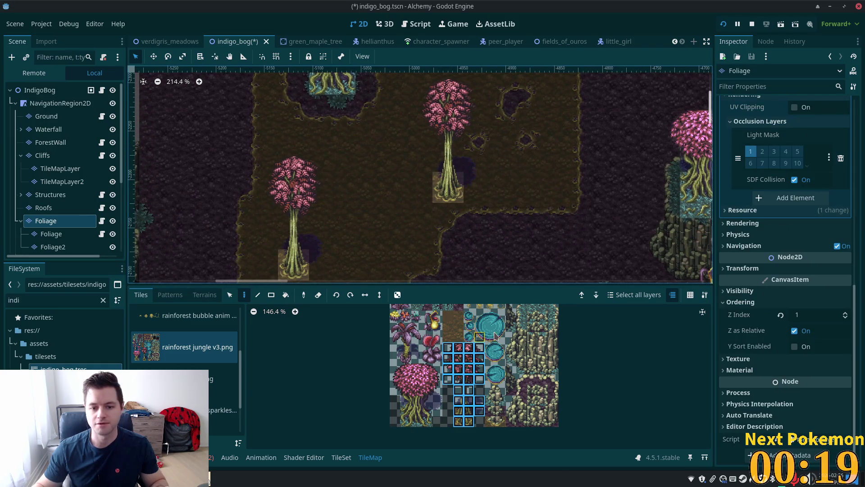
{"action": "left_click_drag", "start_coordinate": [484, 317], "coordinate": [501, 337]}
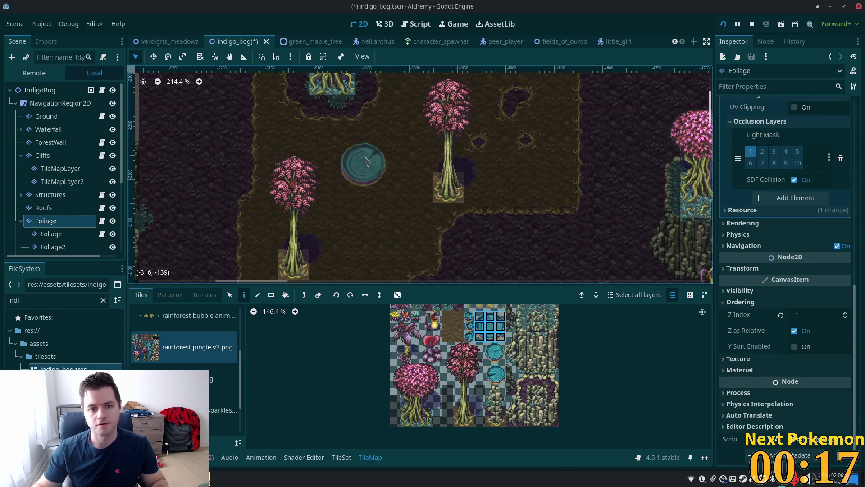
{"action": "left_click", "coordinate": [399, 137]}
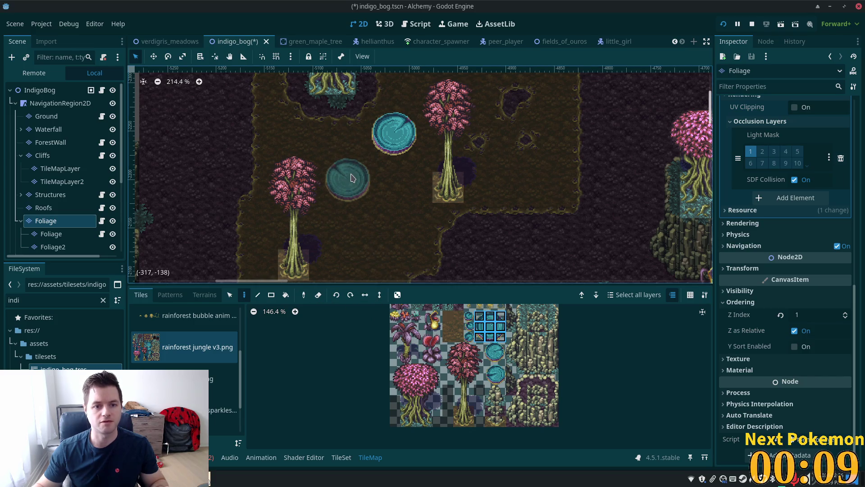
{"action": "left_click", "coordinate": [353, 177]}
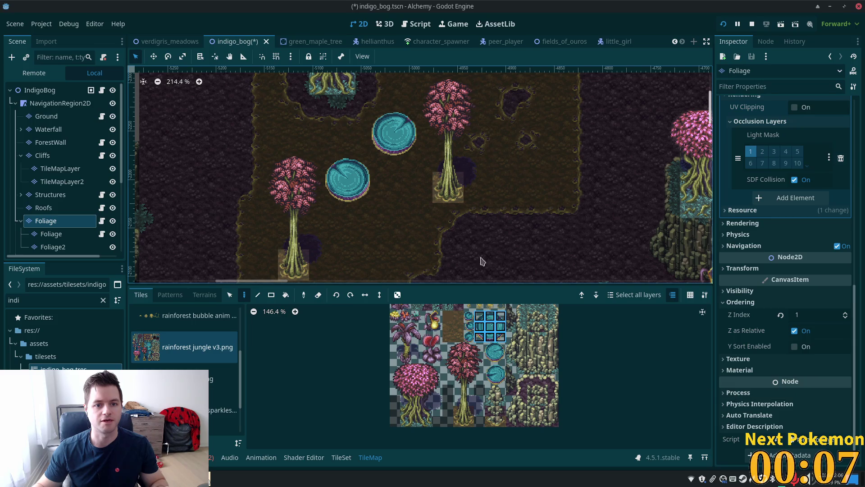
- Place a smaller 2x2 lily pad beside the large ones and pick tiny pad tiles
{"action": "scroll", "coordinate": [428, 214], "scroll_direction": "up", "scroll_amount": 2}
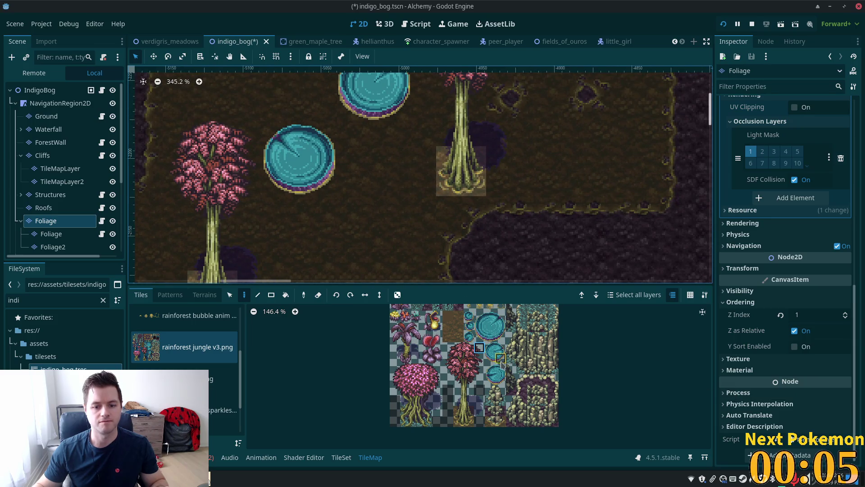
{"action": "left_click_drag", "start_coordinate": [489, 368], "coordinate": [501, 380]}
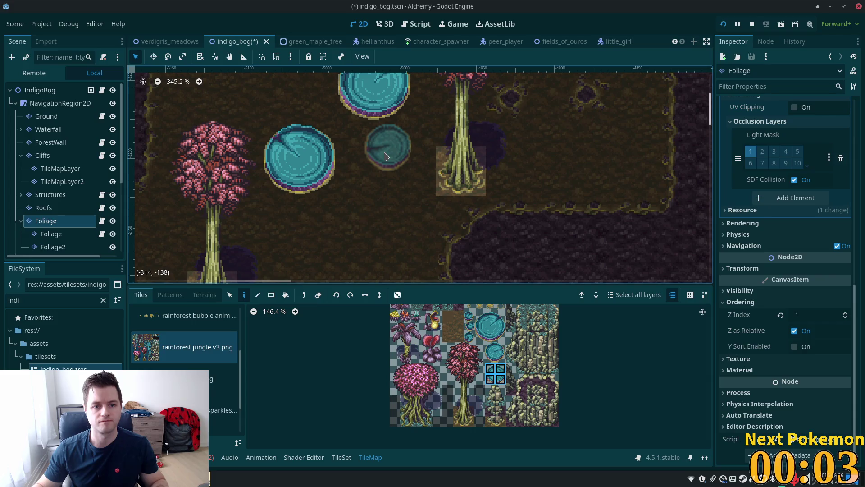
{"action": "left_click", "coordinate": [385, 155]}
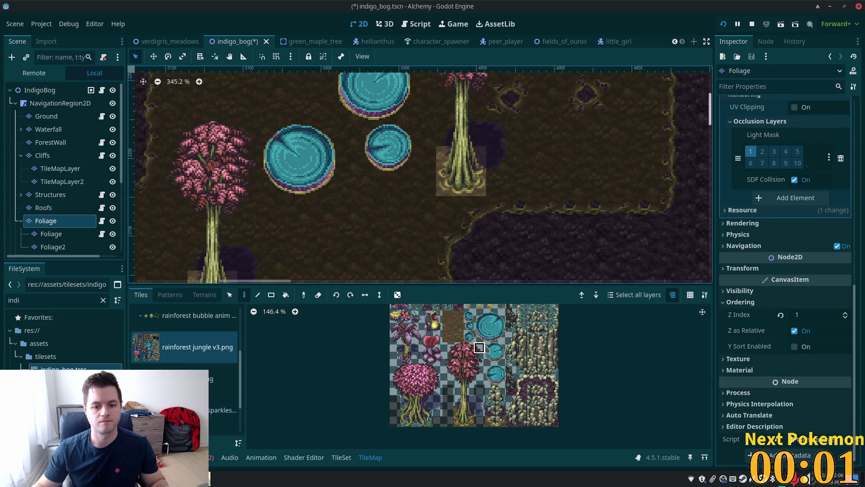
{"action": "left_click_drag", "start_coordinate": [480, 347], "coordinate": [501, 359]}
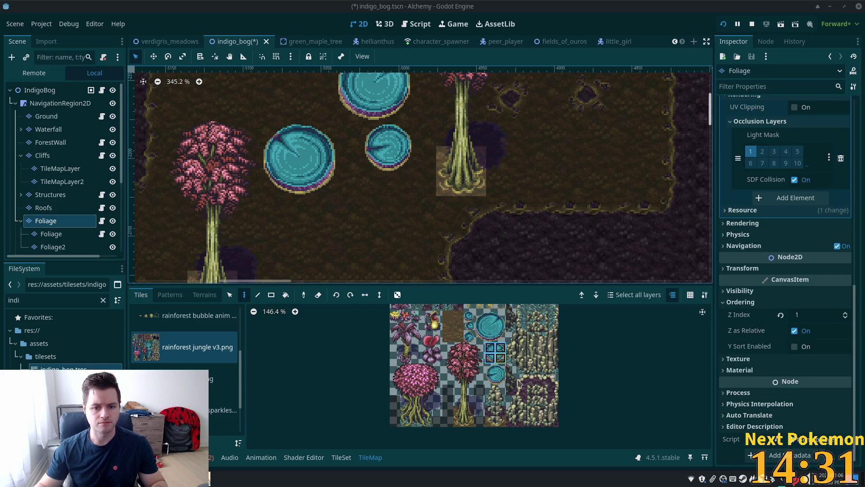
- Place two tiny lily pads below the big pools and two more among the trees
{"action": "left_click_drag", "start_coordinate": [472, 328], "coordinate": [470, 316]}
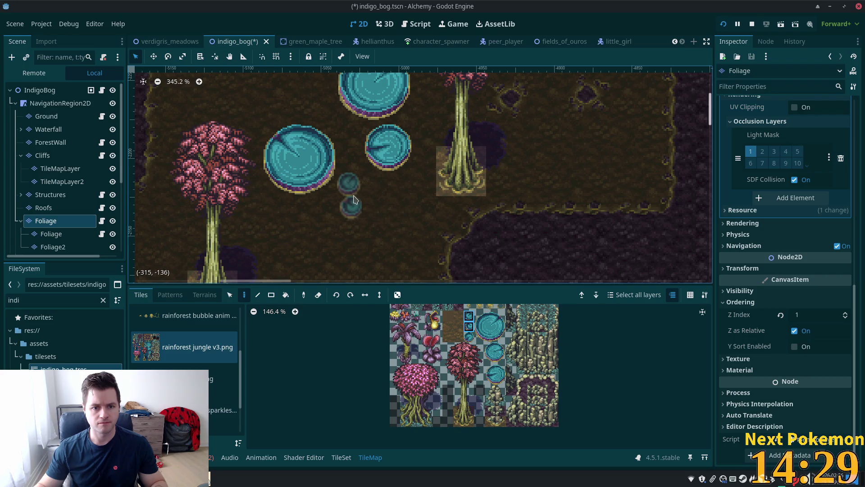
{"action": "left_click", "coordinate": [352, 198]}
{"action": "scroll", "coordinate": [536, 197], "scroll_direction": "down", "scroll_amount": 5}
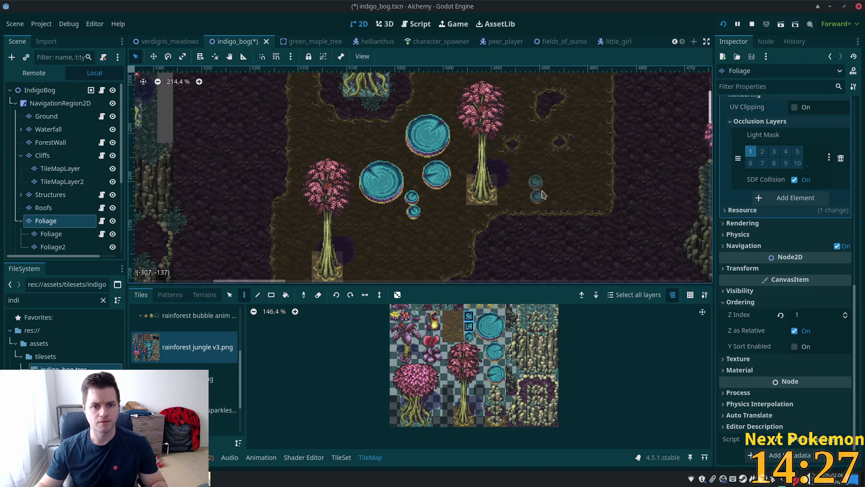
{"action": "left_click_drag", "start_coordinate": [538, 197], "coordinate": [480, 293]}
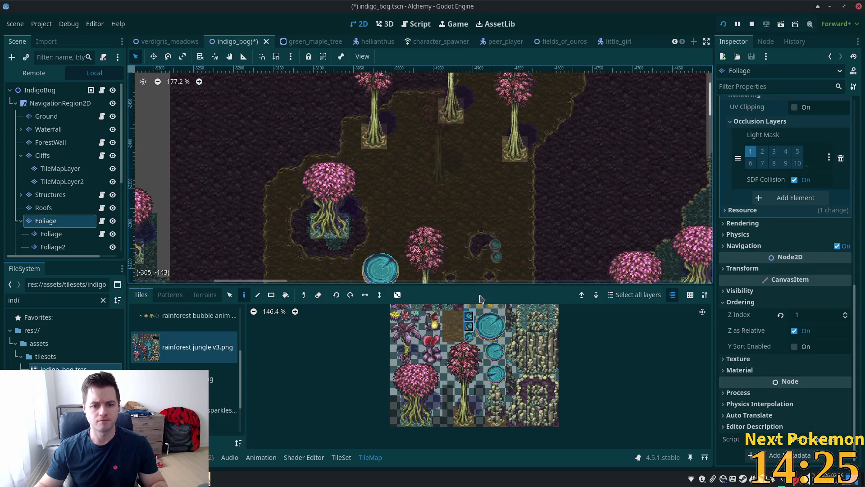
{"action": "left_click", "coordinate": [469, 337]}
{"action": "left_click", "coordinate": [487, 113]}
{"action": "left_click", "coordinate": [474, 152]}
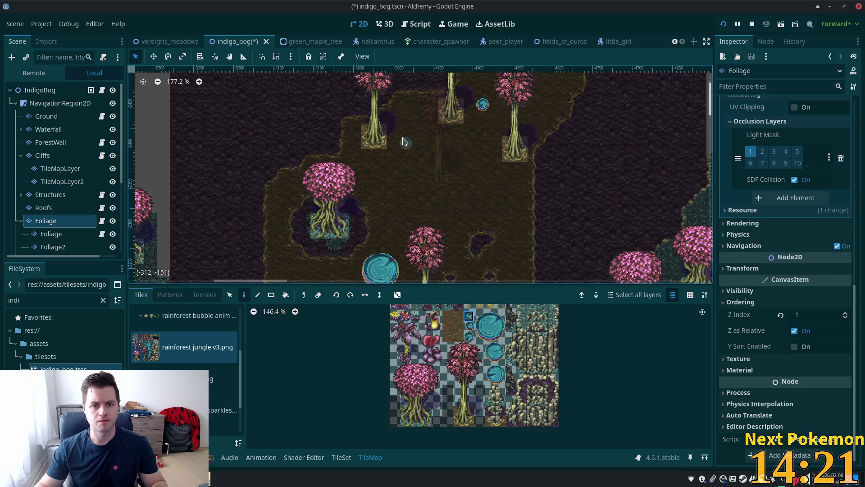
{"action": "scroll", "coordinate": [492, 221], "scroll_direction": "up", "scroll_amount": 5}
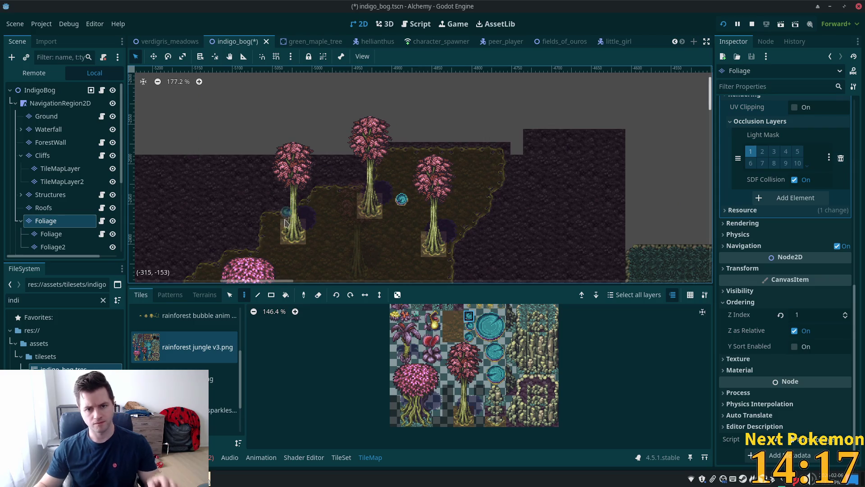
- Sample the pink tree tiles, then place a large lily pad between the trees and undo it
{"action": "left_click", "coordinate": [63, 234]}
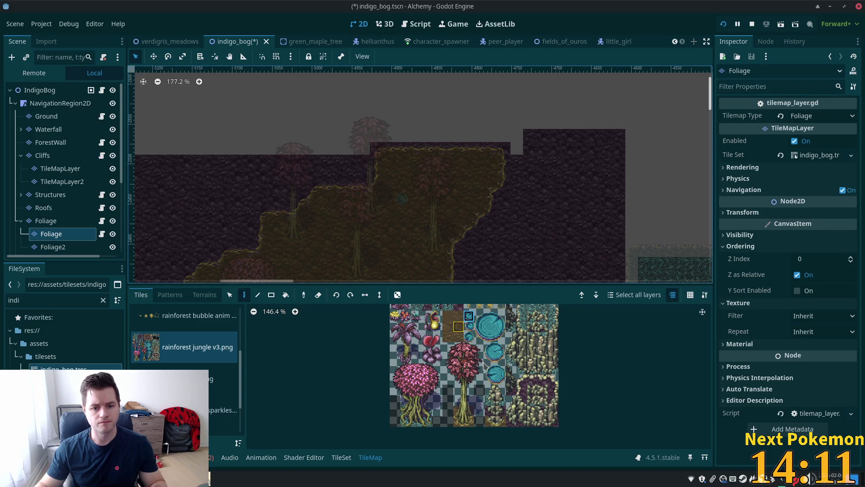
{"action": "mouse_move", "coordinate": [449, 348]}
{"action": "left_mouse_down"}
{"action": "mouse_move", "coordinate": [480, 392]}
{"action": "mouse_move", "coordinate": [480, 424]}
{"action": "left_mouse_up"}
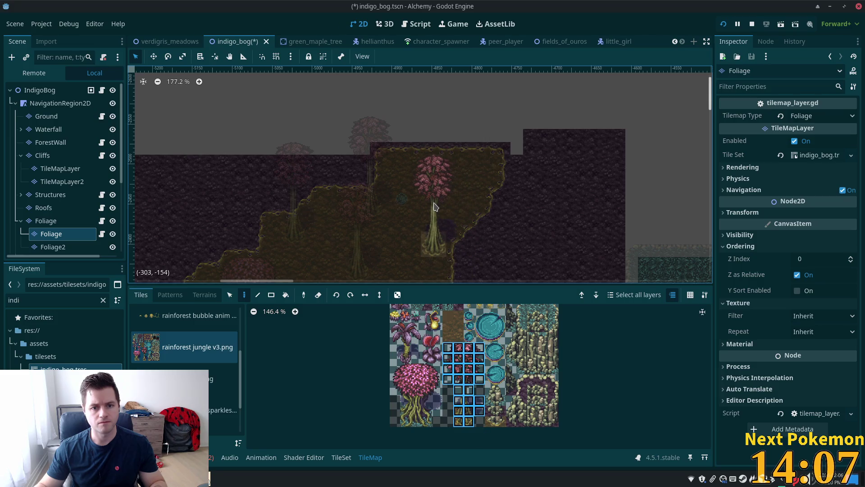
{"action": "left_click", "coordinate": [68, 221]}
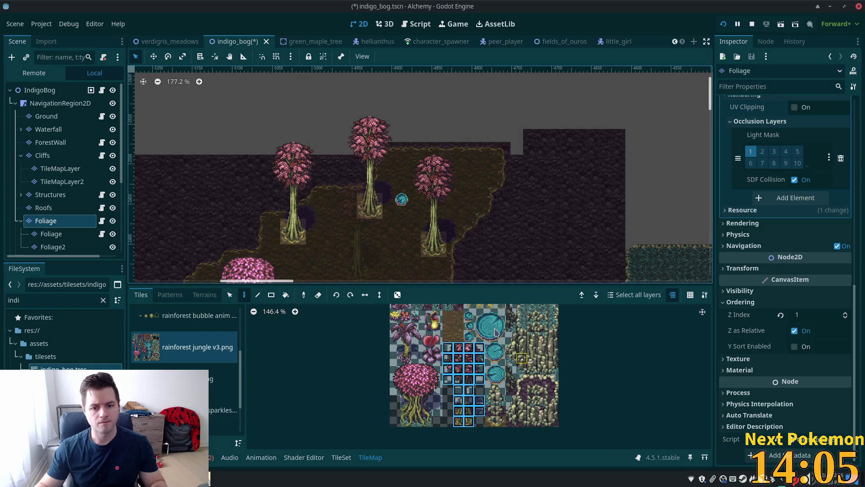
{"action": "left_click_drag", "start_coordinate": [480, 319], "coordinate": [500, 337]}
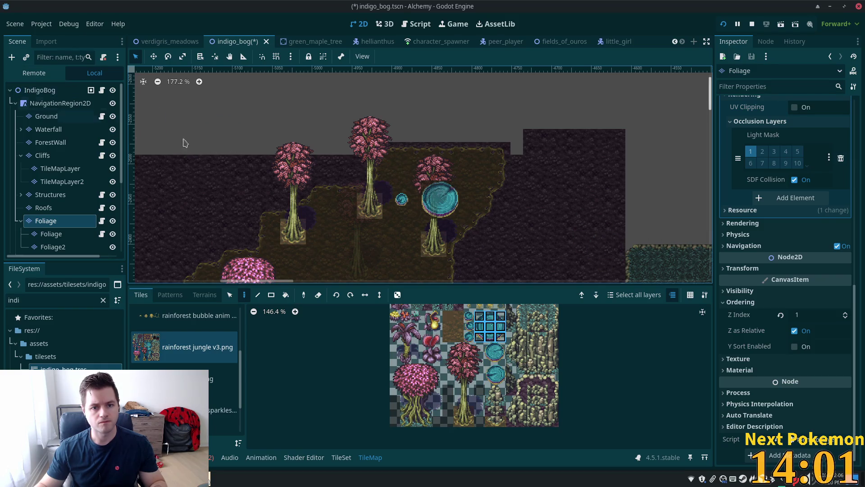
{"action": "left_click", "coordinate": [419, 164]}
{"action": "key", "text": "ctrl+z"}
- Switch from rectangle fill to single-tile painting and place a teal bubble tile in the clearing
{"action": "left_click", "coordinate": [271, 294]}
{"action": "left_click_drag", "start_coordinate": [410, 143], "coordinate": [472, 279]}
{"action": "left_click", "coordinate": [437, 337]}
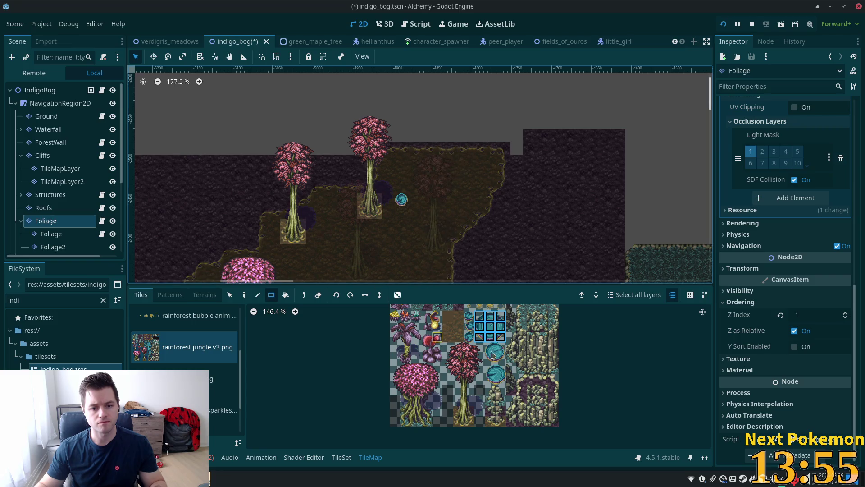
{"action": "left_click", "coordinate": [243, 295]}
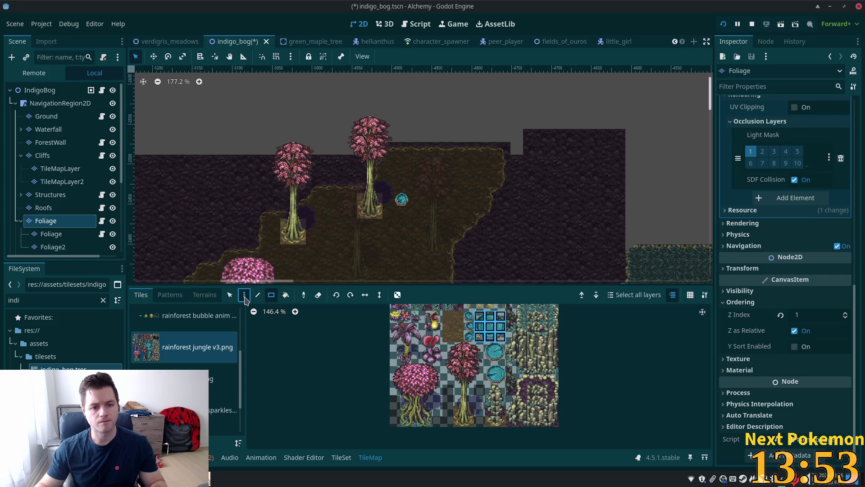
{"action": "left_click", "coordinate": [440, 199]}
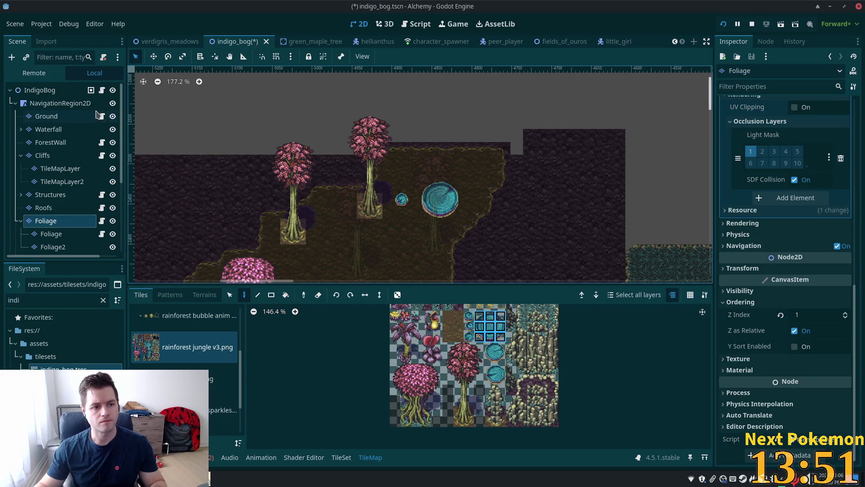
{"action": "left_click", "coordinate": [48, 90]}
{"action": "scroll", "coordinate": [440, 228], "scroll_direction": "down", "scroll_amount": 3}
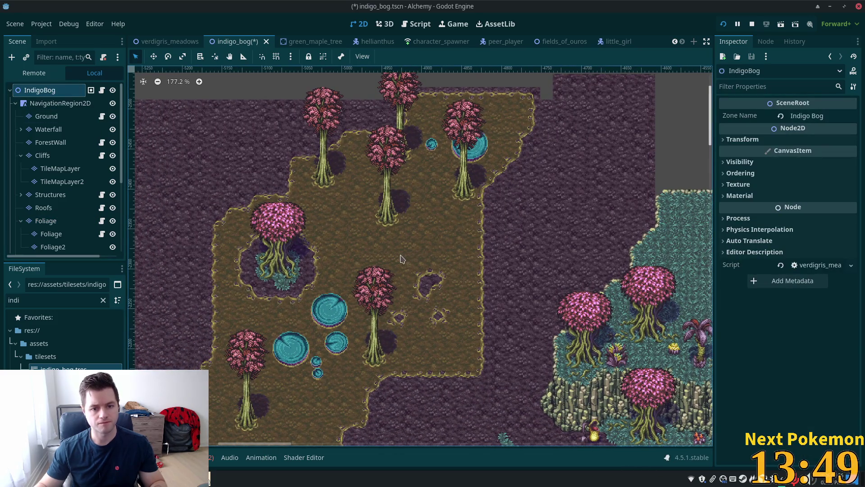
- Pick a bubble tile from the Foliage atlas and pan to the clearing's right side
{"action": "scroll", "coordinate": [454, 184], "scroll_direction": "down", "scroll_amount": 3}
{"action": "scroll", "coordinate": [461, 230], "scroll_direction": "up", "scroll_amount": 3}
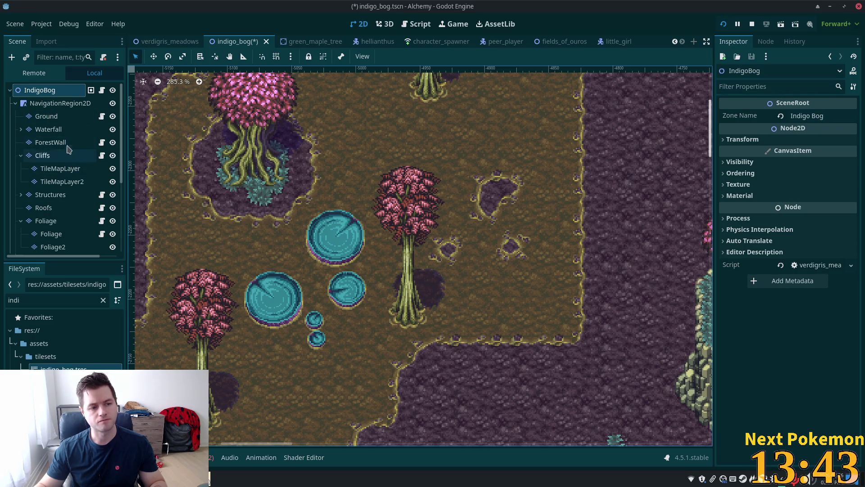
{"action": "left_click", "coordinate": [53, 236]}
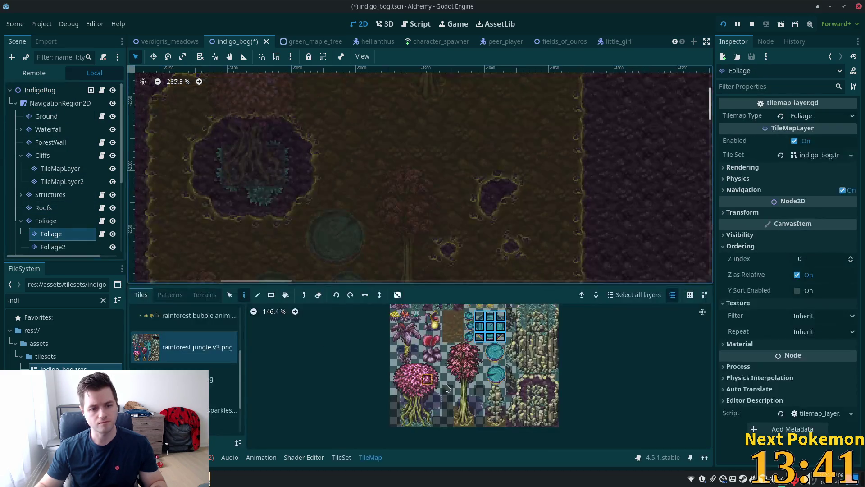
{"action": "left_click", "coordinate": [469, 315]}
{"action": "scroll", "coordinate": [441, 145], "scroll_direction": "down", "scroll_amount": 5}
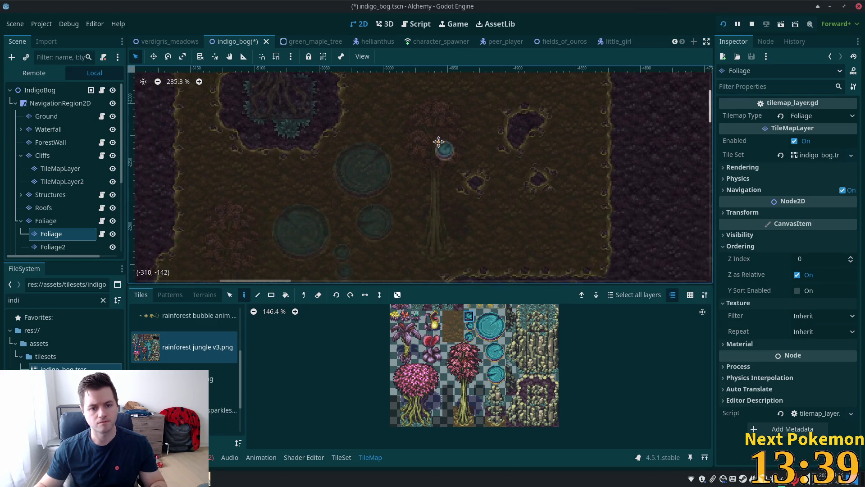
{"action": "left_click", "coordinate": [470, 337]}
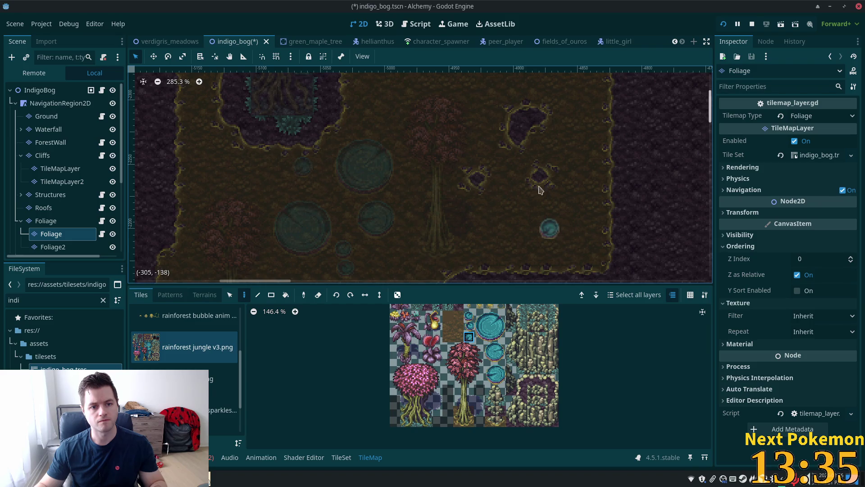
{"action": "left_click", "coordinate": [40, 89]}
{"action": "scroll", "coordinate": [458, 178], "scroll_direction": "down", "scroll_amount": 4}
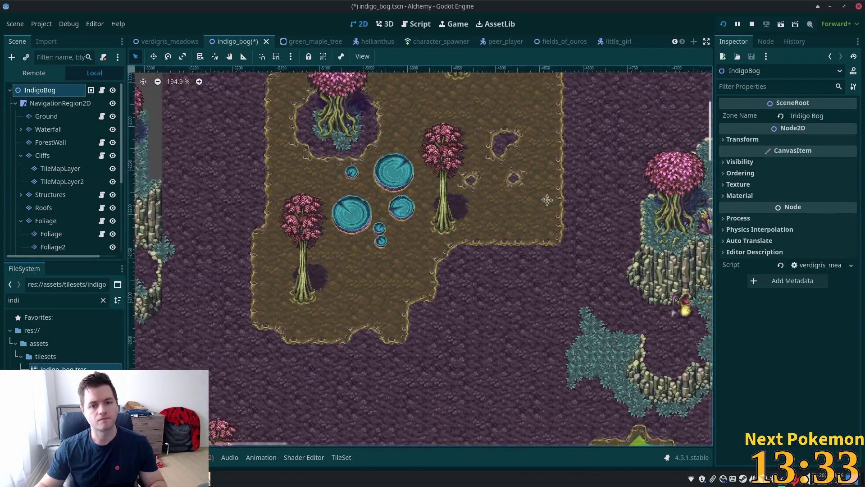
{"action": "left_click_drag", "start_coordinate": [685, 306], "coordinate": [575, 380]}
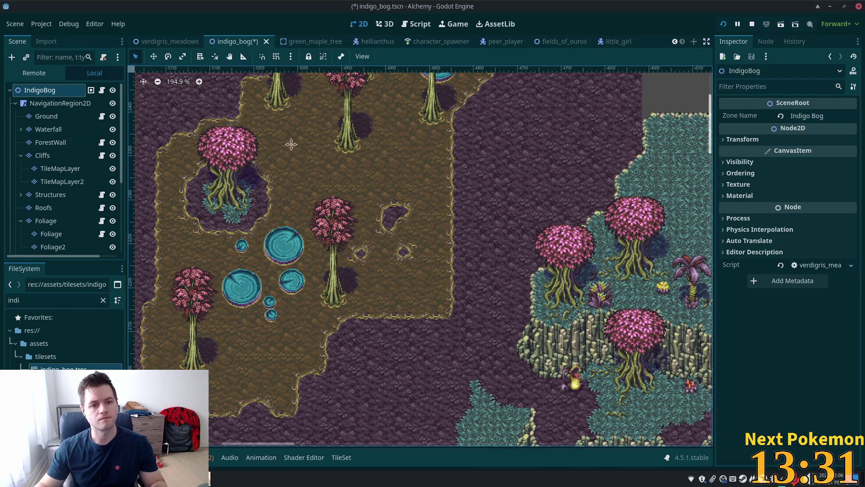
{"action": "scroll", "coordinate": [407, 247], "scroll_direction": "up", "scroll_amount": 3}
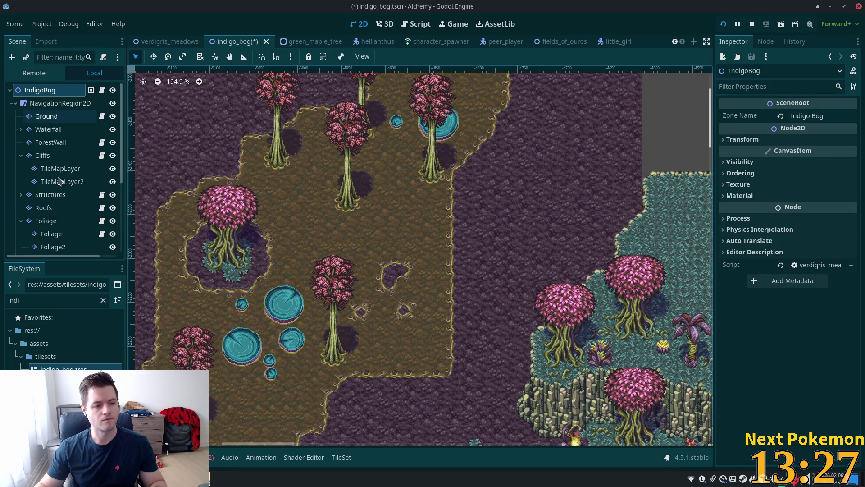
- Paint a 2x2 teal lily pad and a small bubble near the clearing's right edge
{"action": "left_click", "coordinate": [45, 220]}
{"action": "scroll", "coordinate": [415, 176], "scroll_direction": "up", "scroll_amount": 4}
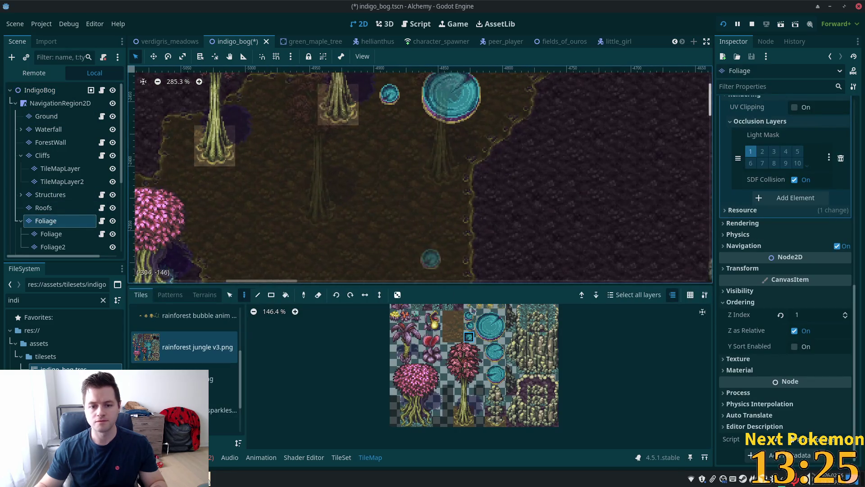
{"action": "left_click_drag", "start_coordinate": [492, 351], "coordinate": [502, 361]}
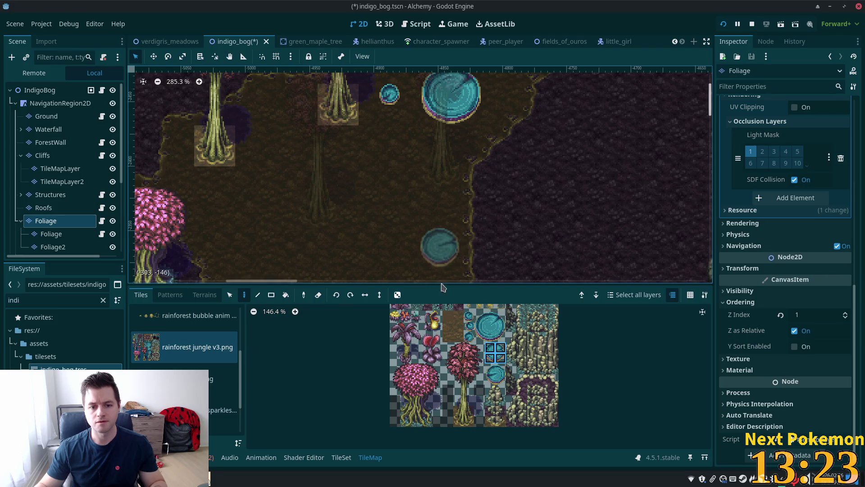
{"action": "left_click_drag", "start_coordinate": [490, 369], "coordinate": [500, 378]}
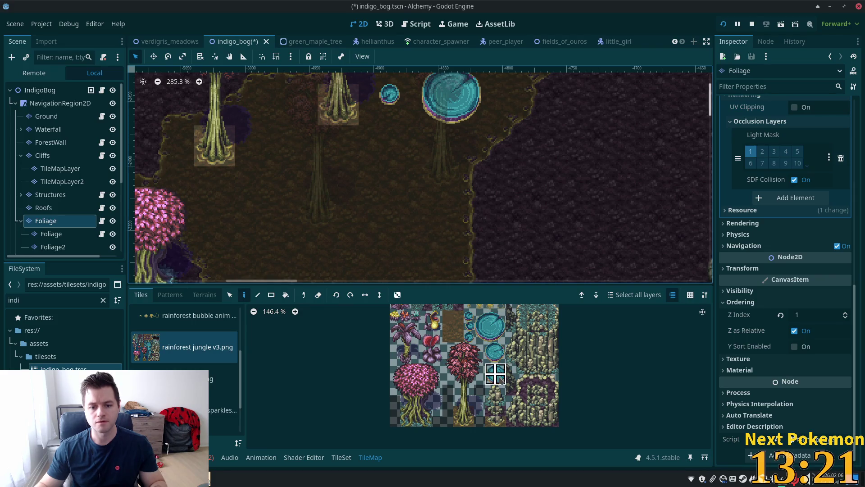
{"action": "left_click", "coordinate": [453, 225]}
{"action": "scroll", "coordinate": [551, 161], "scroll_direction": "down", "scroll_amount": 2}
{"action": "scroll", "coordinate": [551, 160], "scroll_direction": "down", "scroll_amount": 2}
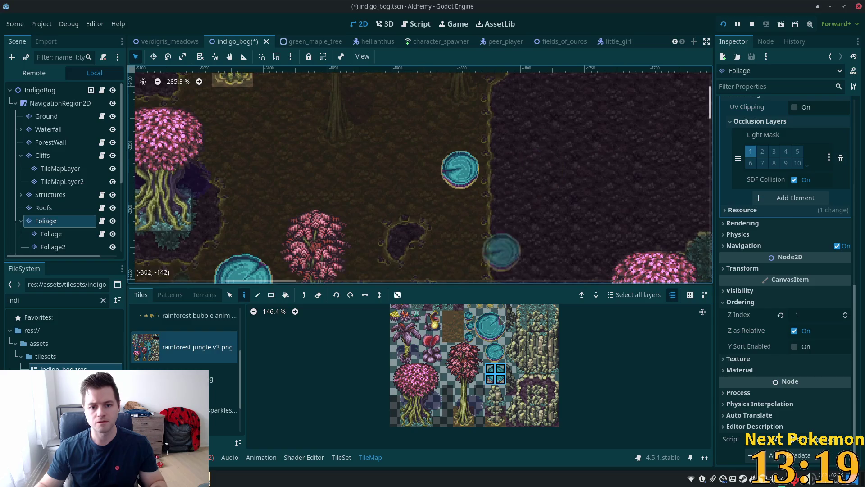
{"action": "left_click", "coordinate": [469, 316]}
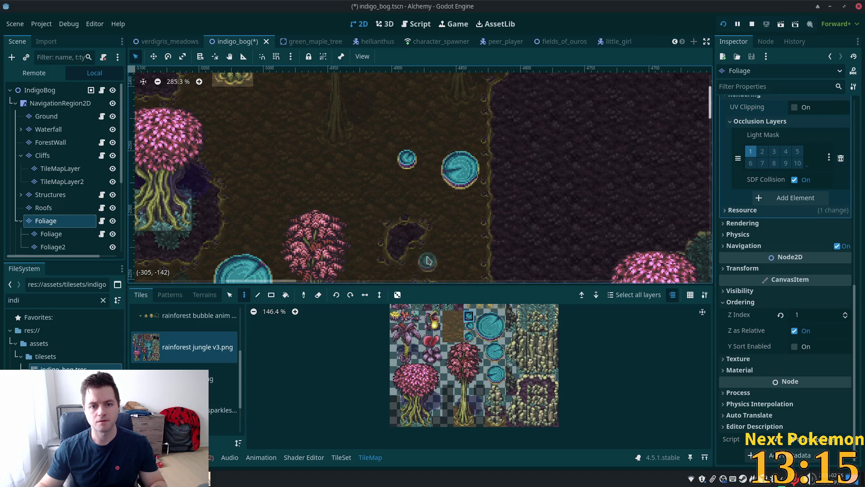
{"action": "scroll", "coordinate": [402, 162], "scroll_direction": "down", "scroll_amount": 5}
{"action": "left_click", "coordinate": [68, 103]}
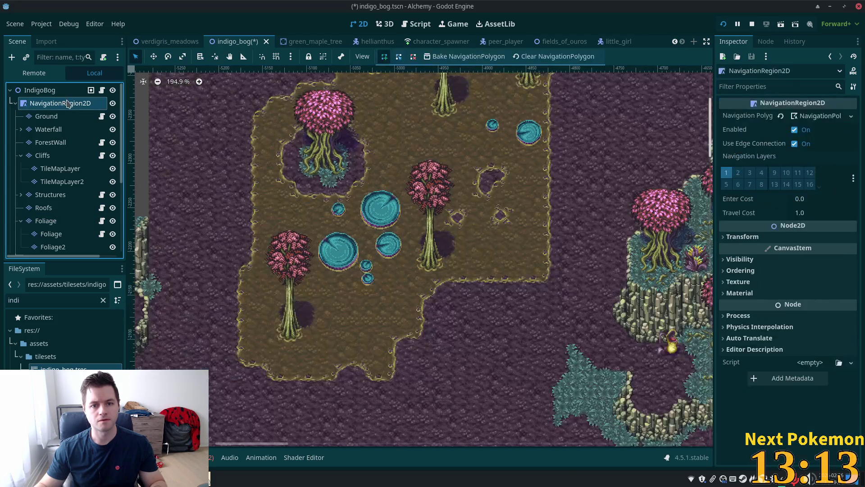
- Zoom out to review the whole bog map, then reselect the Foliage layer with the rainforest jungle v3.png atlas
{"action": "scroll", "coordinate": [427, 238], "scroll_direction": "down", "scroll_amount": 4}
{"action": "scroll", "coordinate": [427, 238], "scroll_direction": "down", "scroll_amount": 5}
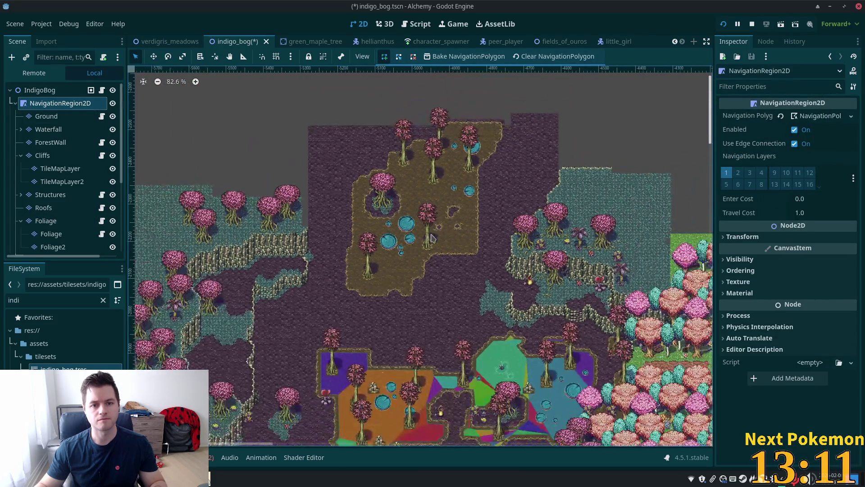
{"action": "scroll", "coordinate": [495, 247], "scroll_direction": "up", "scroll_amount": 3}
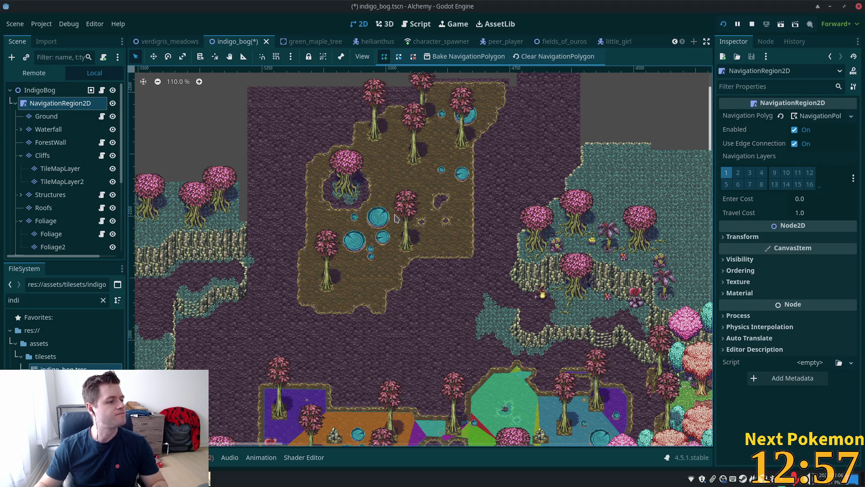
{"action": "scroll", "coordinate": [373, 232], "scroll_direction": "up", "scroll_amount": 4}
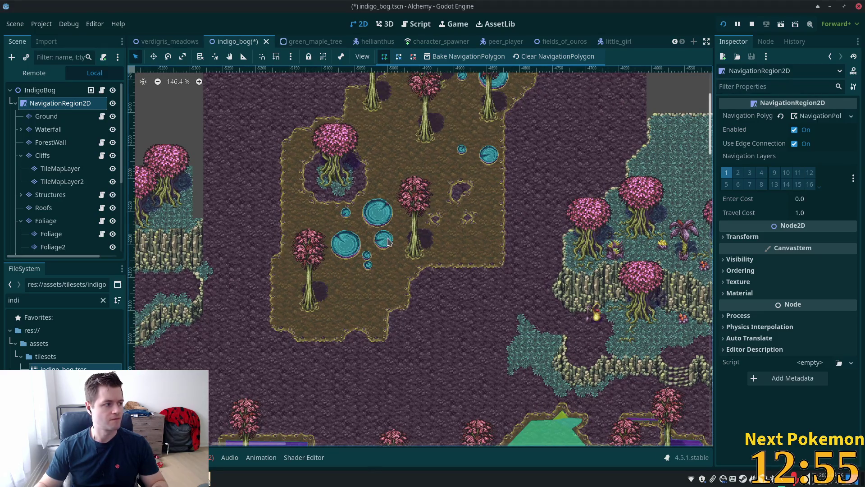
{"action": "scroll", "coordinate": [385, 239], "scroll_direction": "up", "scroll_amount": 2}
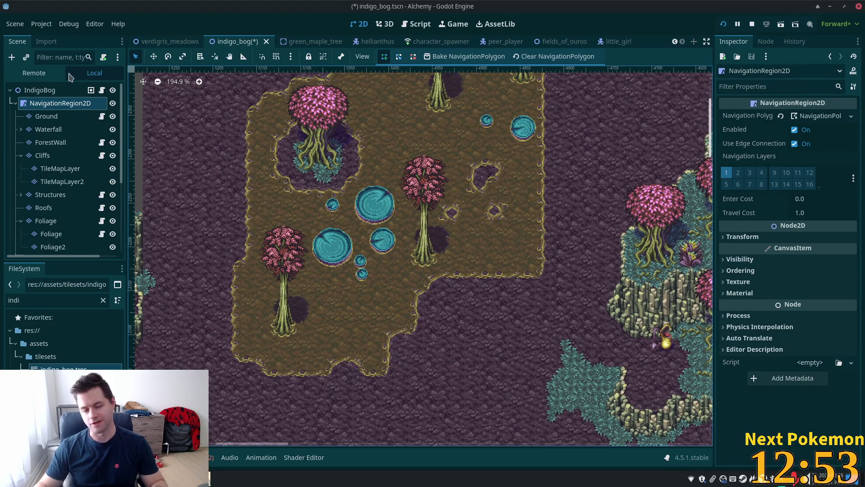
{"action": "scroll", "coordinate": [378, 270], "scroll_direction": "up", "scroll_amount": 3}
{"action": "scroll", "coordinate": [342, 260], "scroll_direction": "down", "scroll_amount": 3}
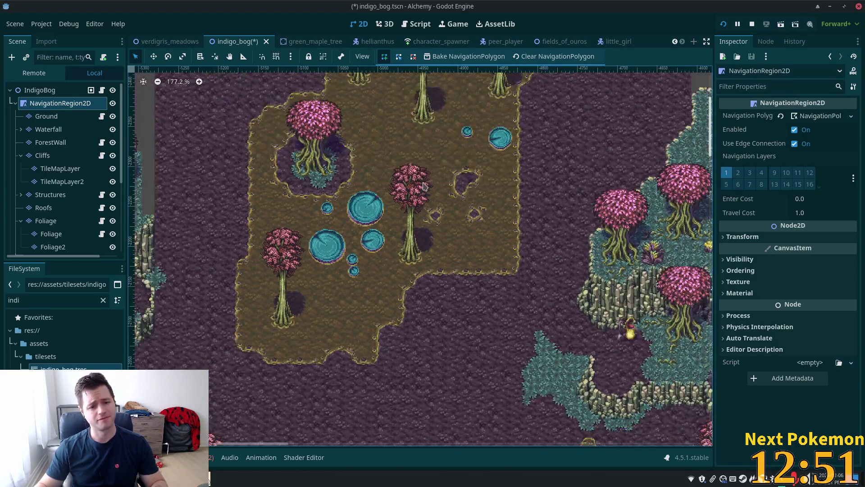
{"action": "scroll", "coordinate": [412, 274], "scroll_direction": "up", "scroll_amount": 3}
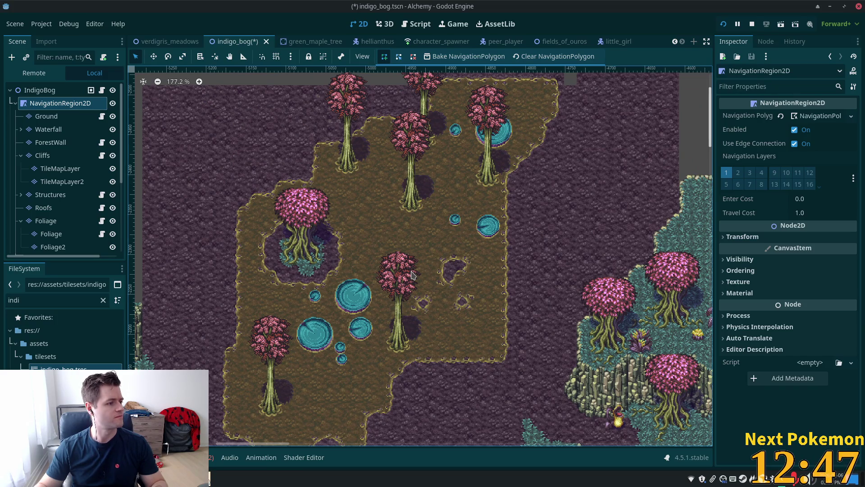
{"action": "scroll", "coordinate": [448, 275], "scroll_direction": "up", "scroll_amount": 1}
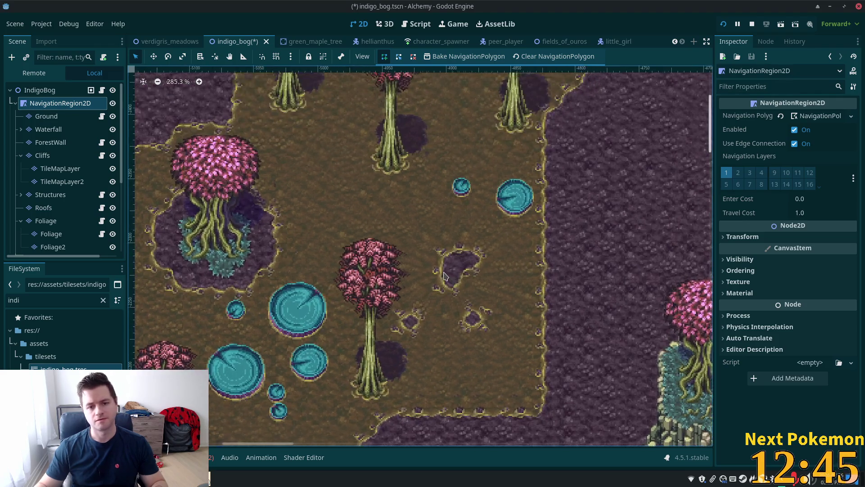
{"action": "left_click", "coordinate": [46, 221]}
{"action": "scroll", "coordinate": [451, 181], "scroll_direction": "down", "scroll_amount": 4}
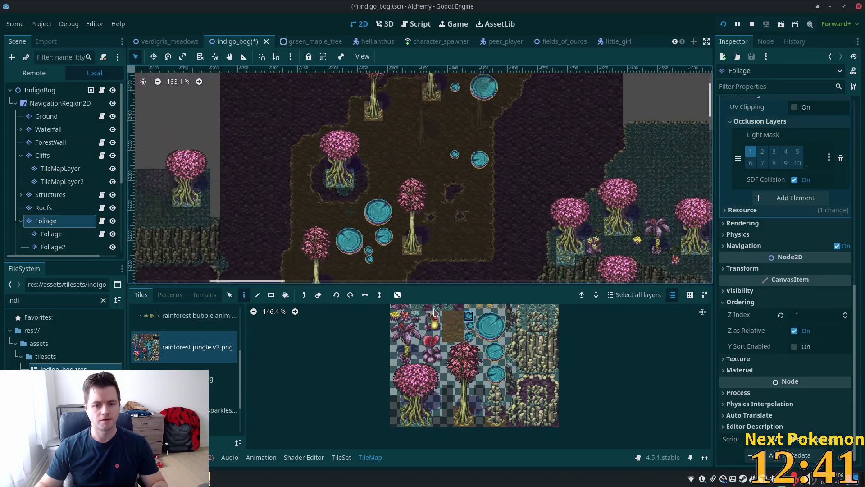
- Choose the rainforest bubble anim tile source, then save indigo_bog and run the game with F5
{"action": "left_click", "coordinate": [196, 316]}
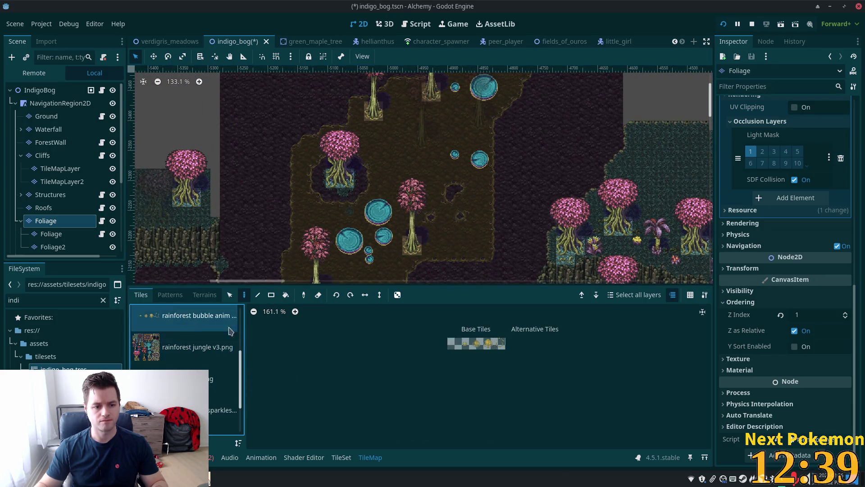
{"action": "scroll", "coordinate": [467, 184], "scroll_direction": "up", "scroll_amount": 1}
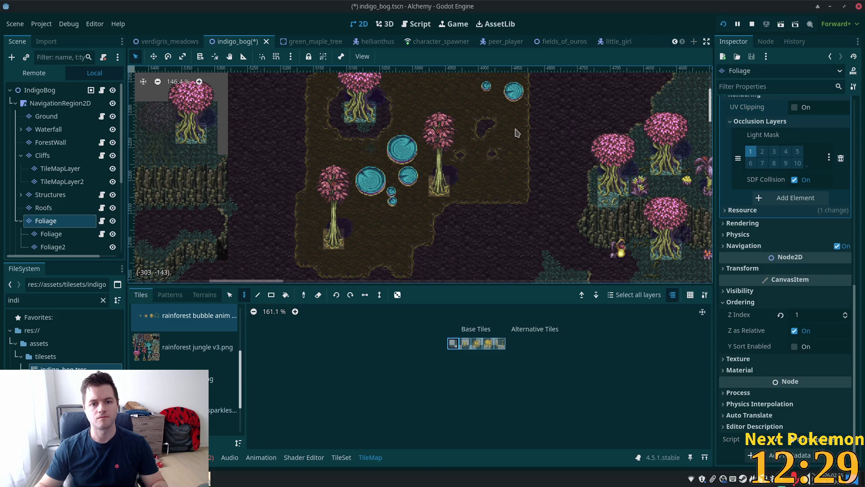
{"action": "scroll", "coordinate": [469, 148], "scroll_direction": "up", "scroll_amount": 5}
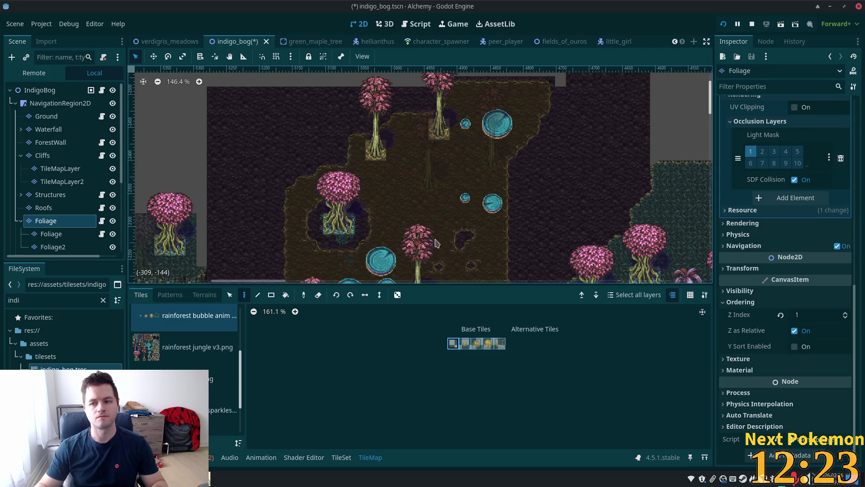
{"action": "scroll", "coordinate": [457, 276], "scroll_direction": "down", "scroll_amount": 5}
{"action": "scroll", "coordinate": [457, 276], "scroll_direction": "left", "scroll_amount": 3}
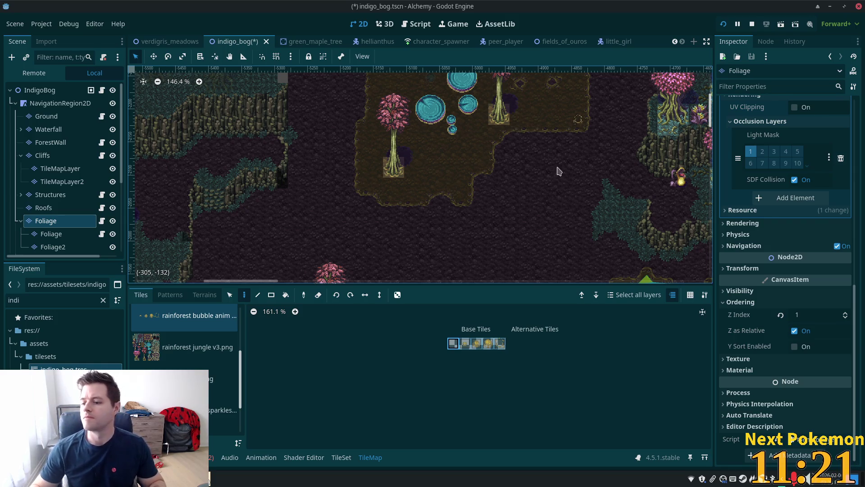
{"action": "scroll", "coordinate": [527, 131], "scroll_direction": "up", "scroll_amount": 5}
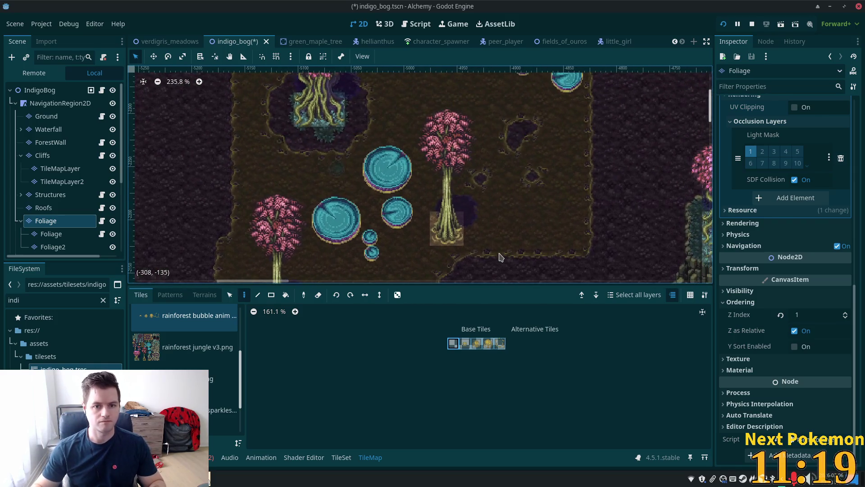
{"action": "key", "text": "F5"}
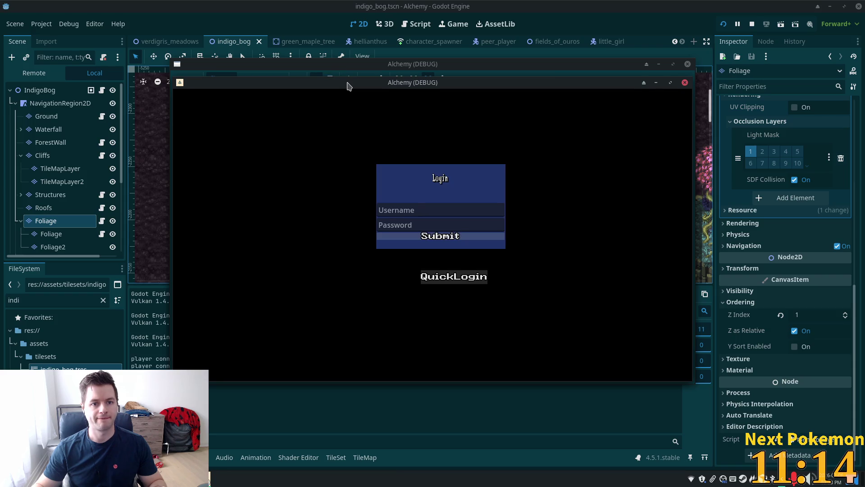
- Move the new Alchemy (DEBUG) game window off to the left
{"action": "mouse_move", "coordinate": [306, 125]}
{"action": "left_mouse_down"}
{"action": "mouse_move", "coordinate": [210, 123]}
{"action": "mouse_move", "coordinate": [204, 132]}
{"action": "left_mouse_up"}
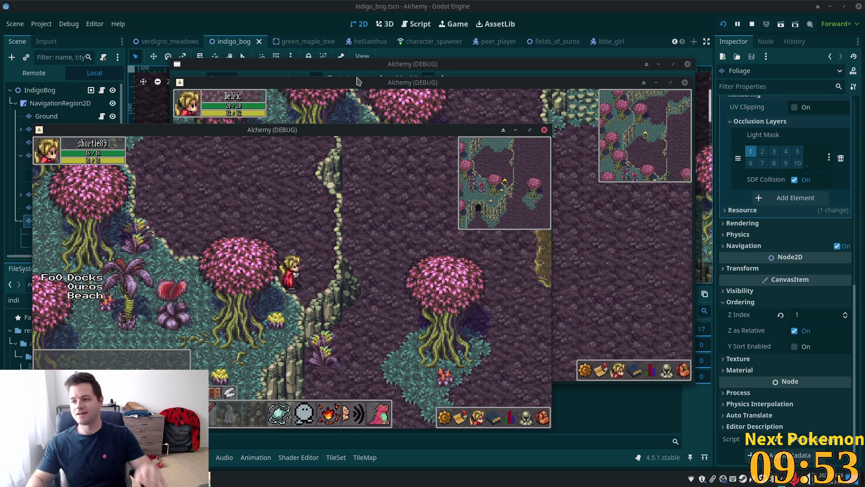
- Walk the character north into the soil clearing and northeast through the pink trees
{"action": "key", "text": "Up"}
{"action": "key", "text": "Up"}
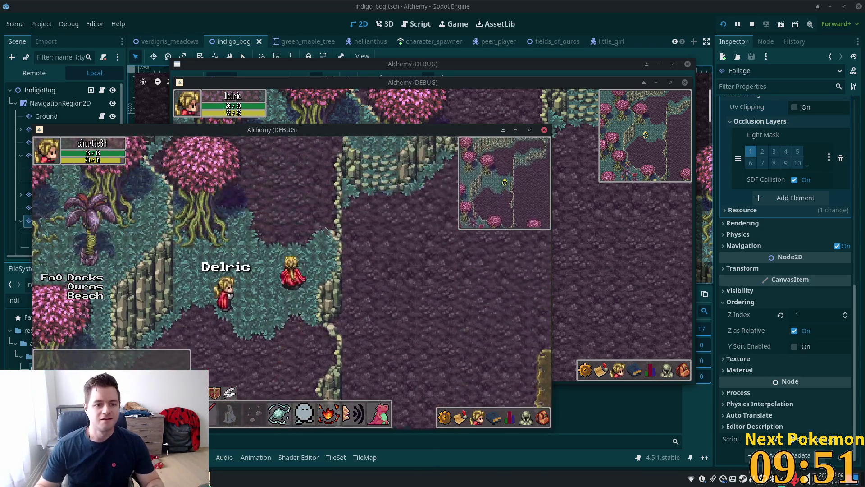
{"action": "key", "text": "Up"}
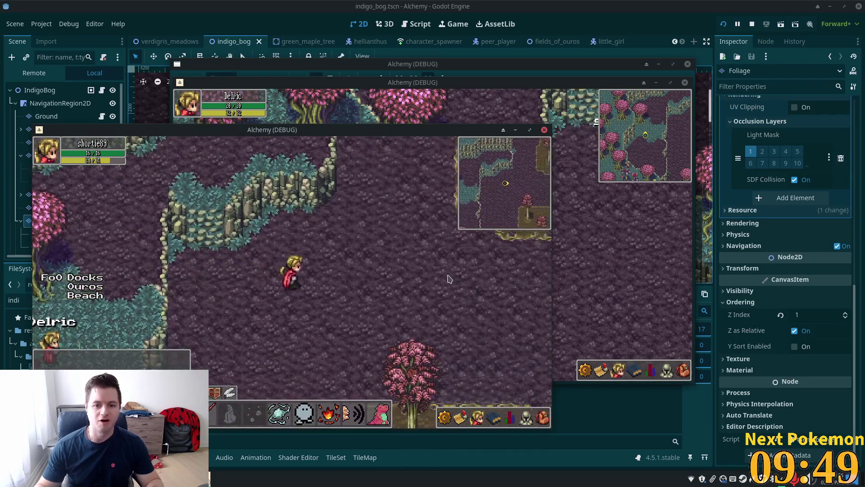
{"action": "key", "text": "Up"}
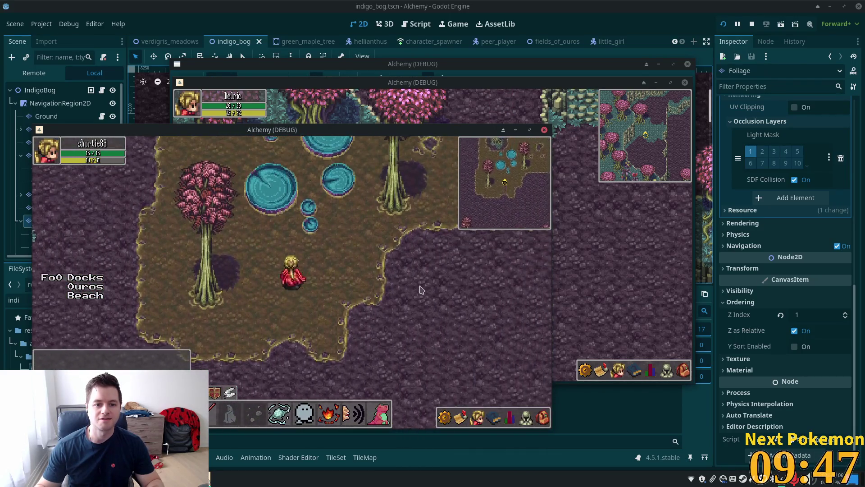
{"action": "key", "text": "Up"}
{"action": "key", "text": "Up"}
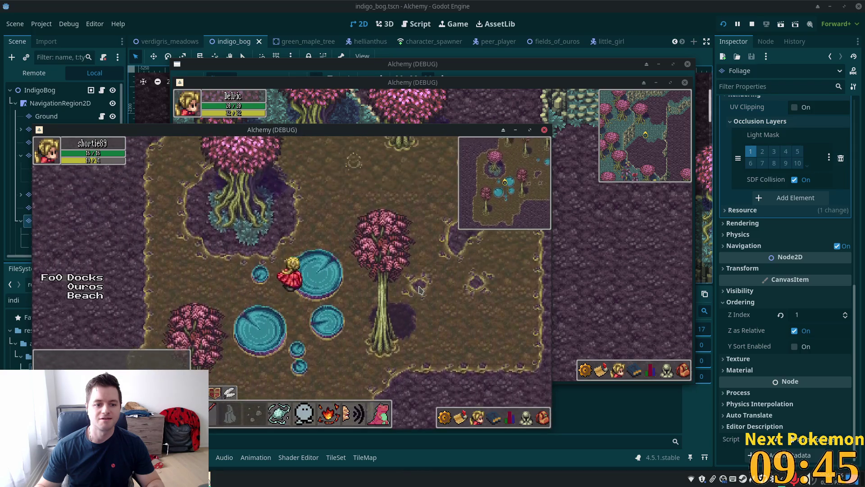
{"action": "key", "text": "Down"}
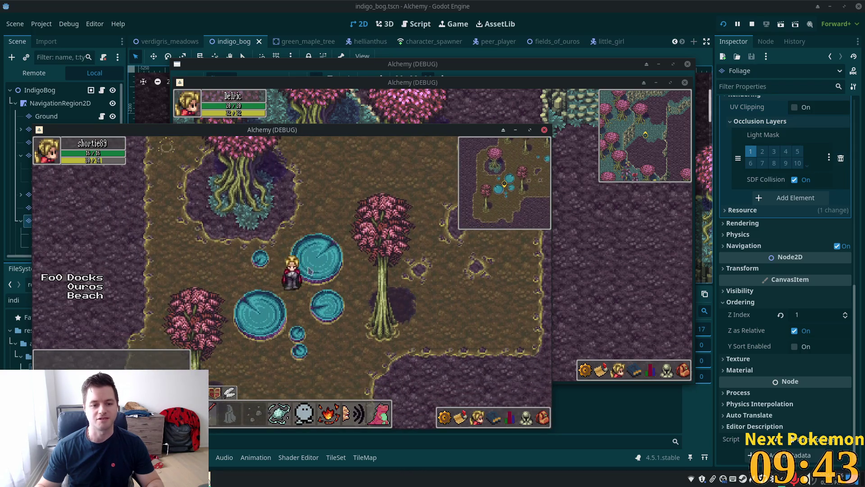
{"action": "key", "text": "Right"}
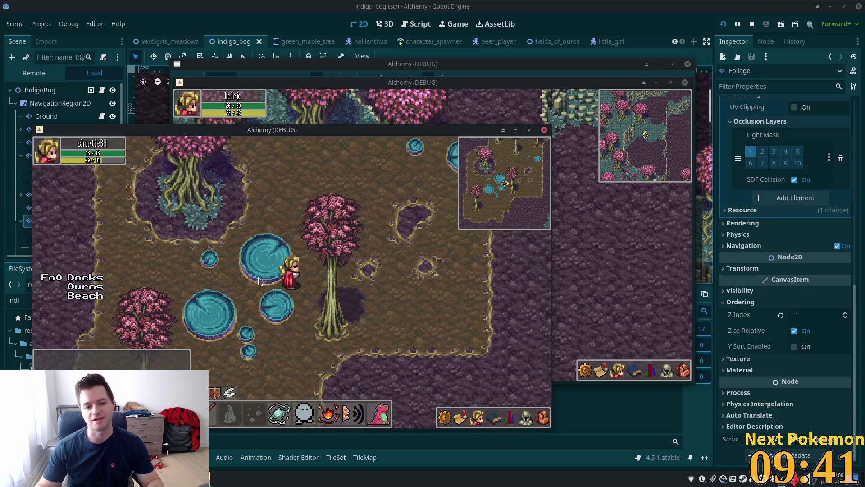
{"action": "key", "text": "Up"}
{"action": "key", "text": "Right"}
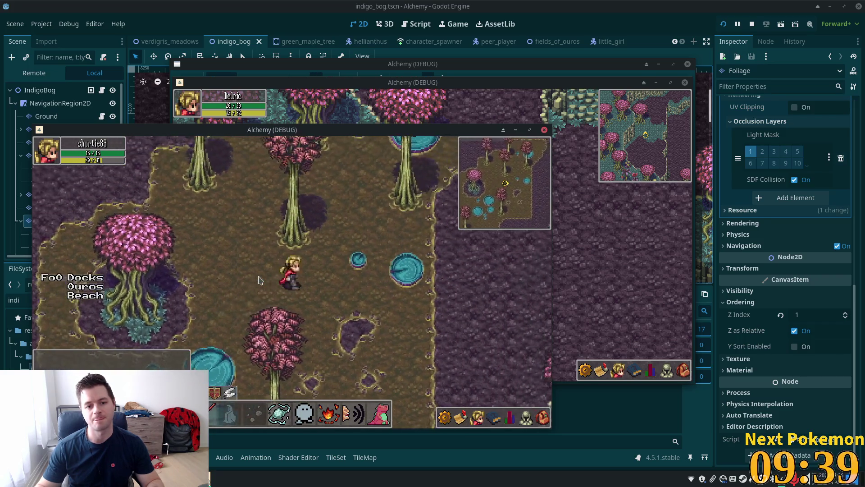
{"action": "key", "text": "Up"}
{"action": "key", "text": "Right"}
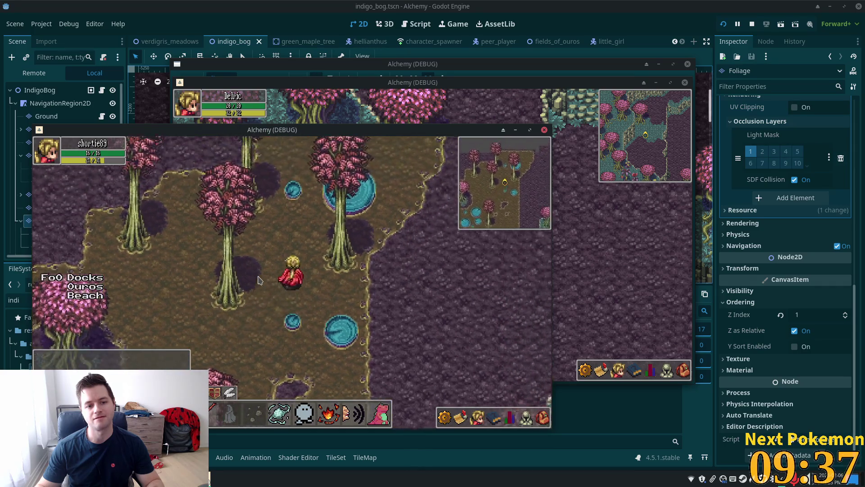
{"action": "key", "text": "Up"}
{"action": "key", "text": "Right"}
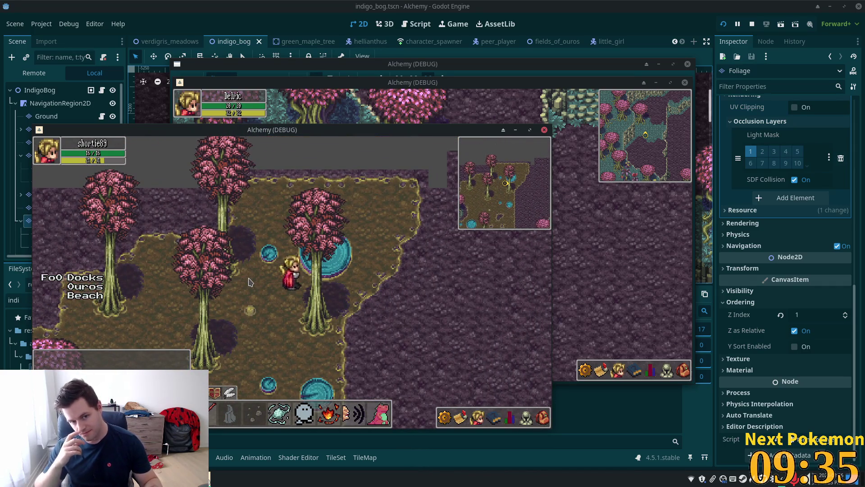
- Walk back south across the lily pads, past the large pink tree, then north again
{"action": "key", "text": "Down"}
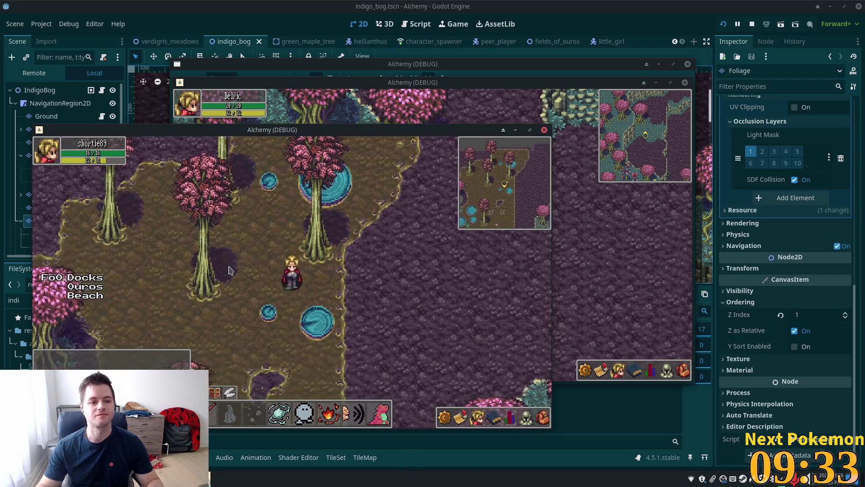
{"action": "key", "text": "Down"}
{"action": "key", "text": "Left"}
{"action": "key", "text": "Down"}
{"action": "key", "text": "Right"}
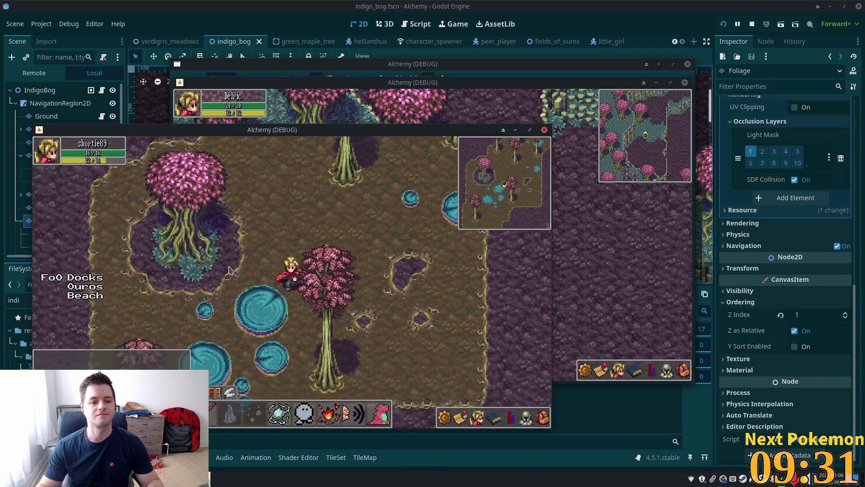
{"action": "key", "text": "Up"}
{"action": "key", "text": "Left"}
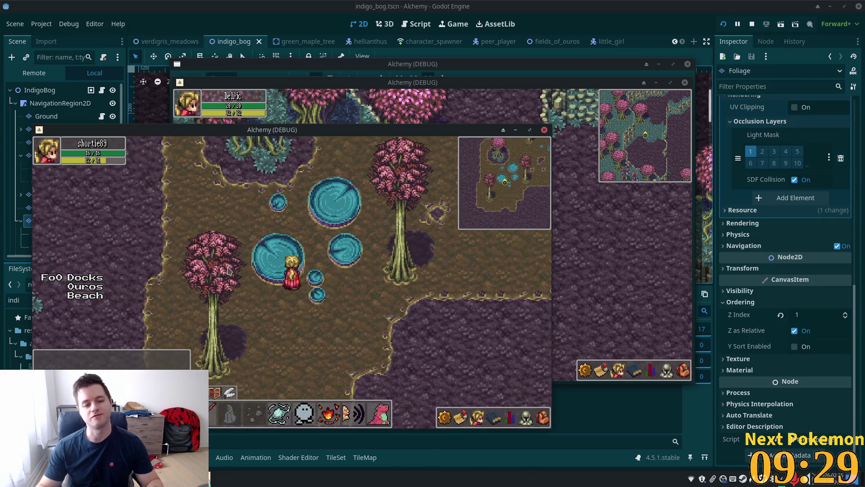
{"action": "key", "text": "Up"}
{"action": "key", "text": "Right"}
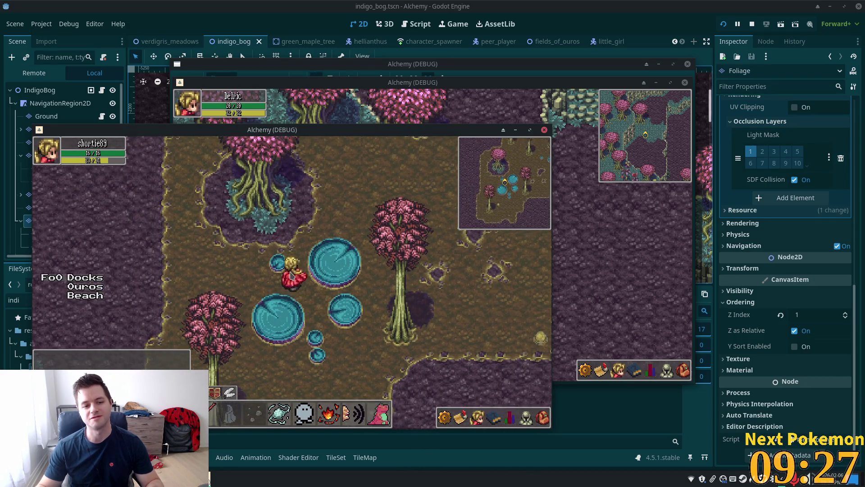
{"action": "key", "text": "Down"}
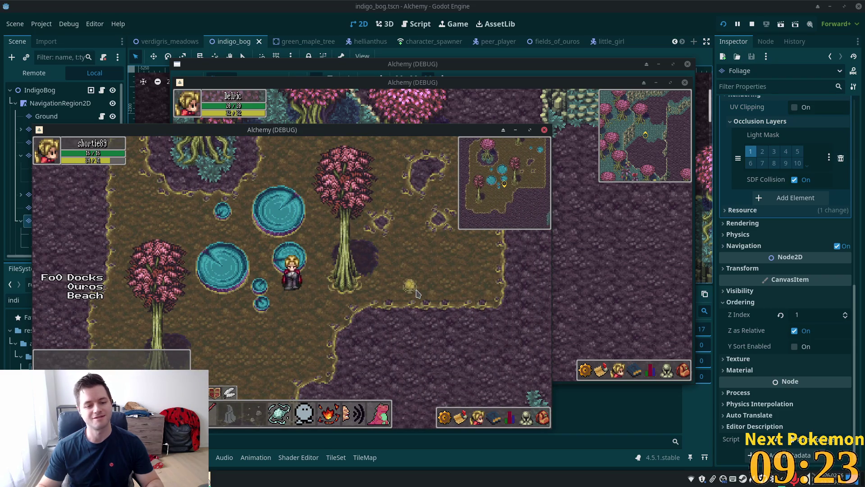
{"action": "key", "text": "Up"}
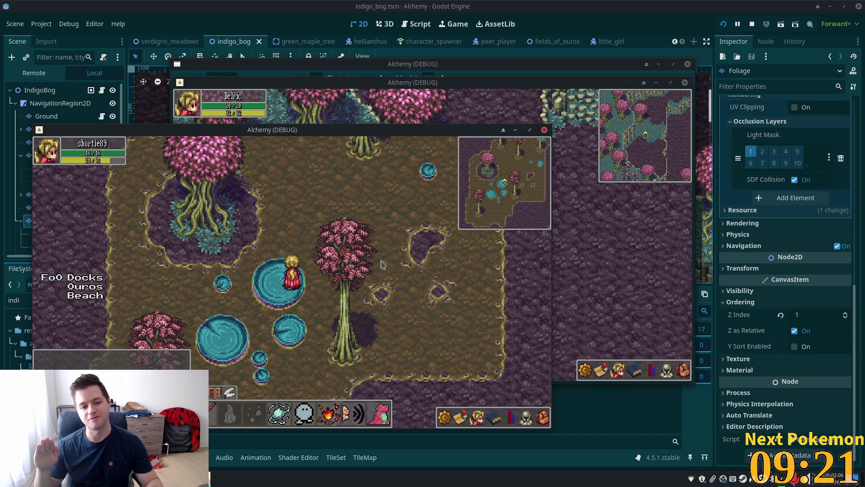
{"action": "key", "text": "Up"}
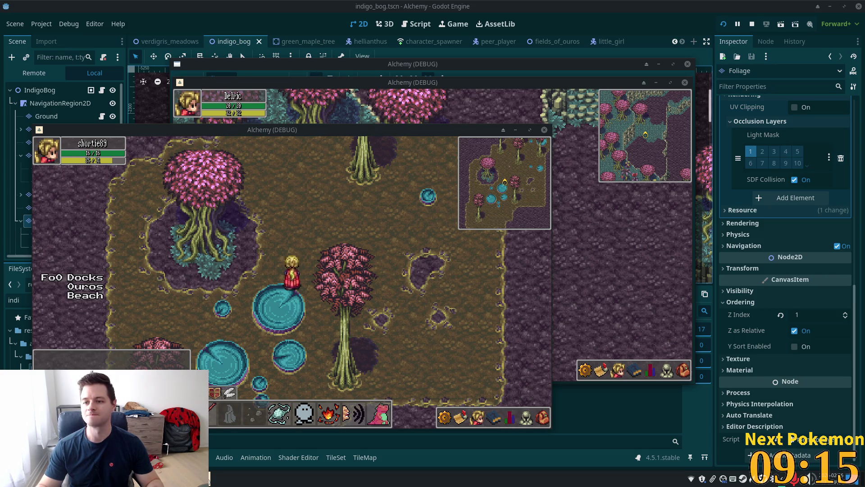
- In the front game window, walk with WASD to the map's top edge and along the cliffs
{"action": "left_click", "coordinate": [305, 237]}
{"action": "key", "text": "w"}
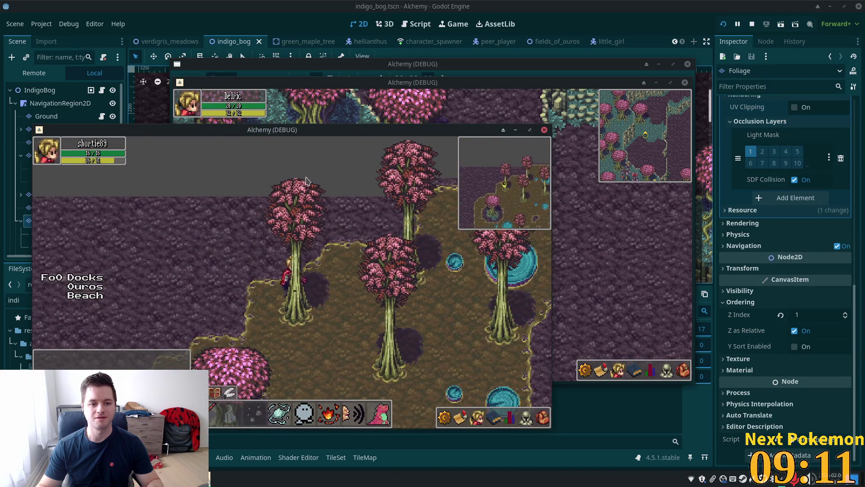
{"action": "key", "text": "d"}
{"action": "key", "text": "d"}
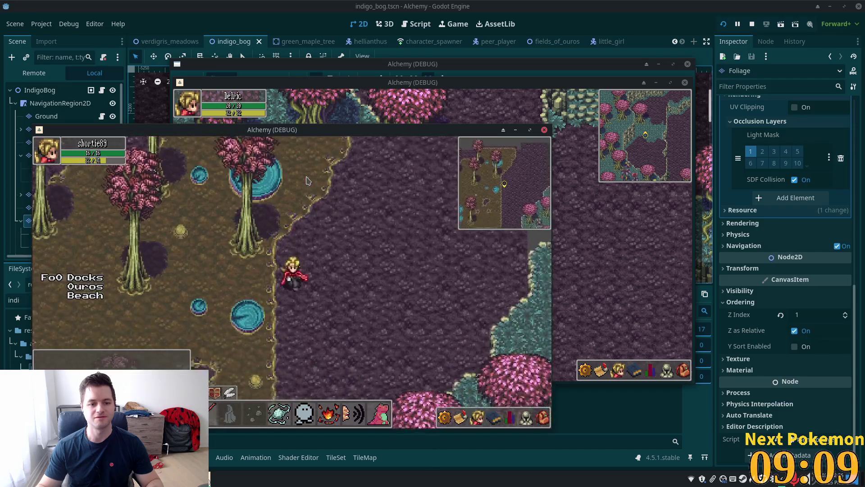
{"action": "key", "text": "w"}
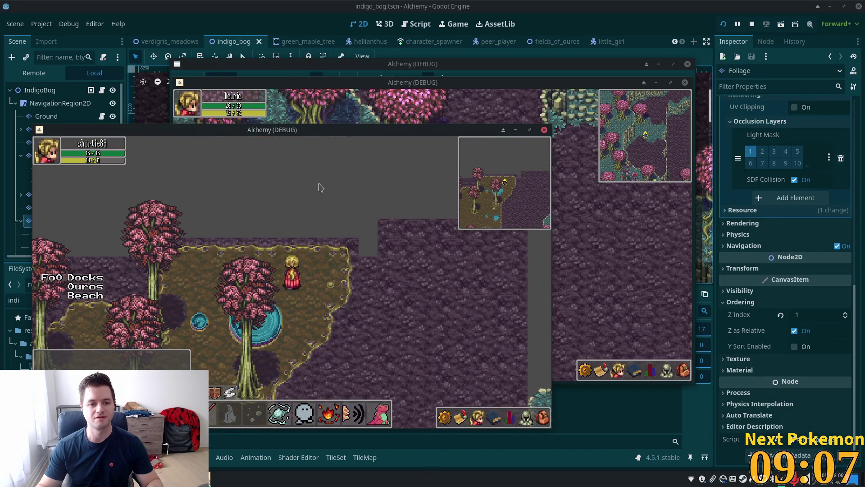
{"action": "key", "text": "w"}
{"action": "key", "text": "a"}
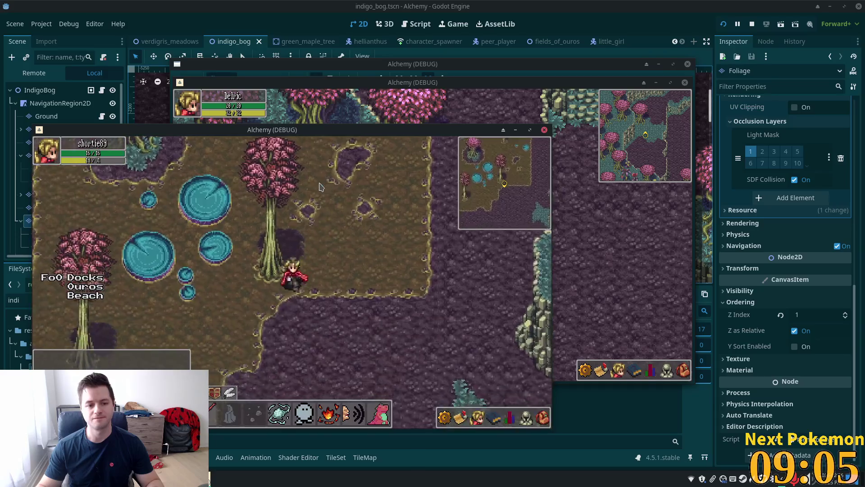
{"action": "key", "text": "a"}
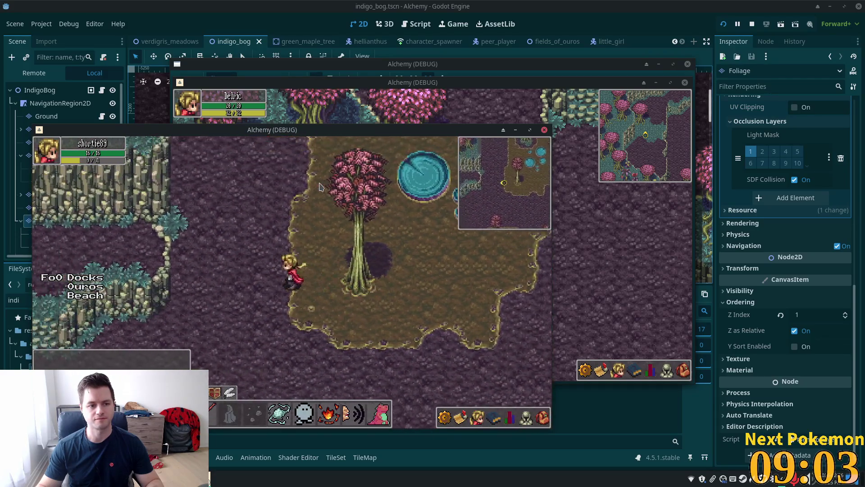
{"action": "key", "text": "s"}
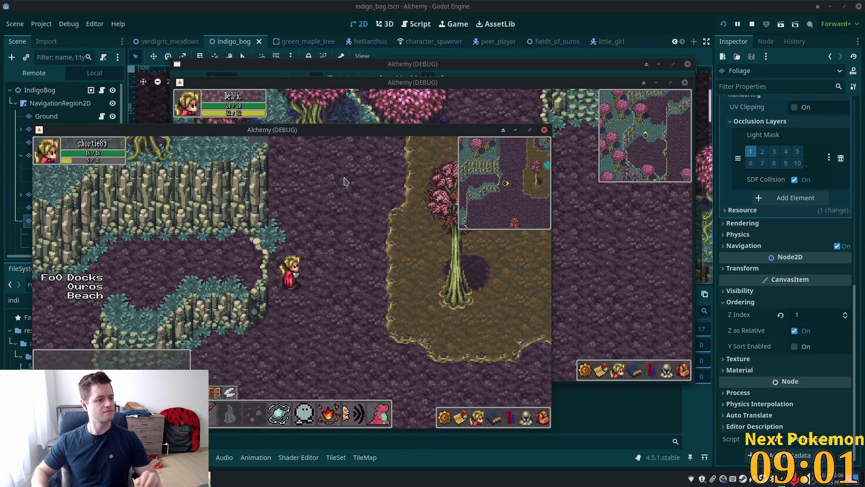
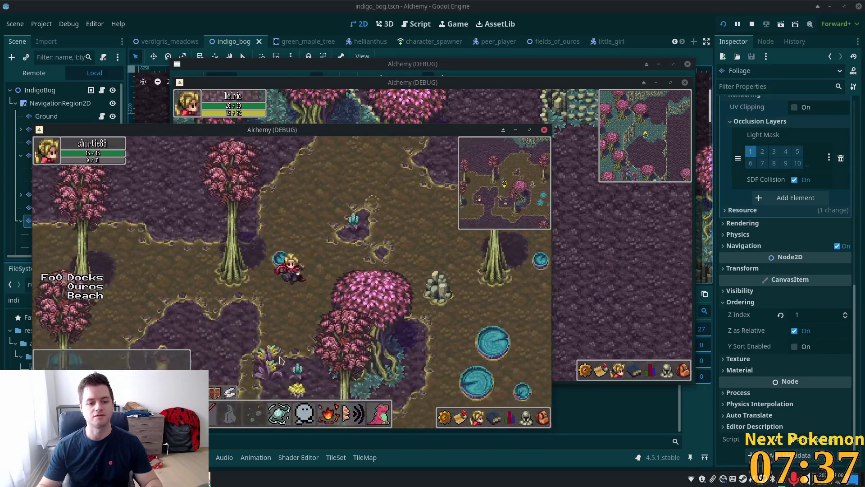
- Walk the character north onto the dirt clearing, then return to the Godot editor
{"action": "key", "text": "Up"}
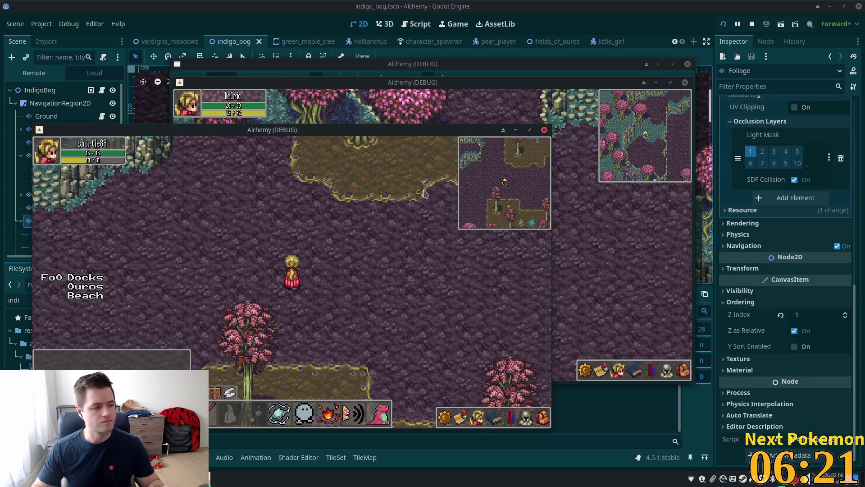
{"action": "key", "text": "Up"}
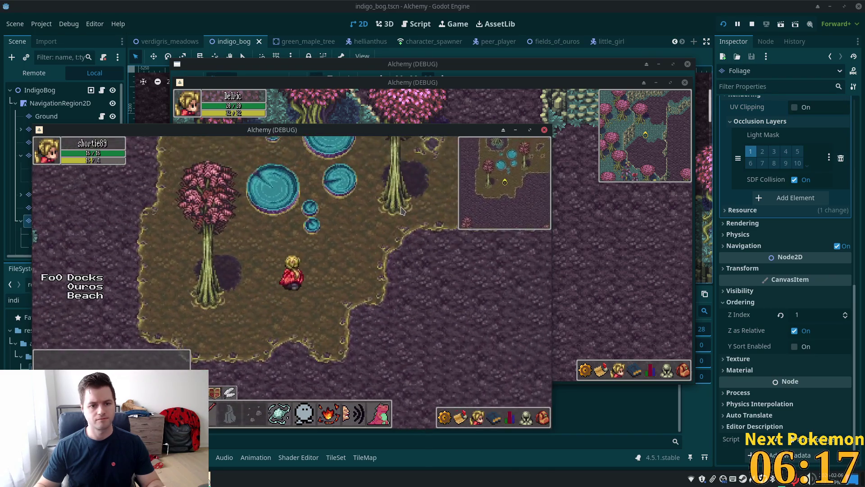
{"action": "left_click", "coordinate": [593, 30]}
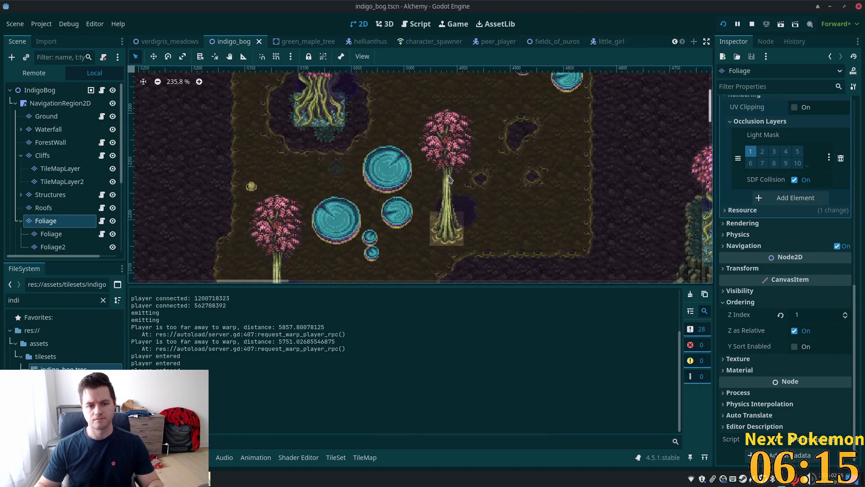
- Add a new Area2D child node under UtilityNodes
{"action": "scroll", "coordinate": [509, 241], "scroll_direction": "down", "scroll_amount": 10}
{"action": "left_click_drag", "start_coordinate": [471, 220], "coordinate": [456, 206]}
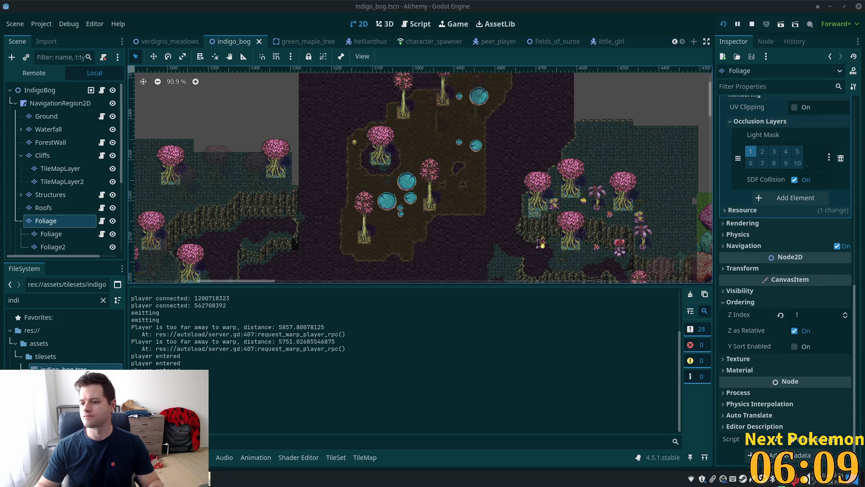
{"action": "scroll", "coordinate": [412, 232], "scroll_direction": "down", "scroll_amount": 5}
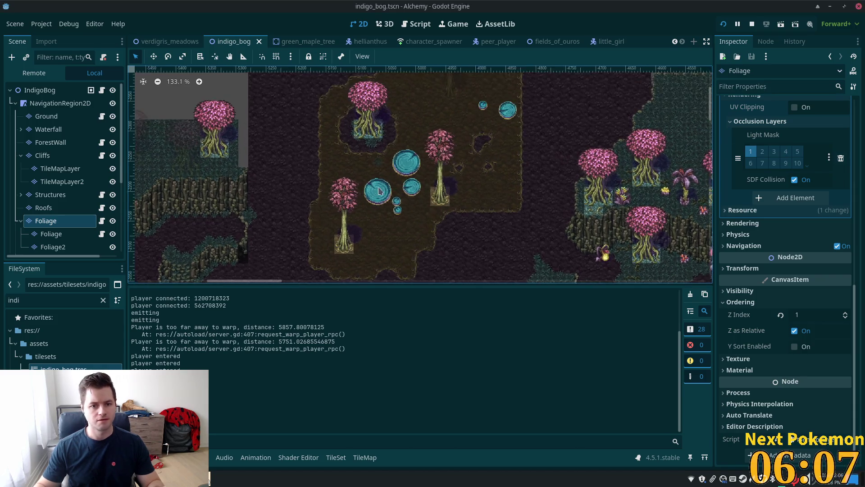
{"action": "scroll", "coordinate": [421, 226], "scroll_direction": "up", "scroll_amount": 2}
{"action": "scroll", "coordinate": [67, 228], "scroll_direction": "down", "scroll_amount": 3}
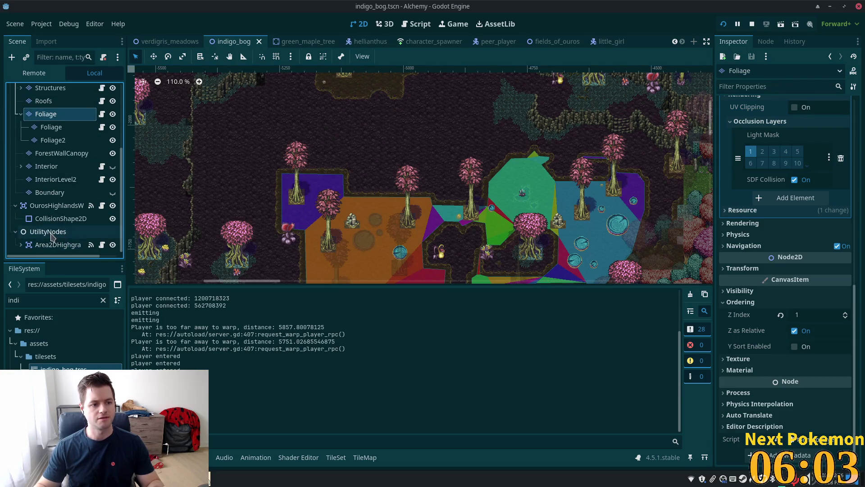
{"action": "left_click", "coordinate": [49, 232]}
{"action": "key", "text": "ctrl+a"}
{"action": "type", "text": "pol"}
{"action": "key", "text": "BackSpace"}
{"action": "key", "text": "BackSpace"}
{"action": "key", "text": "BackSpace"}
{"action": "type", "text": "area"}
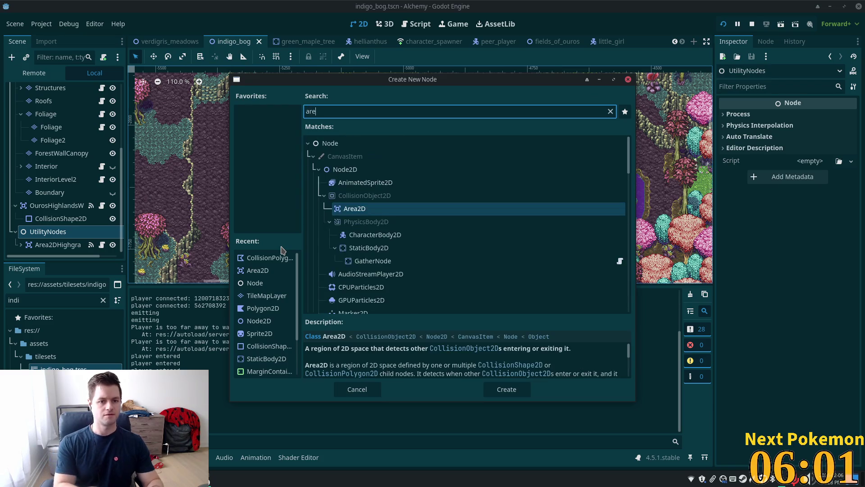
{"action": "left_click", "coordinate": [359, 199]}
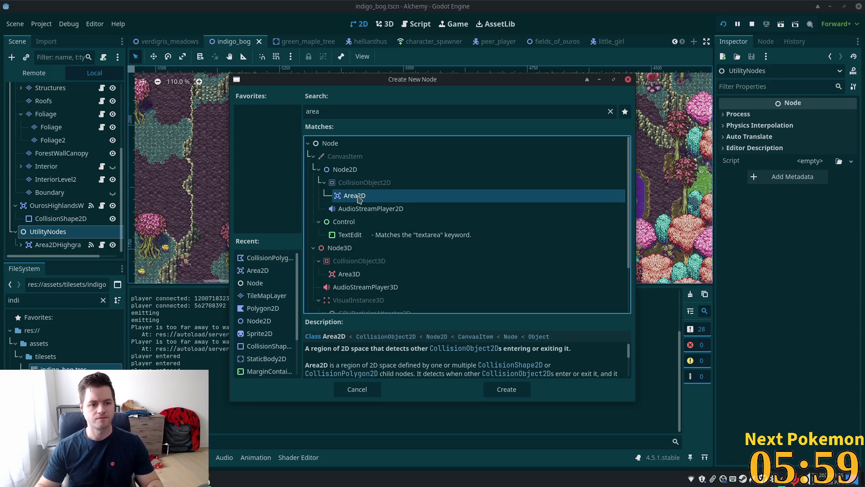
{"action": "double_click", "coordinate": [366, 197]}
- Rename the high-grass area node to Area2DBogWaterSouth
{"action": "left_click", "coordinate": [51, 251]}
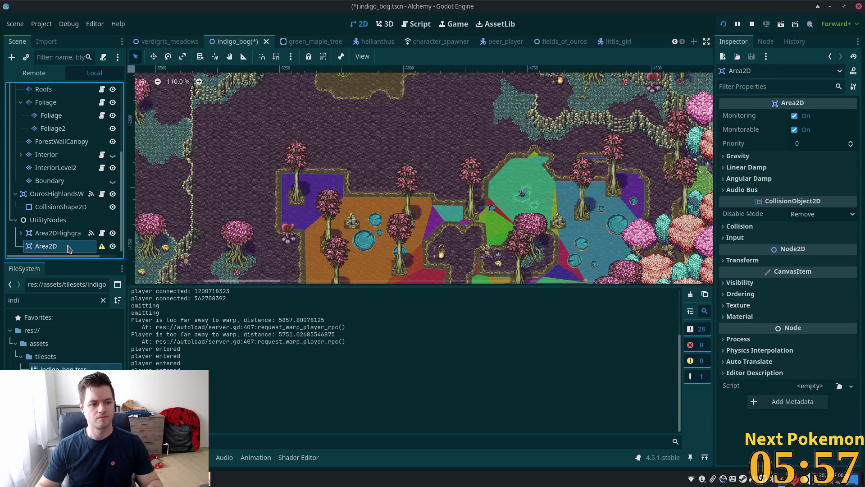
{"action": "left_click", "coordinate": [72, 233]}
{"action": "left_click", "coordinate": [72, 233]}
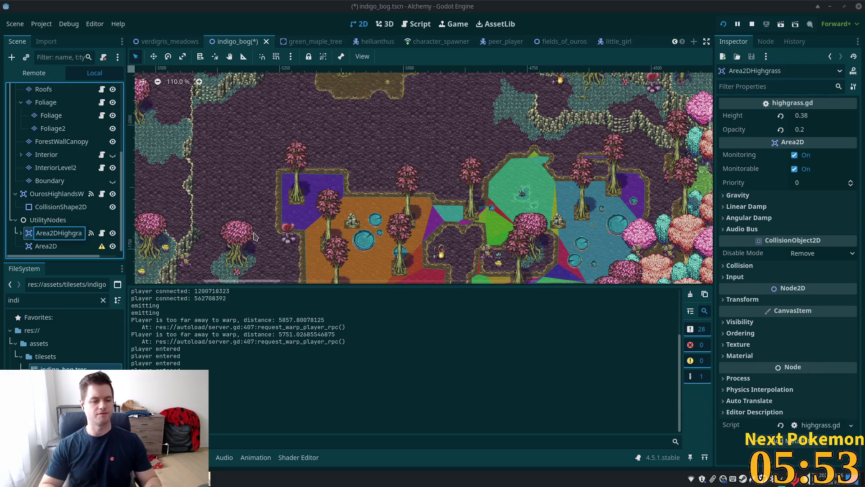
{"action": "key", "text": "shift+End"}
{"action": "type", "text": "Bog"}
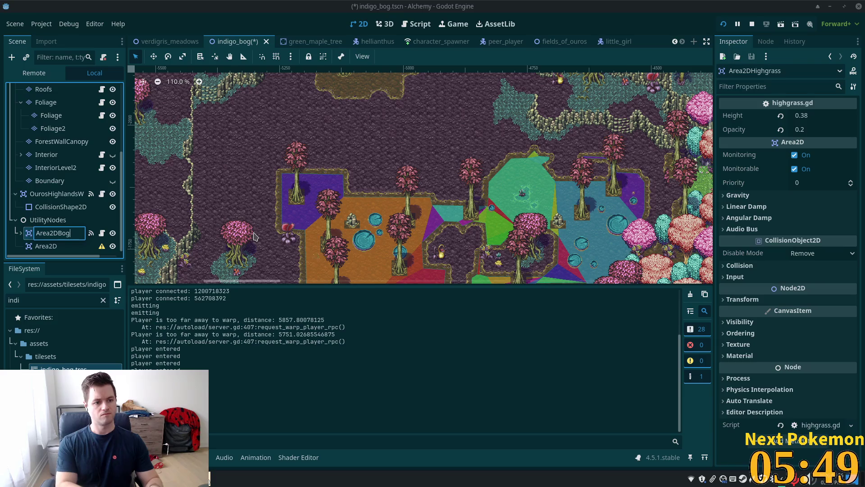
{"action": "type", "text": "WaterSouth"}
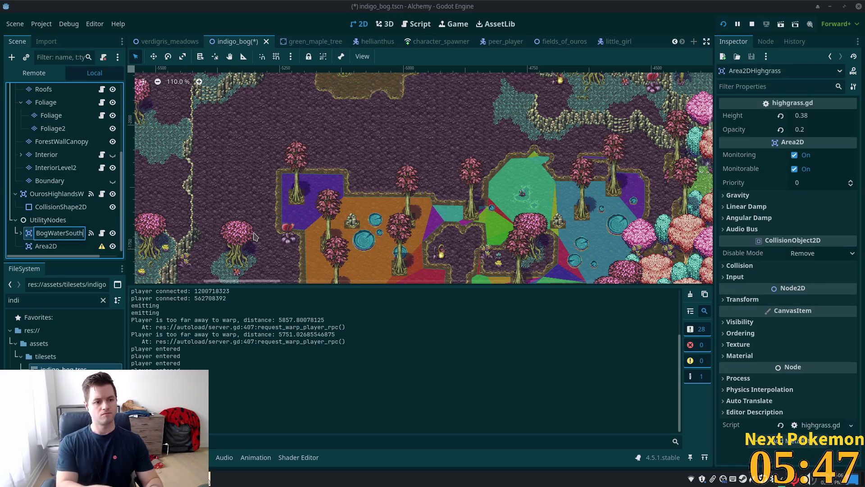
{"action": "key", "text": "Return"}
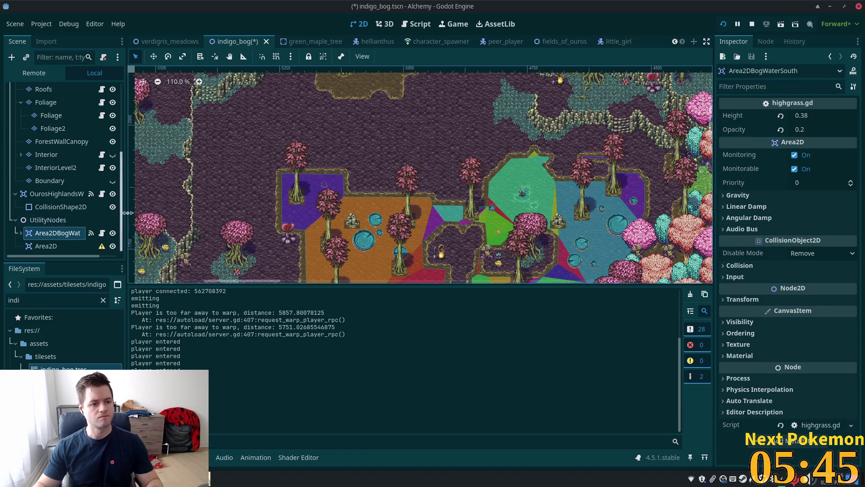
{"action": "left_click_drag", "start_coordinate": [128, 212], "coordinate": [191, 212]}
{"action": "left_click", "coordinate": [106, 248]}
- Rename the new Area2D node to Area2DBogWaterNorth
{"action": "double_click", "coordinate": [106, 248]}
{"action": "left_click", "coordinate": [103, 244]}
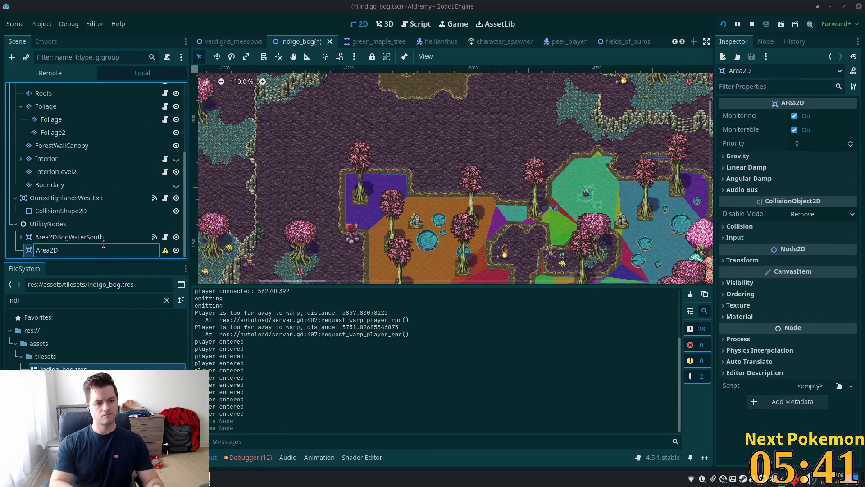
{"action": "type", "text": "ogWa"}
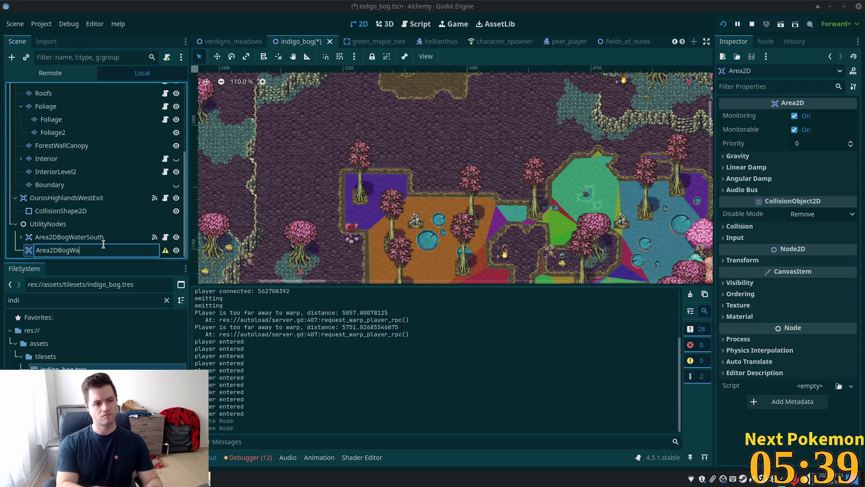
{"action": "type", "text": "North"}
{"action": "key", "text": "Return"}
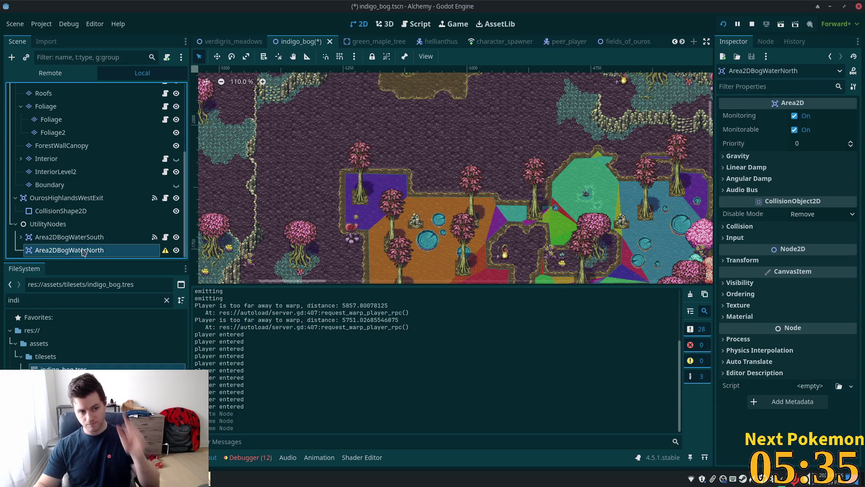
- Give Area2DBogWaterNorth a CollisionPolygon2D child and stop the running game
{"action": "key", "text": "ctrl+a"}
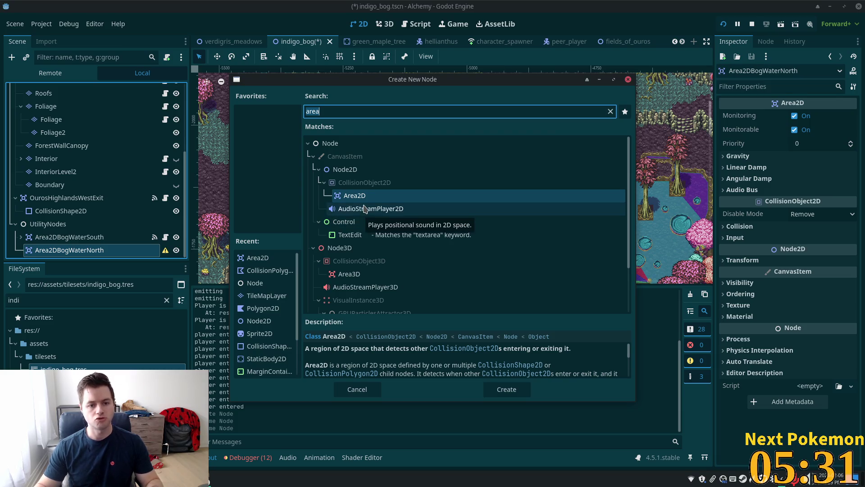
{"action": "key", "text": "BackSpace"}
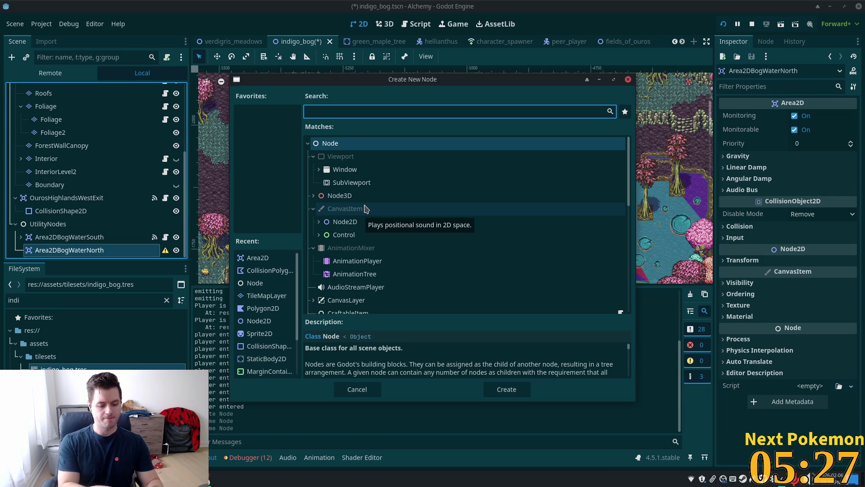
{"action": "type", "text": "pol"}
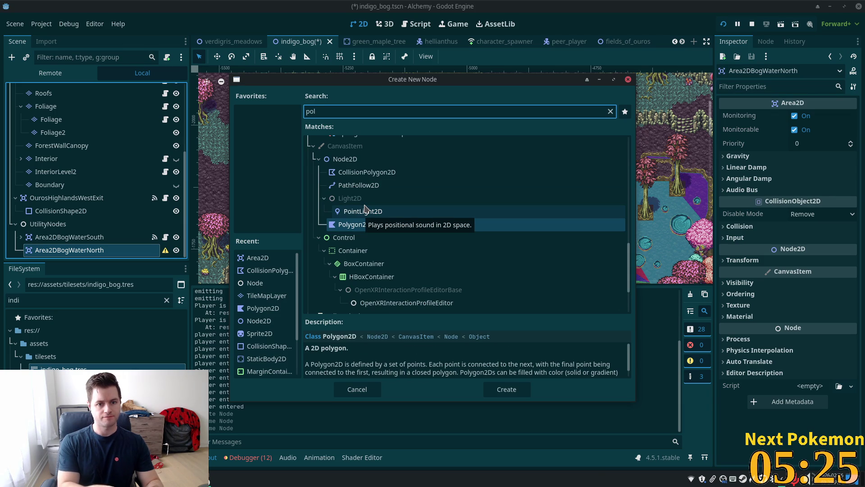
{"action": "double_click", "coordinate": [388, 172]}
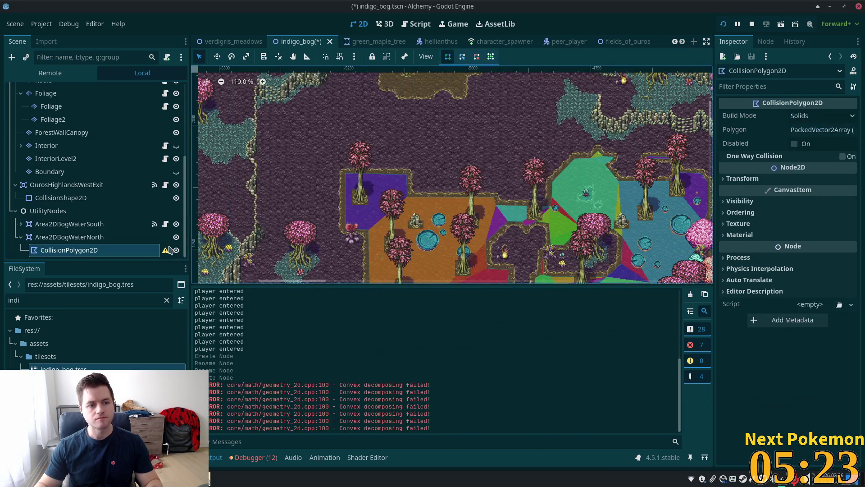
{"action": "left_click", "coordinate": [753, 25]}
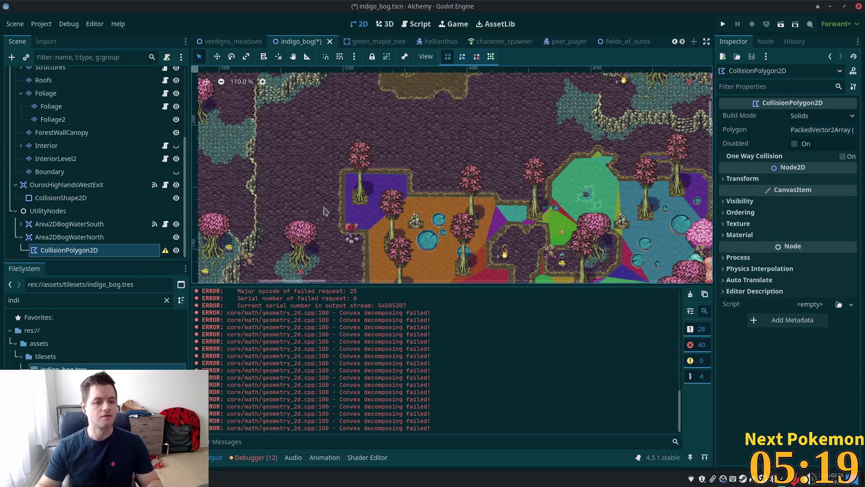
- Place collision polygon points from the northern clearing's top-left corner down its left edge
{"action": "scroll", "coordinate": [470, 238], "scroll_direction": "down", "scroll_amount": 3}
{"action": "scroll", "coordinate": [470, 237], "scroll_direction": "up", "scroll_amount": 1}
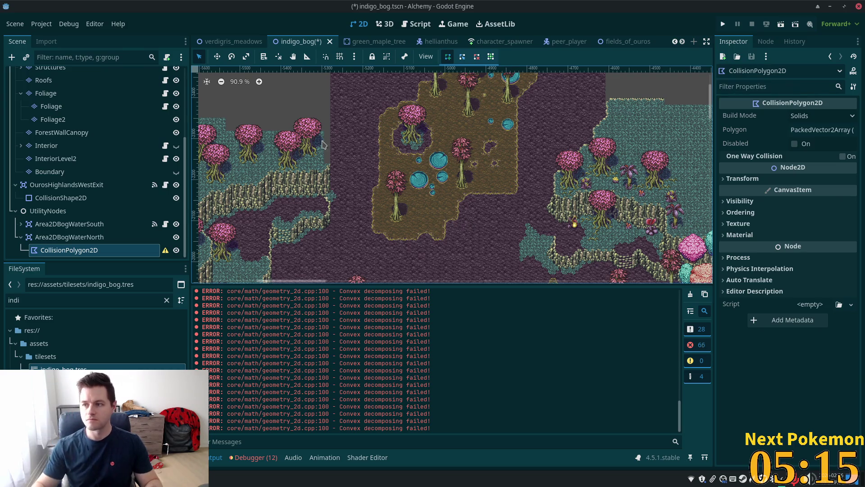
{"action": "scroll", "coordinate": [448, 137], "scroll_direction": "up", "scroll_amount": 5}
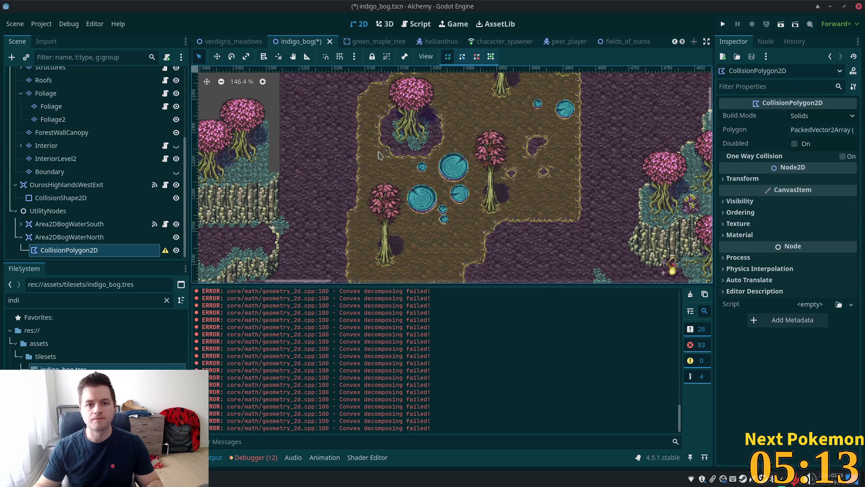
{"action": "scroll", "coordinate": [370, 114], "scroll_direction": "up", "scroll_amount": 4}
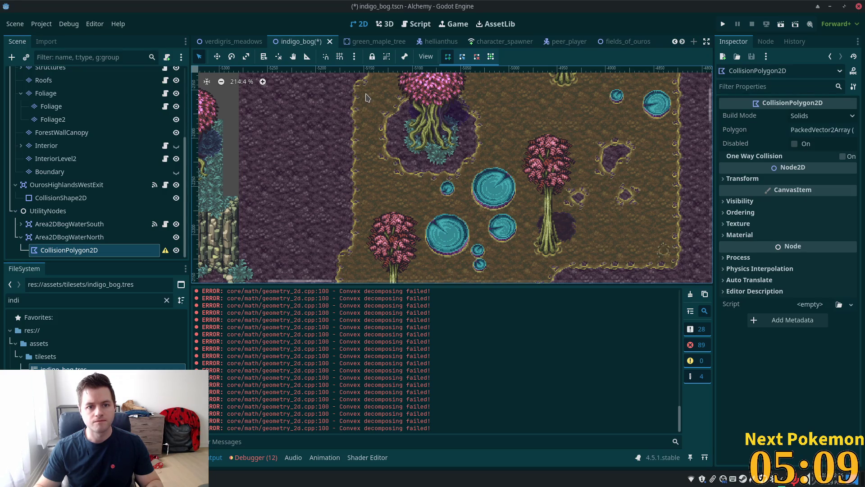
{"action": "left_click", "coordinate": [367, 93]}
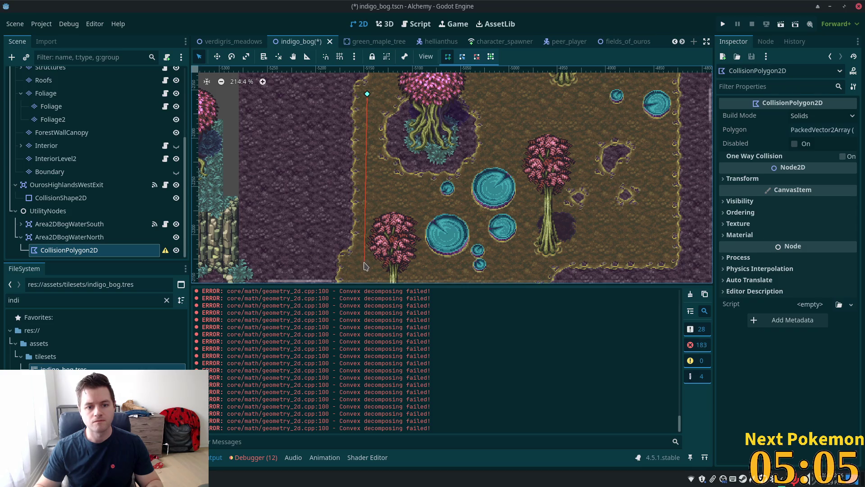
{"action": "left_click", "coordinate": [365, 262]}
{"action": "scroll", "coordinate": [377, 161], "scroll_direction": "down", "scroll_amount": 3}
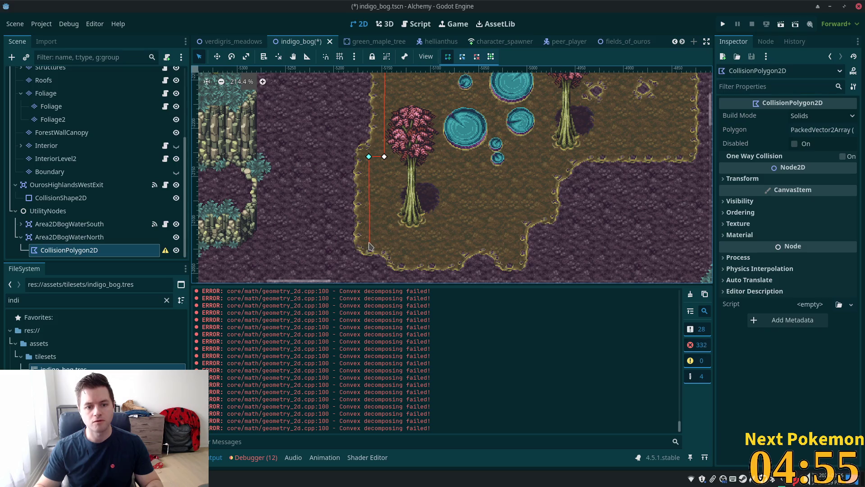
{"action": "left_click", "coordinate": [369, 240]}
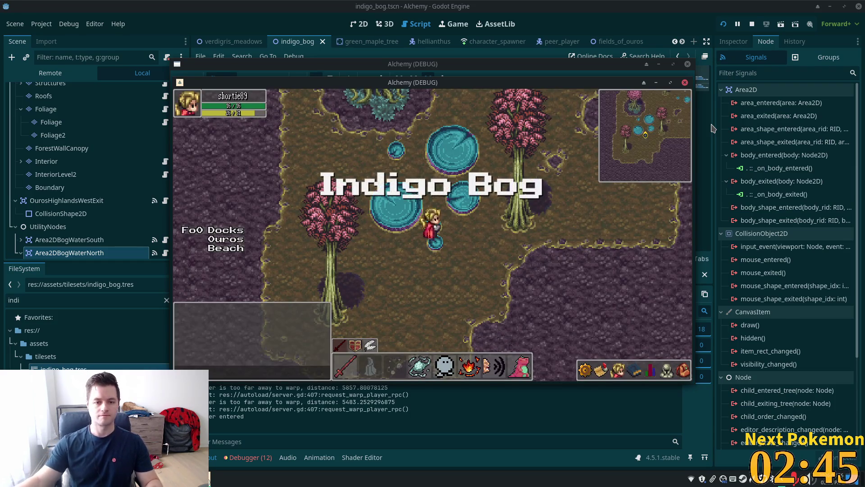
- Walk the character around the bog, past the pink tree and pond, then back onto the bog
{"action": "key", "text": "Right"}
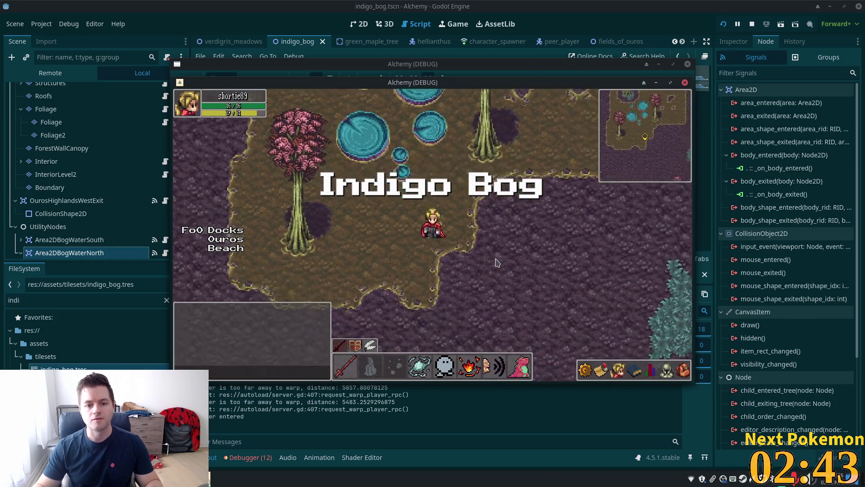
{"action": "key", "text": "Up"}
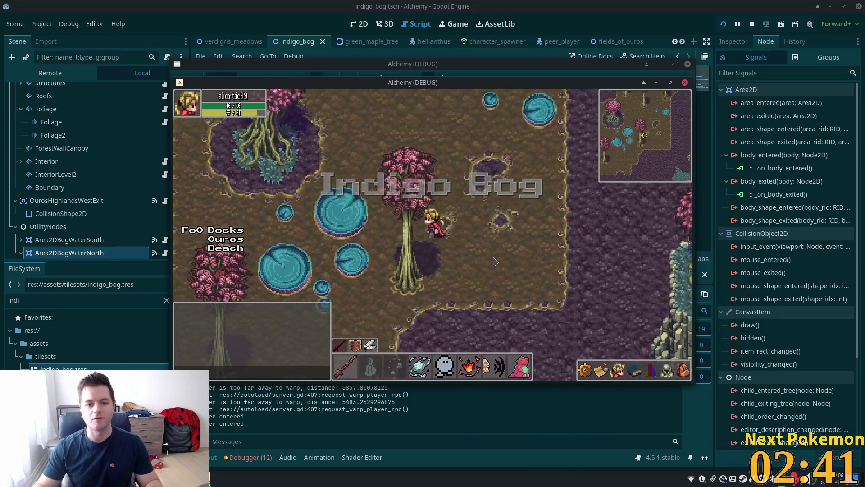
{"action": "key", "text": "Left"}
{"action": "key", "text": "Up"}
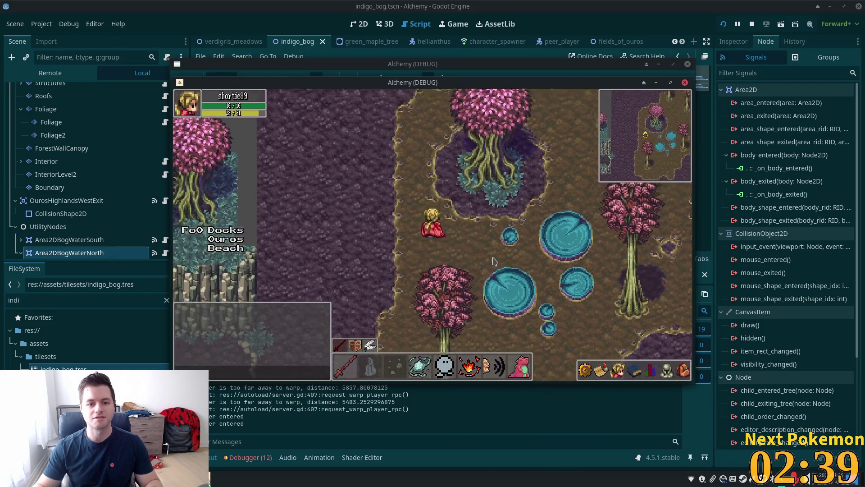
{"action": "key", "text": "Up"}
{"action": "key", "text": "Right"}
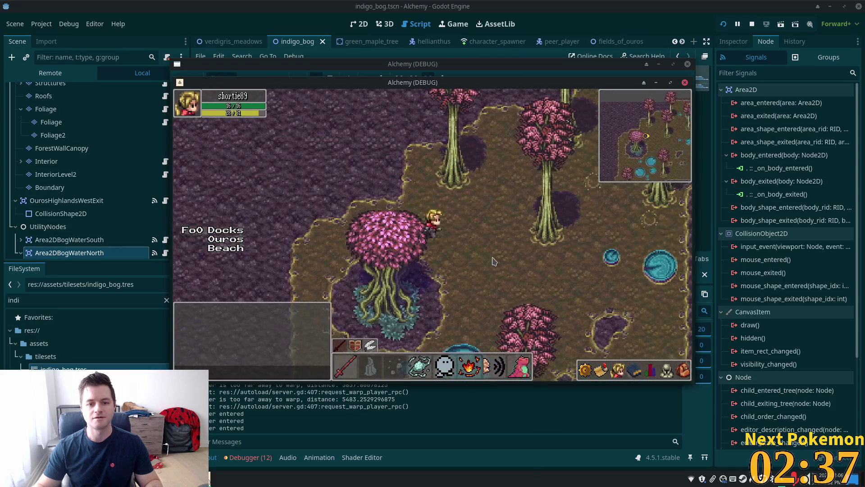
{"action": "key", "text": "Up"}
{"action": "key", "text": "Up"}
{"action": "key", "text": "Right"}
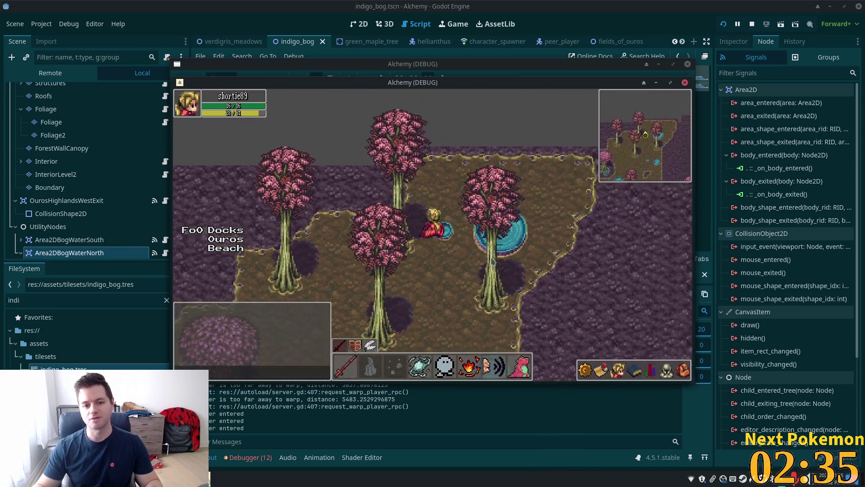
{"action": "key", "text": "Right"}
{"action": "key", "text": "Down"}
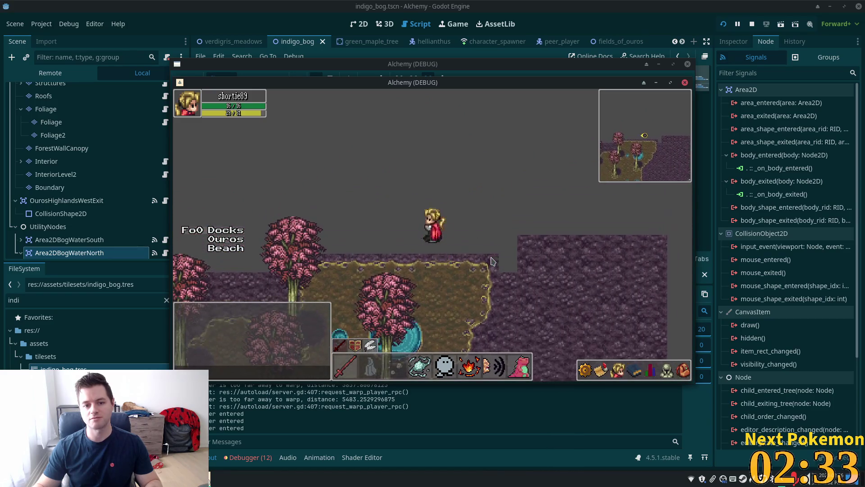
{"action": "key", "text": "Down"}
{"action": "key", "text": "Left"}
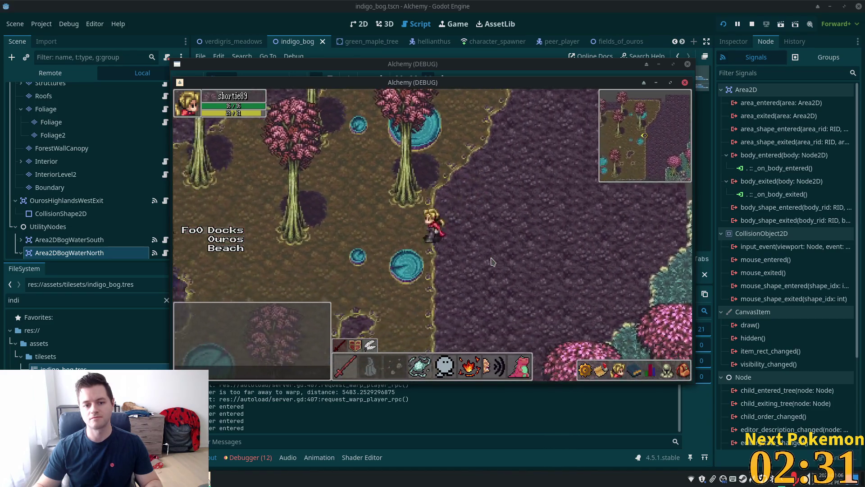
{"action": "key", "text": "Down"}
{"action": "key", "text": "Right"}
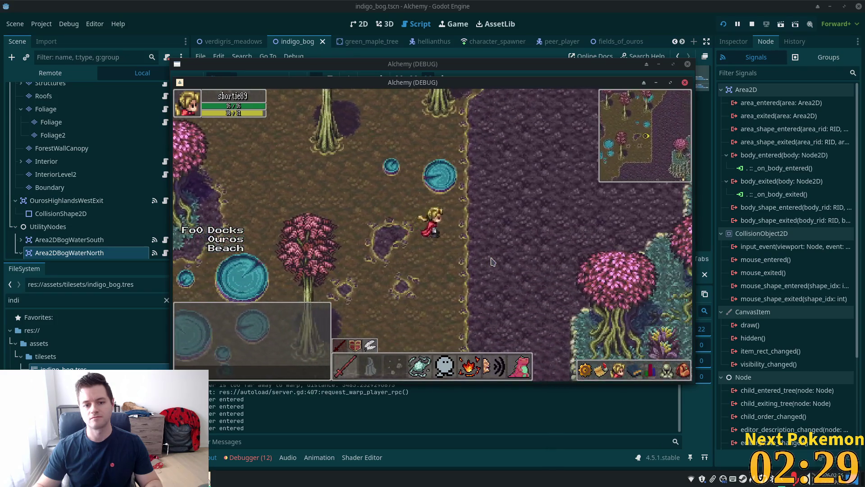
{"action": "key", "text": "Left"}
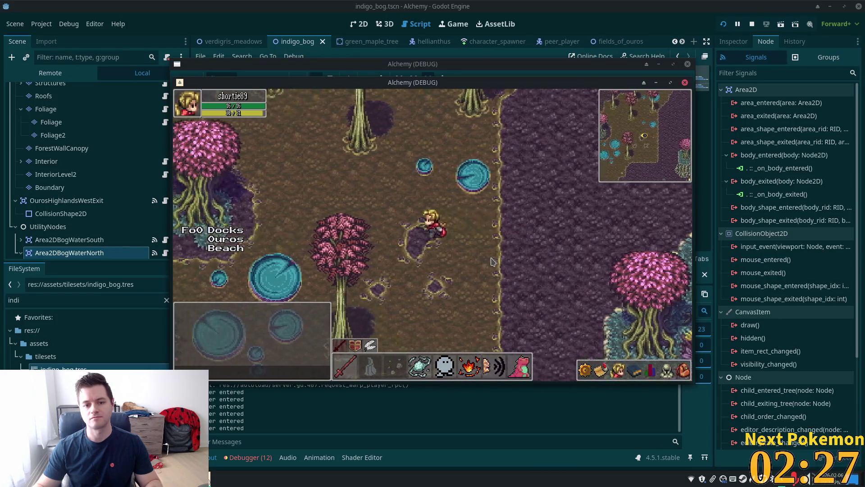
{"action": "key", "text": "Down"}
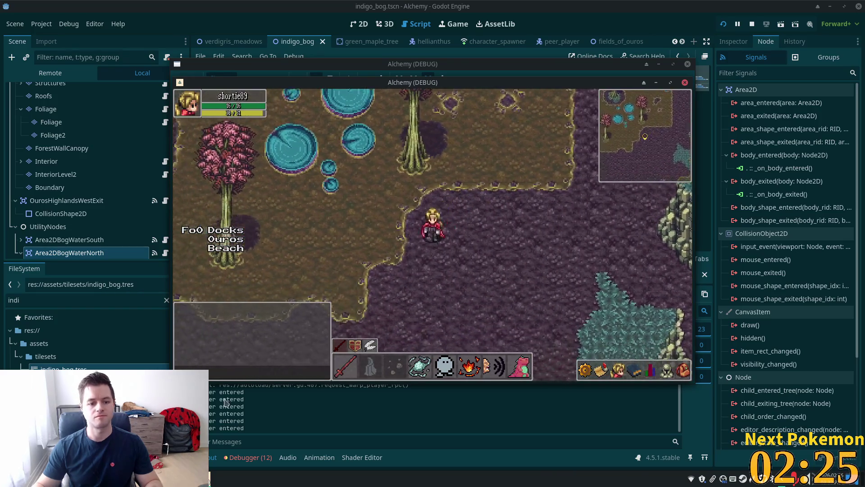
- Close the running game and start a workspace text search in the code editor
{"action": "key", "text": "F8"}
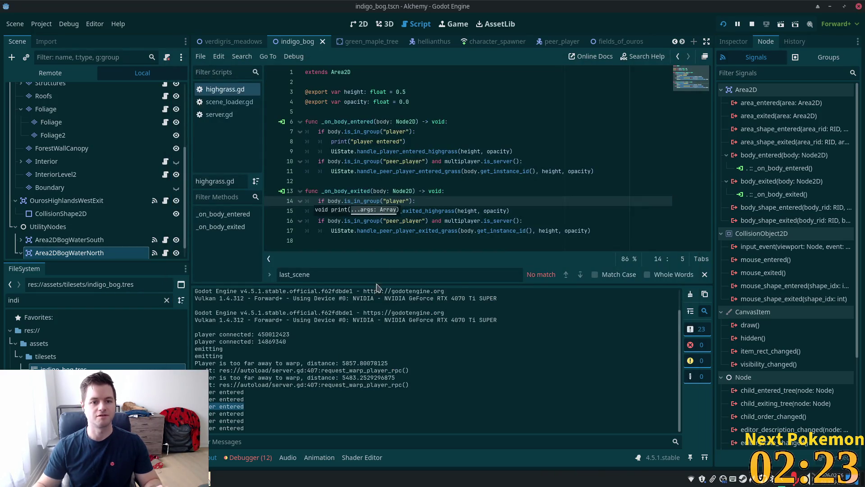
{"action": "key", "text": "alt+Tab"}
{"action": "key", "text": "ctrl+shift+f"}
- Find 'player entered' in highgrass.gd and delete that print debug line
{"action": "type", "text": "player entered"}
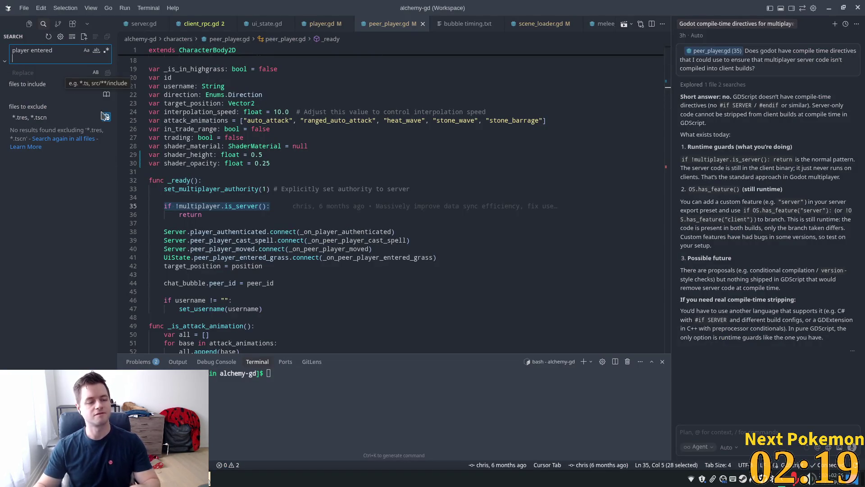
{"action": "key", "text": "BackSpace"}
{"action": "left_click", "coordinate": [47, 155]}
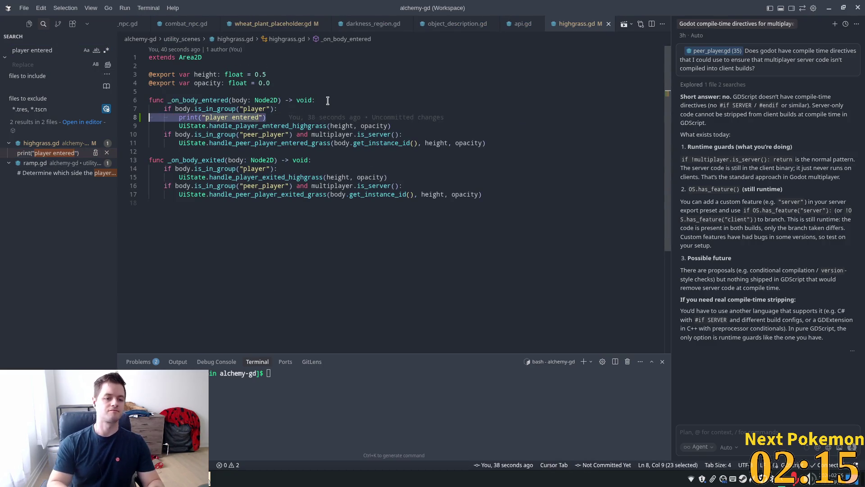
{"action": "key", "text": "ctrl+shift+k"}
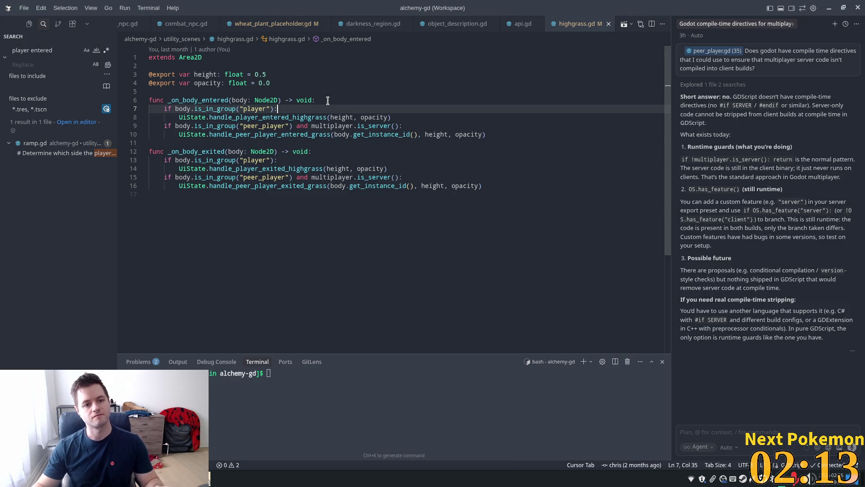
{"action": "key", "text": "alt+Tab"}
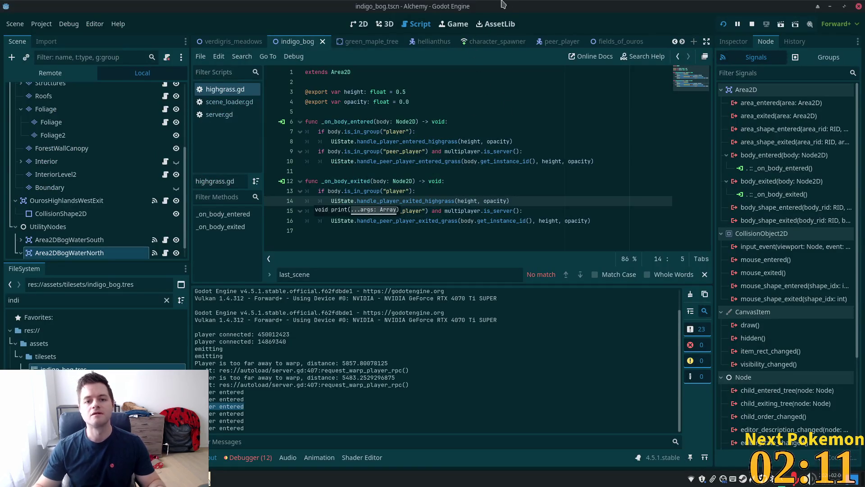
- Bring the running game forward and walk the character north-east past the lily pads
{"action": "left_click", "coordinate": [359, 23]}
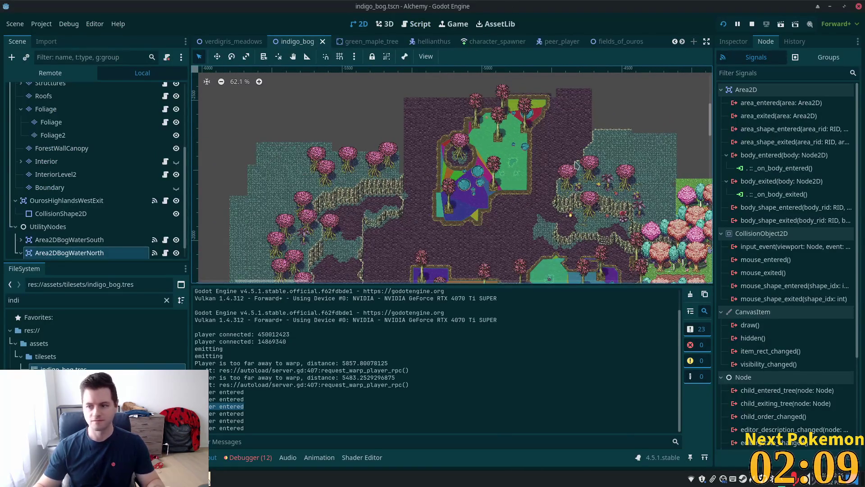
{"action": "left_click", "coordinate": [209, 478]}
{"action": "left_click", "coordinate": [224, 436]}
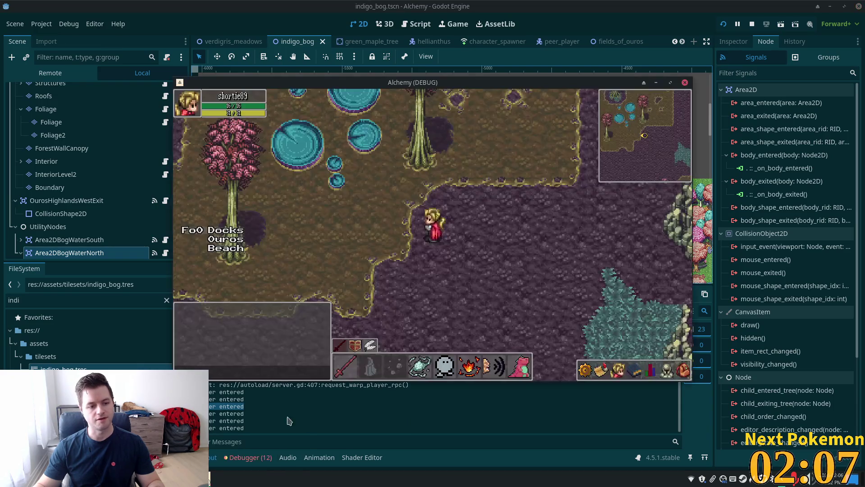
{"action": "key", "text": "Up"}
{"action": "key", "text": "Right"}
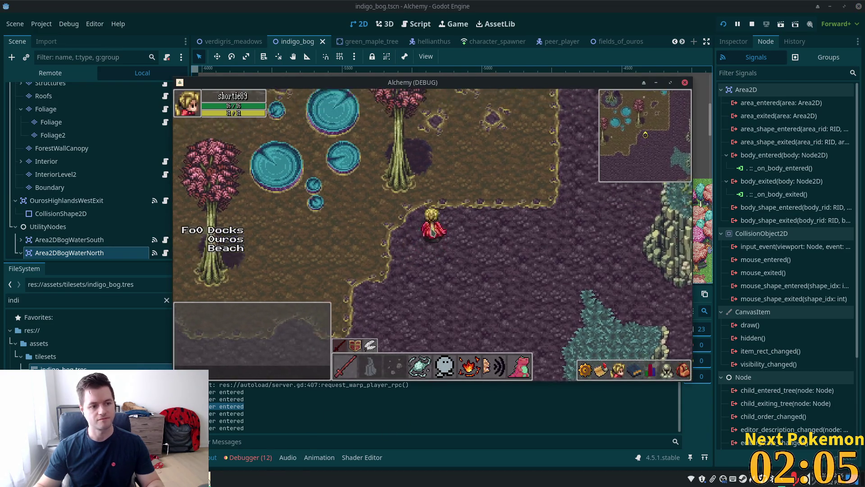
{"action": "key", "text": "Left"}
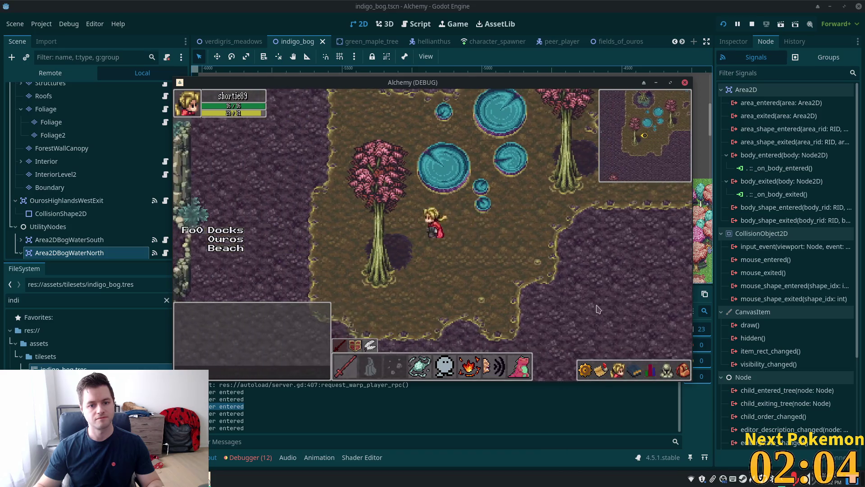
{"action": "key", "text": "Up"}
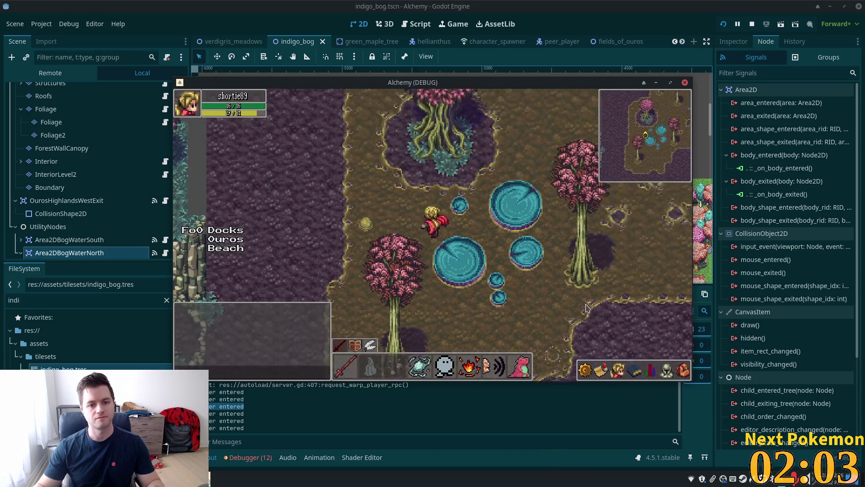
{"action": "key", "text": "Left"}
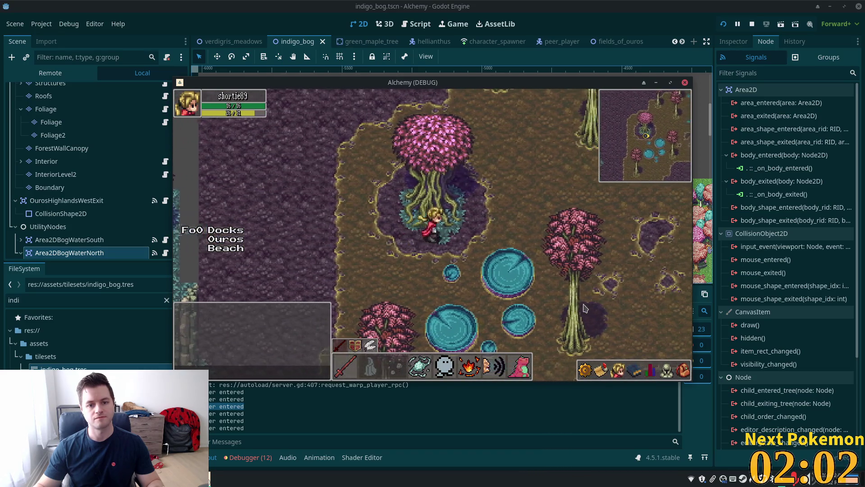
{"action": "key", "text": "Right"}
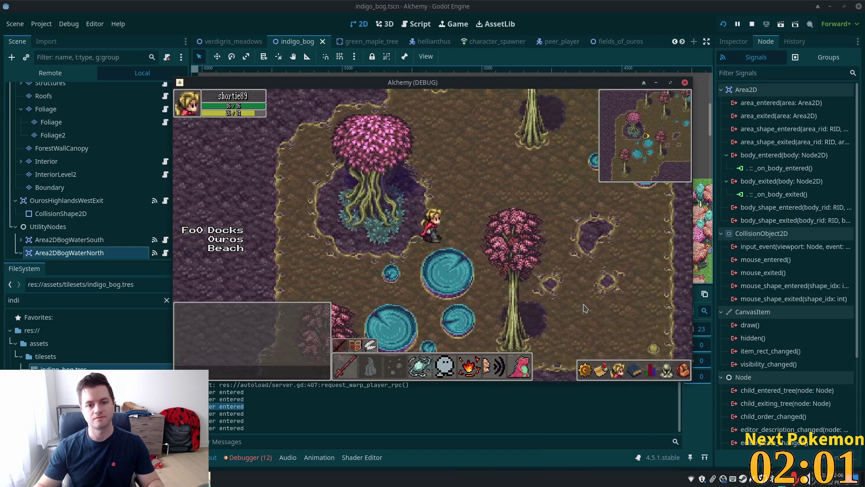
{"action": "key", "text": "Left"}
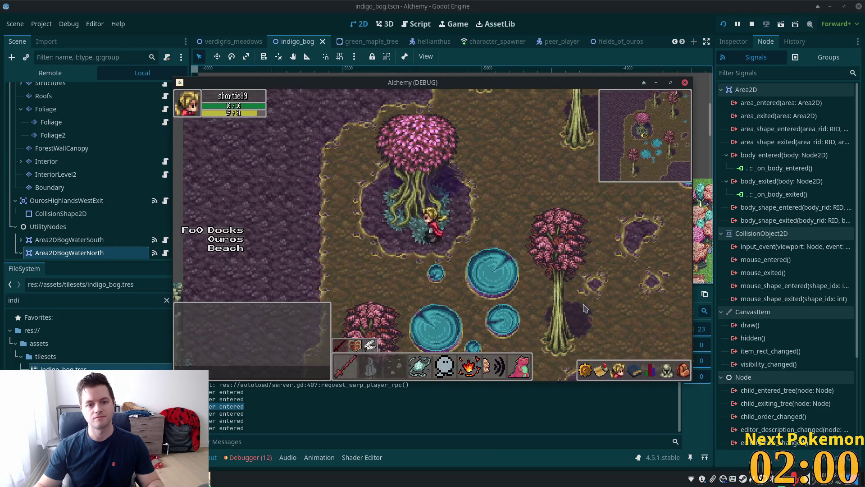
{"action": "key", "text": "Left"}
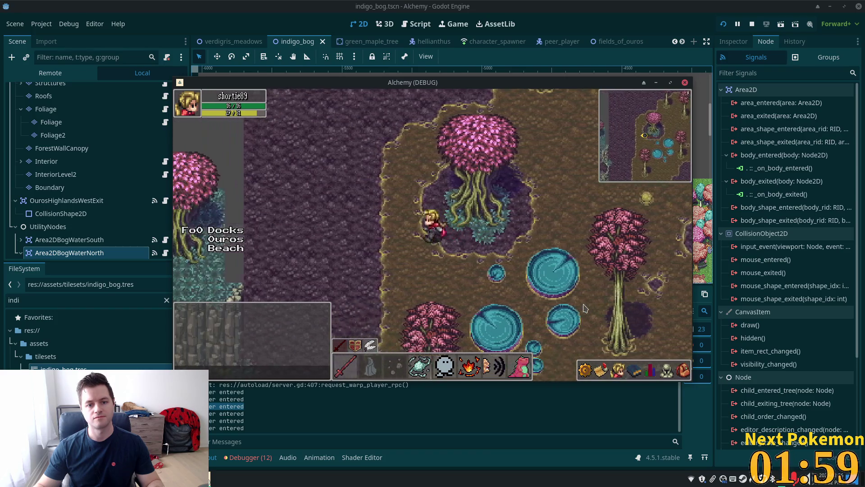
{"action": "key", "text": "Right"}
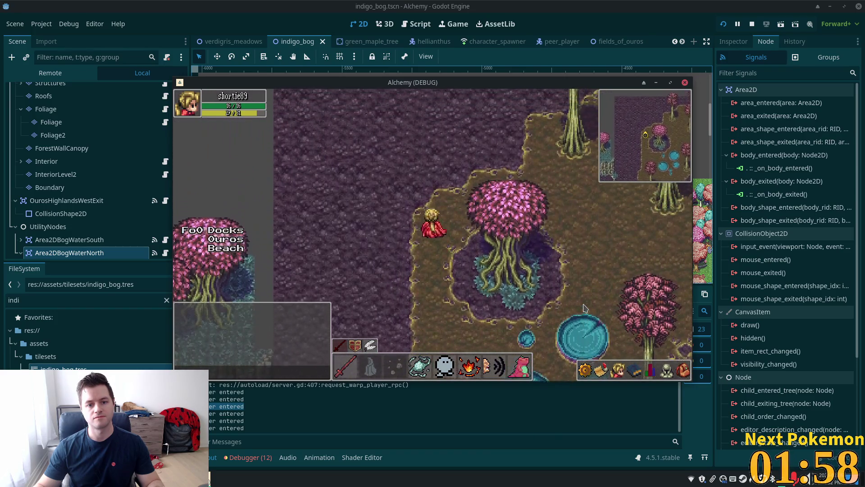
{"action": "key", "text": "Up"}
{"action": "key", "text": "Right"}
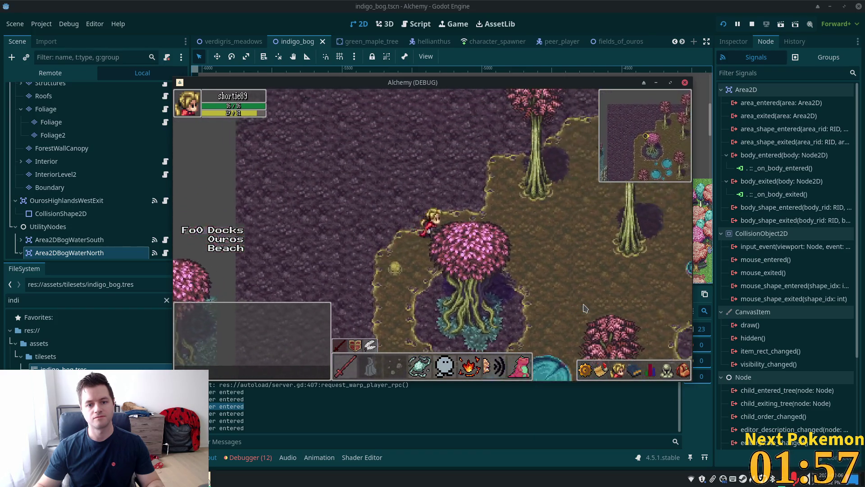
{"action": "key", "text": "Right"}
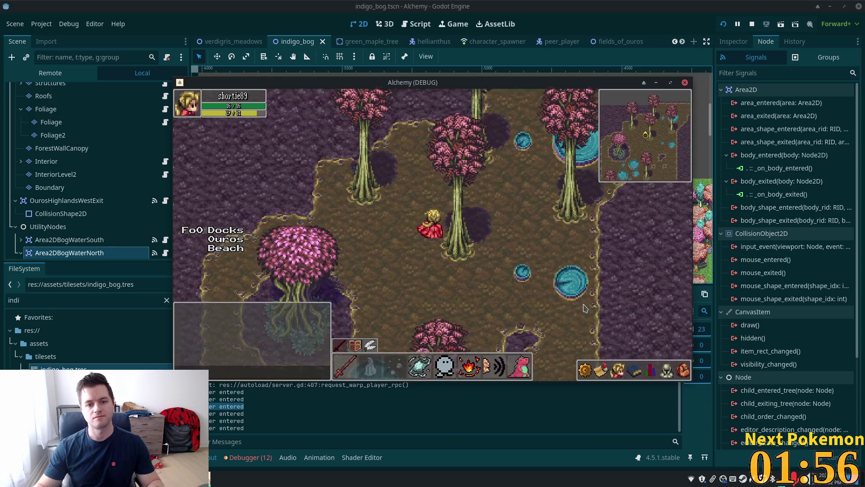
{"action": "key", "text": "Up"}
{"action": "key", "text": "Right"}
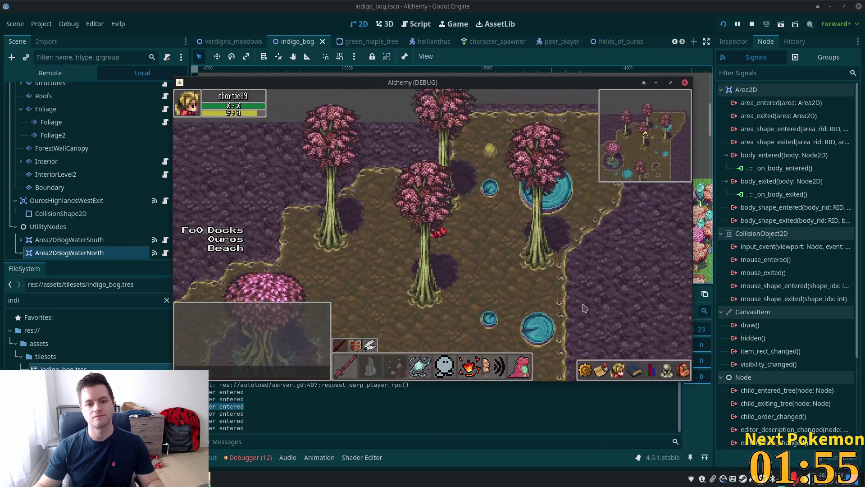
{"action": "key", "text": "Up"}
{"action": "key", "text": "Right"}
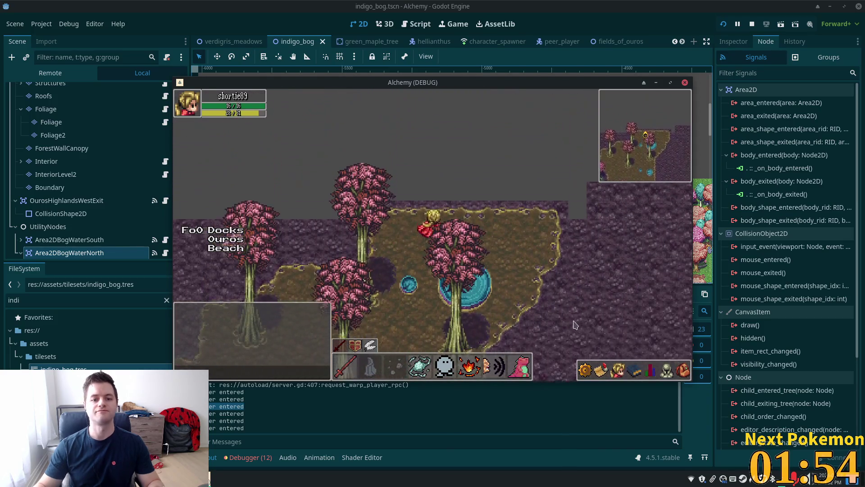
{"action": "key", "text": "Up"}
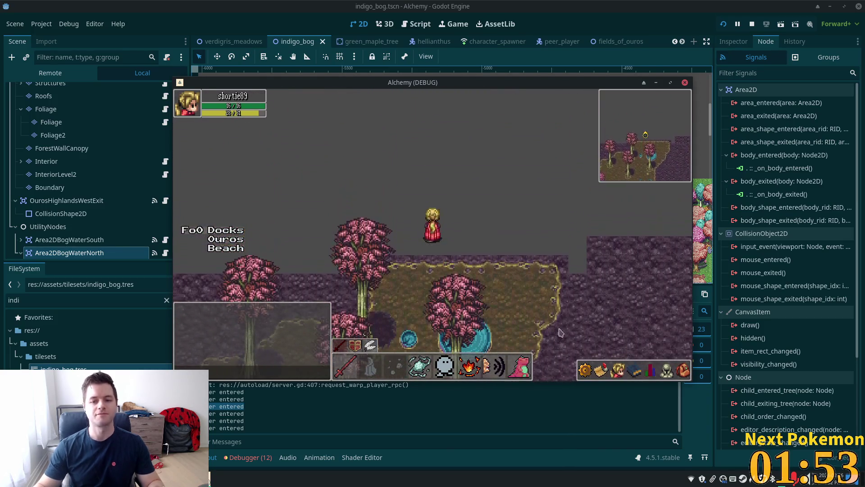
- Walk the character south-east into the purple bog and behind a pink tree
{"action": "key", "text": "Down"}
{"action": "key", "text": "Right"}
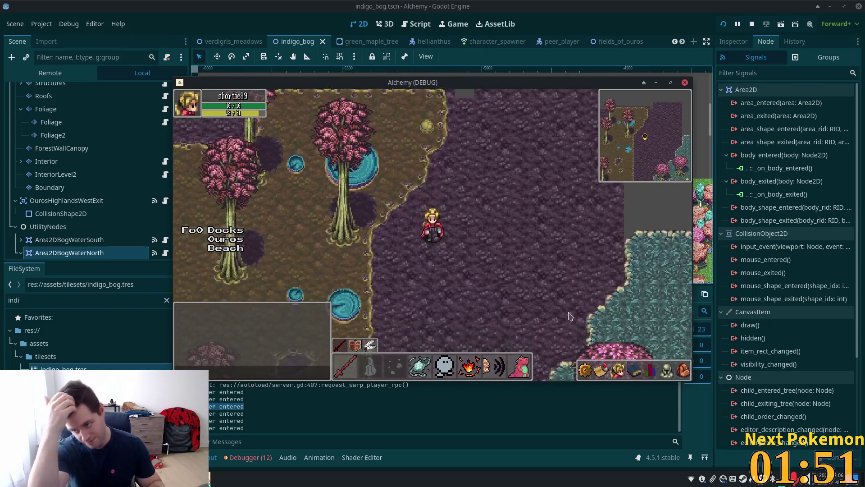
{"action": "key", "text": "Left"}
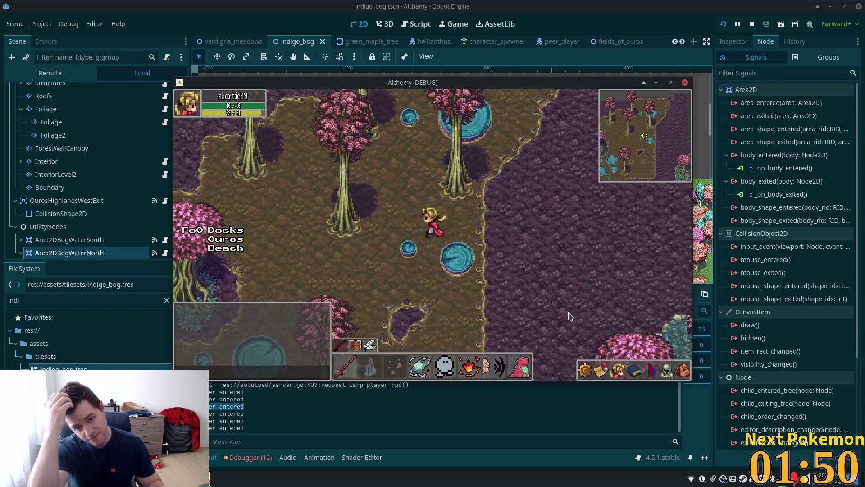
{"action": "key", "text": "Left"}
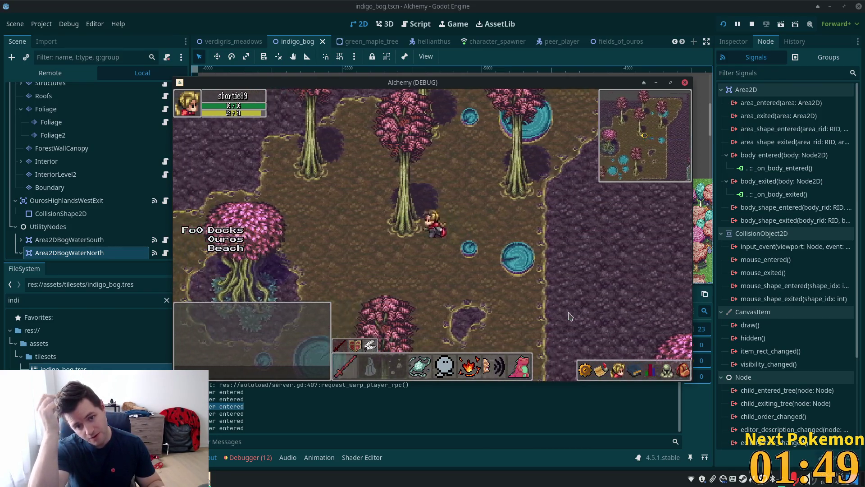
{"action": "key", "text": "Down"}
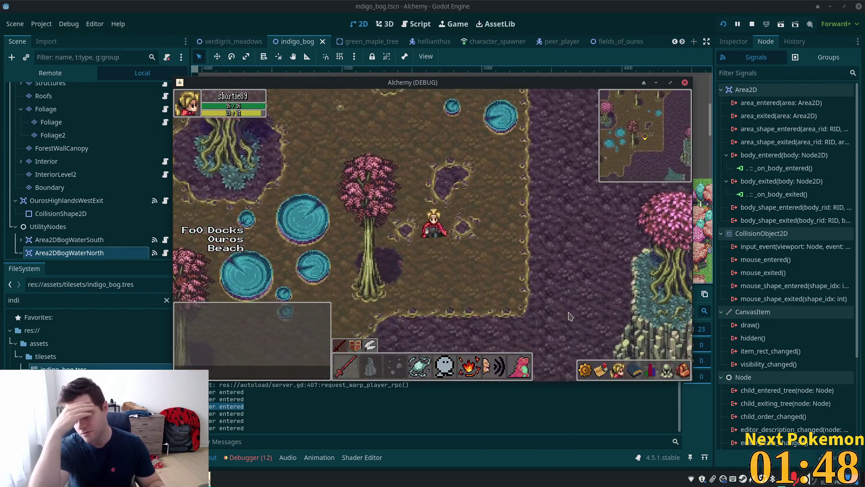
{"action": "key", "text": "Down"}
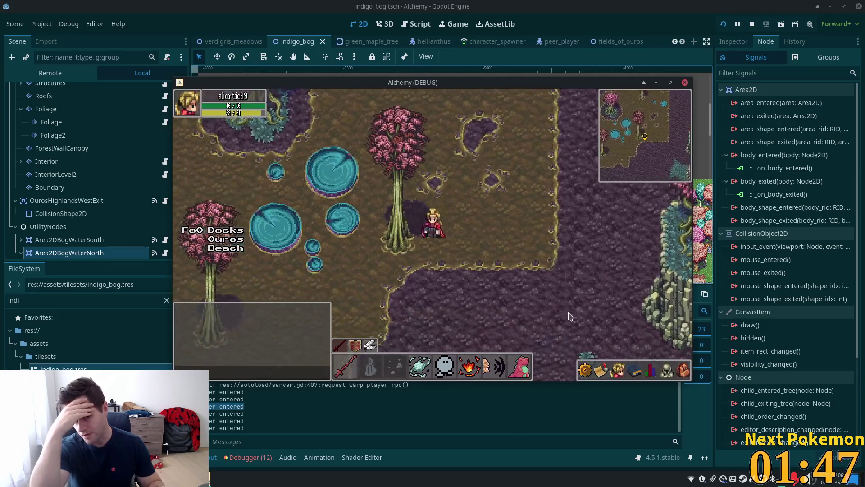
{"action": "key", "text": "Up"}
{"action": "key", "text": "Left"}
{"action": "key", "text": "Down"}
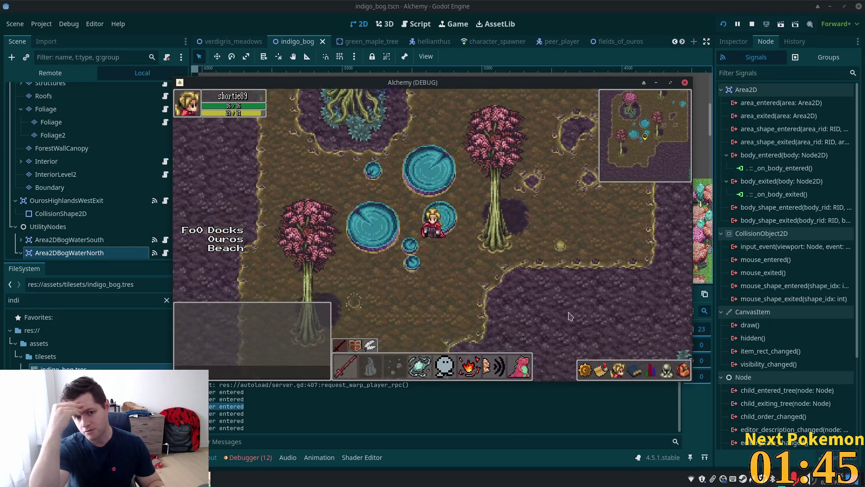
{"action": "key", "text": "Down"}
{"action": "key", "text": "Left"}
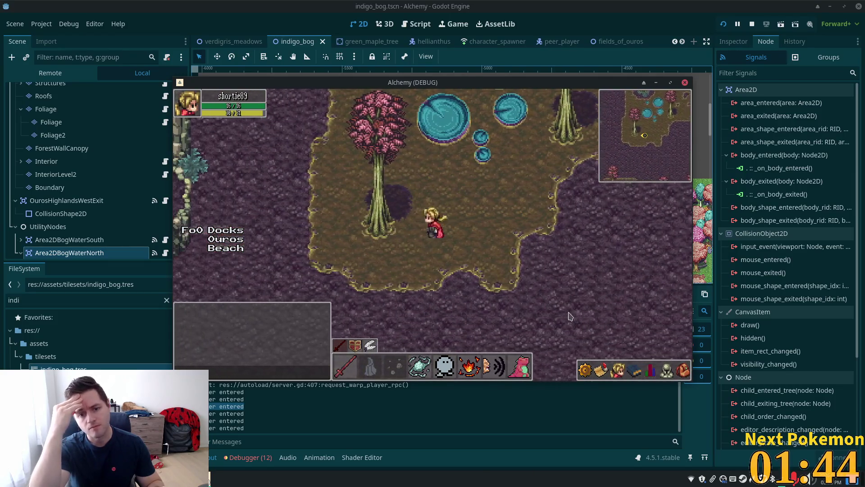
{"action": "key", "text": "Left"}
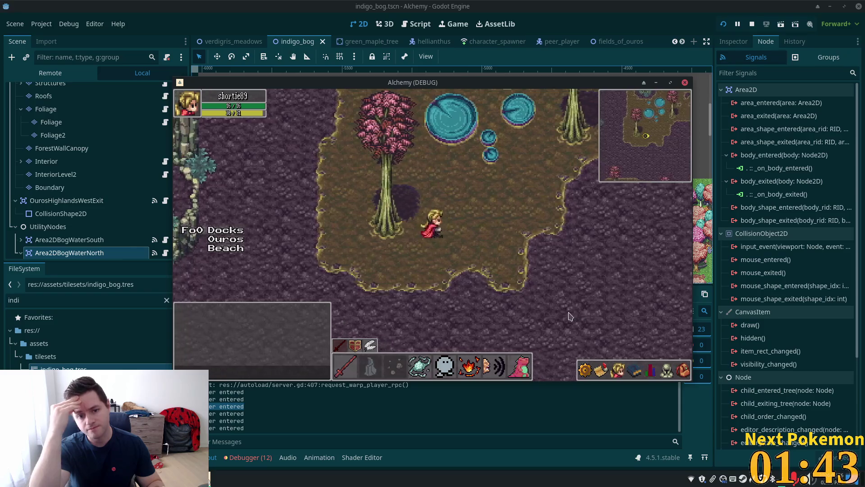
{"action": "key", "text": "Right"}
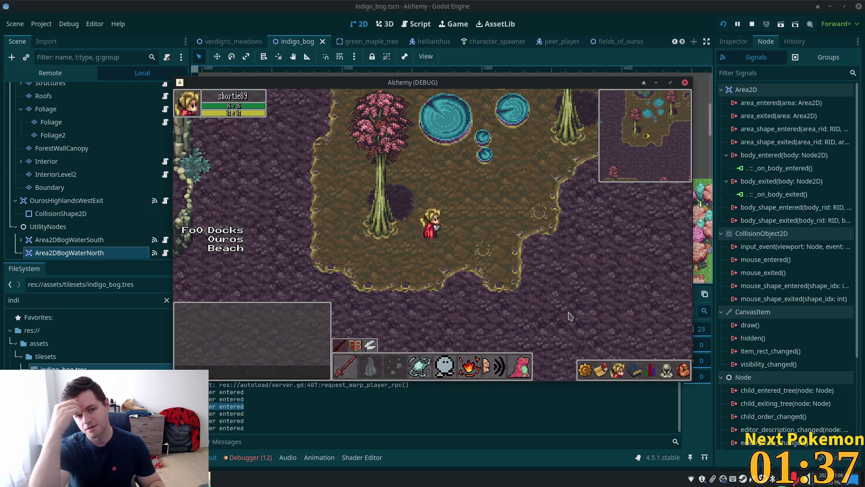
- Walk the character on and off the bog's lily pads and past the pink trees
{"action": "key", "text": "Up"}
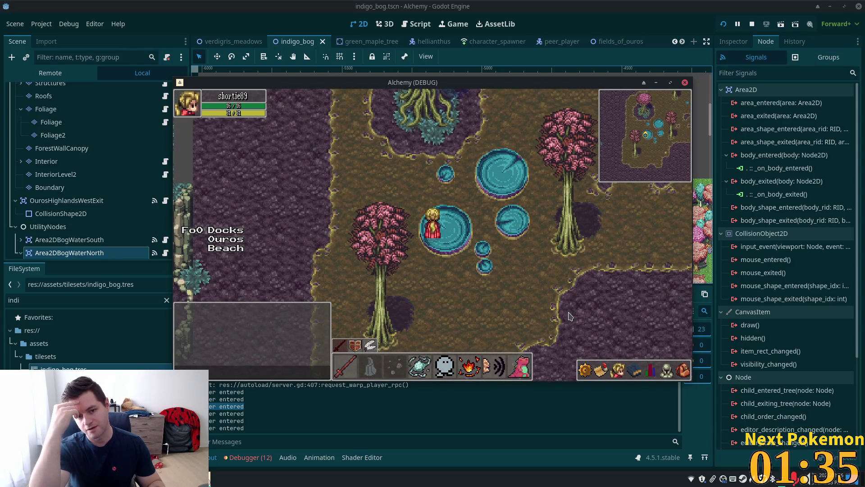
{"action": "key", "text": "Up"}
{"action": "key", "text": "Down"}
{"action": "key", "text": "Right"}
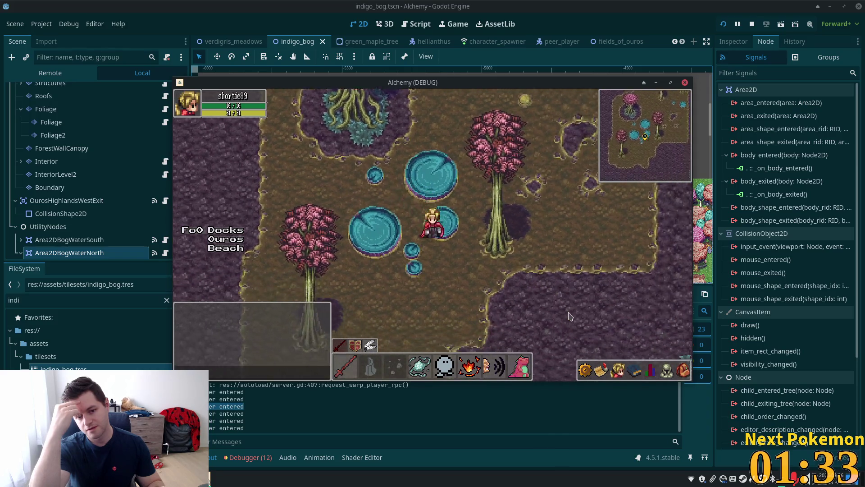
{"action": "key", "text": "Left"}
{"action": "key", "text": "Up"}
{"action": "key", "text": "Down"}
{"action": "key", "text": "Right"}
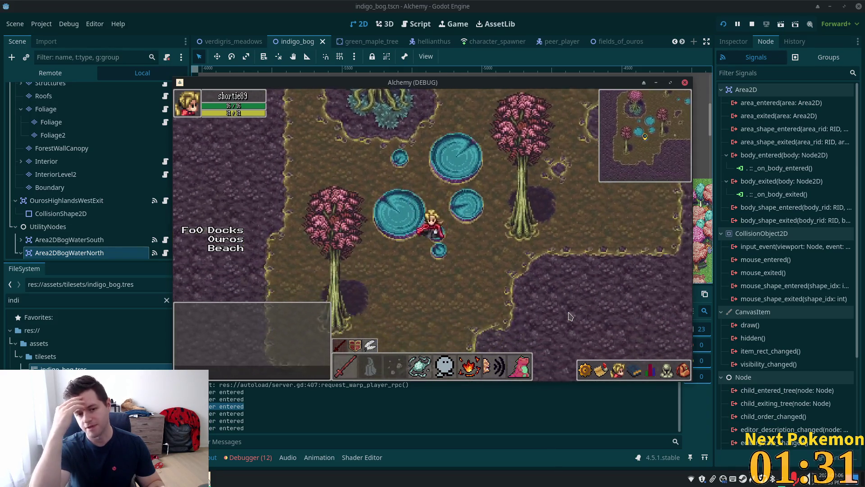
{"action": "key", "text": "Left"}
{"action": "key", "text": "Up"}
{"action": "key", "text": "Right"}
{"action": "key", "text": "Up"}
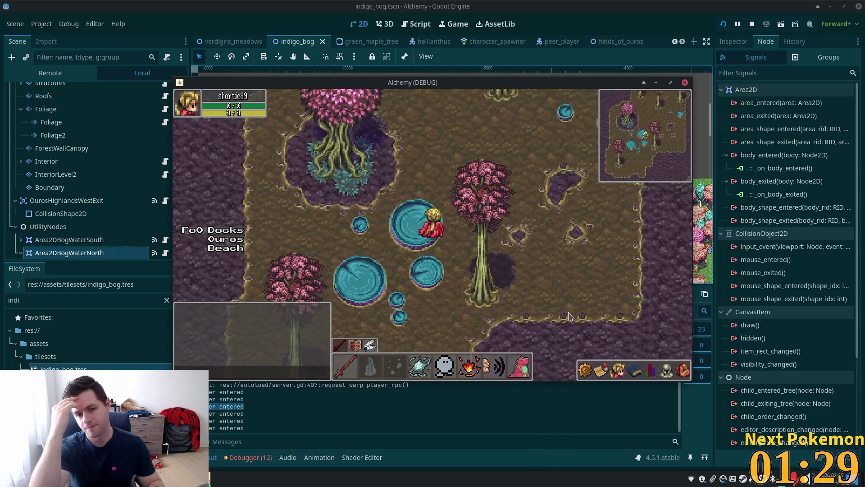
{"action": "key", "text": "Right"}
{"action": "key", "text": "Down"}
{"action": "key", "text": "Up"}
{"action": "key", "text": "Left"}
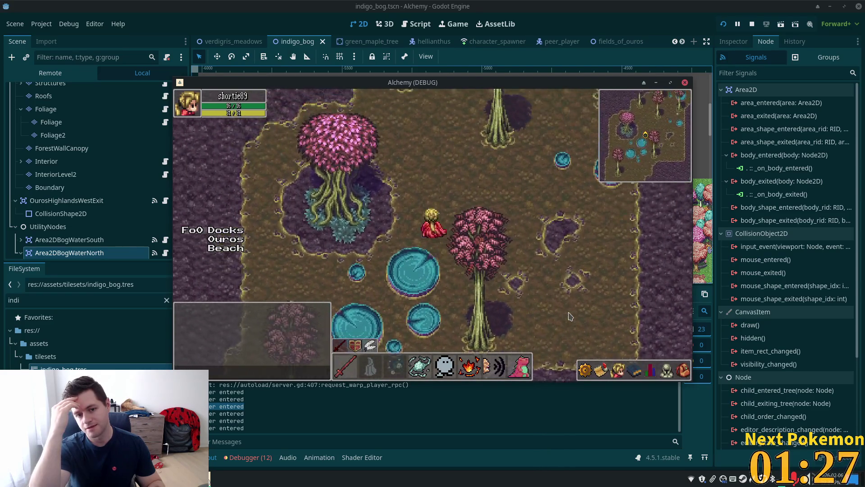
{"action": "key", "text": "Right"}
{"action": "key", "text": "Up"}
{"action": "key", "text": "Right"}
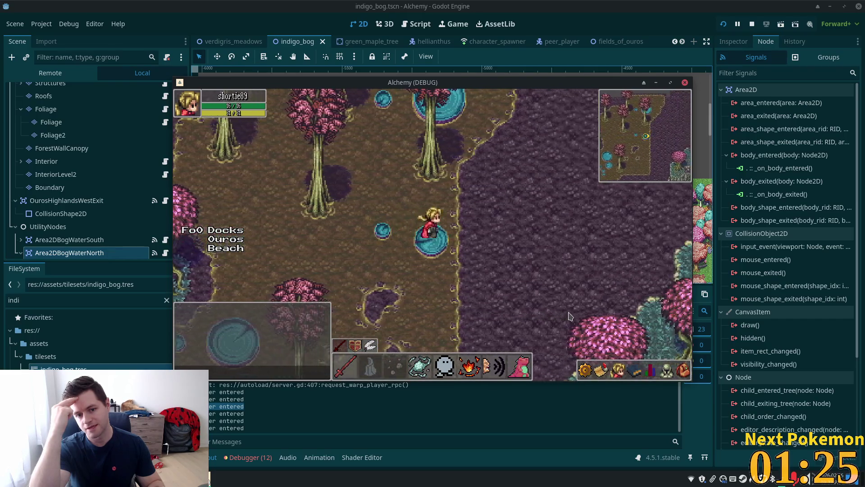
{"action": "key", "text": "Up"}
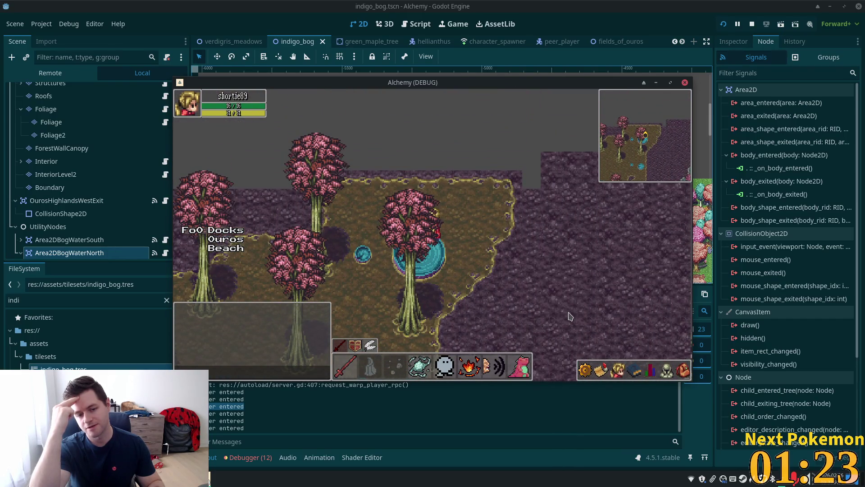
{"action": "key", "text": "Down"}
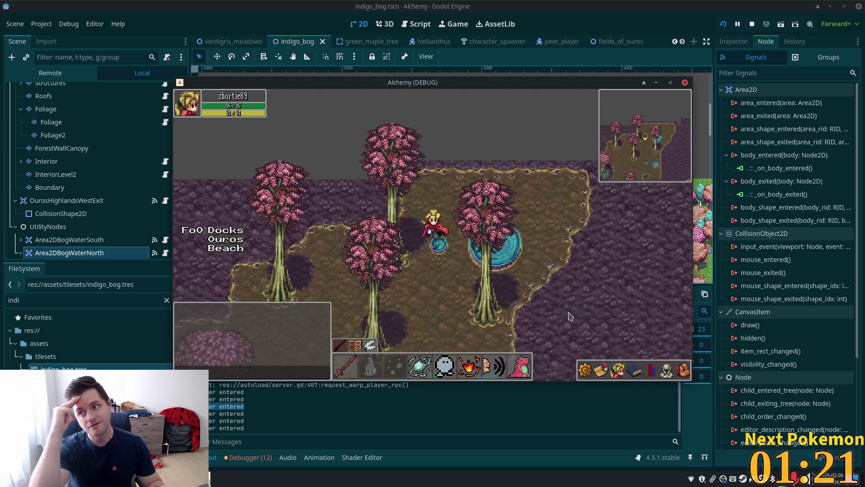
{"action": "key", "text": "Right"}
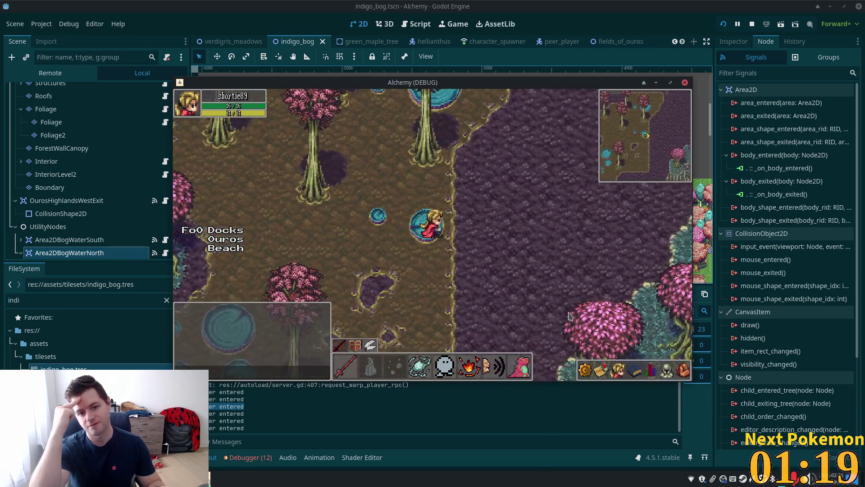
{"action": "key", "text": "Left"}
{"action": "key", "text": "Down"}
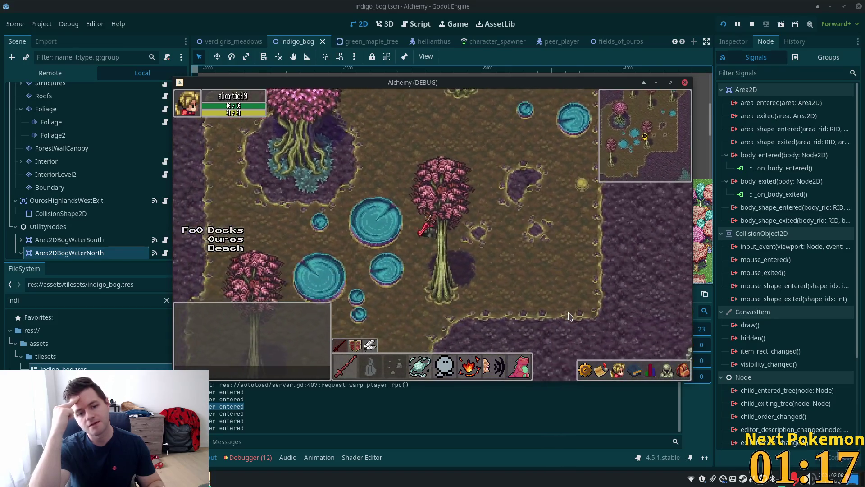
{"action": "key", "text": "Down"}
{"action": "key", "text": "Left"}
{"action": "key", "text": "Left"}
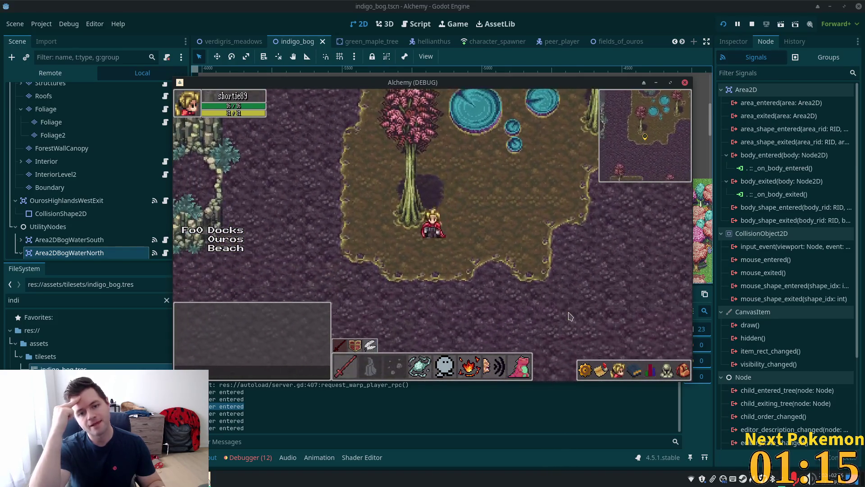
- Walk the player with the arrow keys past the lily pads, pink trees and tentacle tree
{"action": "key", "text": "Down"}
{"action": "key", "text": "Up"}
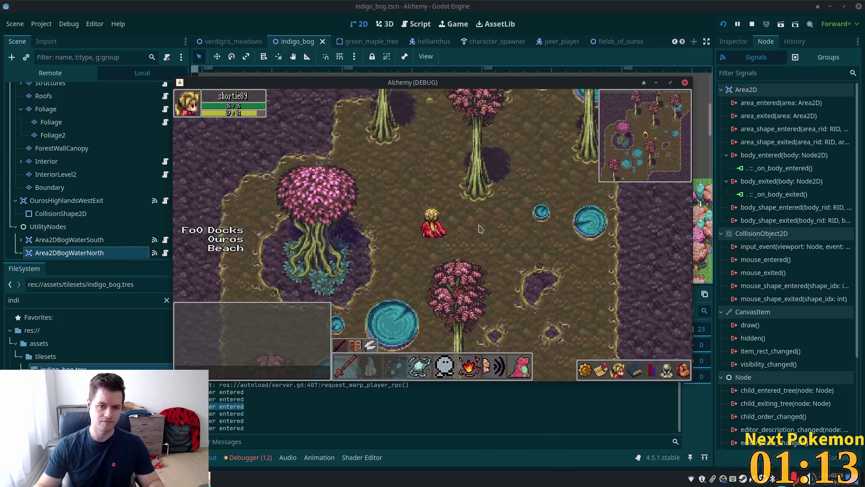
{"action": "key", "text": "Up"}
{"action": "key", "text": "Right"}
{"action": "key", "text": "Up"}
{"action": "key", "text": "Left"}
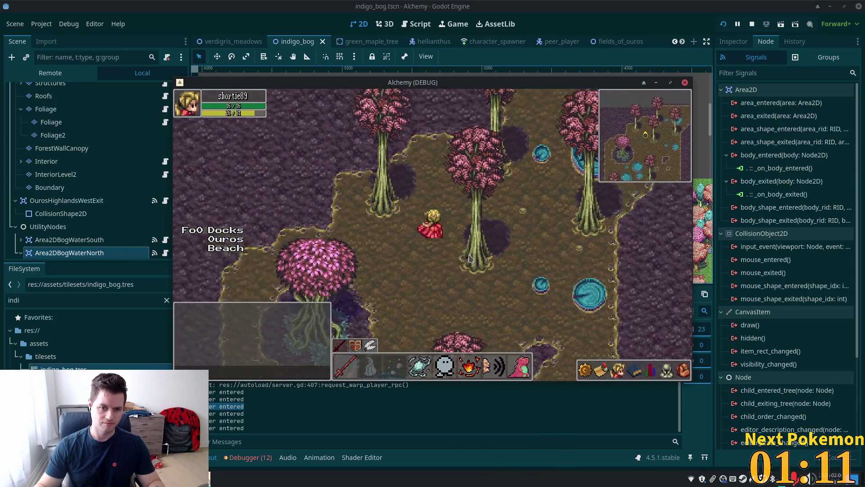
{"action": "key", "text": "Down"}
{"action": "key", "text": "Right"}
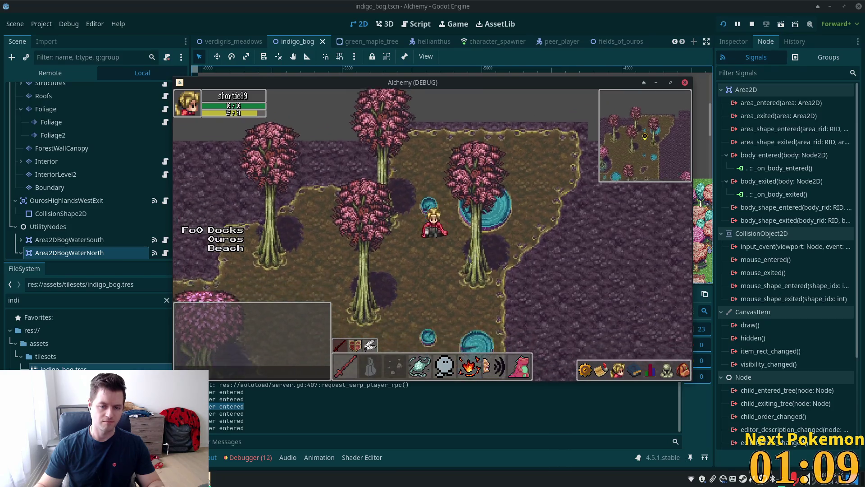
{"action": "key", "text": "Down"}
{"action": "key", "text": "Left"}
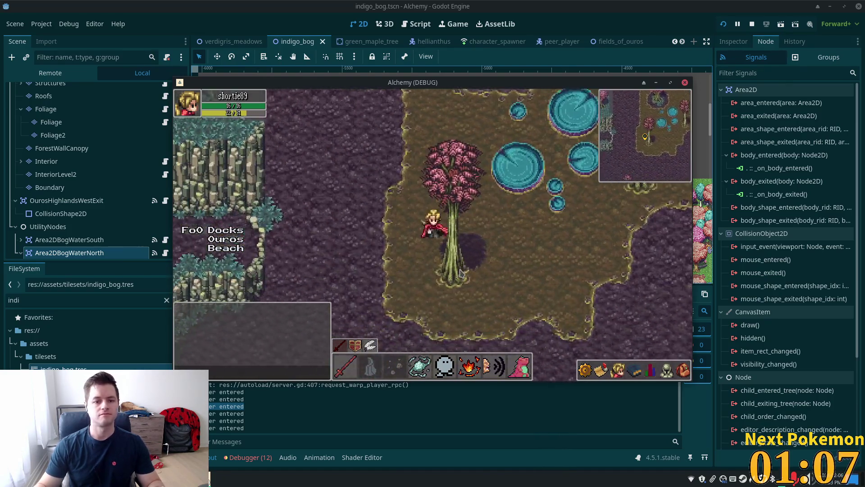
{"action": "key", "text": "Down"}
{"action": "key", "text": "Left"}
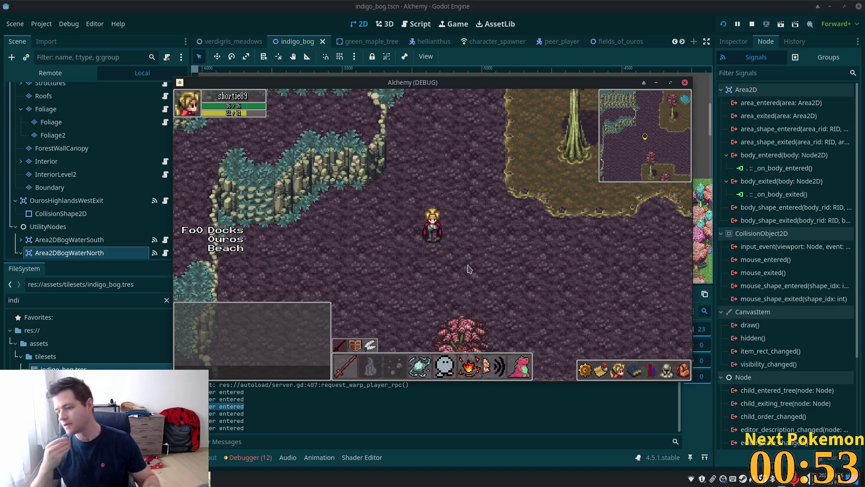
- Walk with WASD along the cliff path, up to the NPC and below the cliffs
{"action": "key", "text": "d"}
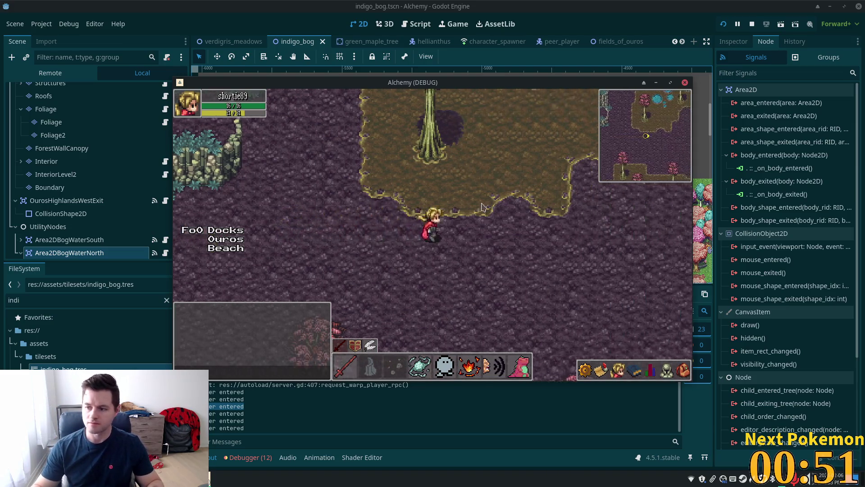
{"action": "key", "text": "d"}
{"action": "key", "text": "s"}
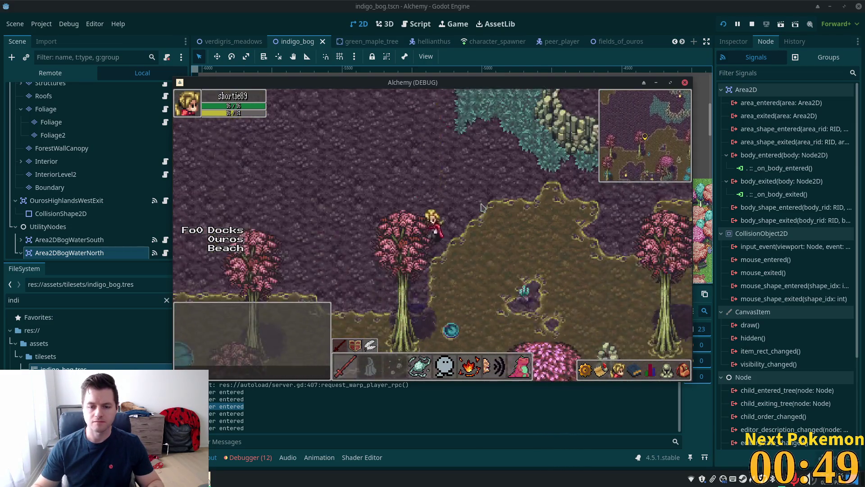
{"action": "key", "text": "a"}
{"action": "key", "text": "a"}
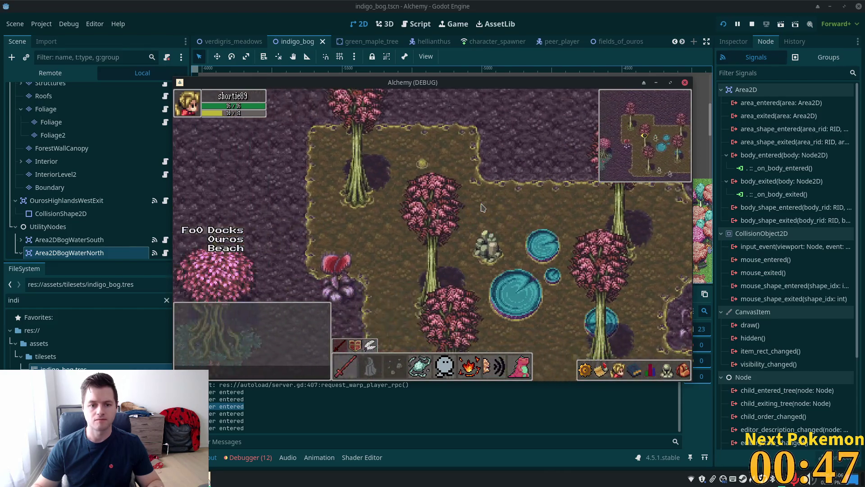
{"action": "key", "text": "a"}
{"action": "key", "text": "w"}
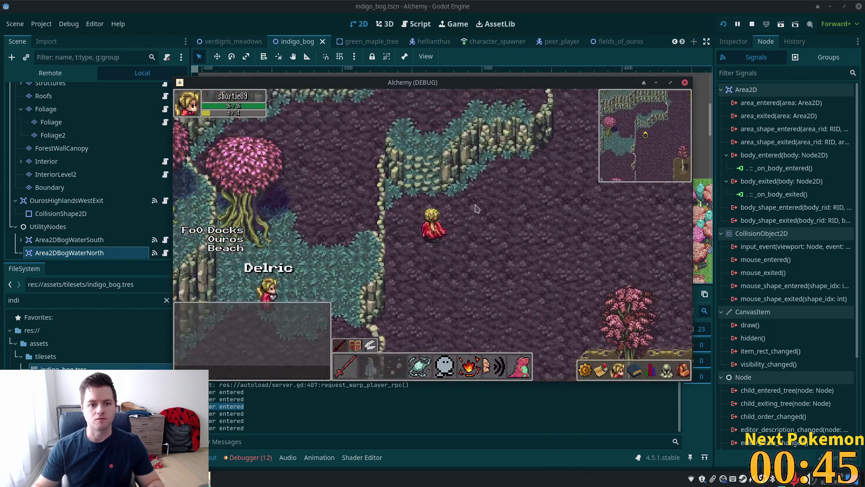
{"action": "key", "text": "a"}
{"action": "key", "text": "s"}
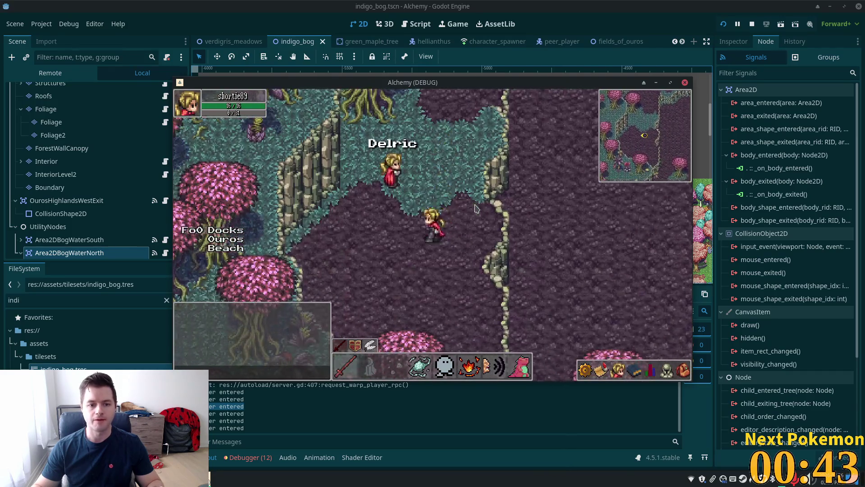
{"action": "key", "text": "s"}
{"action": "key", "text": "d"}
{"action": "key", "text": "w"}
{"action": "key", "text": "a"}
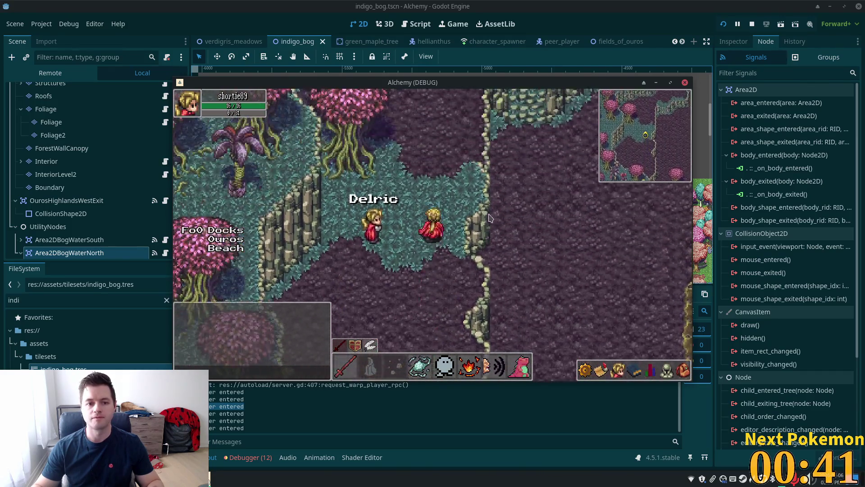
{"action": "key", "text": "w"}
{"action": "key", "text": "s"}
{"action": "key", "text": "d"}
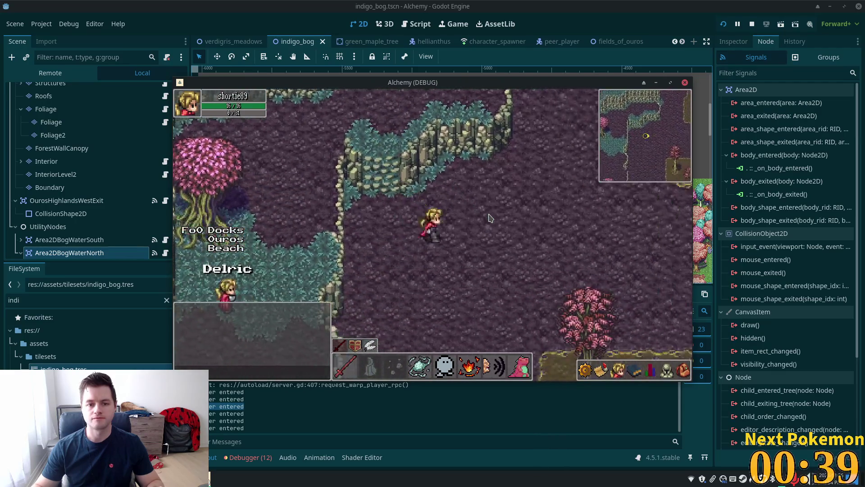
{"action": "key", "text": "s"}
{"action": "key", "text": "d"}
{"action": "key", "text": "s"}
{"action": "key", "text": "d"}
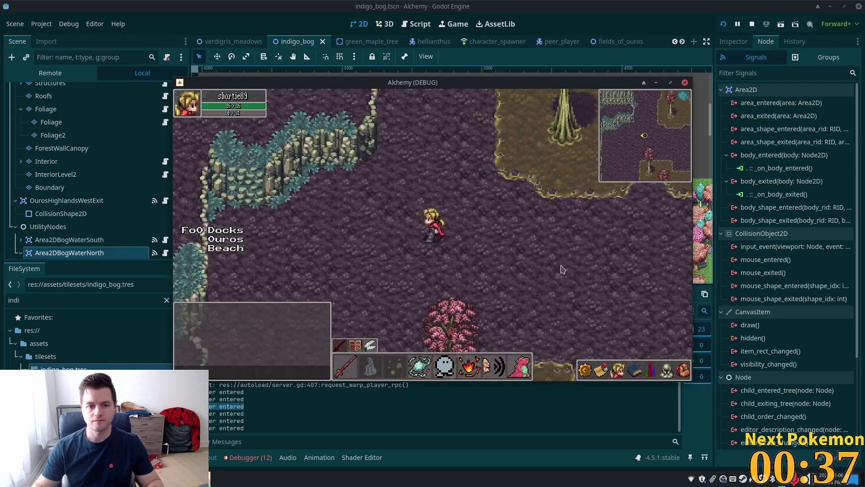
{"action": "key", "text": "s"}
{"action": "key", "text": "d"}
{"action": "key", "text": "w"}
{"action": "key", "text": "a"}
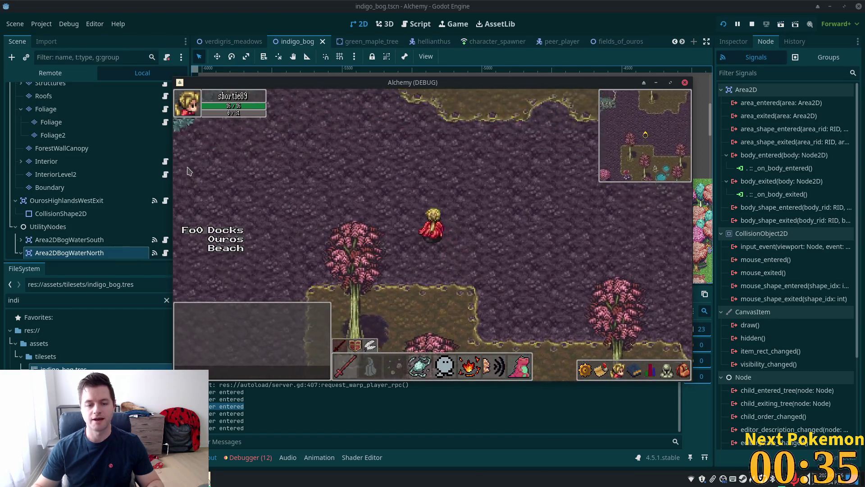
{"action": "key", "text": "w"}
{"action": "key", "text": "a"}
{"action": "key", "text": "s"}
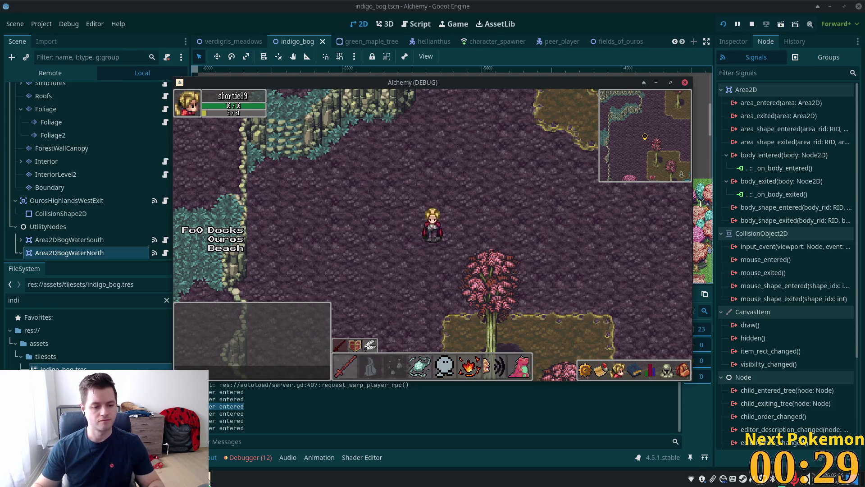
{"action": "left_click", "coordinate": [485, 383]}
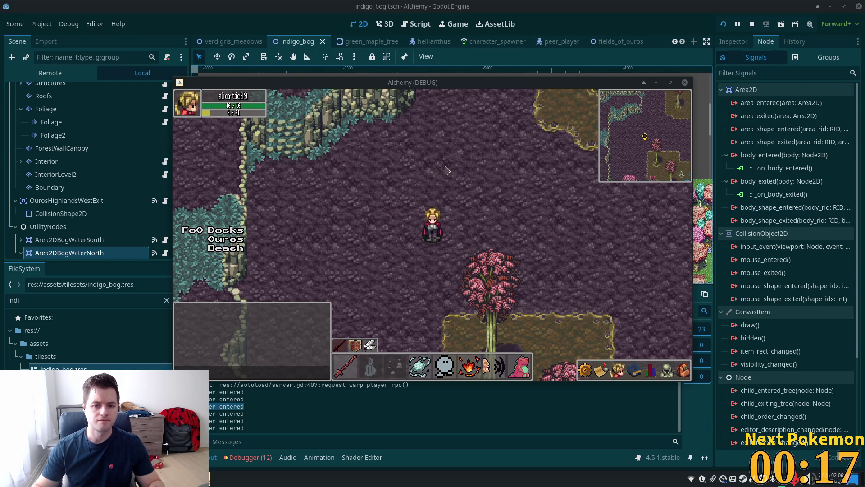
- Walk into more bog terrain near the lily pads, then close the Alchemy (DEBUG) game window
{"action": "key", "text": "s"}
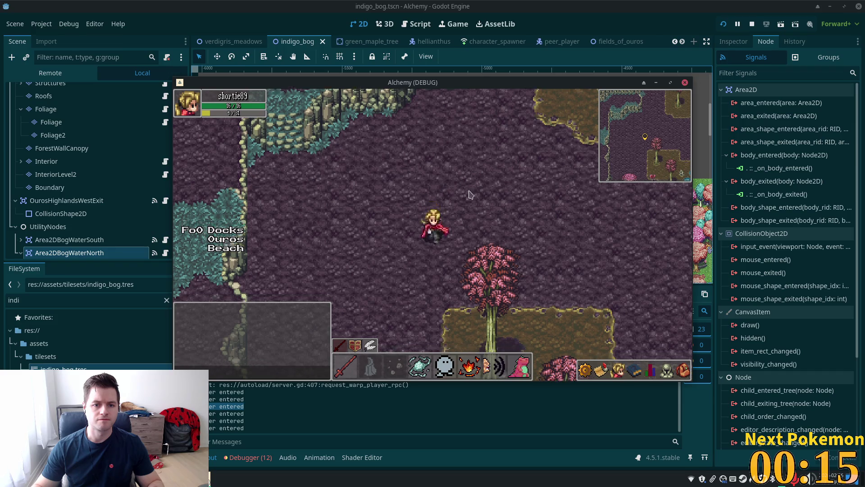
{"action": "key", "text": "d"}
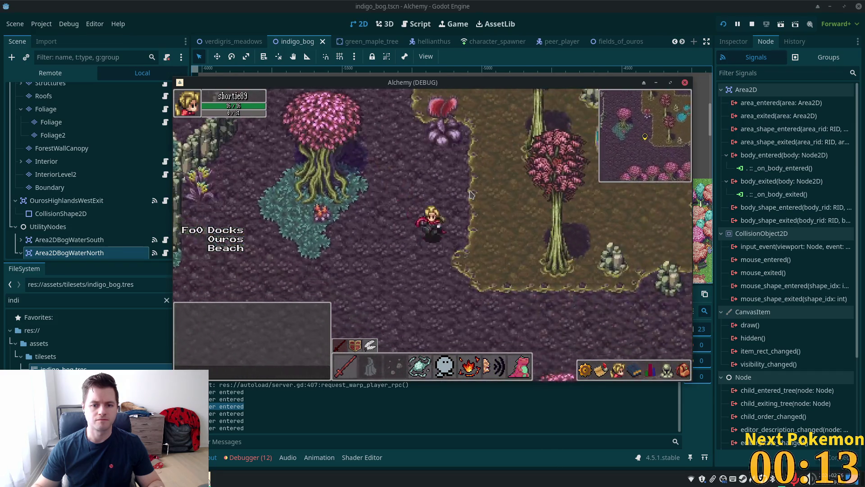
{"action": "key", "text": "w"}
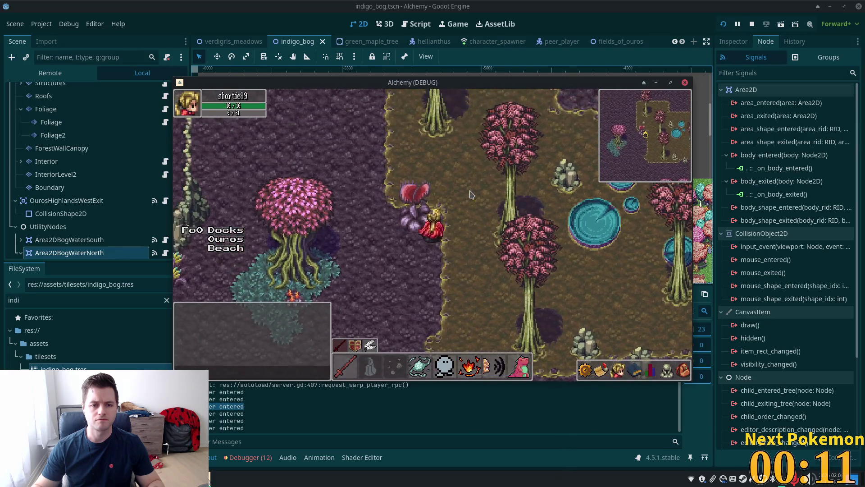
{"action": "key", "text": "s"}
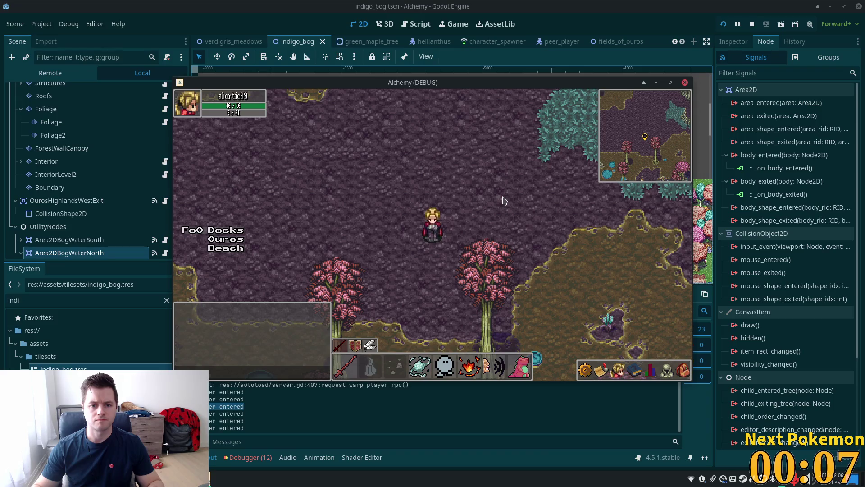
{"action": "key", "text": "w"}
{"action": "key", "text": "a"}
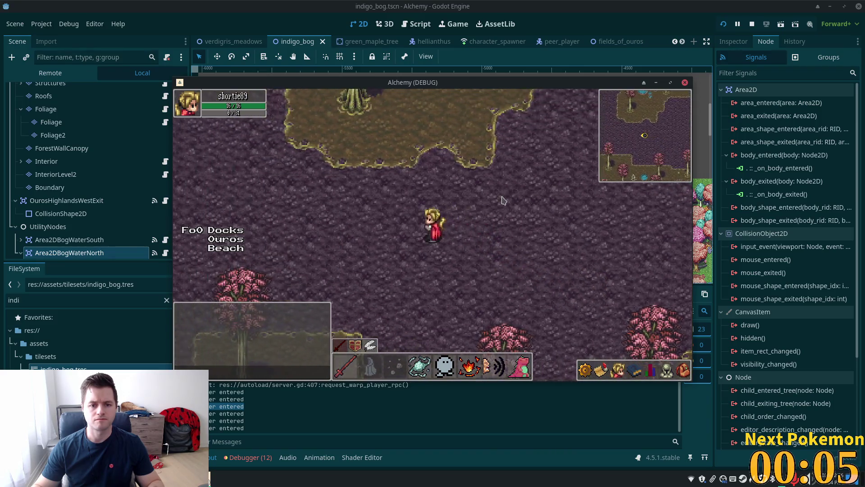
{"action": "key", "text": "s"}
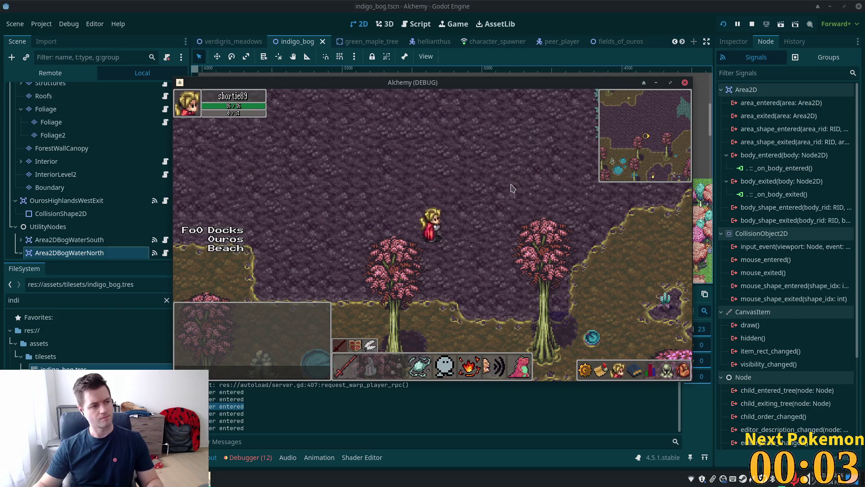
{"action": "left_click", "coordinate": [554, 25]}
{"action": "scroll", "coordinate": [498, 193], "scroll_direction": "up", "scroll_amount": 8}
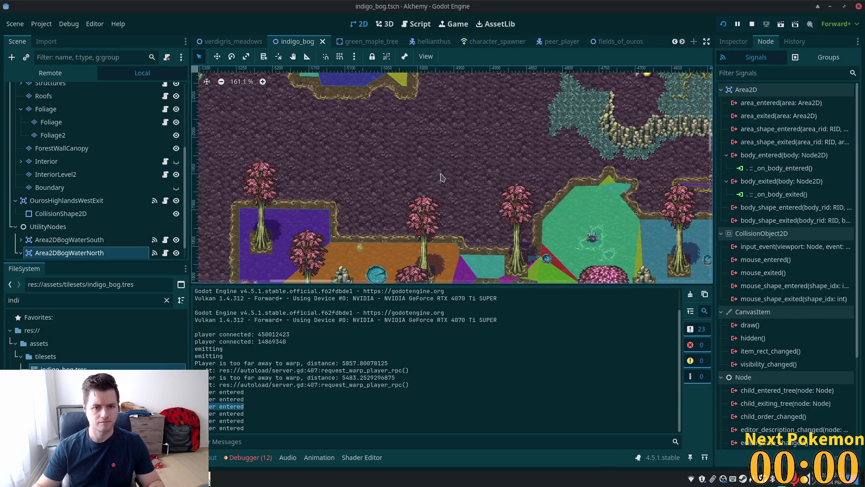
- Select the Ground layer in the Scene dock for tile painting
{"action": "scroll", "coordinate": [442, 177], "scroll_direction": "up", "scroll_amount": 3}
{"action": "scroll", "coordinate": [445, 154], "scroll_direction": "down", "scroll_amount": 1}
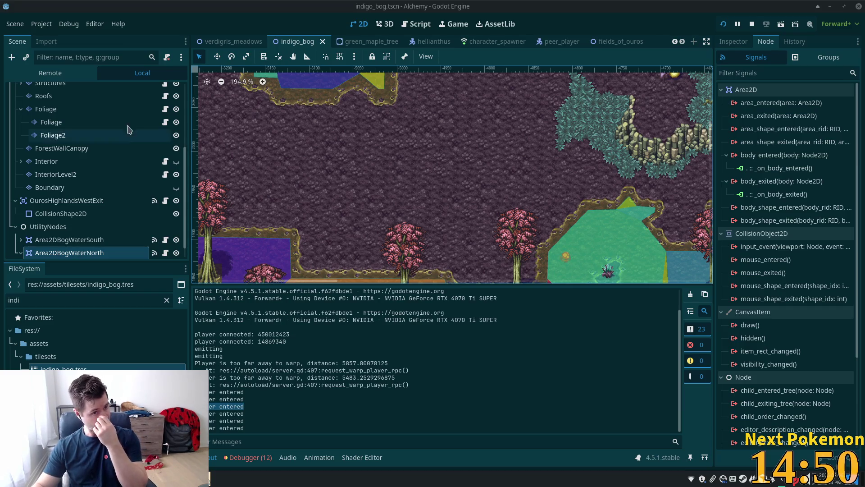
{"action": "scroll", "coordinate": [131, 131], "scroll_direction": "up", "scroll_amount": 5}
{"action": "scroll", "coordinate": [69, 104], "scroll_direction": "up", "scroll_amount": 3}
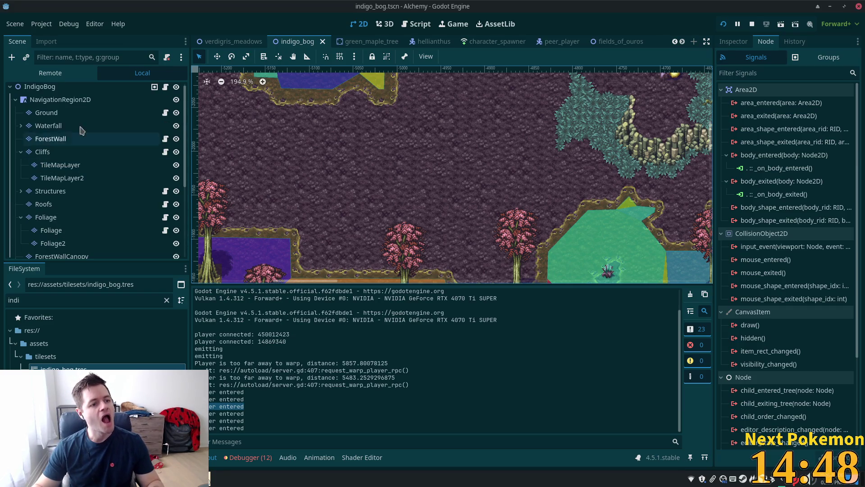
{"action": "left_click", "coordinate": [68, 112]}
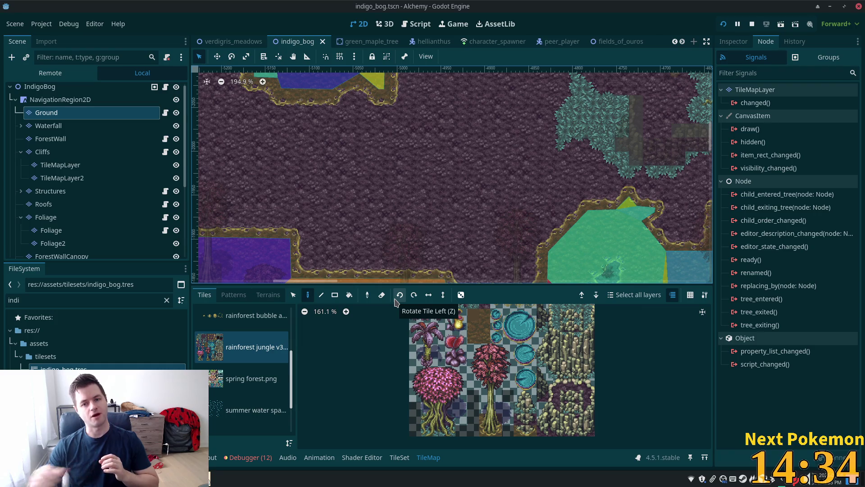
- Collapse Area2DBogWaterNorth's children and select the Area2DBogWaterSouth water zone
{"action": "scroll", "coordinate": [282, 210], "scroll_direction": "down", "scroll_amount": 3}
{"action": "scroll", "coordinate": [283, 211], "scroll_direction": "down", "scroll_amount": 6}
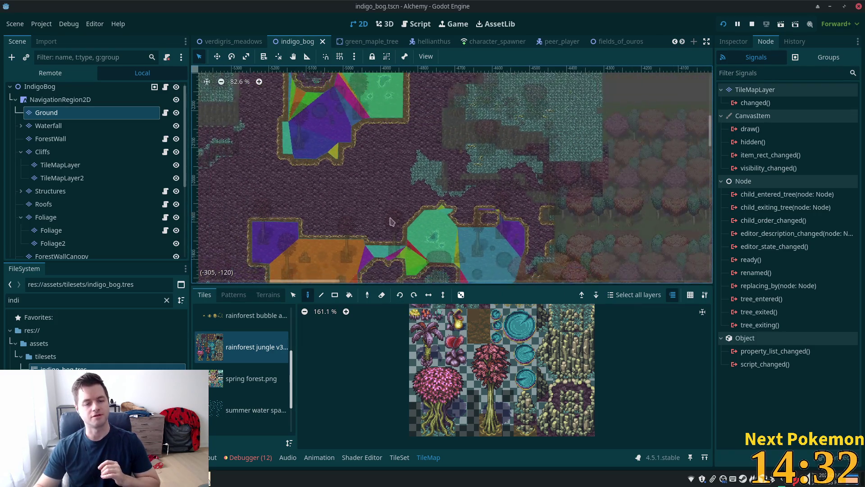
{"action": "scroll", "coordinate": [90, 226], "scroll_direction": "down", "scroll_amount": 5}
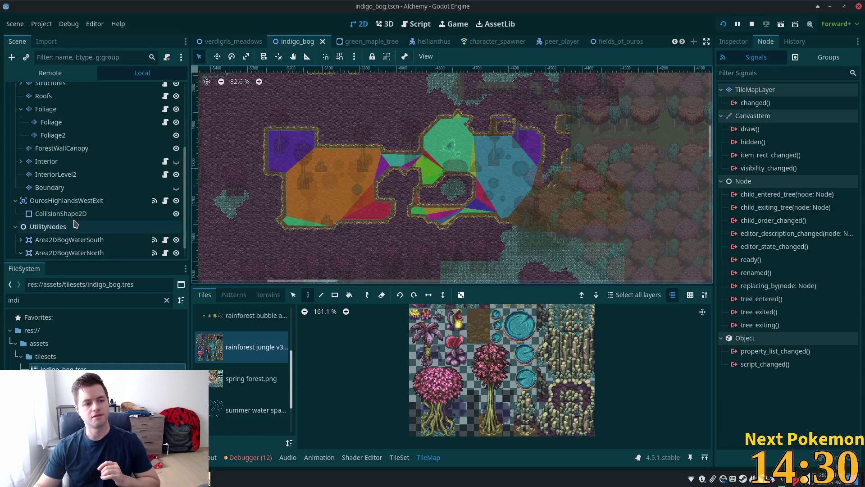
{"action": "left_click", "coordinate": [21, 238]}
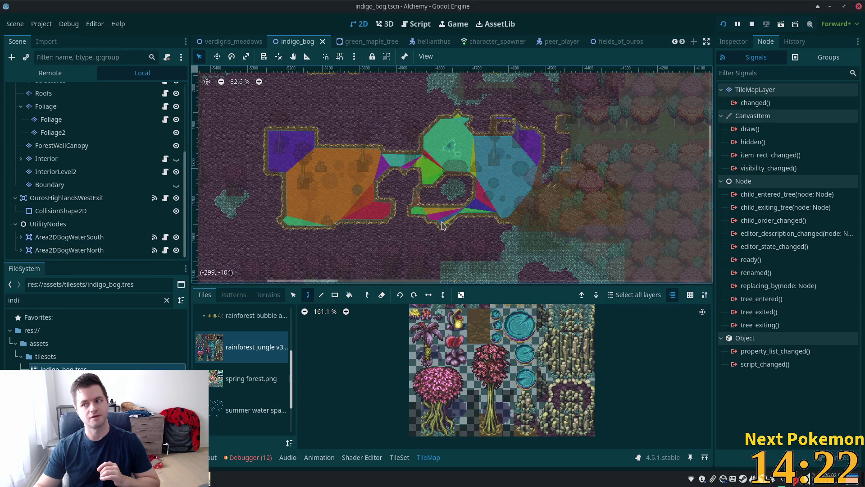
{"action": "scroll", "coordinate": [413, 166], "scroll_direction": "up", "scroll_amount": 3}
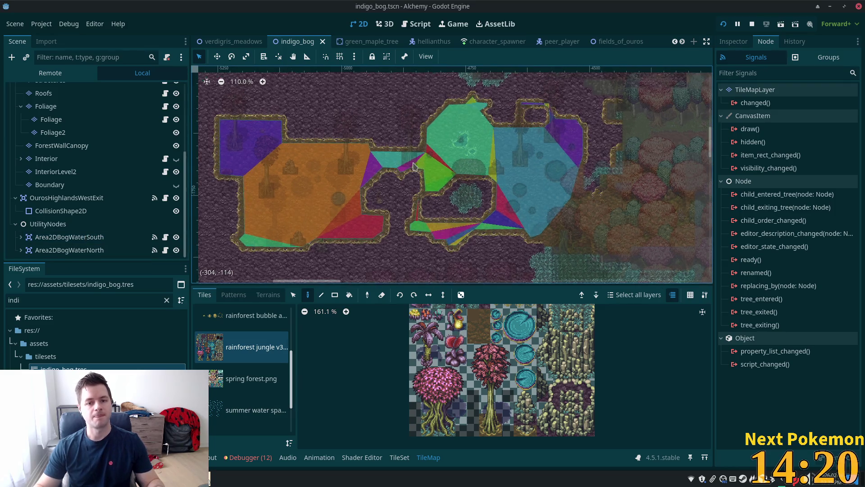
{"action": "scroll", "coordinate": [414, 166], "scroll_direction": "down", "scroll_amount": 5}
{"action": "left_click", "coordinate": [93, 237]}
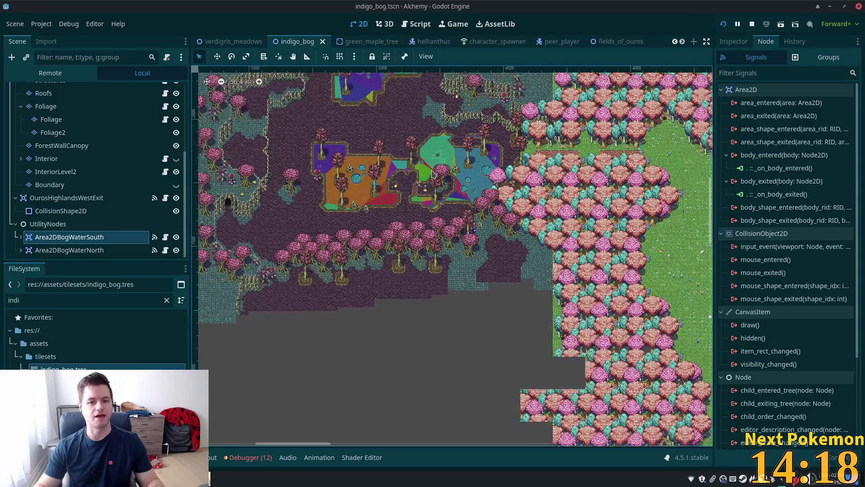
- Pan the map toward the ponds and select the IndigoBog root node
{"action": "scroll", "coordinate": [431, 174], "scroll_direction": "down", "scroll_amount": 4}
{"action": "scroll", "coordinate": [468, 198], "scroll_direction": "down", "scroll_amount": 4}
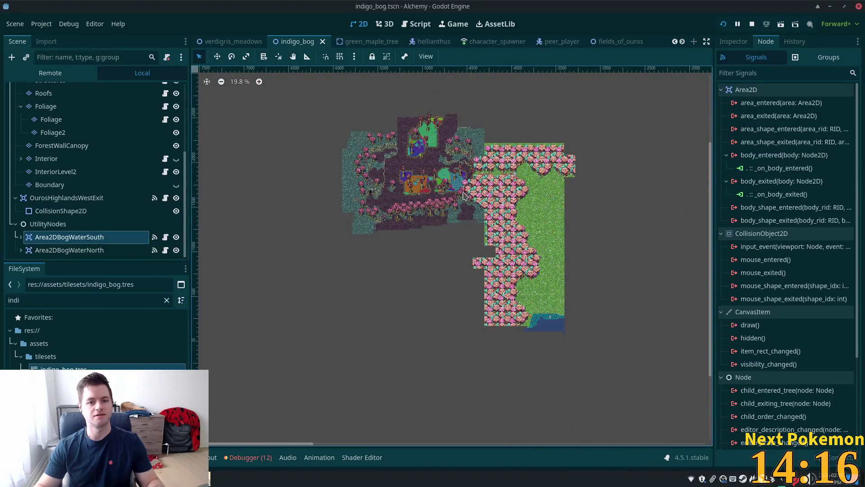
{"action": "scroll", "coordinate": [418, 145], "scroll_direction": "up", "scroll_amount": 10}
{"action": "scroll", "coordinate": [496, 242], "scroll_direction": "up", "scroll_amount": 2}
{"action": "scroll", "coordinate": [496, 242], "scroll_direction": "up", "scroll_amount": 11}
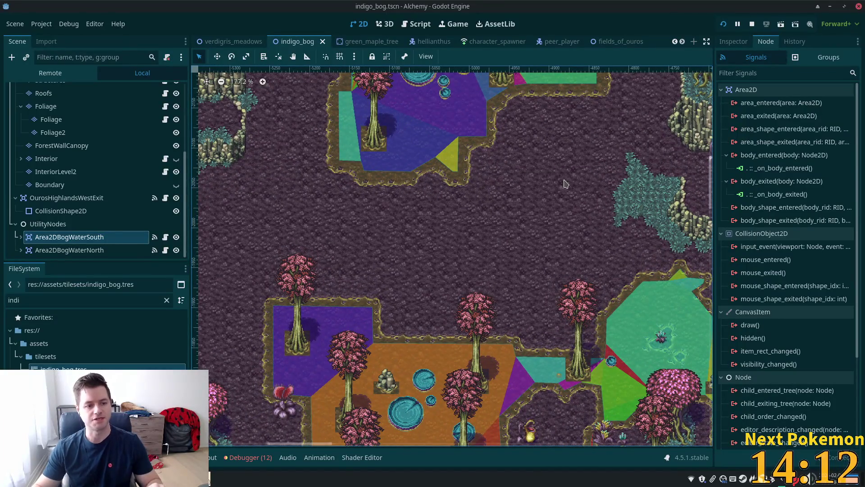
{"action": "scroll", "coordinate": [586, 213], "scroll_direction": "up", "scroll_amount": 1}
{"action": "left_click_drag", "start_coordinate": [586, 214], "coordinate": [572, 178]}
{"action": "scroll", "coordinate": [68, 145], "scroll_direction": "up", "scroll_amount": 3}
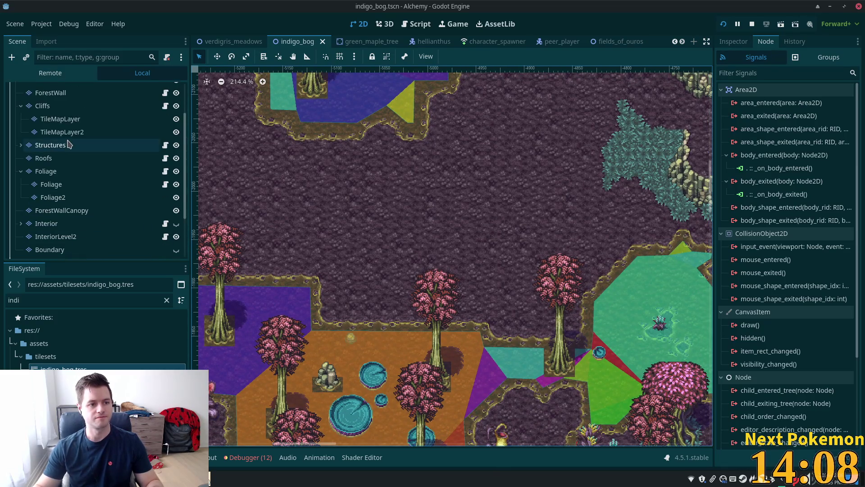
{"action": "scroll", "coordinate": [68, 144], "scroll_direction": "up", "scroll_amount": 2}
{"action": "left_click", "coordinate": [45, 91]}
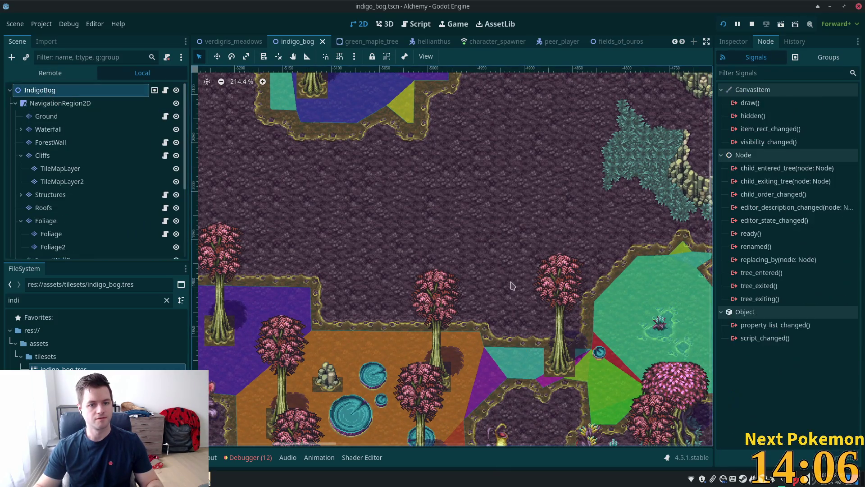
- Reselect the Ground layer so the rainforest jungle tiles appear
{"action": "scroll", "coordinate": [501, 289], "scroll_direction": "up", "scroll_amount": 2}
{"action": "scroll", "coordinate": [495, 284], "scroll_direction": "down", "scroll_amount": 1}
{"action": "scroll", "coordinate": [476, 264], "scroll_direction": "up", "scroll_amount": 1}
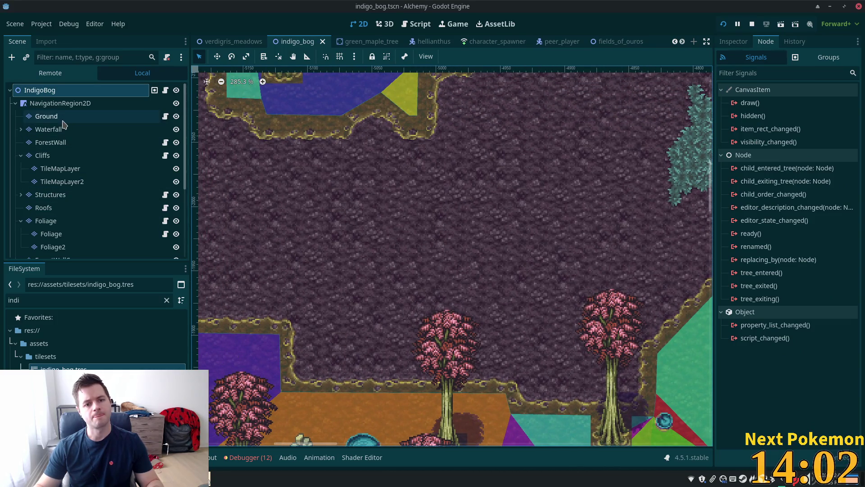
{"action": "left_click", "coordinate": [47, 117]}
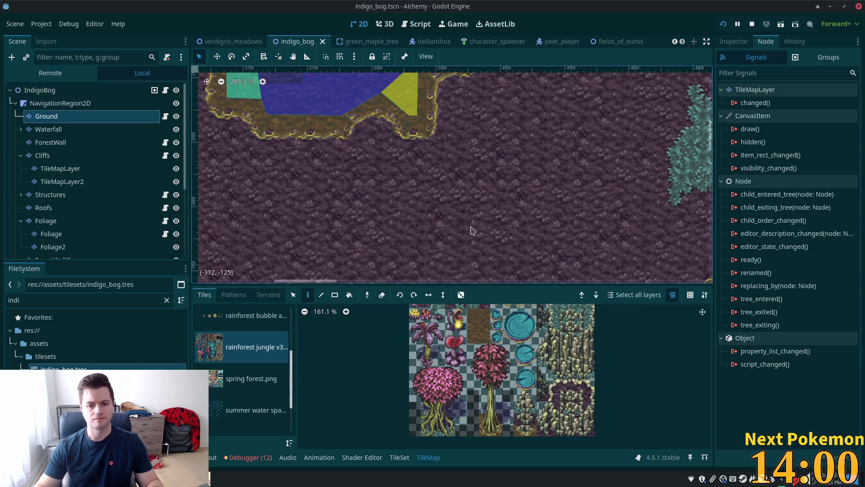
- Place a 2x2 block of boulder tiles on the ground
{"action": "scroll", "coordinate": [471, 231], "scroll_direction": "down", "scroll_amount": 5}
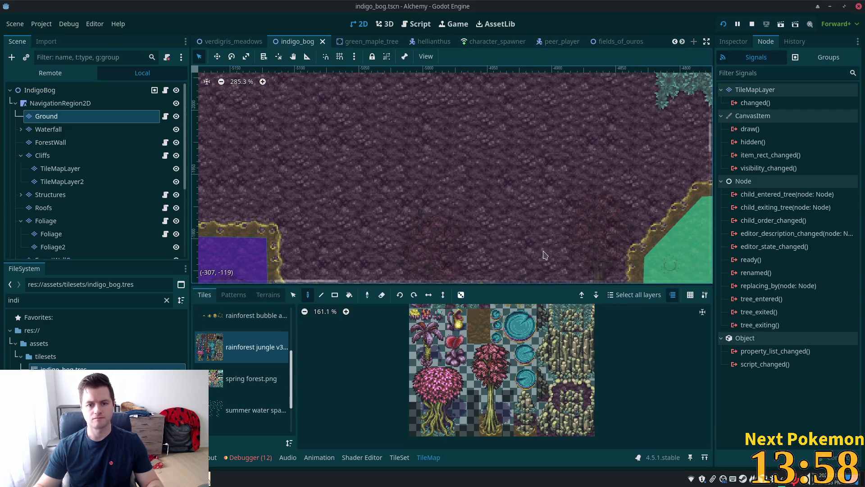
{"action": "scroll", "coordinate": [478, 308], "scroll_direction": "up", "scroll_amount": 1}
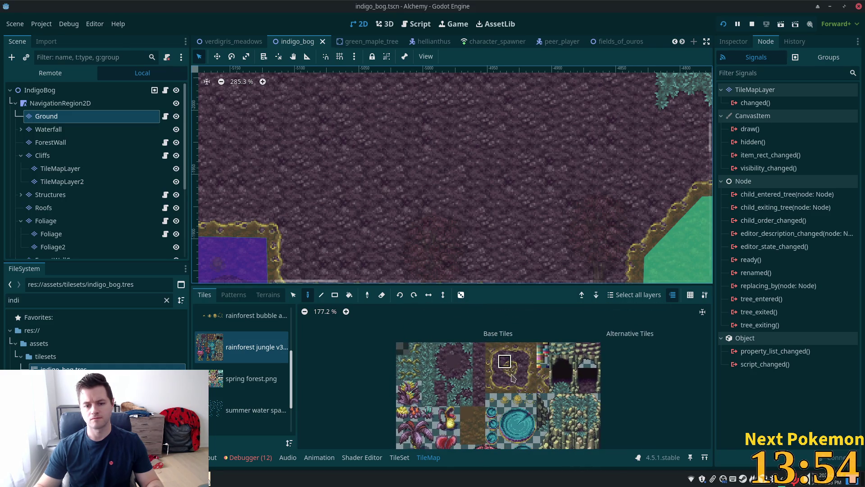
{"action": "left_click_drag", "start_coordinate": [511, 373], "coordinate": [516, 375]}
{"action": "left_click", "coordinate": [585, 169]}
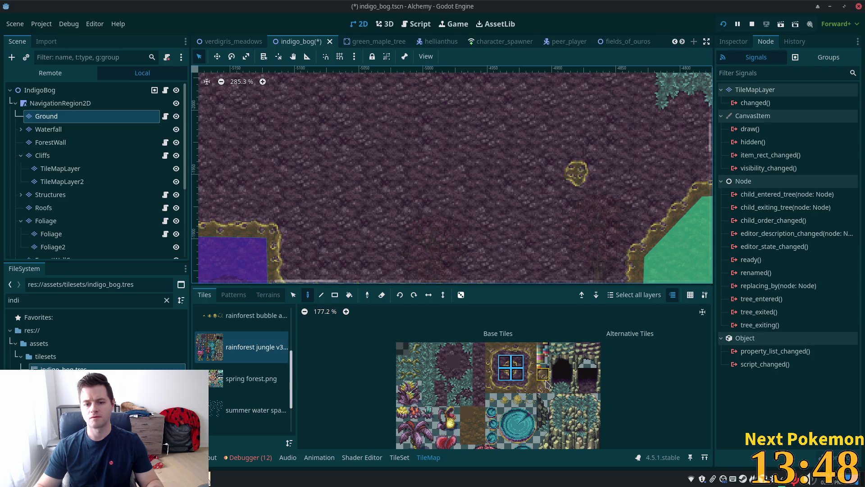
- Paint gold-edged mud tiles and a rotated corner tile to close the shape into a ring
{"action": "mouse_move", "coordinate": [453, 228]}
{"action": "left_mouse_down"}
{"action": "mouse_move", "coordinate": [484, 84]}
{"action": "mouse_move", "coordinate": [523, 247]}
{"action": "left_mouse_up"}
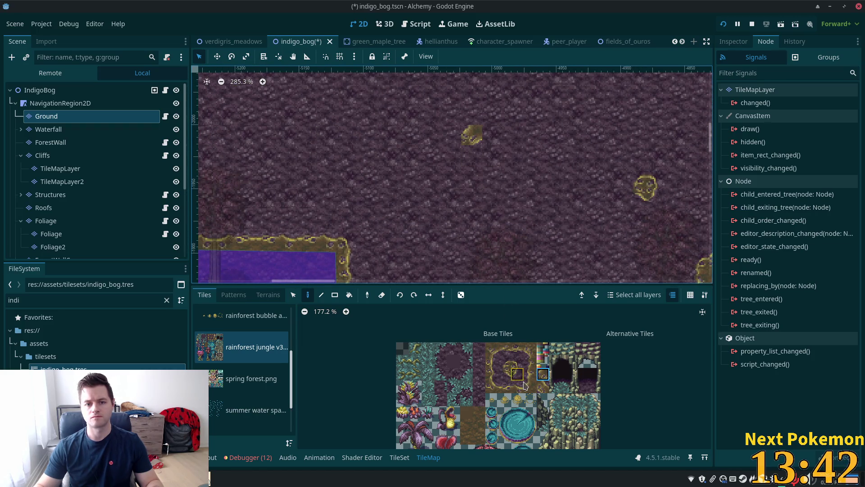
{"action": "left_click", "coordinate": [543, 386]}
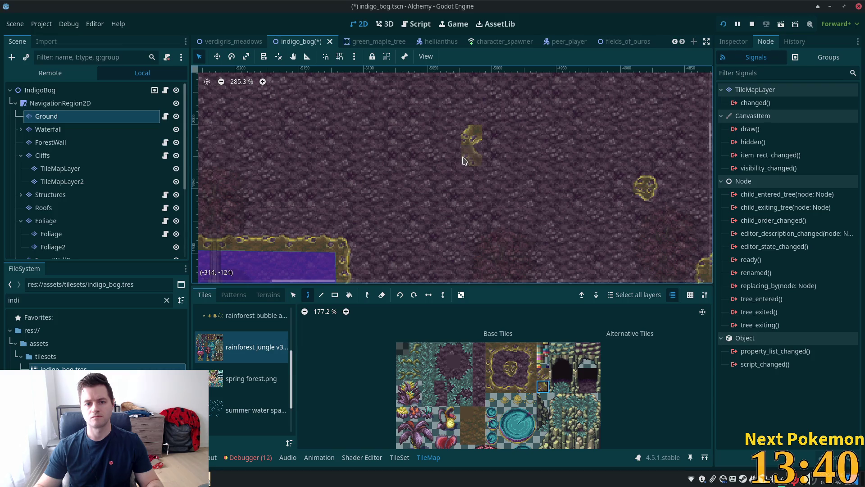
{"action": "left_click", "coordinate": [464, 160]}
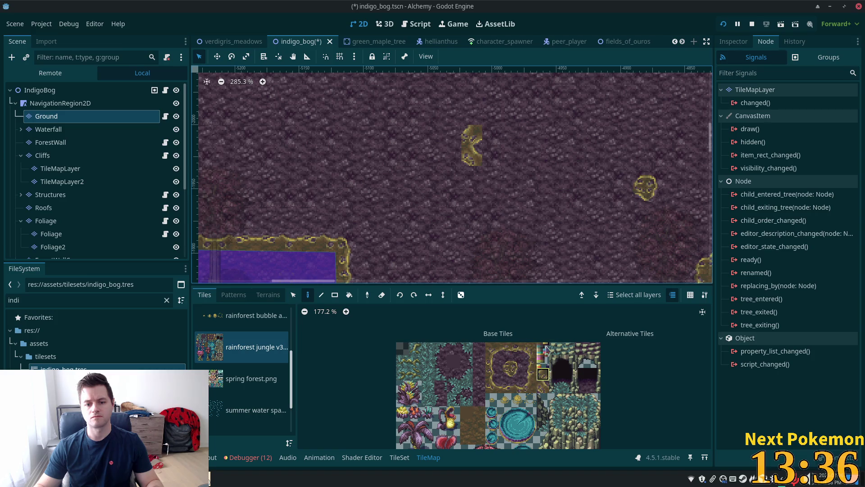
{"action": "left_click", "coordinate": [544, 373]}
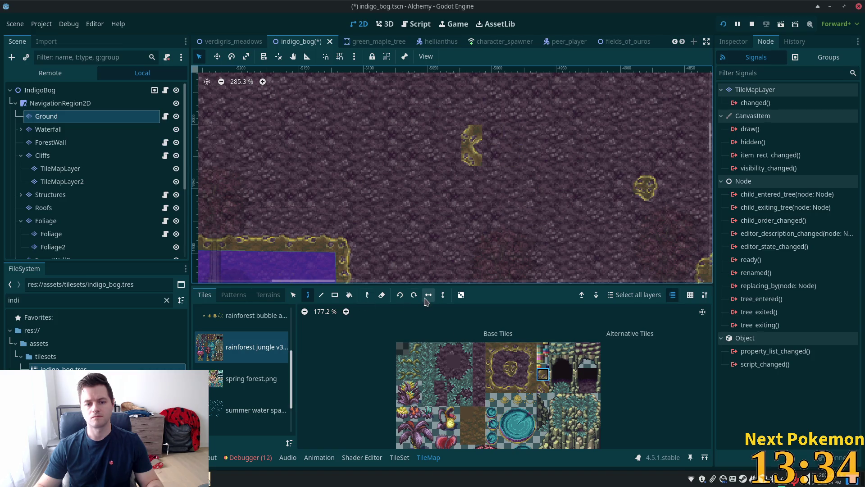
{"action": "left_click", "coordinate": [492, 134]}
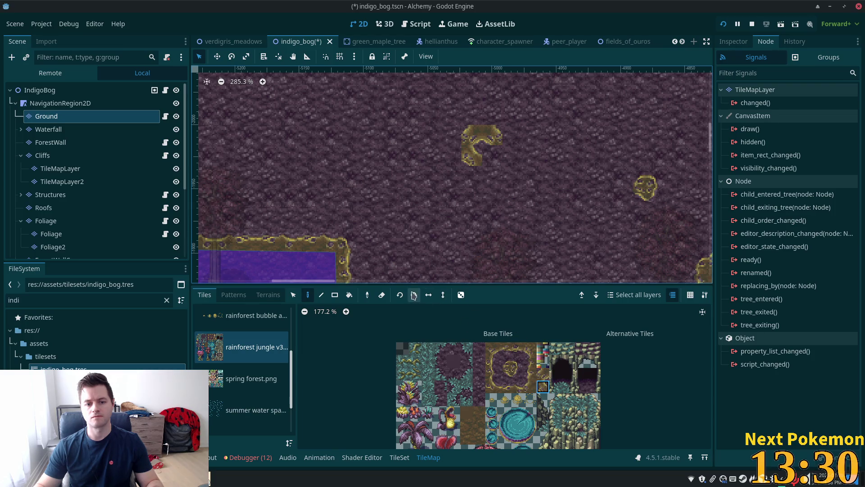
{"action": "left_click", "coordinate": [414, 295]}
{"action": "left_click", "coordinate": [493, 156]}
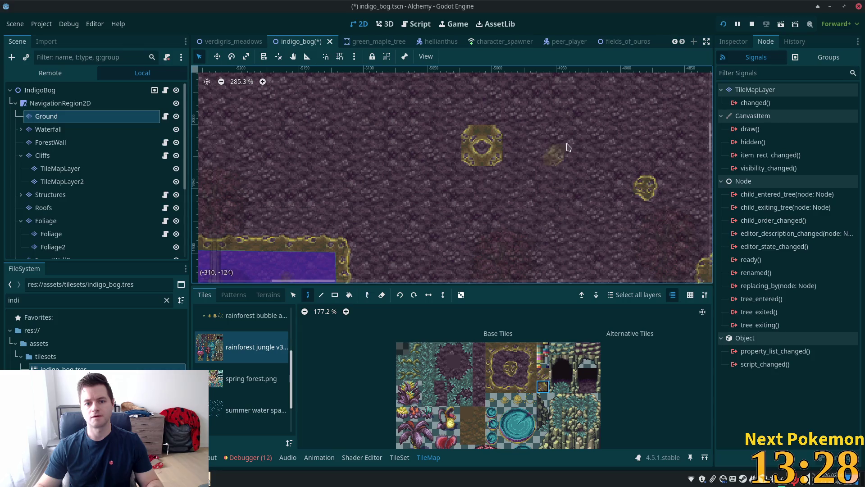
- Add a left-edge border tile and two top-edge border tiles around the ring
{"action": "scroll", "coordinate": [541, 230], "scroll_direction": "up", "scroll_amount": 3}
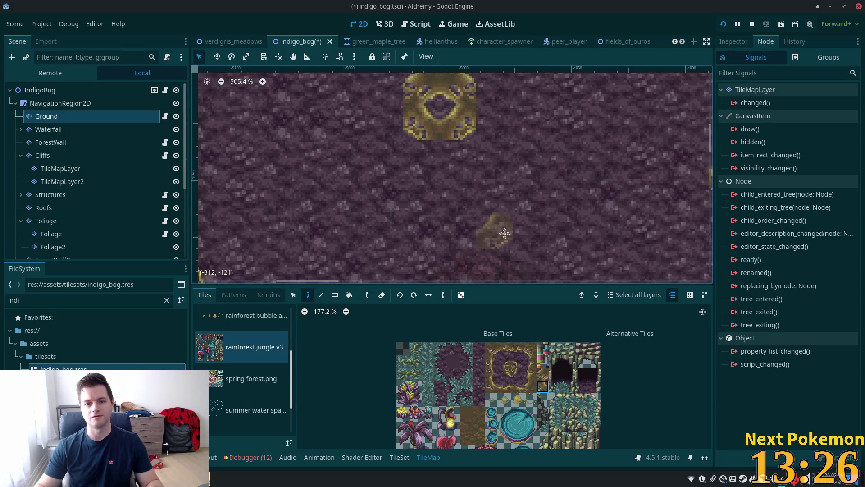
{"action": "scroll", "coordinate": [506, 229], "scroll_direction": "up", "scroll_amount": 2}
{"action": "scroll", "coordinate": [419, 212], "scroll_direction": "down", "scroll_amount": 2}
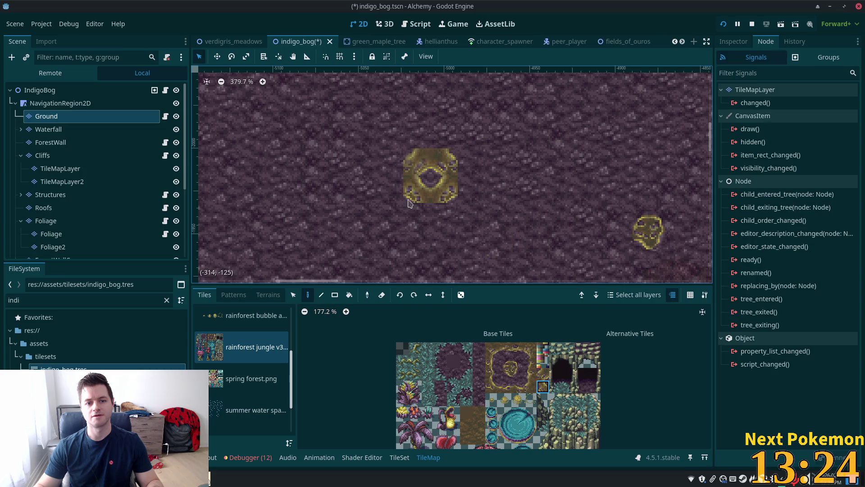
{"action": "left_click", "coordinate": [530, 361]}
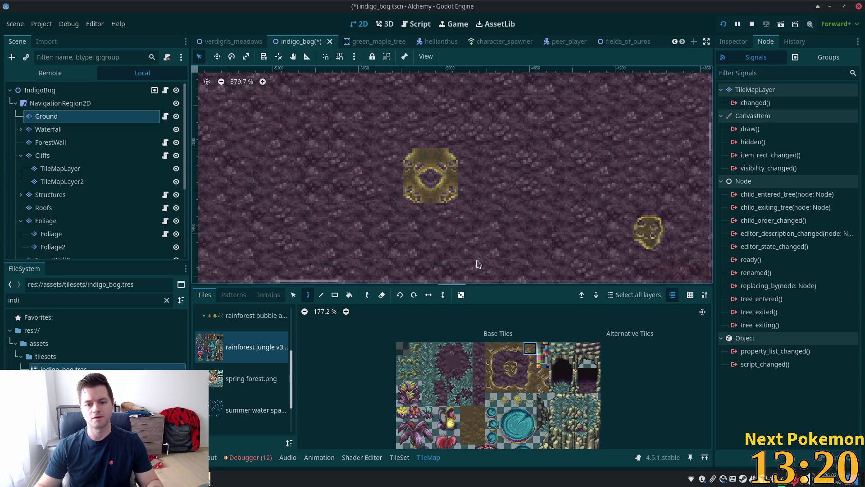
{"action": "left_click", "coordinate": [505, 374]}
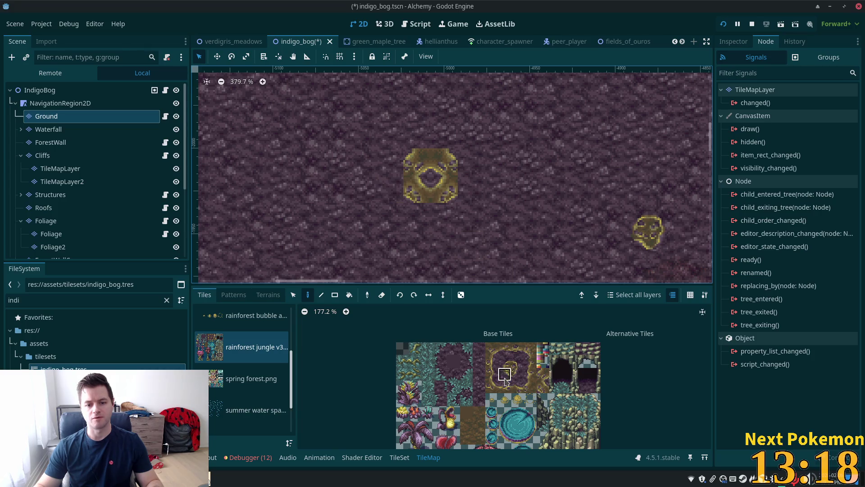
{"action": "left_click", "coordinate": [395, 190]}
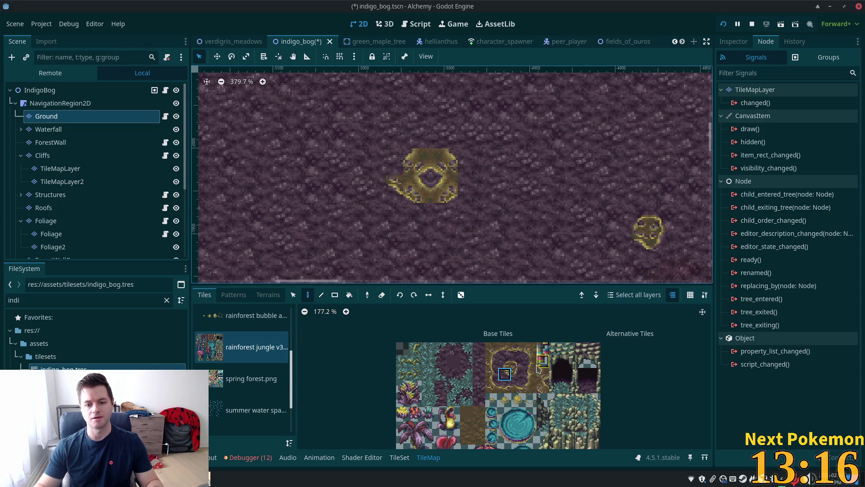
{"action": "left_click", "coordinate": [505, 362]}
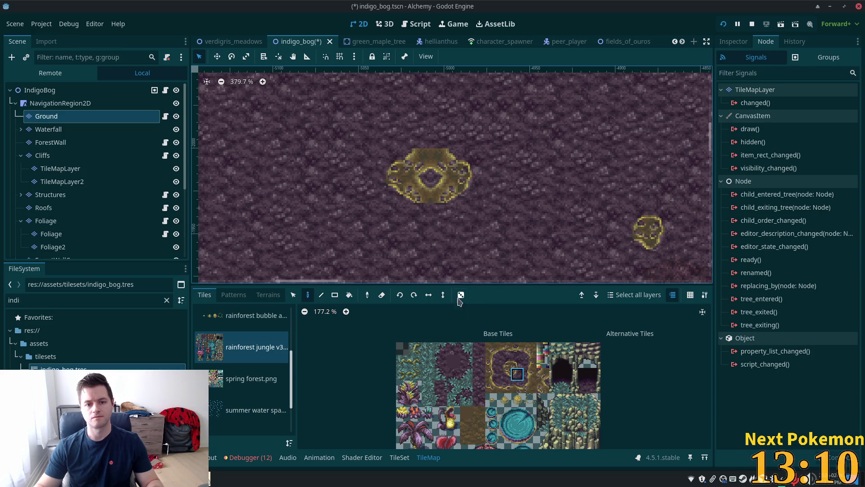
{"action": "left_click", "coordinate": [506, 376]}
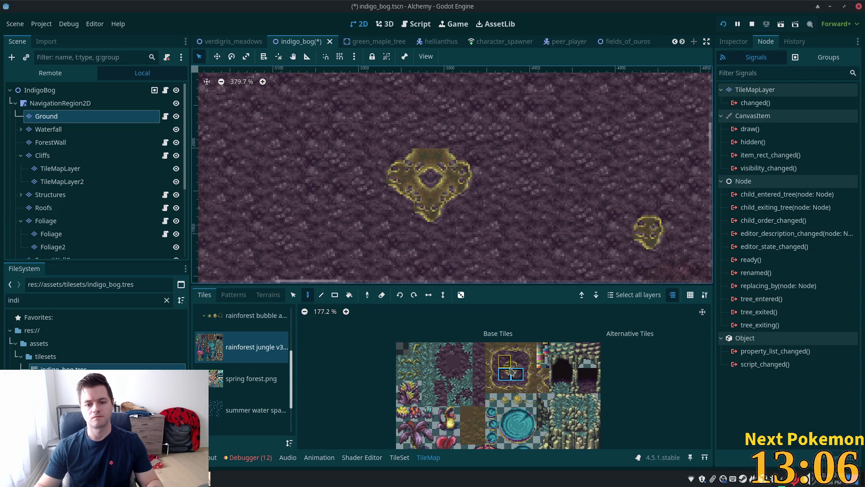
{"action": "left_click_drag", "start_coordinate": [505, 362], "coordinate": [516, 362]}
{"action": "left_click", "coordinate": [431, 139]}
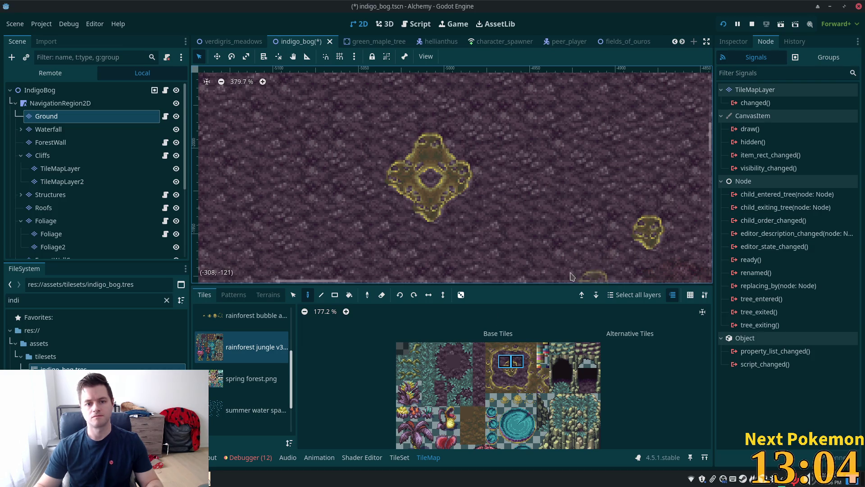
- Bring the small mud blobs into view and paint border and corner tiles onto them
{"action": "scroll", "coordinate": [589, 280], "scroll_direction": "down", "scroll_amount": 5}
{"action": "scroll", "coordinate": [561, 208], "scroll_direction": "down", "scroll_amount": 1}
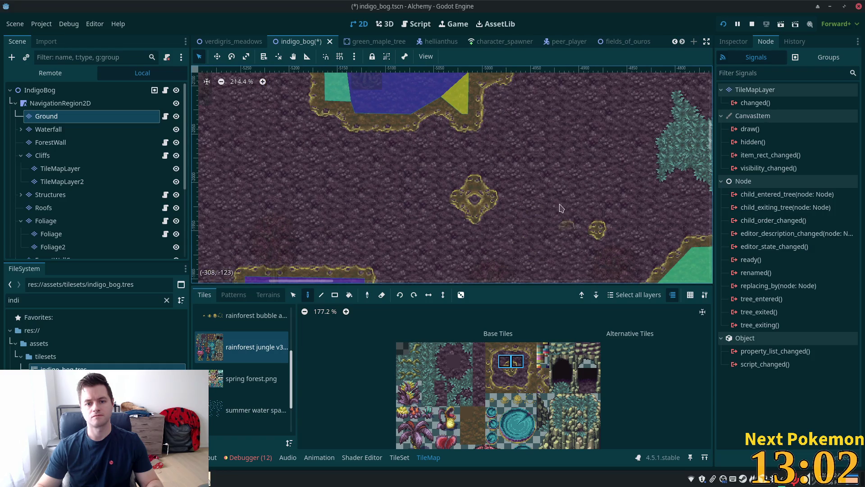
{"action": "left_click_drag", "start_coordinate": [521, 174], "coordinate": [510, 174]}
{"action": "left_click_drag", "start_coordinate": [464, 228], "coordinate": [477, 201]}
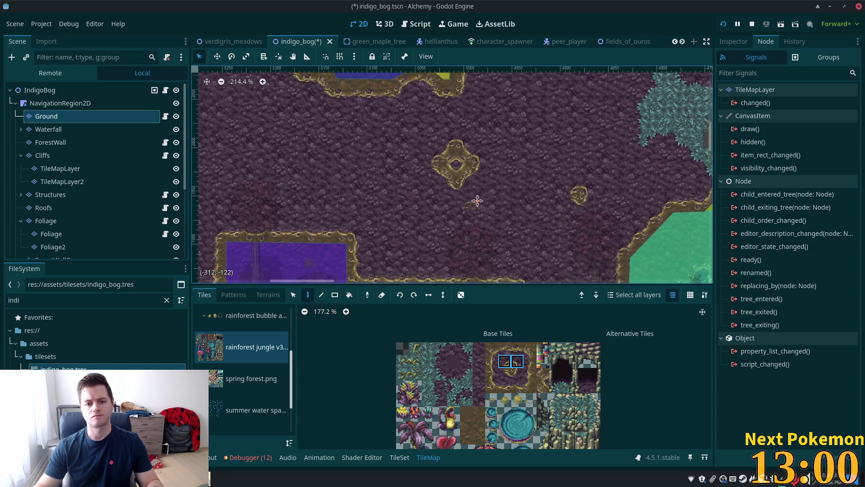
{"action": "scroll", "coordinate": [478, 198], "scroll_direction": "up", "scroll_amount": 8}
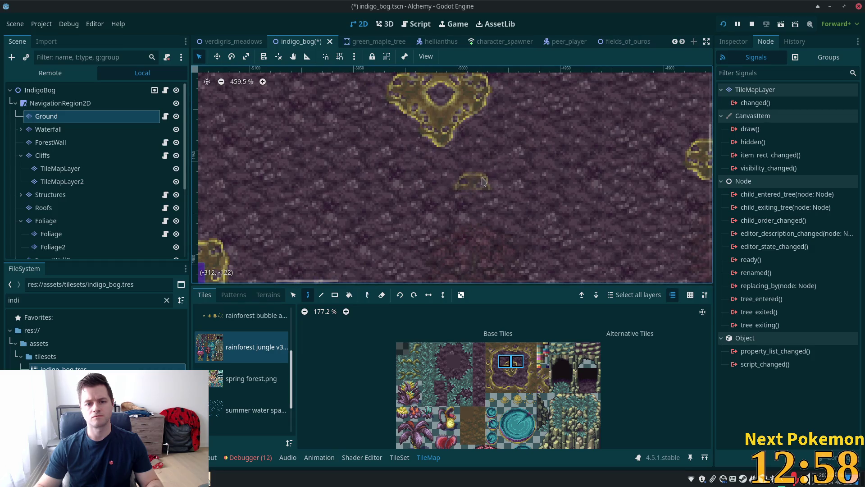
{"action": "left_click", "coordinate": [483, 182]}
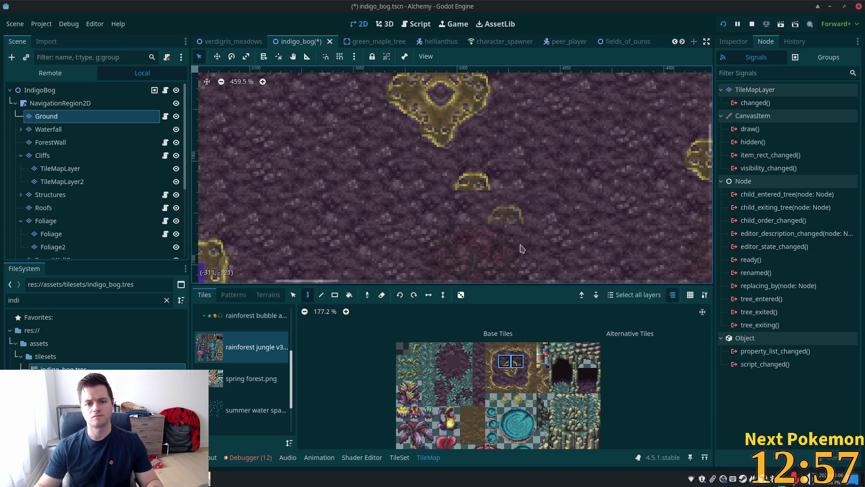
{"action": "left_click", "coordinate": [505, 374]}
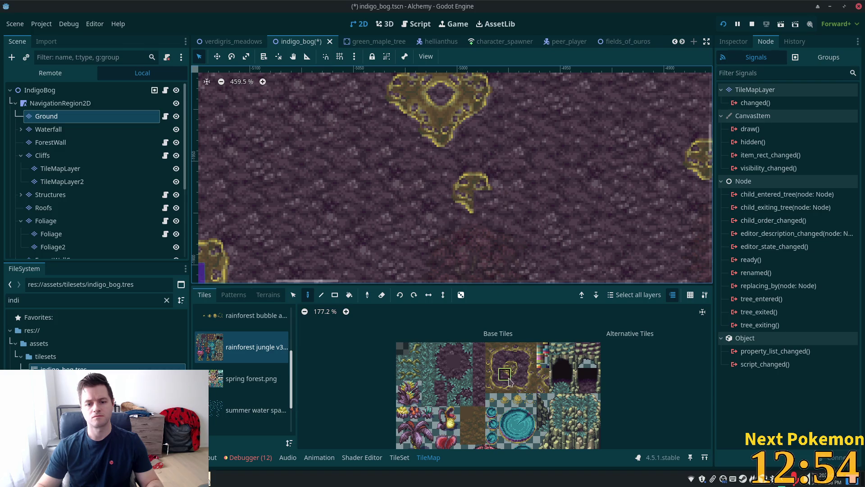
{"action": "left_click", "coordinate": [508, 351]}
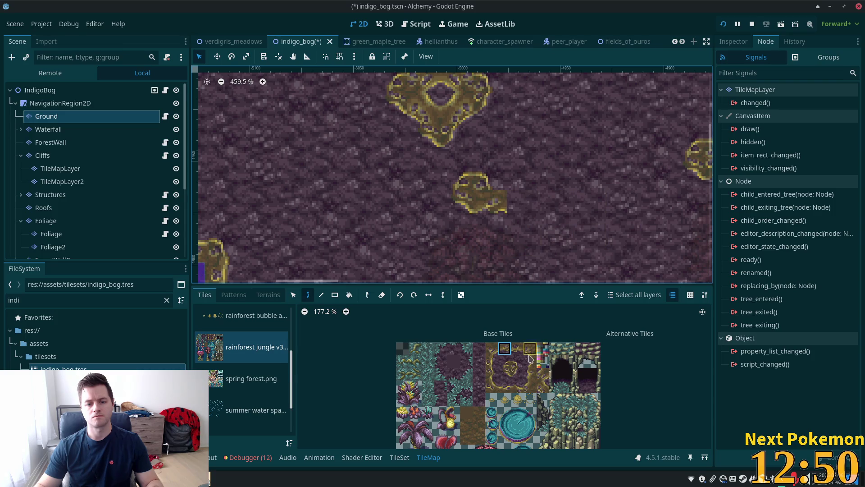
{"action": "left_click", "coordinate": [530, 386]}
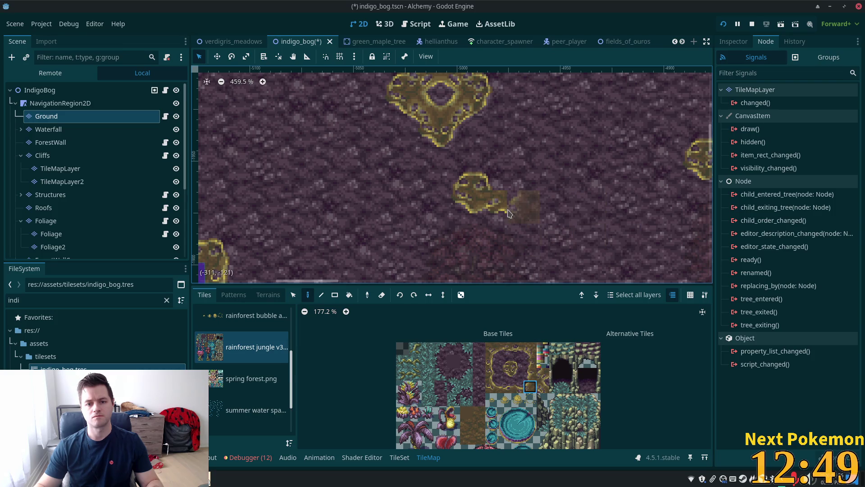
{"action": "left_click", "coordinate": [518, 374]}
{"action": "left_click", "coordinate": [517, 203]}
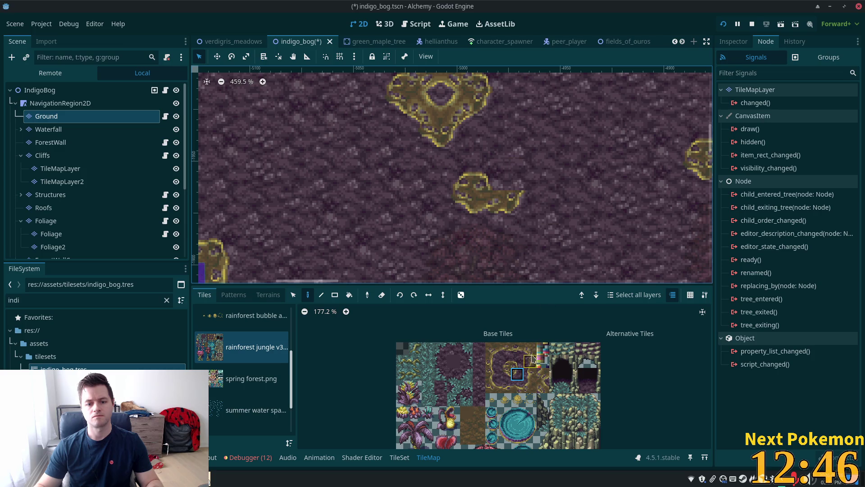
- Paint more edge tiles onto the blob and the middle mud blob
{"action": "left_click", "coordinate": [518, 361]}
{"action": "left_click", "coordinate": [515, 178]}
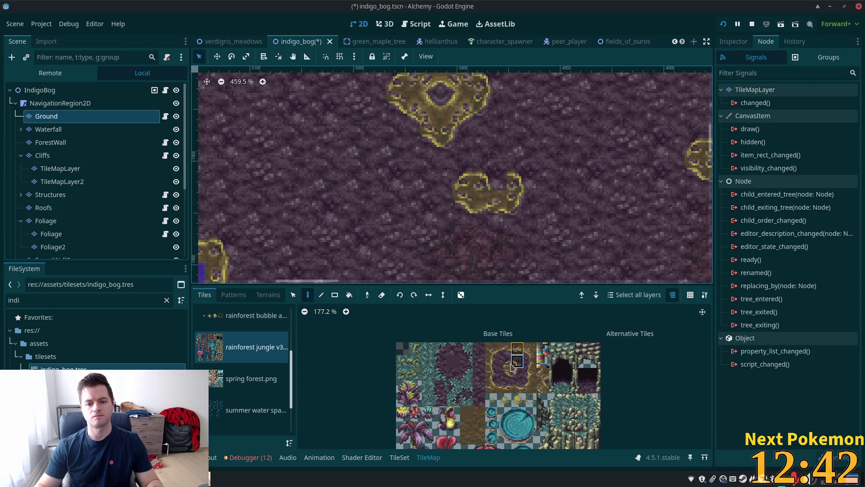
{"action": "left_click", "coordinate": [518, 387]}
{"action": "left_click", "coordinate": [489, 177]}
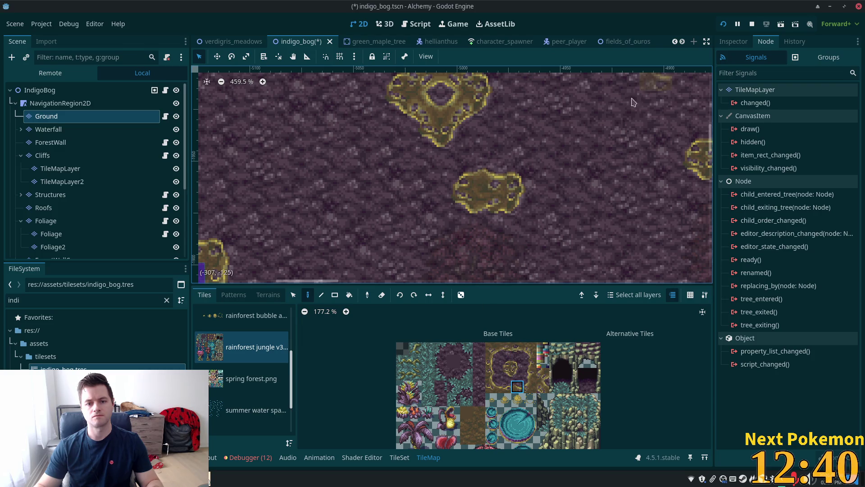
{"action": "scroll", "coordinate": [493, 222], "scroll_direction": "down", "scroll_amount": 10}
{"action": "left_click_drag", "start_coordinate": [493, 222], "coordinate": [508, 254]}
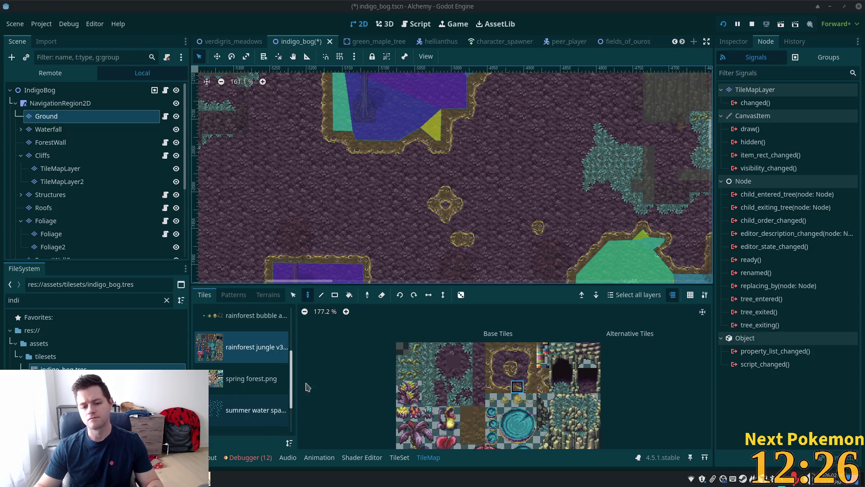
{"action": "left_click", "coordinate": [518, 388]}
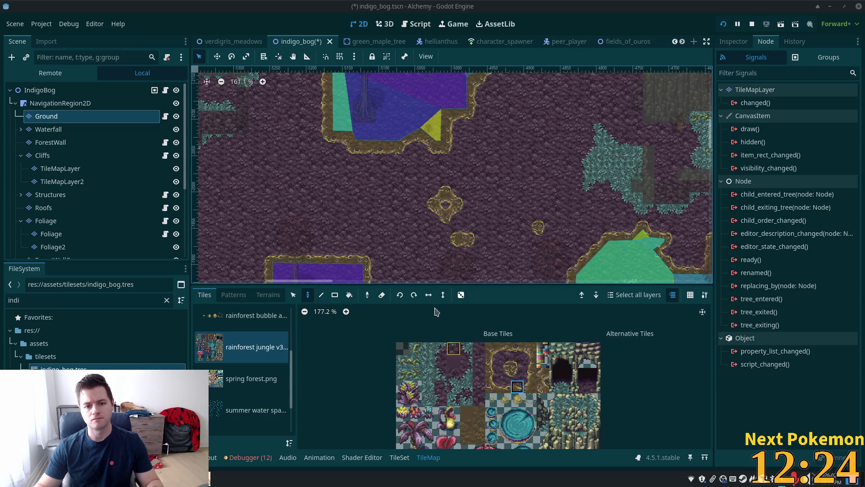
{"action": "scroll", "coordinate": [452, 201], "scroll_direction": "up", "scroll_amount": 8}
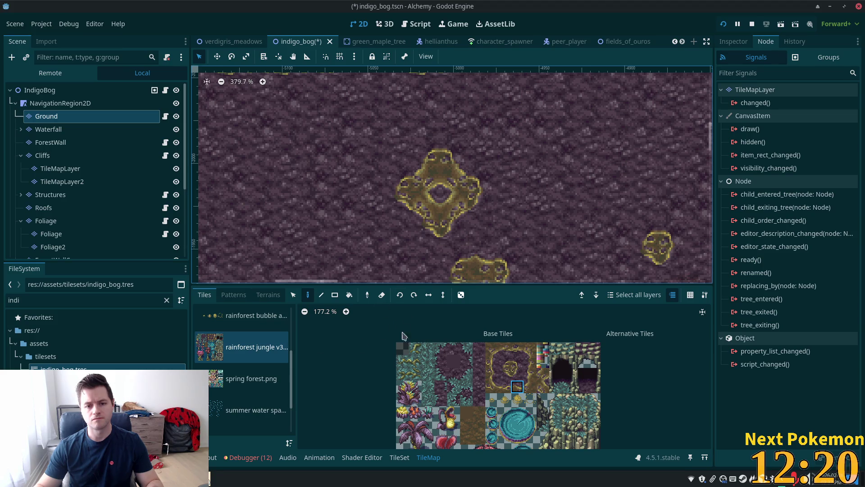
{"action": "scroll", "coordinate": [399, 132], "scroll_direction": "down", "scroll_amount": 8}
{"action": "mouse_move", "coordinate": [399, 131]}
{"action": "left_mouse_down"}
{"action": "mouse_move", "coordinate": [398, 152]}
{"action": "mouse_move", "coordinate": [503, 65]}
{"action": "left_mouse_up"}
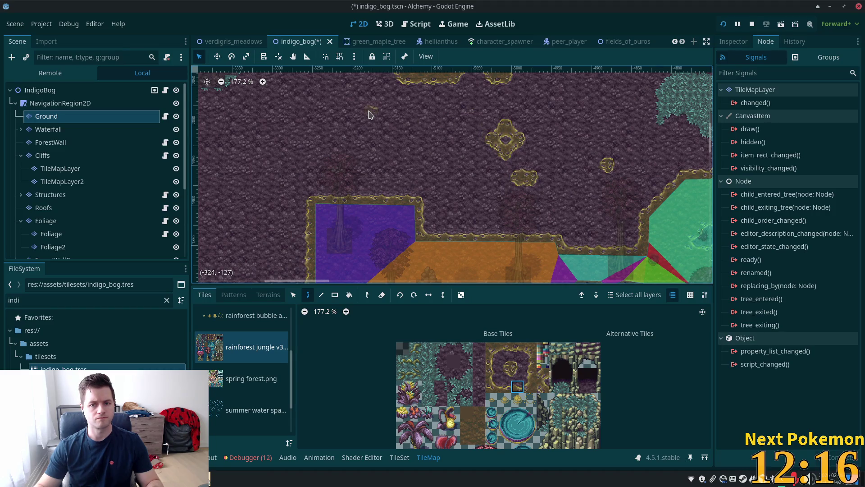
{"action": "scroll", "coordinate": [611, 208], "scroll_direction": "down", "scroll_amount": 3}
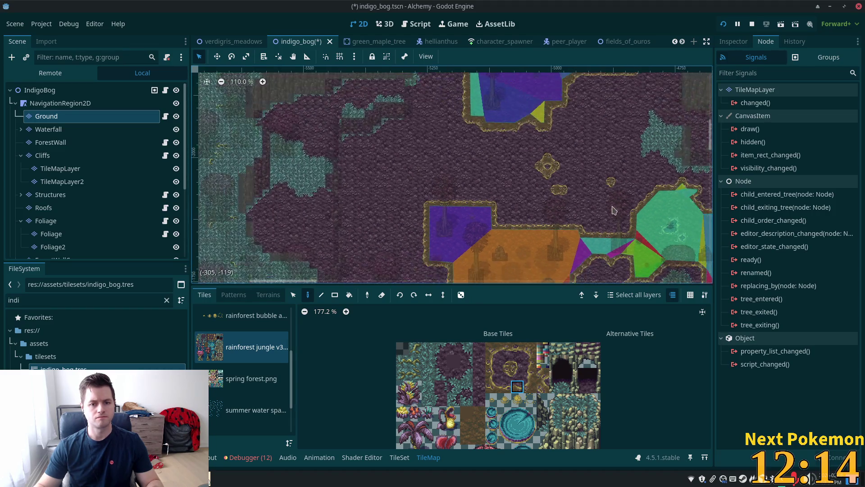
{"action": "scroll", "coordinate": [606, 208], "scroll_direction": "down", "scroll_amount": 3}
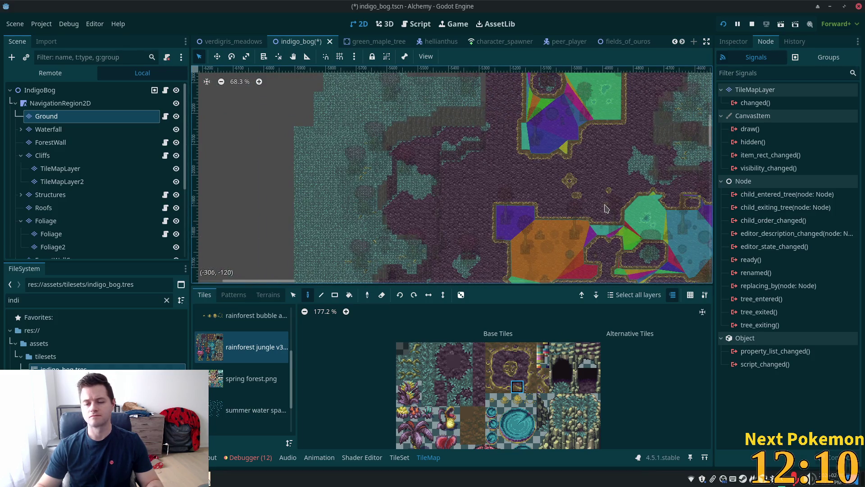
{"action": "scroll", "coordinate": [588, 189], "scroll_direction": "down", "scroll_amount": 4}
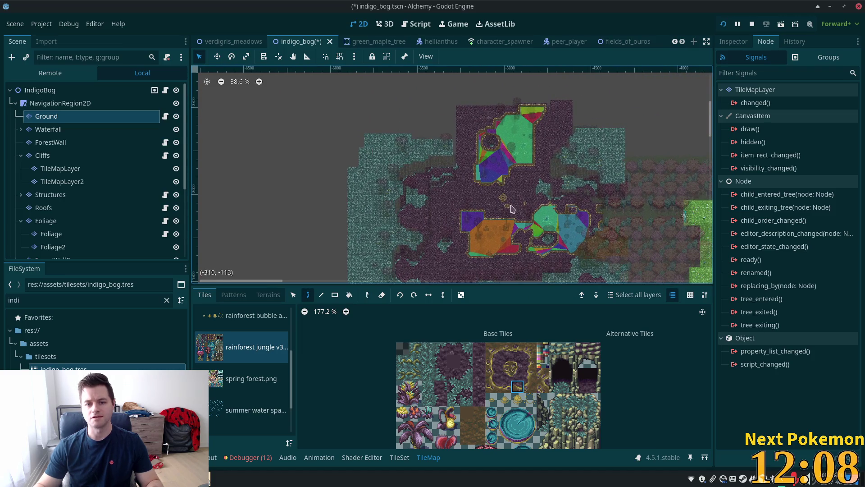
{"action": "scroll", "coordinate": [517, 212], "scroll_direction": "up", "scroll_amount": 9}
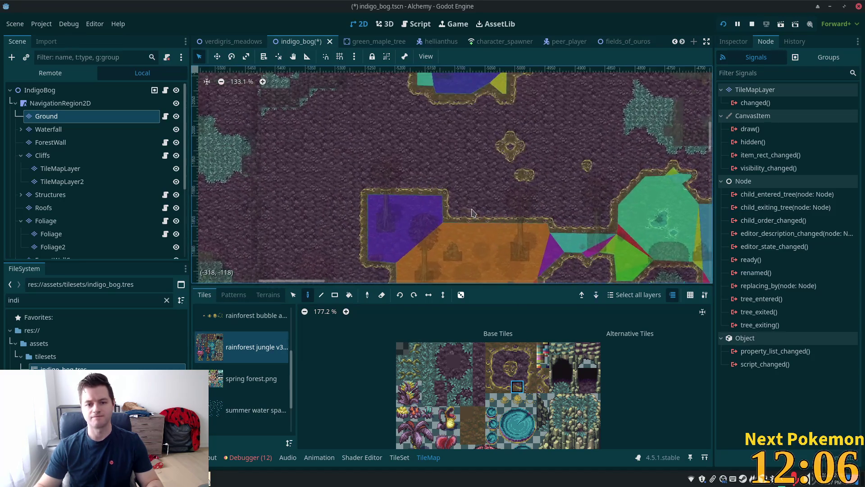
{"action": "scroll", "coordinate": [471, 212], "scroll_direction": "up", "scroll_amount": 3}
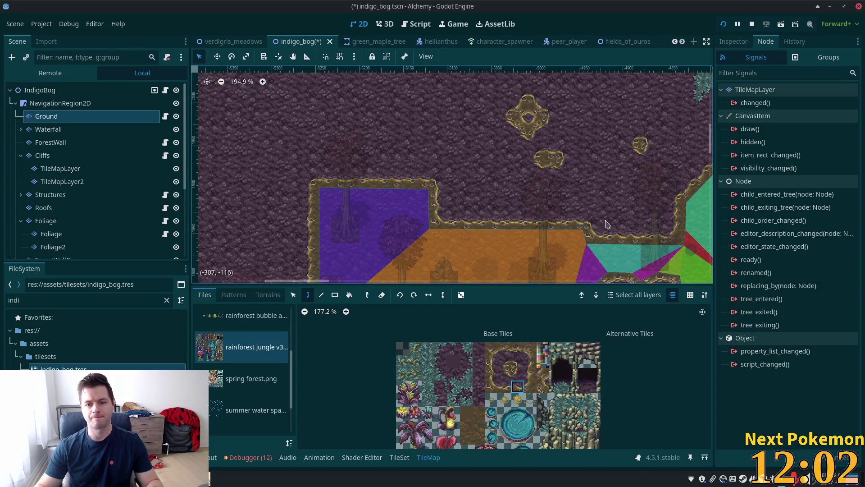
- Select NavigationRegion2D and pan across the bog to the green navigation area and pink trees
{"action": "left_click", "coordinate": [68, 103]}
{"action": "scroll", "coordinate": [539, 202], "scroll_direction": "down", "scroll_amount": 4}
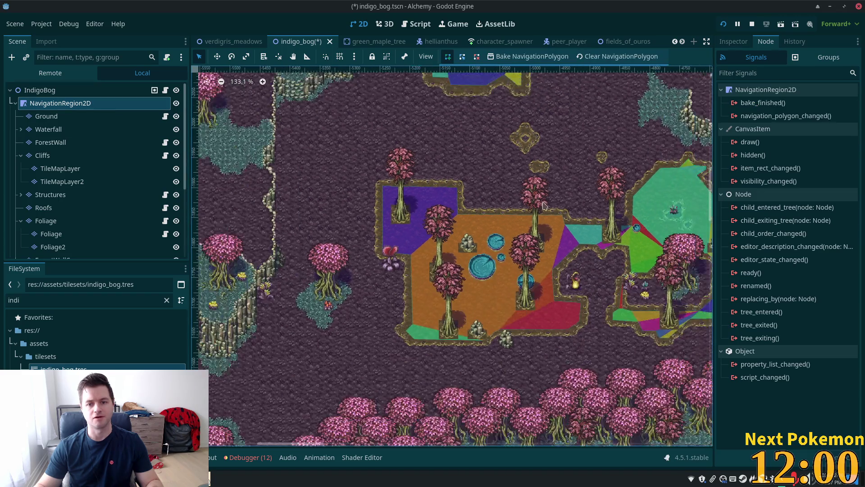
{"action": "scroll", "coordinate": [539, 202], "scroll_direction": "up", "scroll_amount": 5}
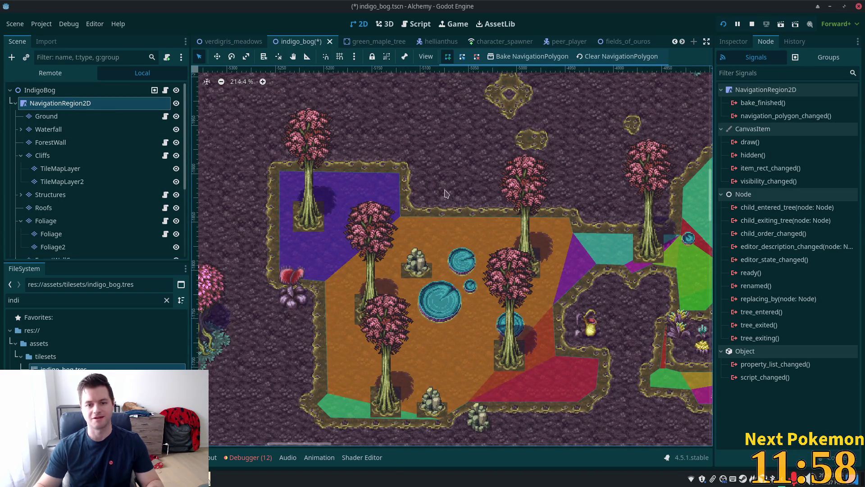
{"action": "scroll", "coordinate": [448, 194], "scroll_direction": "up", "scroll_amount": 5}
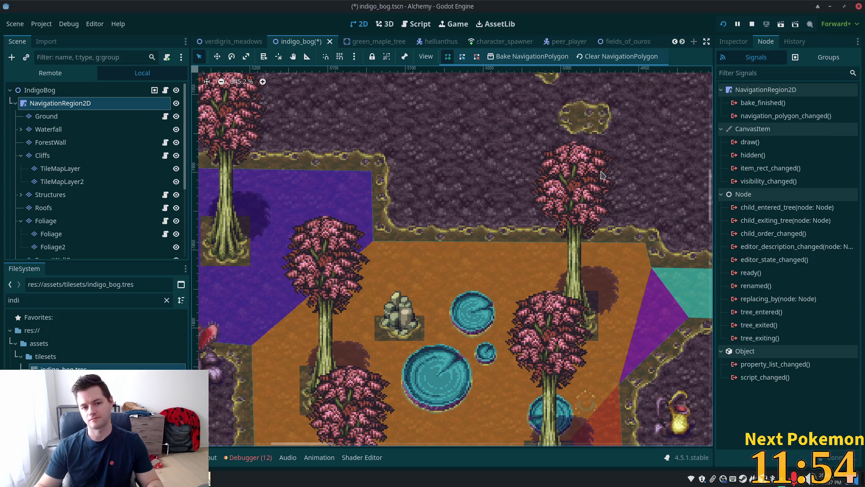
{"action": "scroll", "coordinate": [601, 175], "scroll_direction": "down", "scroll_amount": 3}
{"action": "mouse_move", "coordinate": [602, 163]}
{"action": "left_mouse_down"}
{"action": "mouse_move", "coordinate": [424, 92]}
{"action": "mouse_move", "coordinate": [424, 83]}
{"action": "mouse_move", "coordinate": [343, 75]}
{"action": "mouse_move", "coordinate": [312, 129]}
{"action": "mouse_move", "coordinate": [306, 232]}
{"action": "mouse_move", "coordinate": [274, 266]}
{"action": "mouse_move", "coordinate": [251, 307]}
{"action": "mouse_move", "coordinate": [261, 310]}
{"action": "left_mouse_up"}
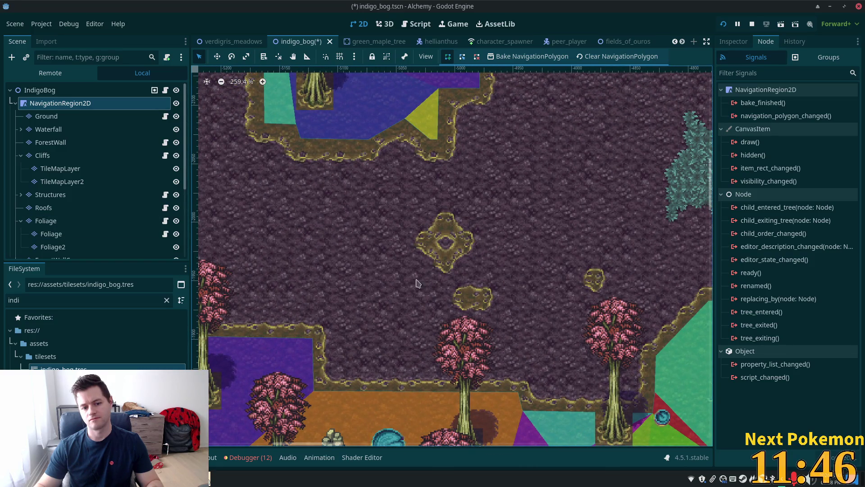
{"action": "mouse_move", "coordinate": [411, 286]}
{"action": "left_mouse_down"}
{"action": "mouse_move", "coordinate": [435, 221]}
{"action": "mouse_move", "coordinate": [316, 396]}
{"action": "left_mouse_up"}
{"action": "mouse_move", "coordinate": [446, 253]}
{"action": "left_mouse_down"}
{"action": "mouse_move", "coordinate": [444, 419]}
{"action": "mouse_move", "coordinate": [411, 207]}
{"action": "left_mouse_up"}
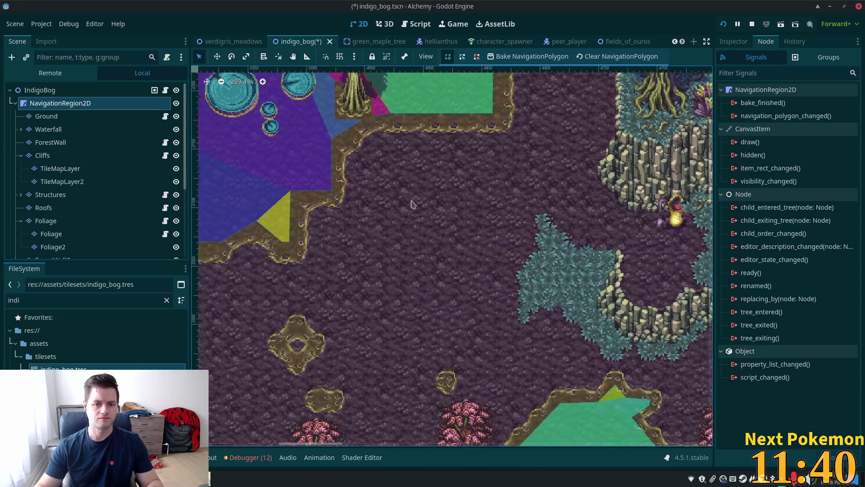
{"action": "left_click_drag", "start_coordinate": [448, 270], "coordinate": [496, 154]}
- Centre the view on the orange navigation area, then reselect the Ground layer
{"action": "scroll", "coordinate": [498, 157], "scroll_direction": "down", "scroll_amount": 1}
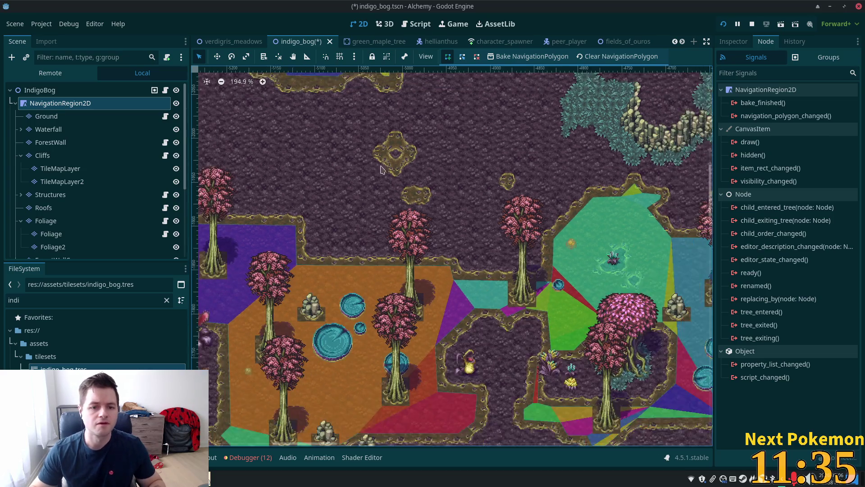
{"action": "scroll", "coordinate": [500, 160], "scroll_direction": "down", "scroll_amount": 3}
{"action": "left_click_drag", "start_coordinate": [408, 185], "coordinate": [552, 225]}
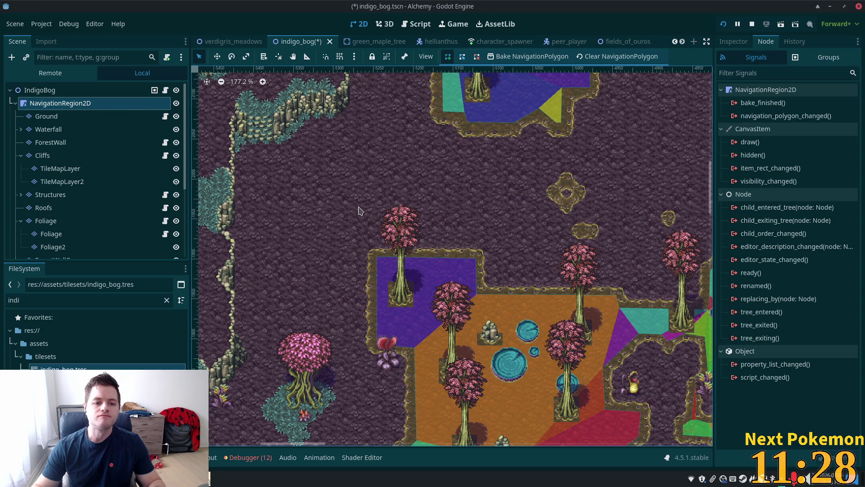
{"action": "scroll", "coordinate": [467, 246], "scroll_direction": "up", "scroll_amount": 5}
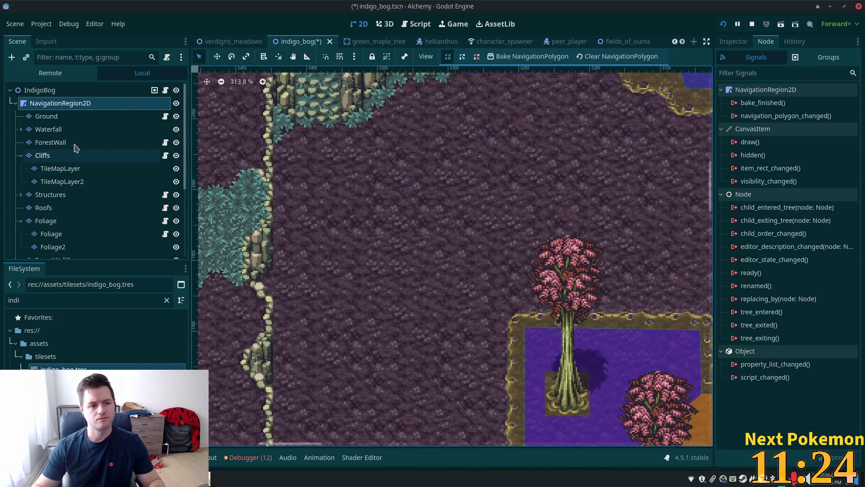
{"action": "left_click", "coordinate": [52, 117]}
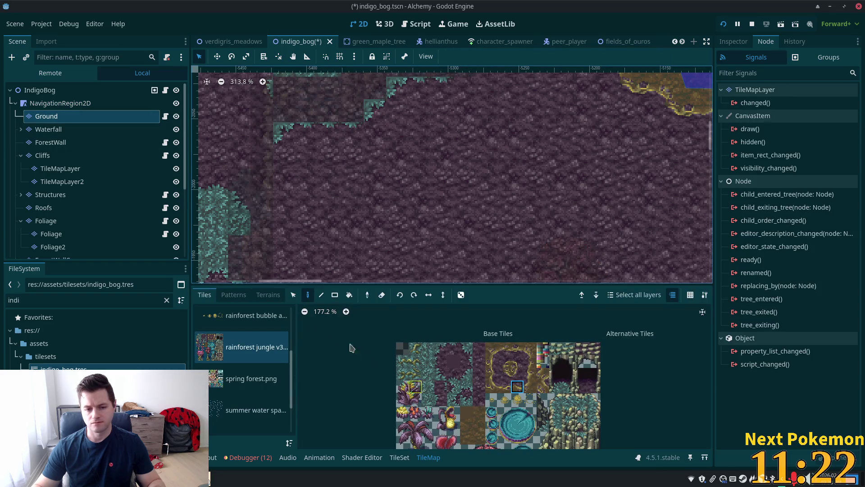
- Paint stepped Soil terrain rectangles, including 3x3 and 4x3 blocks, across the purple ground
{"action": "left_click", "coordinate": [268, 295]}
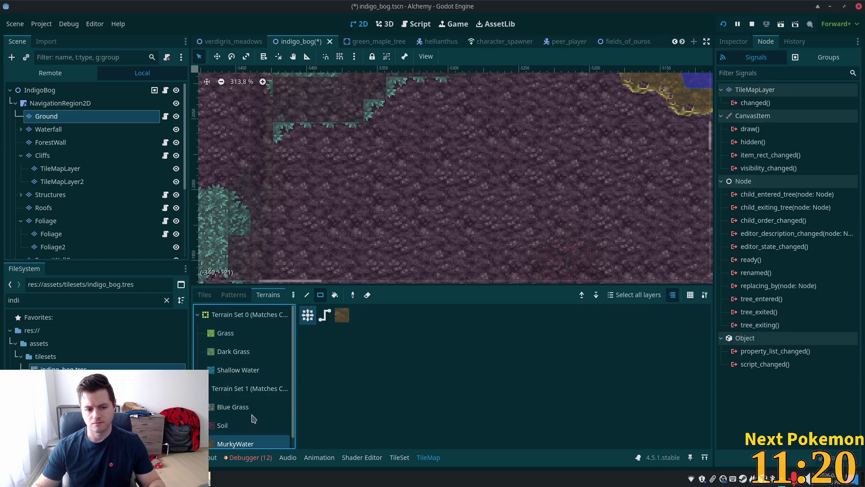
{"action": "mouse_move", "coordinate": [488, 142]}
{"action": "left_mouse_down"}
{"action": "mouse_move", "coordinate": [466, 192]}
{"action": "mouse_move", "coordinate": [444, 179]}
{"action": "left_mouse_up"}
{"action": "scroll", "coordinate": [571, 143], "scroll_direction": "down", "scroll_amount": 2}
{"action": "left_click_drag", "start_coordinate": [402, 145], "coordinate": [364, 179]}
{"action": "mouse_move", "coordinate": [444, 118]}
{"action": "left_mouse_down"}
{"action": "mouse_move", "coordinate": [379, 189]}
{"action": "mouse_move", "coordinate": [419, 139]}
{"action": "mouse_move", "coordinate": [411, 143]}
{"action": "mouse_move", "coordinate": [417, 161]}
{"action": "left_mouse_up"}
{"action": "mouse_move", "coordinate": [360, 180]}
{"action": "left_mouse_down"}
{"action": "mouse_move", "coordinate": [421, 211]}
{"action": "mouse_move", "coordinate": [418, 224]}
{"action": "left_mouse_up"}
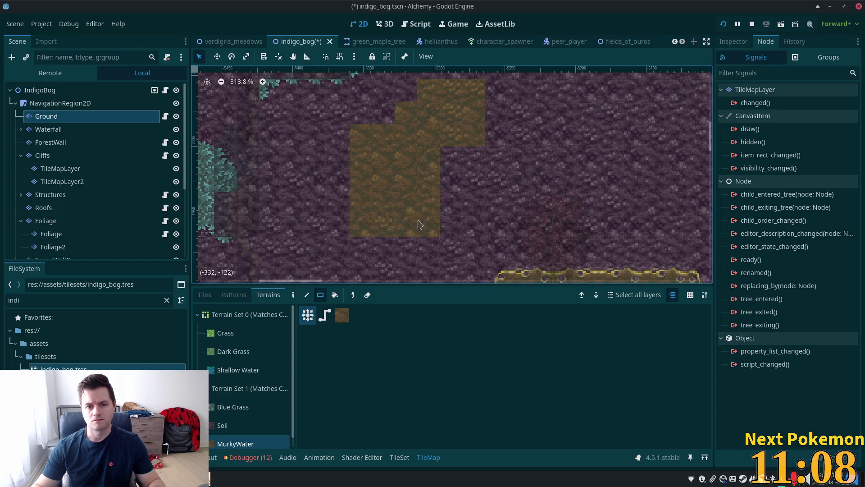
{"action": "scroll", "coordinate": [451, 225], "scroll_direction": "down", "scroll_amount": 2}
{"action": "scroll", "coordinate": [496, 239], "scroll_direction": "up", "scroll_amount": 5}
{"action": "scroll", "coordinate": [541, 252], "scroll_direction": "right", "scroll_amount": 1}
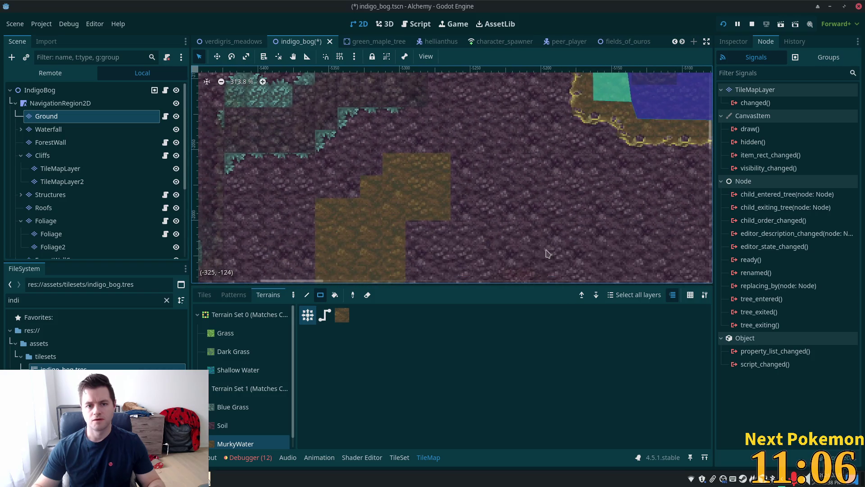
{"action": "left_click", "coordinate": [205, 295]}
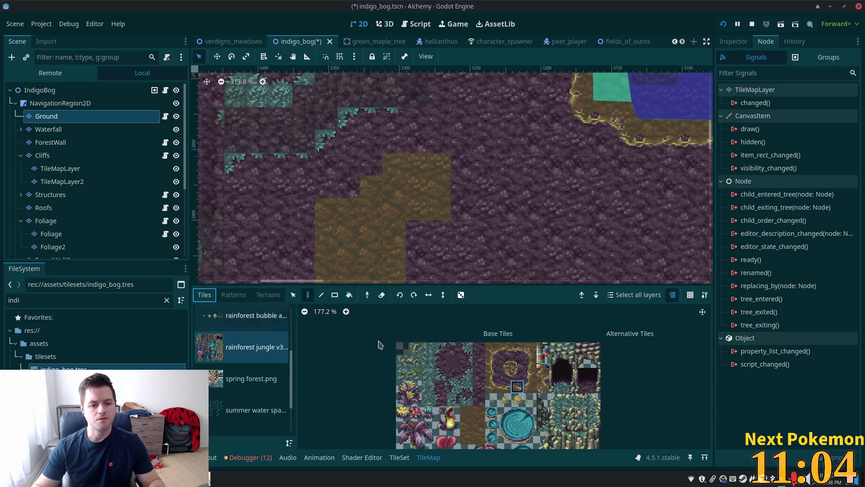
- Paint vine border tiles along the soil patch's top edge and right side
{"action": "left_click", "coordinate": [509, 387]}
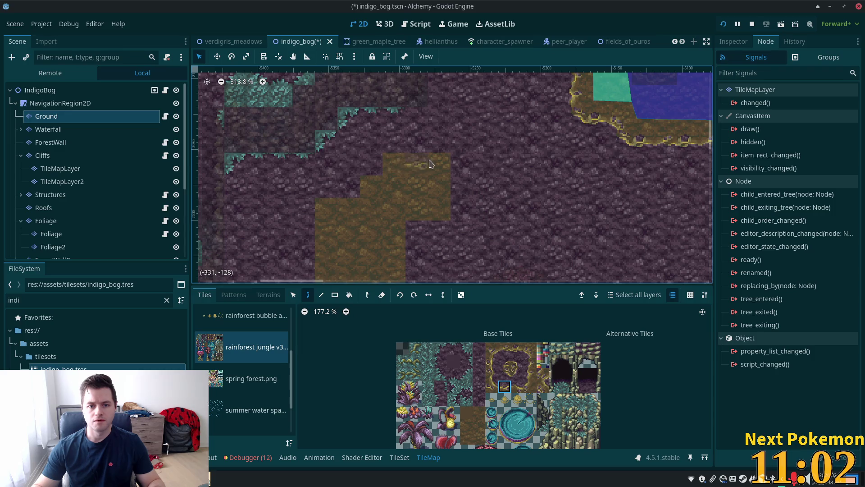
{"action": "left_click", "coordinate": [519, 361]}
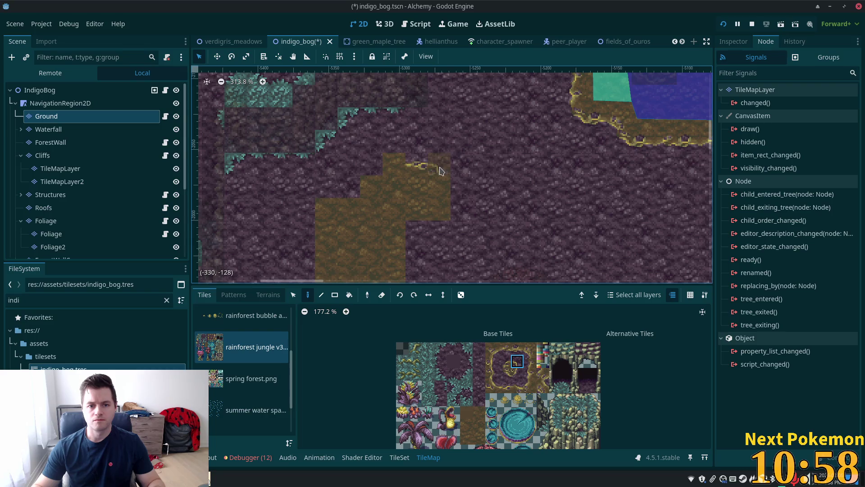
{"action": "left_click_drag", "start_coordinate": [441, 171], "coordinate": [491, 241]}
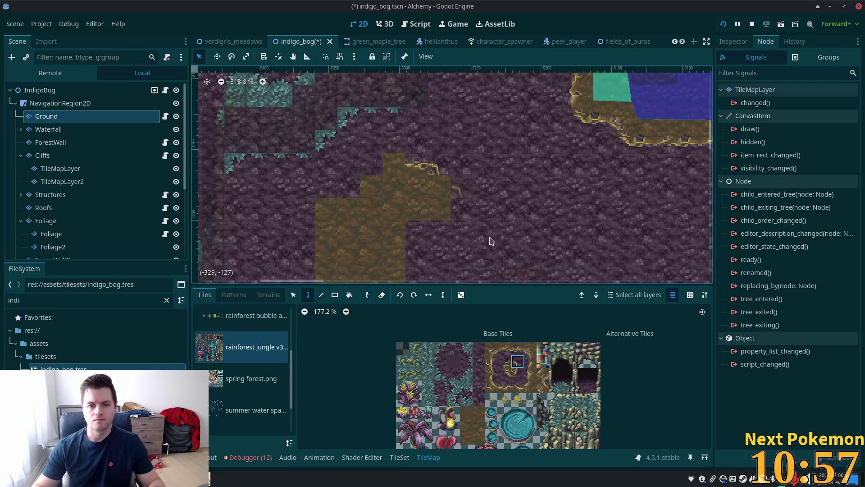
{"action": "left_click", "coordinate": [492, 374]}
{"action": "left_click", "coordinate": [439, 187]}
- Add a curled corner border piece and border tiles along the patch's bottom edge
{"action": "left_click", "coordinate": [517, 376]}
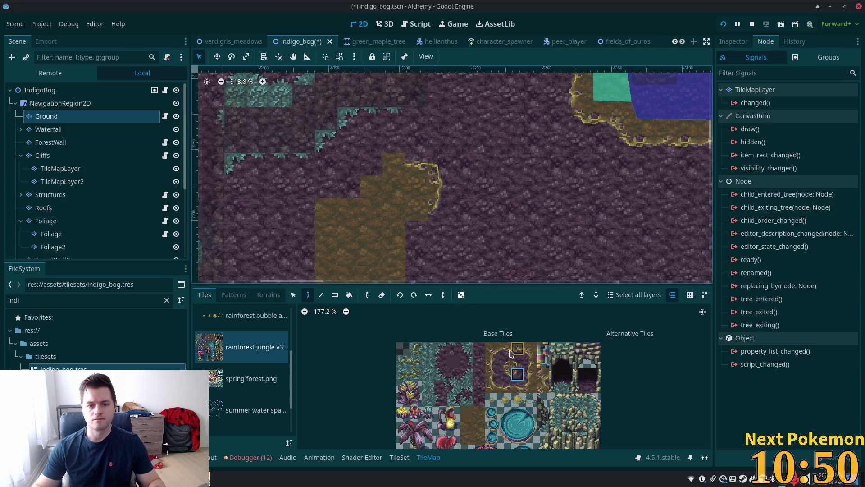
{"action": "left_click", "coordinate": [494, 348]}
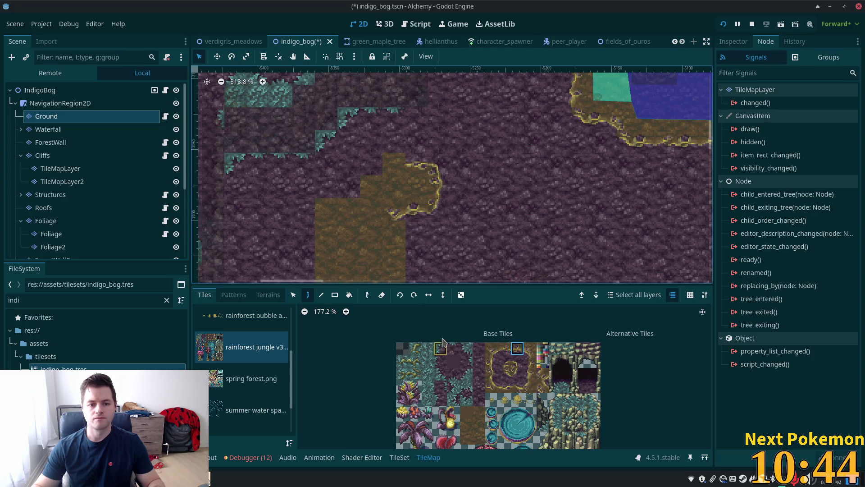
{"action": "left_click", "coordinate": [492, 361]}
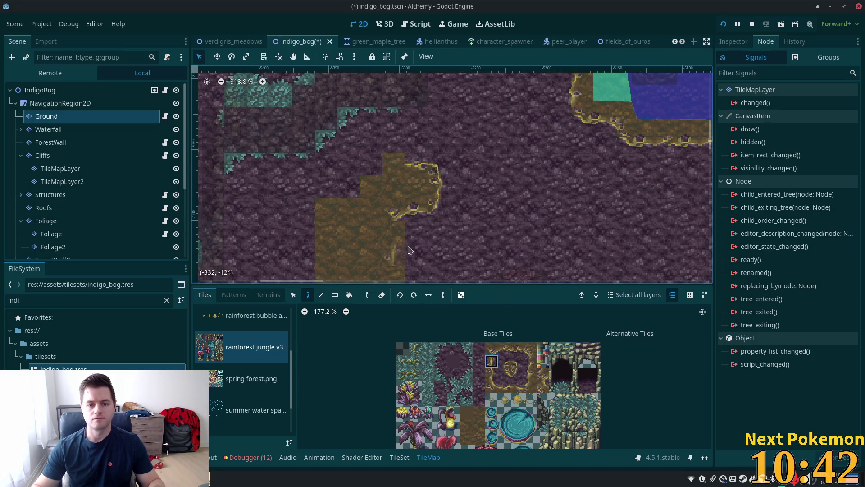
{"action": "left_click", "coordinate": [395, 232]}
{"action": "left_click", "coordinate": [492, 374]}
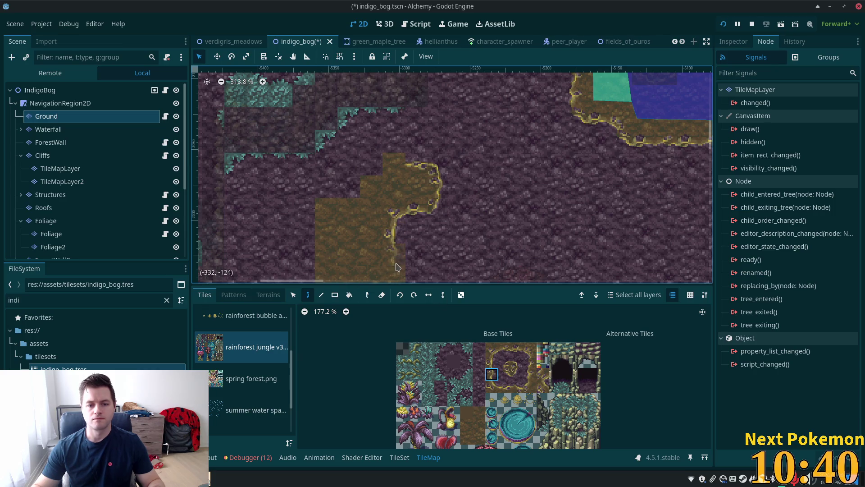
{"action": "left_click_drag", "start_coordinate": [461, 252], "coordinate": [489, 137]}
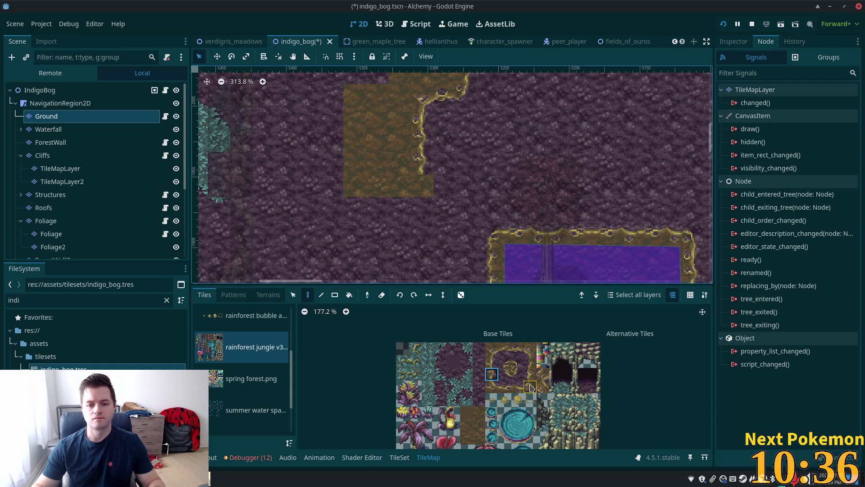
{"action": "left_click", "coordinate": [516, 376]}
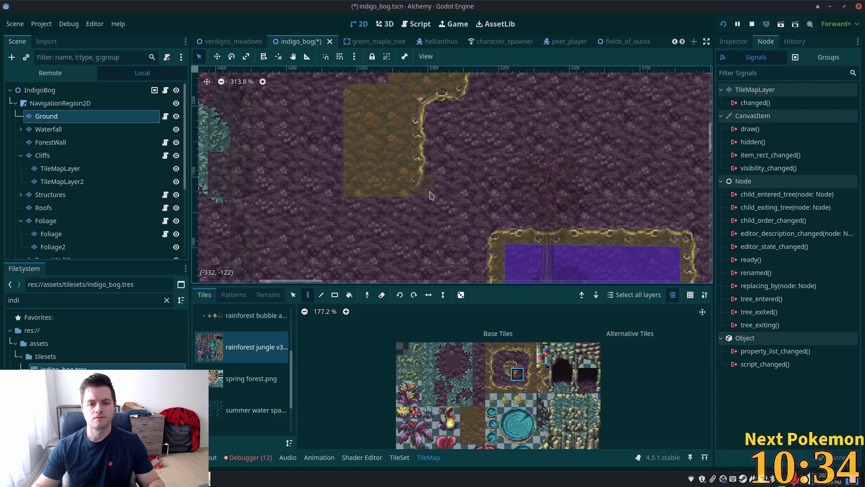
{"action": "left_click", "coordinate": [394, 187]}
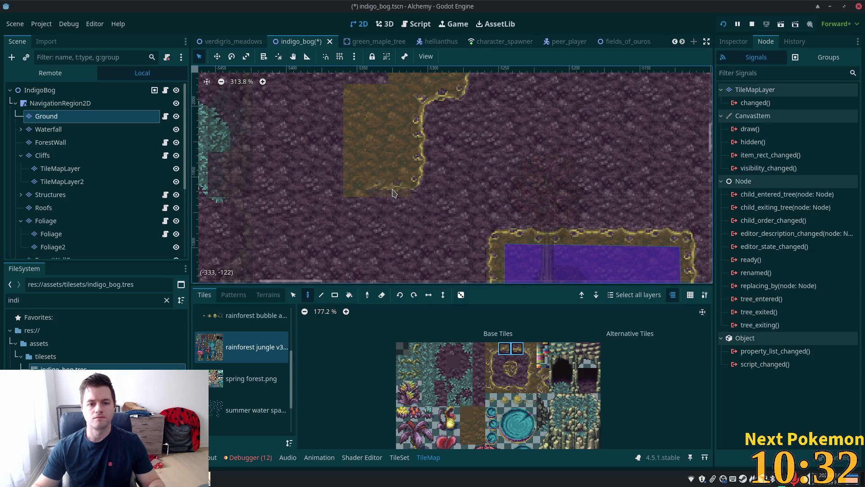
- Paint a bordered corner tile, then try several more edge and inner-corner border pieces
{"action": "left_click_drag", "start_coordinate": [491, 400], "coordinate": [531, 399]}
{"action": "left_click", "coordinate": [505, 376]}
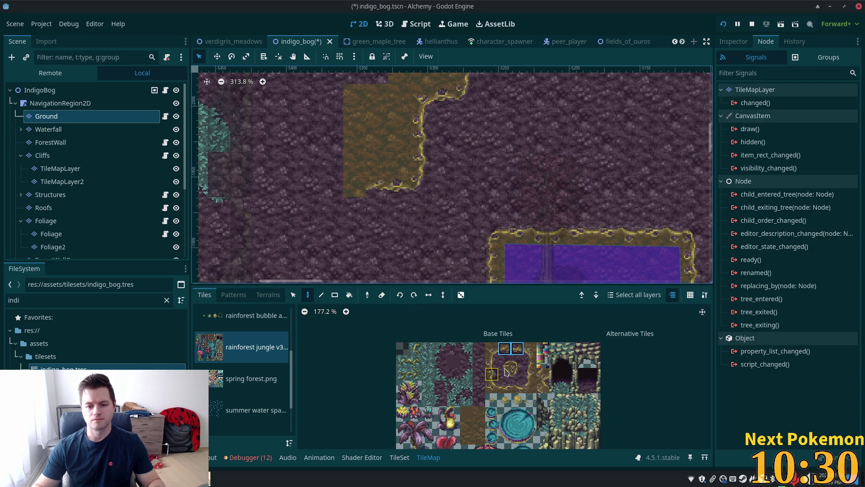
{"action": "left_click", "coordinate": [350, 174]}
{"action": "scroll", "coordinate": [483, 264], "scroll_direction": "up", "scroll_amount": 3}
{"action": "scroll", "coordinate": [442, 272], "scroll_direction": "right", "scroll_amount": 1}
{"action": "left_click_drag", "start_coordinate": [524, 367], "coordinate": [534, 383]}
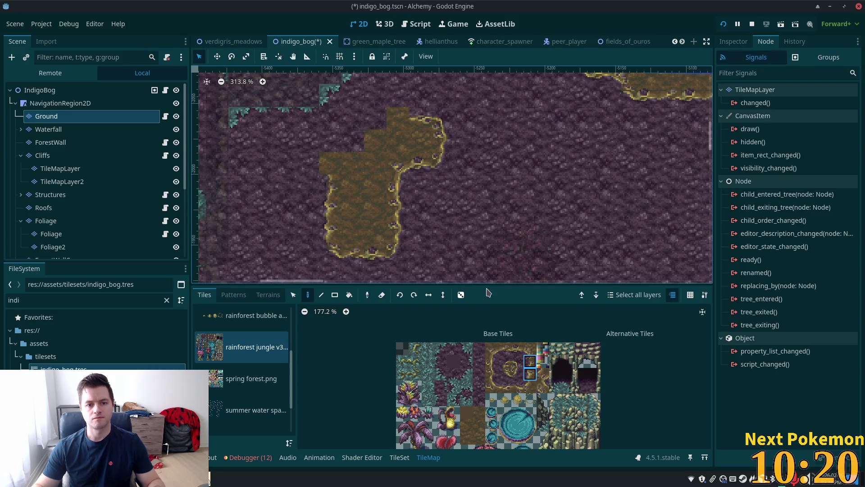
{"action": "left_click", "coordinate": [504, 365]}
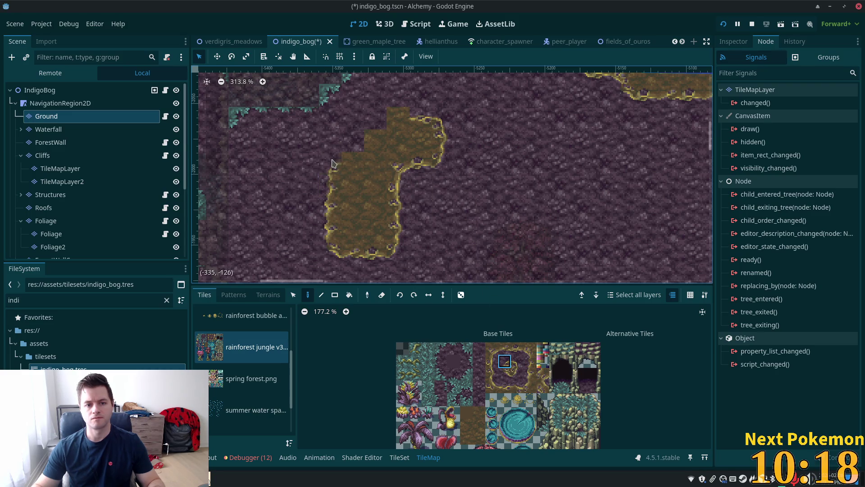
{"action": "left_click", "coordinate": [532, 386]}
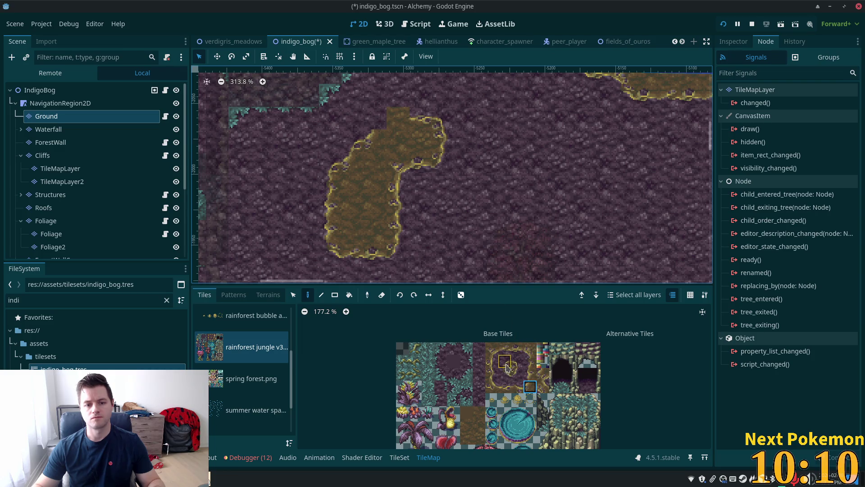
{"action": "left_click", "coordinate": [506, 363]}
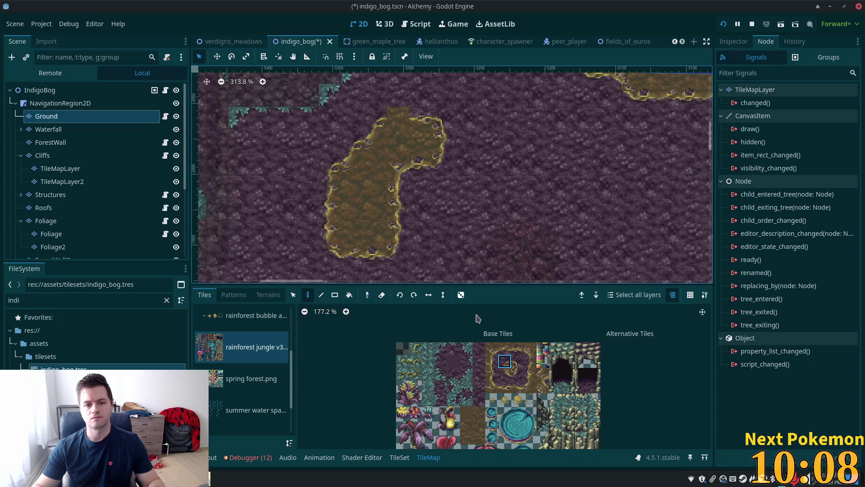
{"action": "left_click", "coordinate": [517, 387]}
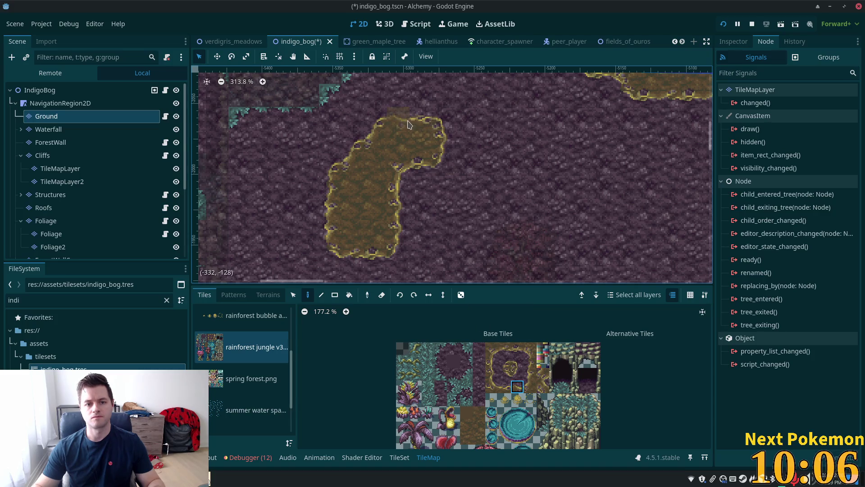
{"action": "scroll", "coordinate": [584, 215], "scroll_direction": "down", "scroll_amount": 4}
- Paint cliff-edge border tiles beside the patch's top-right corner and pick the top-left corner tile
{"action": "left_click_drag", "start_coordinate": [596, 210], "coordinate": [449, 197]}
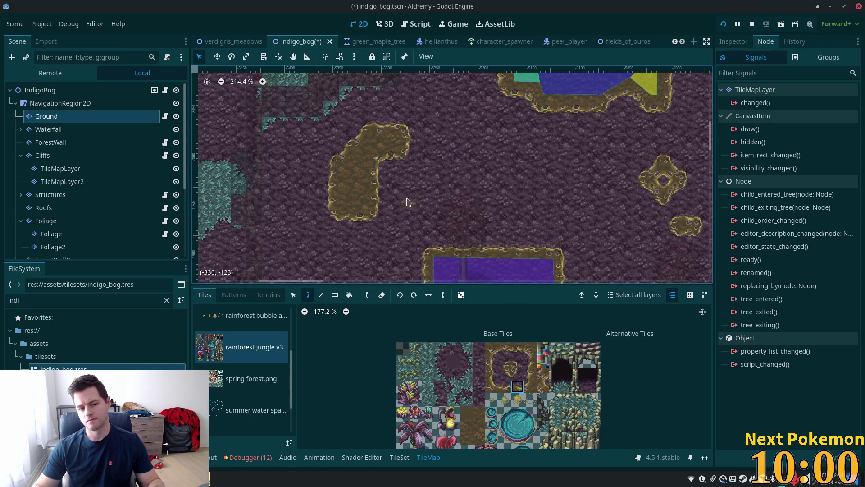
{"action": "scroll", "coordinate": [405, 203], "scroll_direction": "up", "scroll_amount": 5}
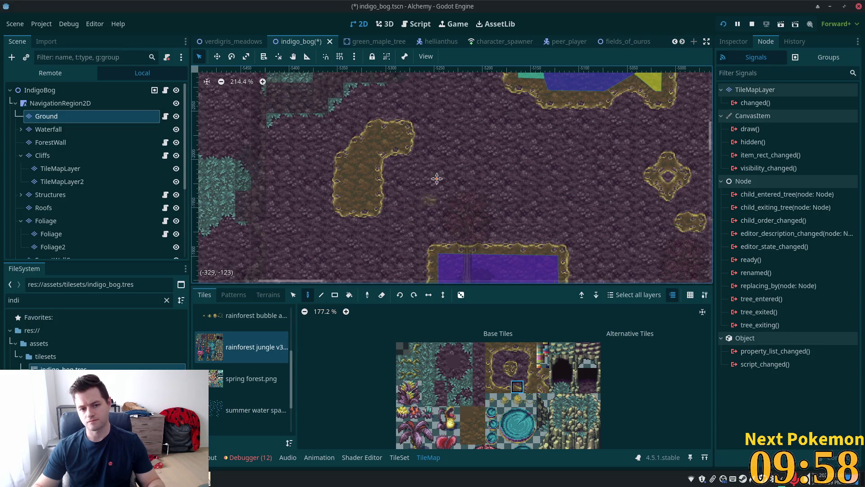
{"action": "scroll", "coordinate": [414, 156], "scroll_direction": "up", "scroll_amount": 1}
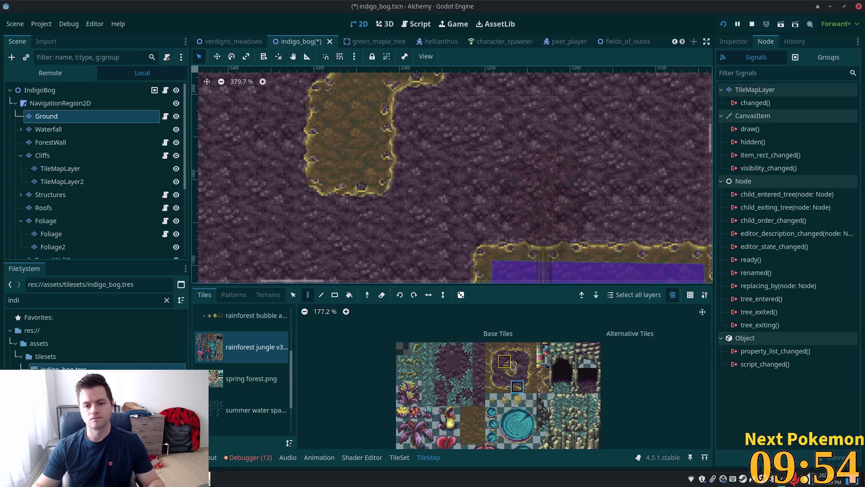
{"action": "left_click_drag", "start_coordinate": [516, 365], "coordinate": [518, 349]}
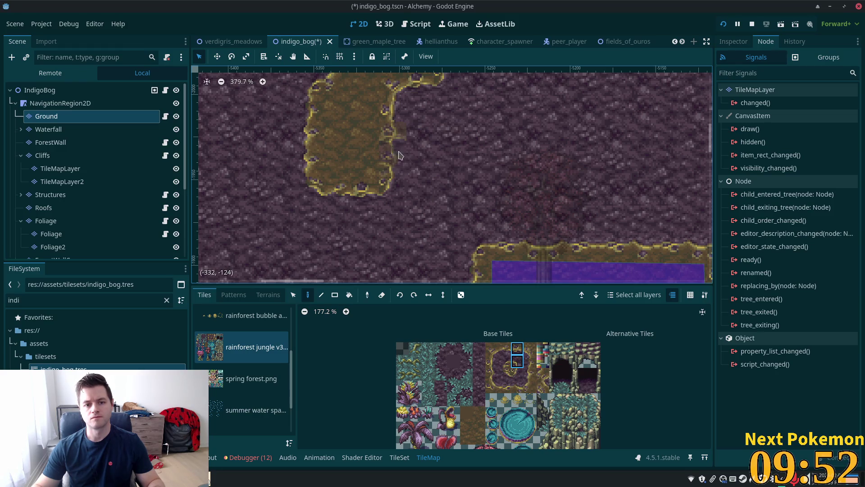
{"action": "left_click", "coordinate": [517, 360]}
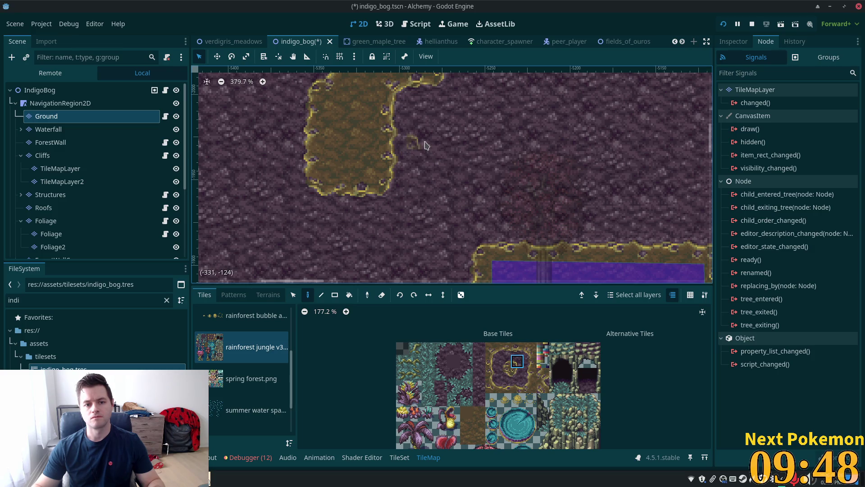
{"action": "left_click", "coordinate": [426, 144]}
{"action": "left_click", "coordinate": [491, 386]}
{"action": "left_click", "coordinate": [419, 135]}
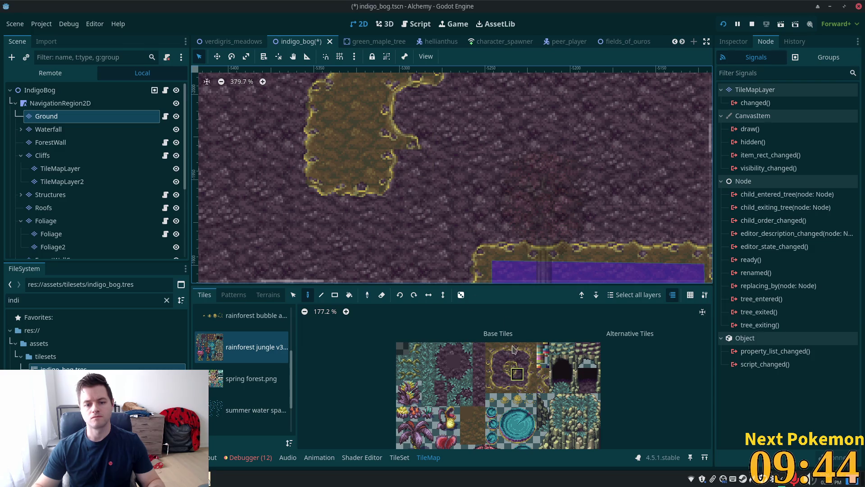
{"action": "left_click", "coordinate": [517, 373]}
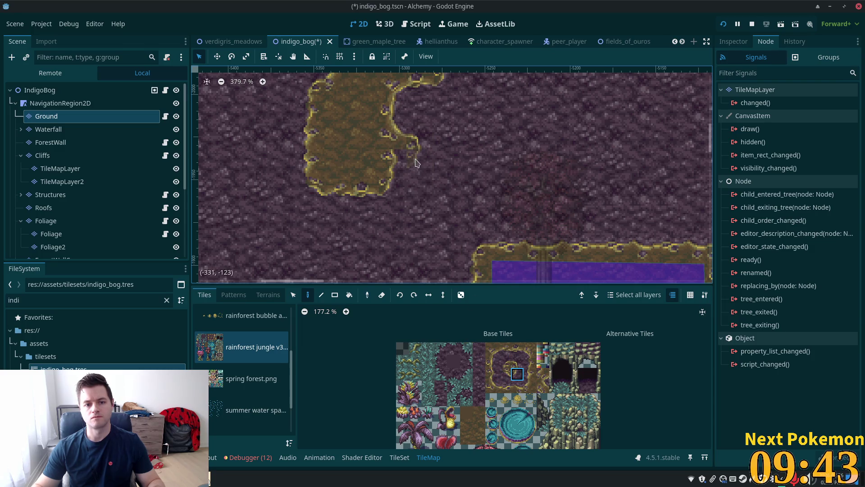
{"action": "left_click", "coordinate": [492, 350]}
{"action": "scroll", "coordinate": [674, 145], "scroll_direction": "down", "scroll_amount": 5}
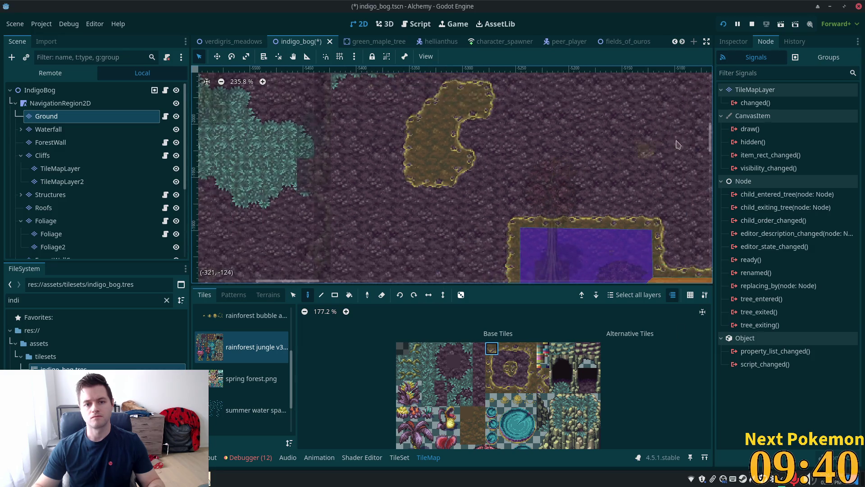
- Paint two shoreline tiles into the notches on the island's right edge
{"action": "scroll", "coordinate": [631, 154], "scroll_direction": "up", "scroll_amount": 3}
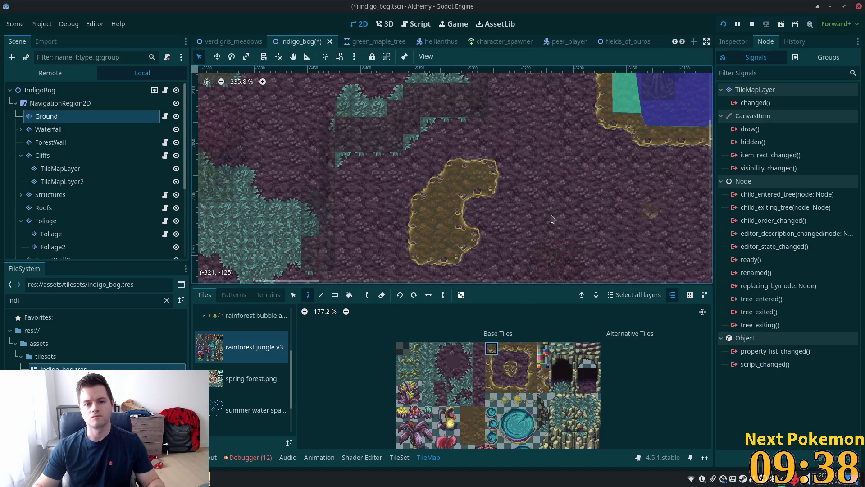
{"action": "scroll", "coordinate": [412, 241], "scroll_direction": "up", "scroll_amount": 5}
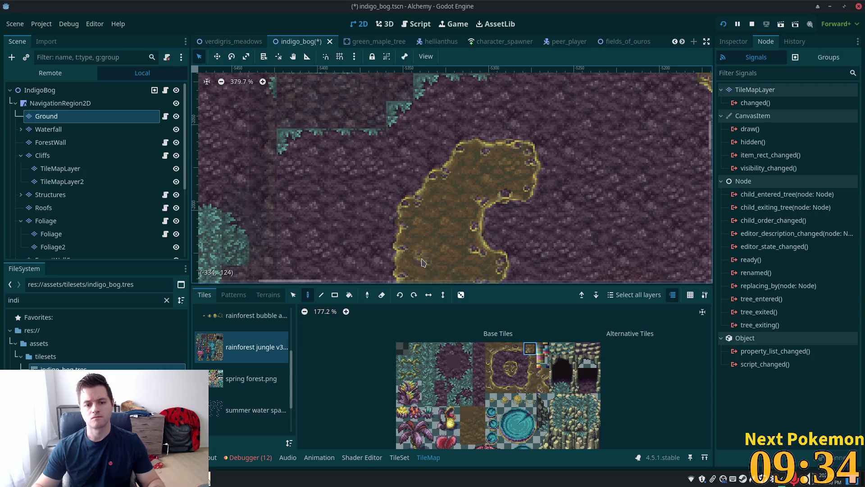
{"action": "scroll", "coordinate": [451, 270], "scroll_direction": "up", "scroll_amount": 1}
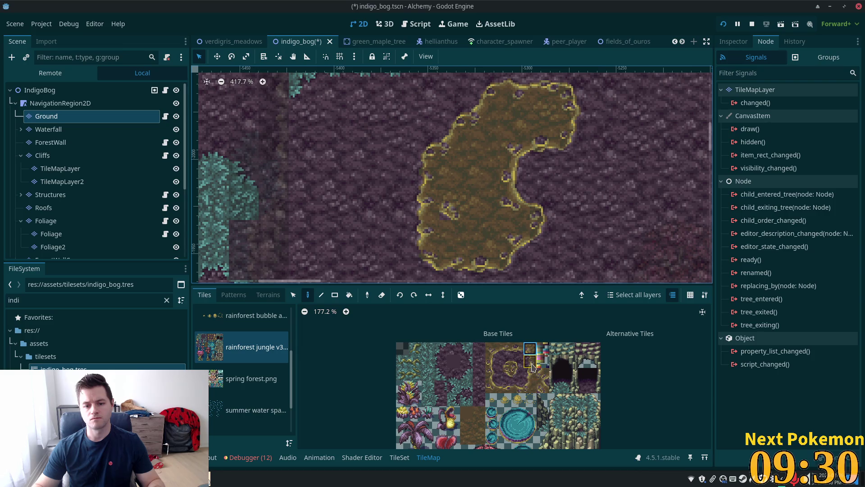
{"action": "left_click", "coordinate": [530, 387]}
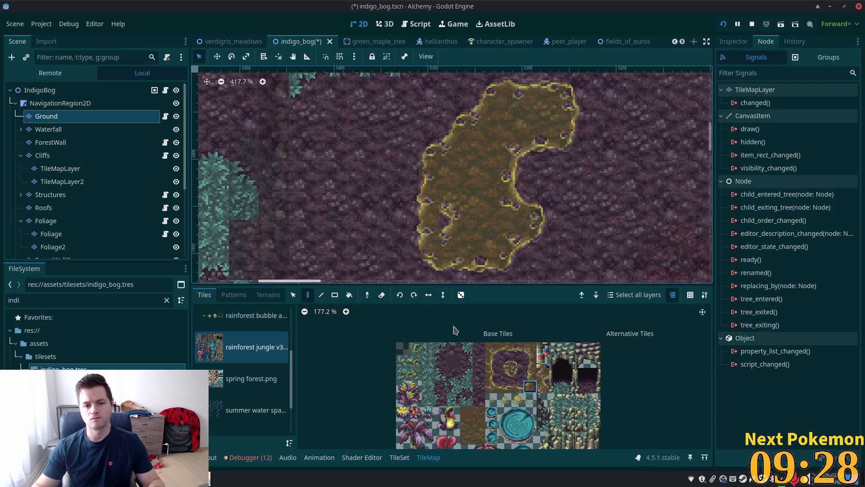
{"action": "left_click", "coordinate": [503, 364]}
{"action": "left_click", "coordinate": [426, 235]}
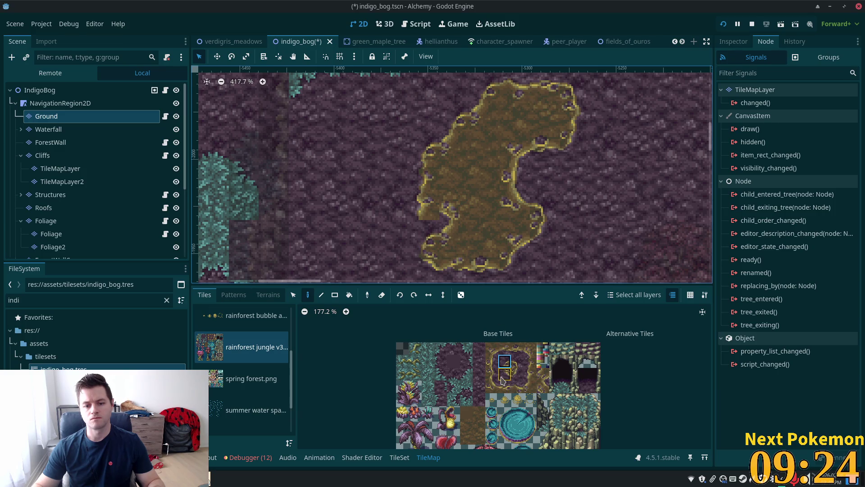
{"action": "left_click", "coordinate": [504, 378]}
{"action": "left_click", "coordinate": [426, 207]}
{"action": "scroll", "coordinate": [640, 200], "scroll_direction": "down", "scroll_amount": 1}
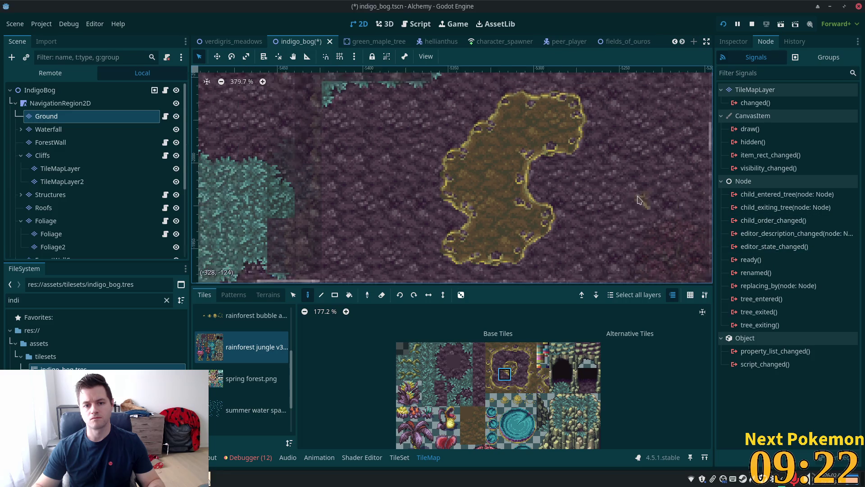
{"action": "scroll", "coordinate": [640, 200], "scroll_direction": "down", "scroll_amount": 2}
{"action": "mouse_move", "coordinate": [640, 200]}
{"action": "left_mouse_down"}
{"action": "mouse_move", "coordinate": [541, 181]}
{"action": "mouse_move", "coordinate": [457, 202]}
{"action": "mouse_move", "coordinate": [461, 137]}
{"action": "left_mouse_up"}
{"action": "scroll", "coordinate": [403, 193], "scroll_direction": "down", "scroll_amount": 5}
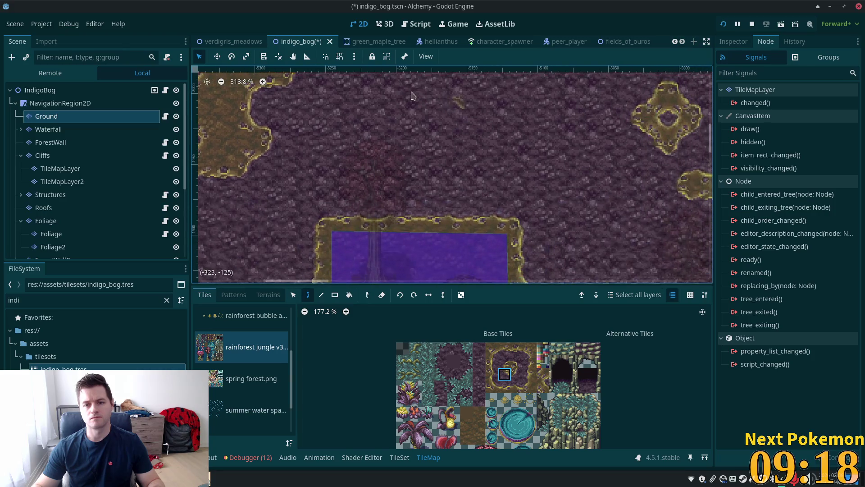
- Copy the small mud blob, rotate it upright and stamp it right of the big patch
{"action": "scroll", "coordinate": [401, 167], "scroll_direction": "right", "scroll_amount": 8}
{"action": "key", "text": "s"}
{"action": "left_click_drag", "start_coordinate": [527, 159], "coordinate": [595, 203]}
{"action": "left_click", "coordinate": [308, 295]}
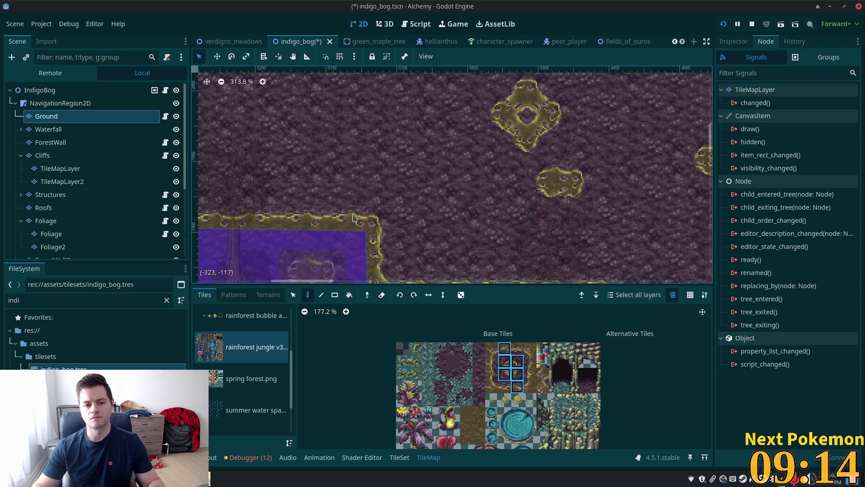
{"action": "scroll", "coordinate": [426, 203], "scroll_direction": "up", "scroll_amount": 2}
{"action": "scroll", "coordinate": [426, 203], "scroll_direction": "left", "scroll_amount": 6}
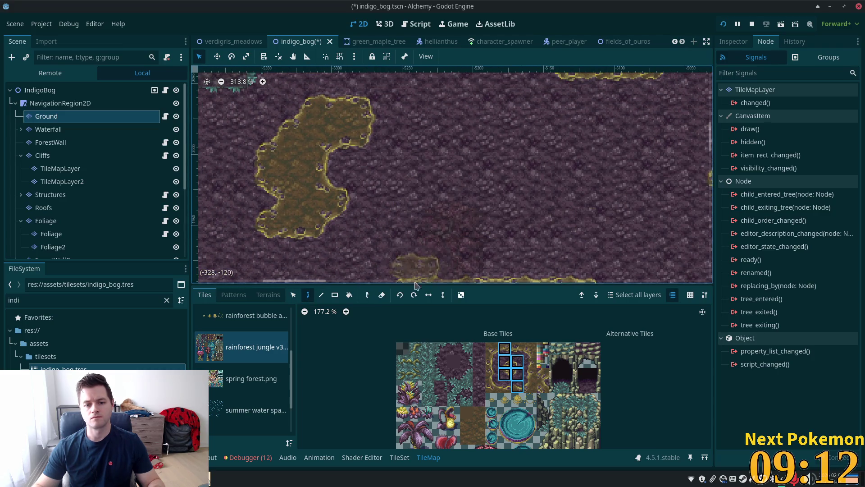
{"action": "left_click", "coordinate": [400, 294]}
{"action": "left_click", "coordinate": [405, 198]}
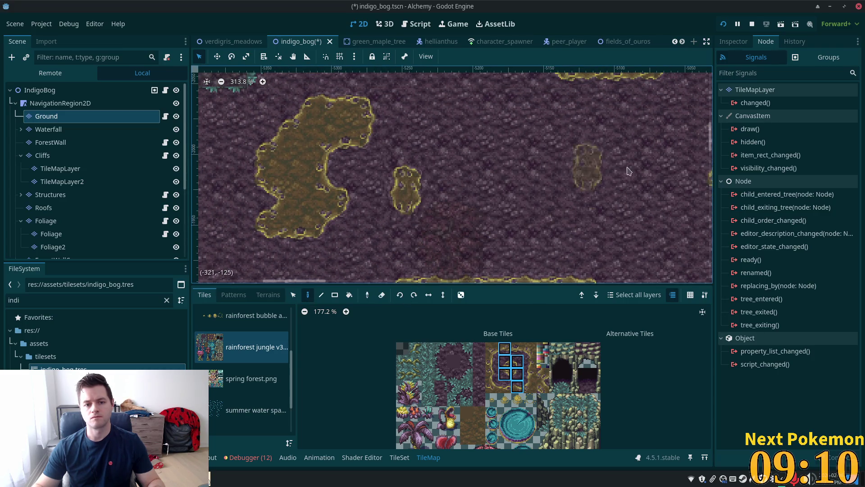
- Look over the nearby areas and save the scene
{"action": "scroll", "coordinate": [581, 203], "scroll_direction": "down", "scroll_amount": 2}
{"action": "scroll", "coordinate": [541, 180], "scroll_direction": "down", "scroll_amount": 3}
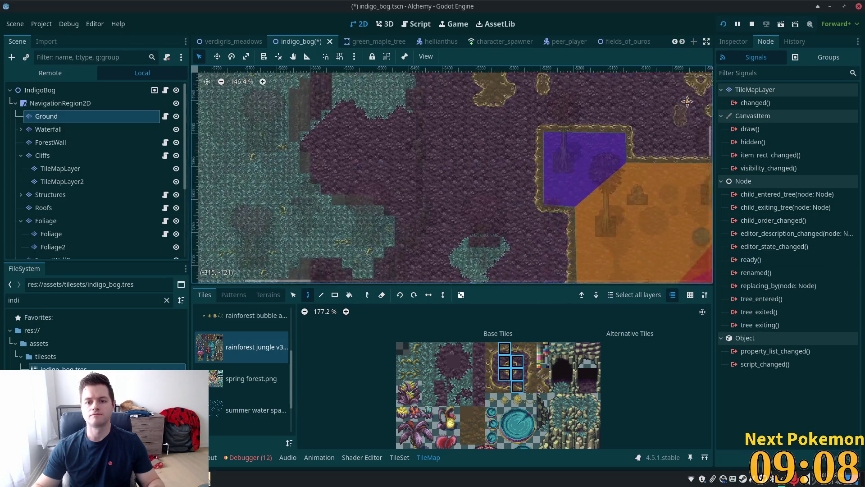
{"action": "scroll", "coordinate": [451, 135], "scroll_direction": "up", "scroll_amount": 3}
{"action": "scroll", "coordinate": [439, 72], "scroll_direction": "down", "scroll_amount": 2}
{"action": "left_click_drag", "start_coordinate": [439, 62], "coordinate": [306, 35]}
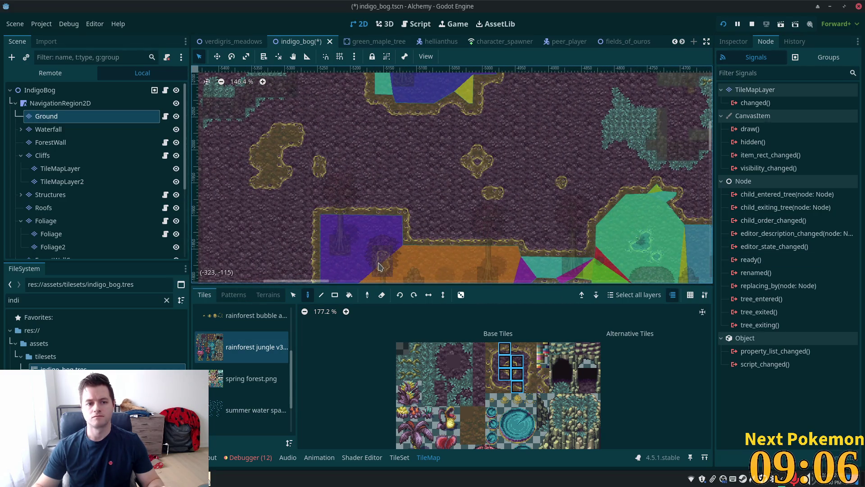
{"action": "key", "text": "ctrl+s"}
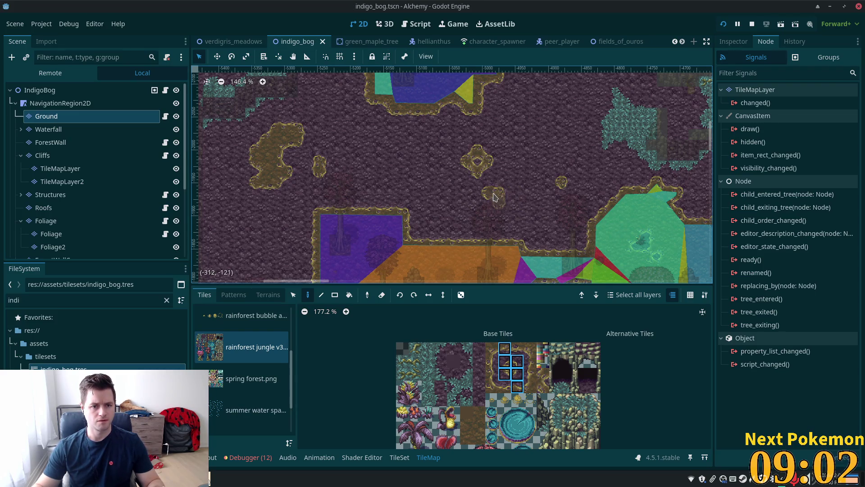
- Stamp another mud blob on the ground above the purple water area
{"action": "scroll", "coordinate": [495, 198], "scroll_direction": "up", "scroll_amount": 7}
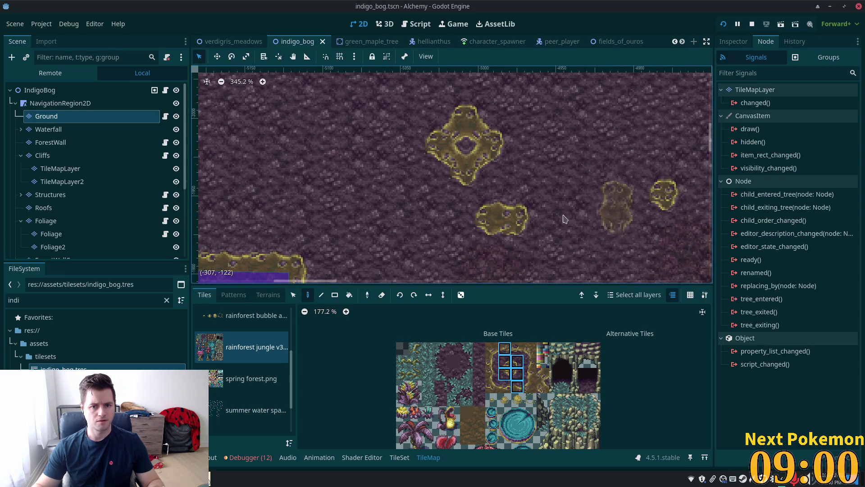
{"action": "left_click_drag", "start_coordinate": [257, 216], "coordinate": [661, 245]}
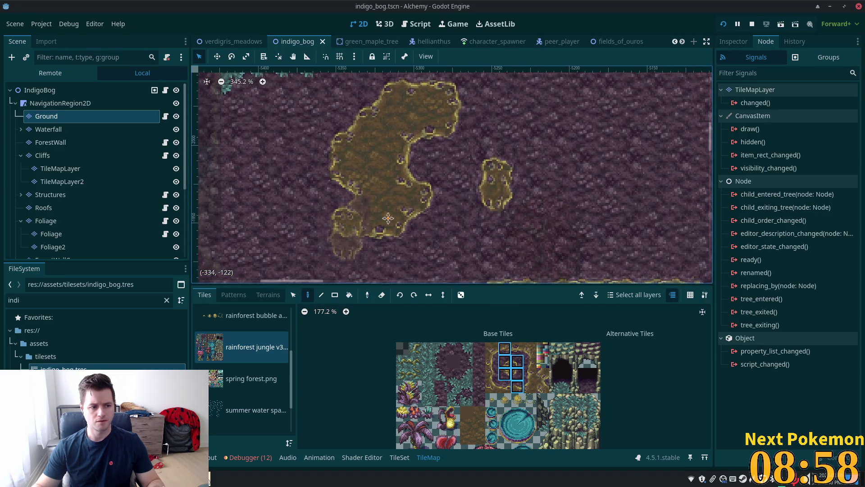
{"action": "left_click_drag", "start_coordinate": [375, 227], "coordinate": [506, 150]}
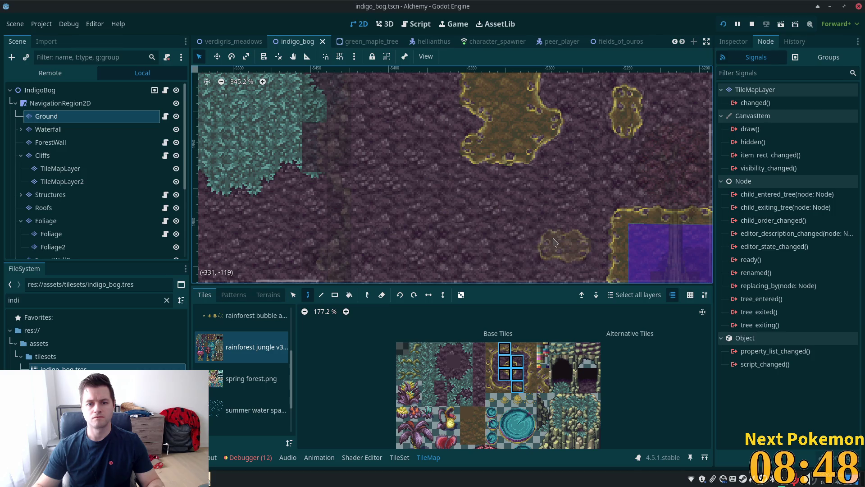
{"action": "left_click", "coordinate": [536, 225]}
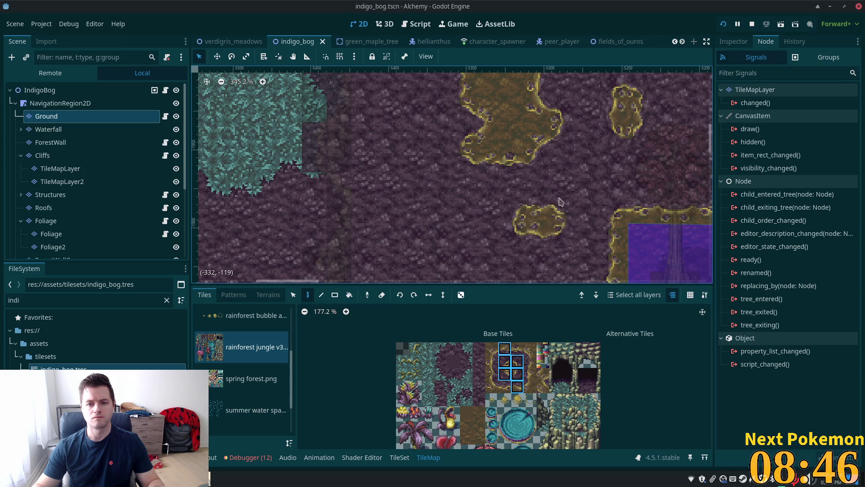
- Save the scene and select the root node to see all layers undimmed
{"action": "scroll", "coordinate": [577, 159], "scroll_direction": "down", "scroll_amount": 1}
{"action": "scroll", "coordinate": [577, 159], "scroll_direction": "down", "scroll_amount": 2}
{"action": "key", "text": "ctrl+s"}
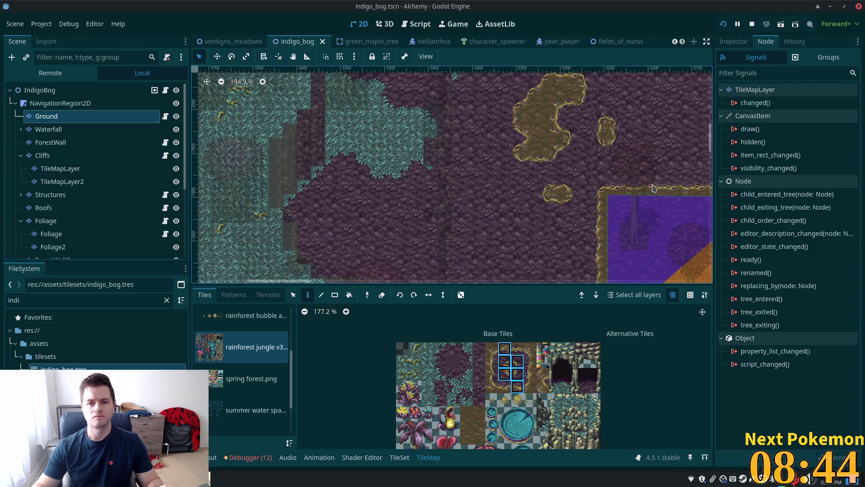
{"action": "scroll", "coordinate": [473, 92], "scroll_direction": "down", "scroll_amount": 3}
{"action": "left_click", "coordinate": [54, 89]}
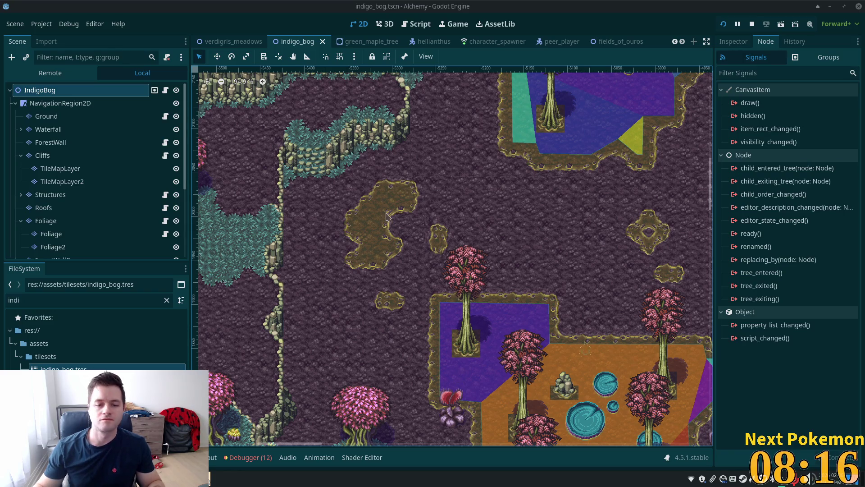
{"action": "scroll", "coordinate": [441, 206], "scroll_direction": "down", "scroll_amount": 3}
{"action": "scroll", "coordinate": [439, 218], "scroll_direction": "down", "scroll_amount": 1}
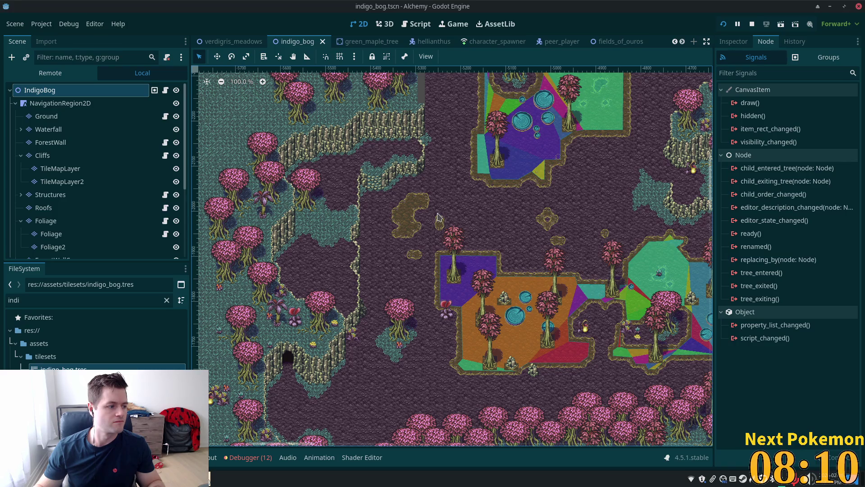
{"action": "scroll", "coordinate": [499, 211], "scroll_direction": "up", "scroll_amount": 5}
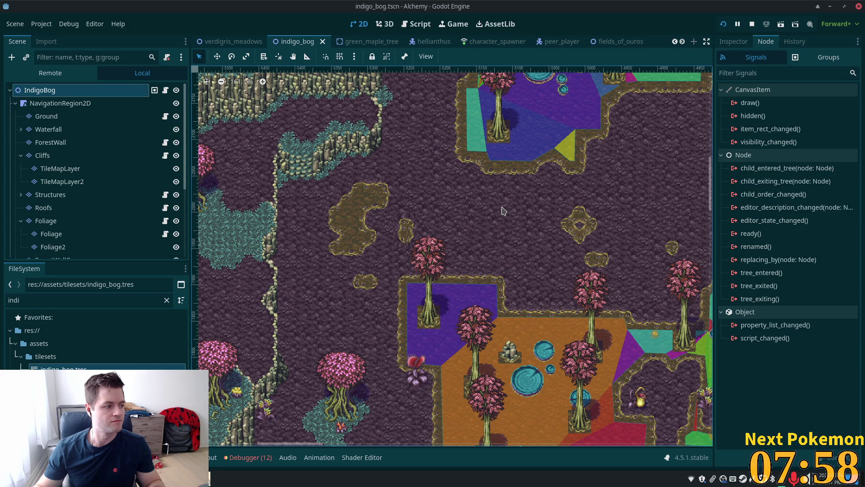
{"action": "scroll", "coordinate": [534, 221], "scroll_direction": "down", "scroll_amount": 6}
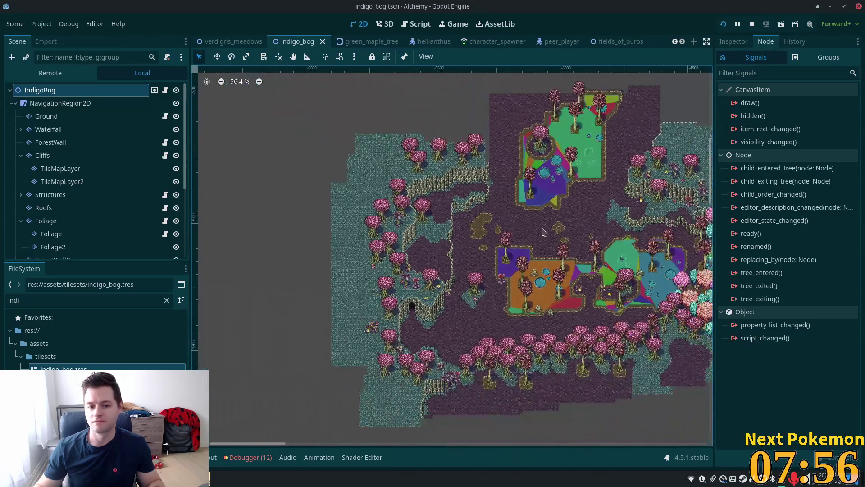
{"action": "scroll", "coordinate": [544, 231], "scroll_direction": "up", "scroll_amount": 5}
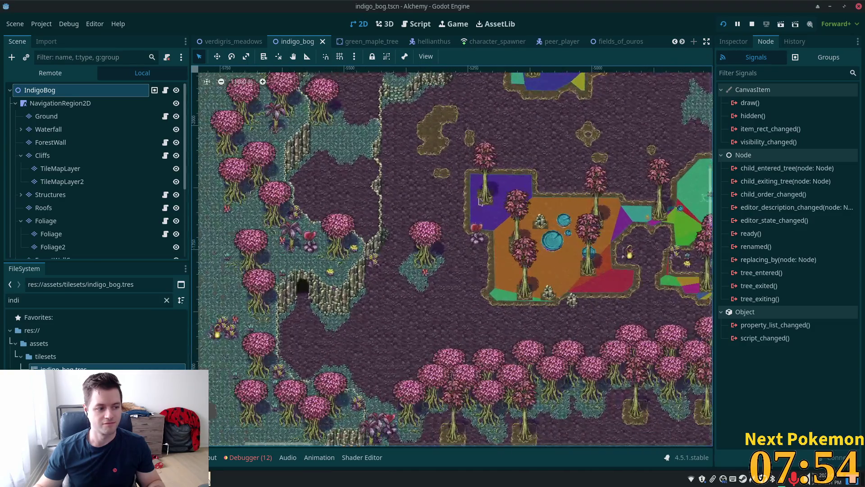
{"action": "scroll", "coordinate": [483, 207], "scroll_direction": "up", "scroll_amount": 4}
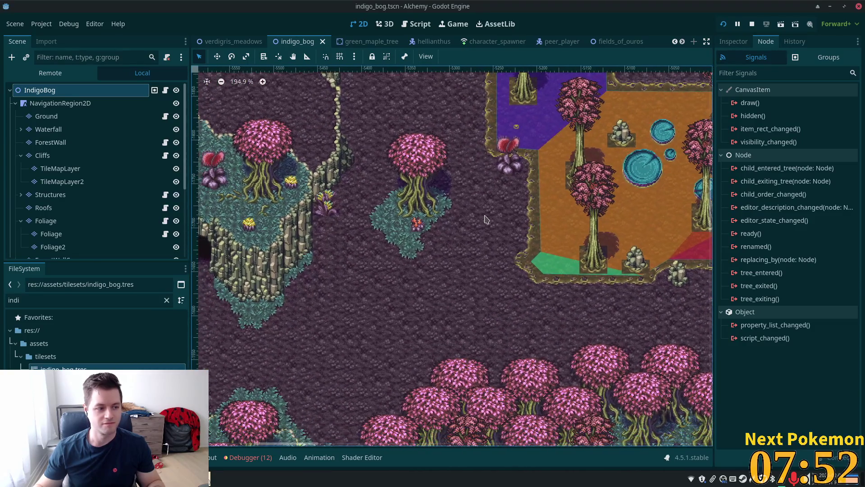
{"action": "scroll", "coordinate": [485, 212], "scroll_direction": "up", "scroll_amount": 1}
{"action": "scroll", "coordinate": [480, 203], "scroll_direction": "down", "scroll_amount": 2}
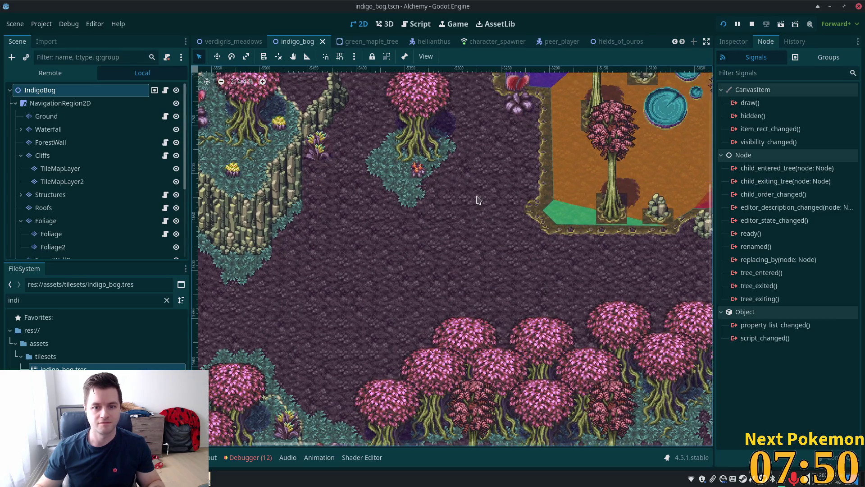
{"action": "scroll", "coordinate": [478, 200], "scroll_direction": "up", "scroll_amount": 3}
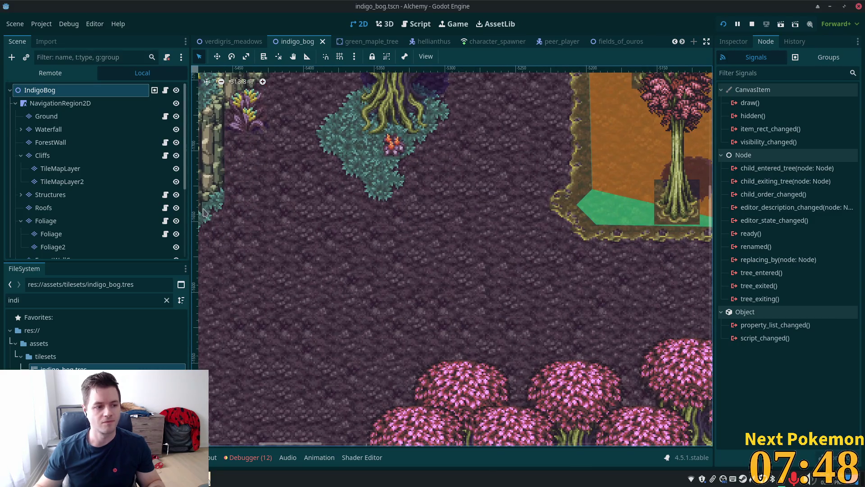
{"action": "left_click", "coordinate": [49, 116]}
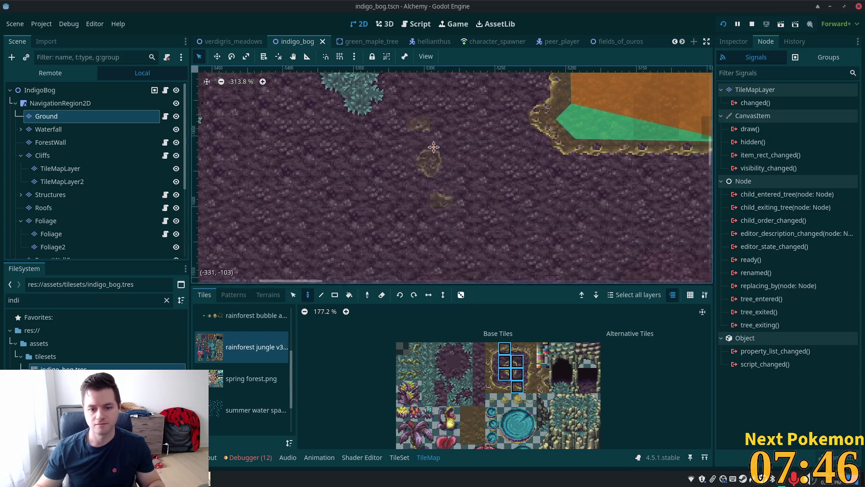
- Paint the first mud edge tile on the open ground and fill the new patch's hollow
{"action": "left_click", "coordinate": [530, 349]}
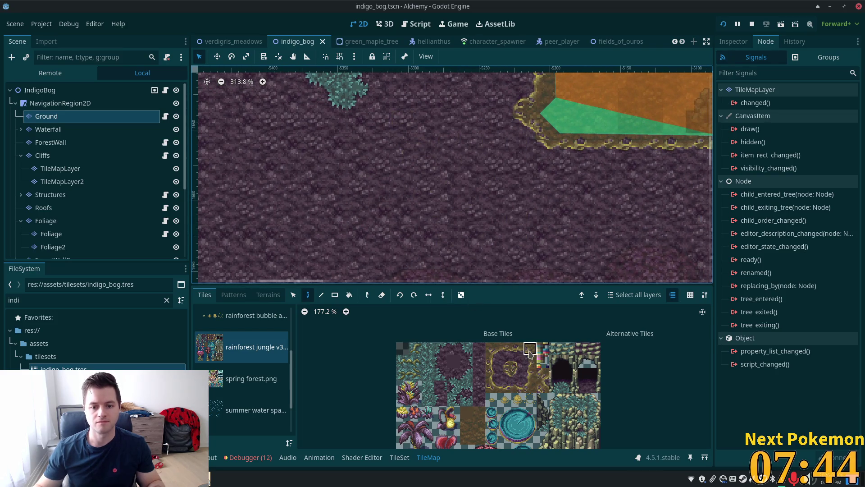
{"action": "left_click", "coordinate": [492, 350]}
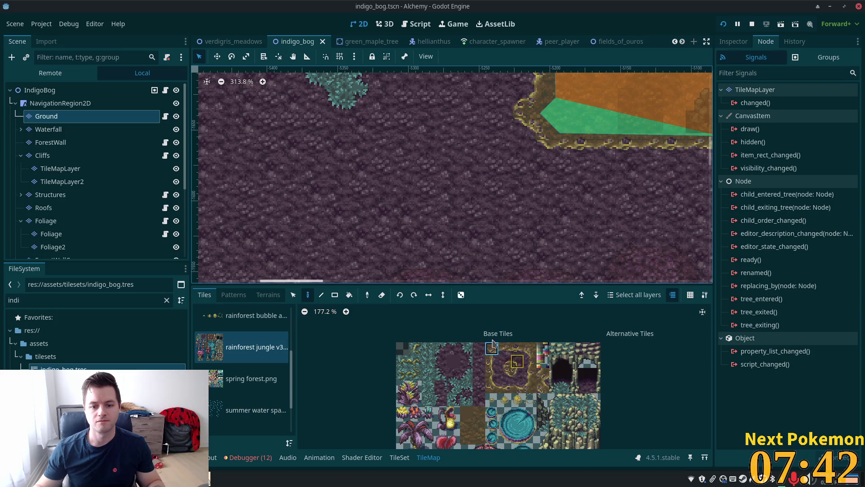
{"action": "left_click", "coordinate": [452, 192]}
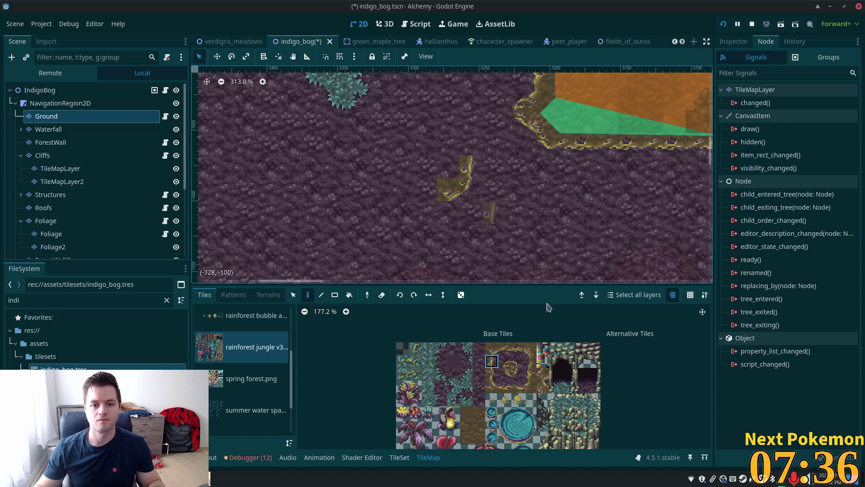
{"action": "left_click", "coordinate": [517, 361]}
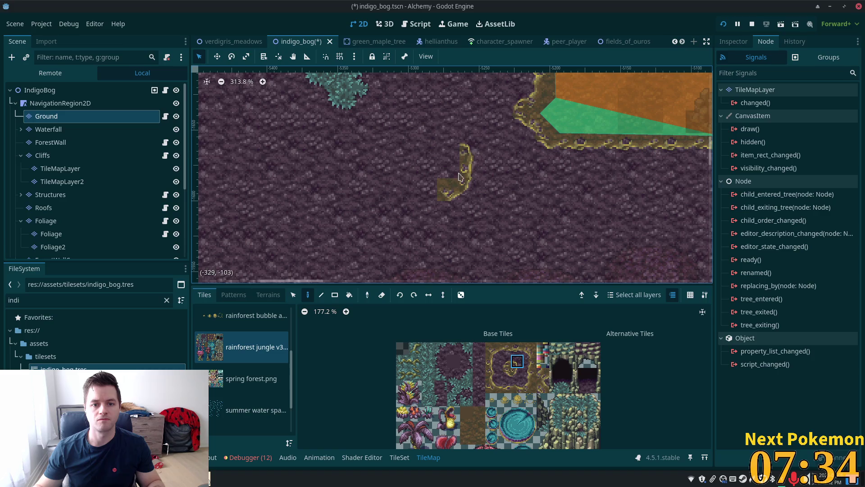
{"action": "left_click", "coordinate": [505, 360]}
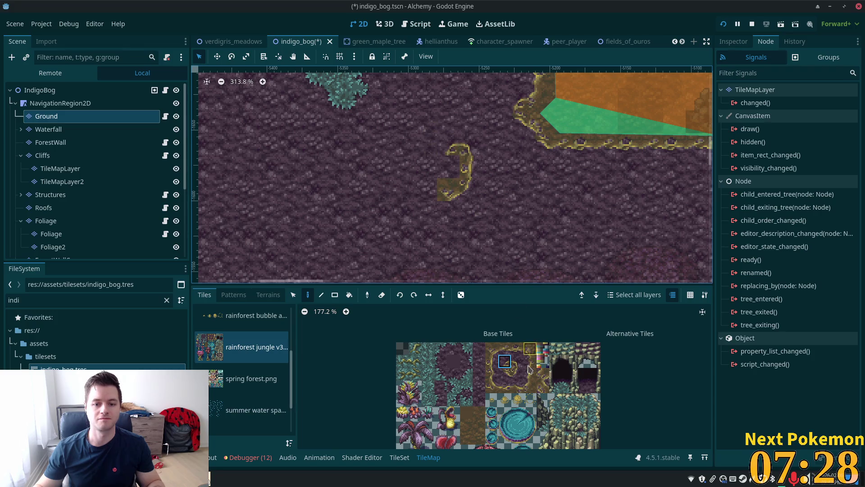
{"action": "left_click_drag", "start_coordinate": [458, 193], "coordinate": [451, 172]}
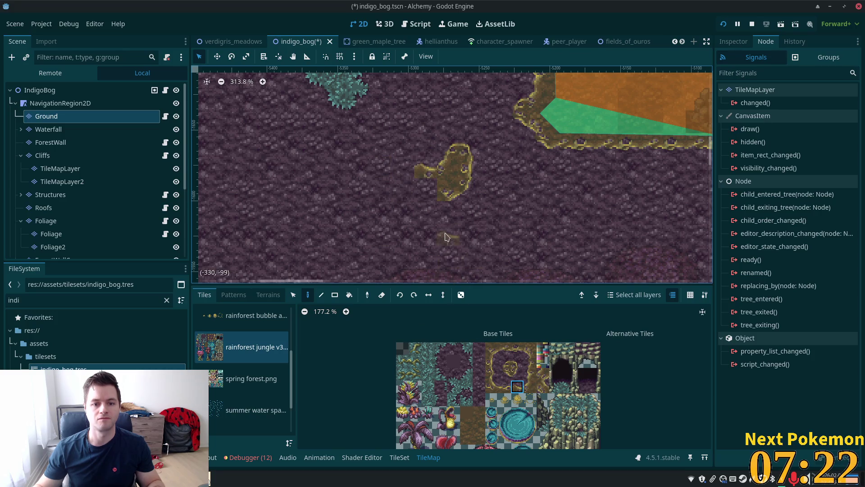
{"action": "scroll", "coordinate": [479, 227], "scroll_direction": "down", "scroll_amount": 2}
{"action": "scroll", "coordinate": [479, 227], "scroll_direction": "down", "scroll_amount": 3}
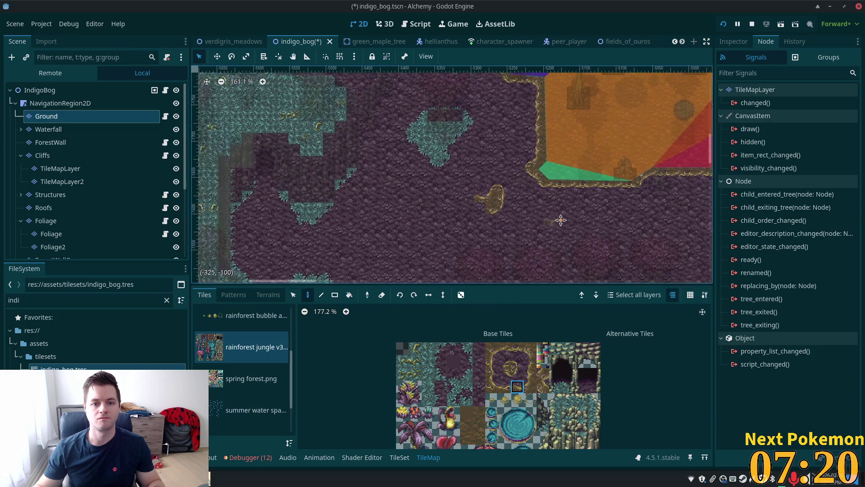
{"action": "left_click", "coordinate": [506, 350]}
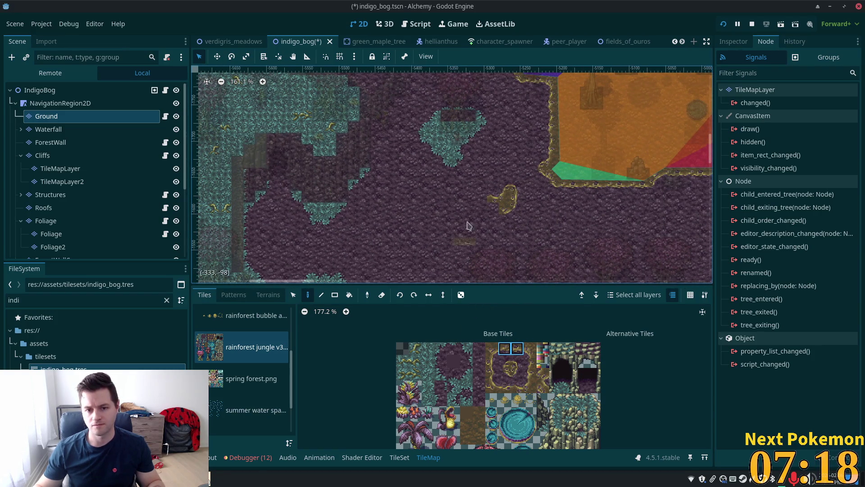
{"action": "scroll", "coordinate": [511, 230], "scroll_direction": "up", "scroll_amount": 7}
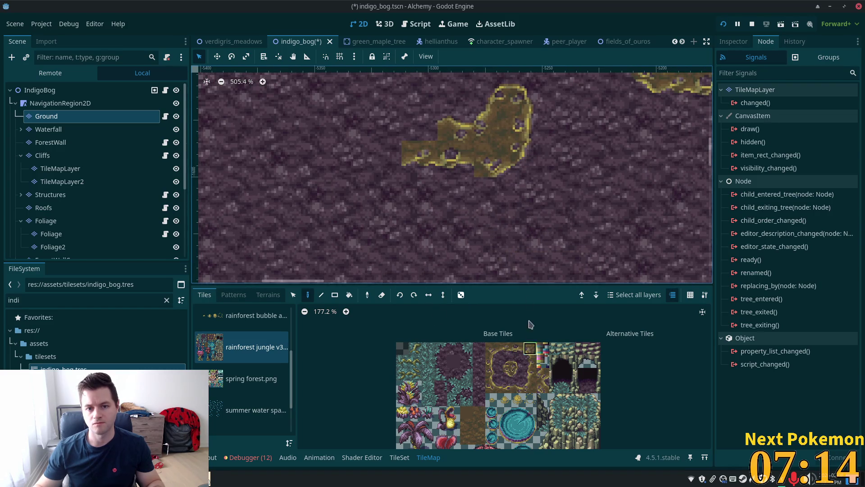
- Paint mud edge tiles below and beside the patch's lower block
{"action": "left_click", "coordinate": [530, 348]}
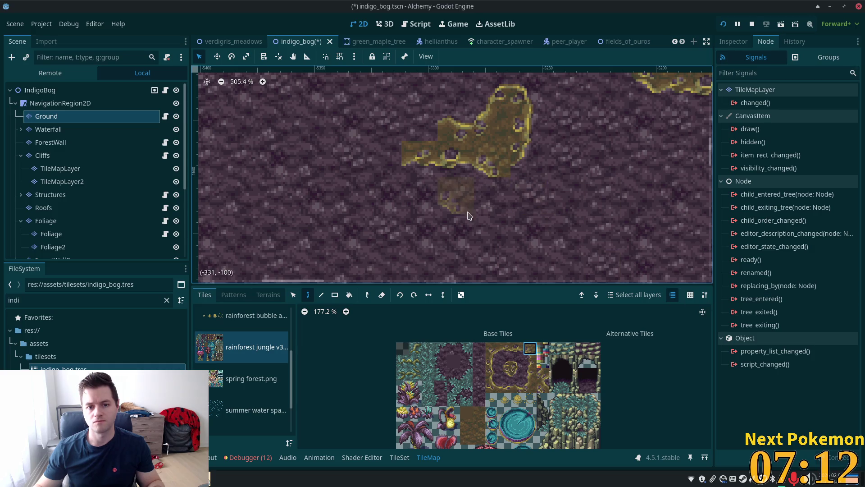
{"action": "left_click", "coordinate": [489, 351]}
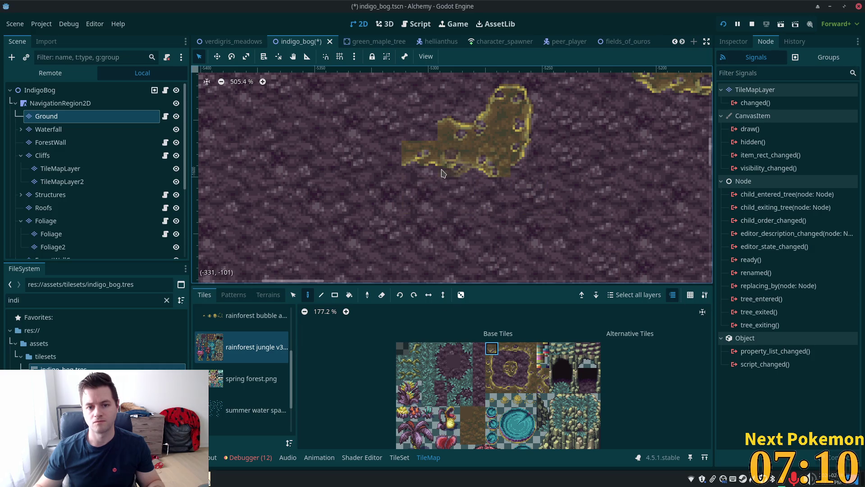
{"action": "left_click", "coordinate": [419, 195]}
{"action": "left_click", "coordinate": [517, 373]}
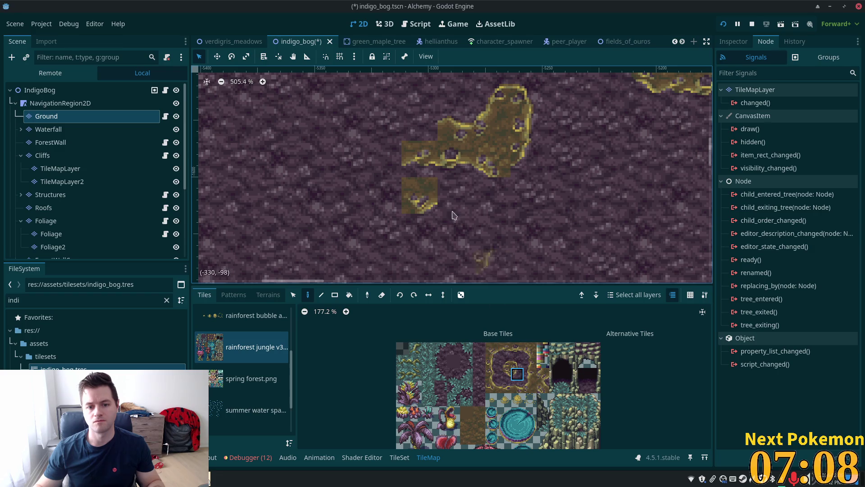
{"action": "left_click", "coordinate": [448, 191]}
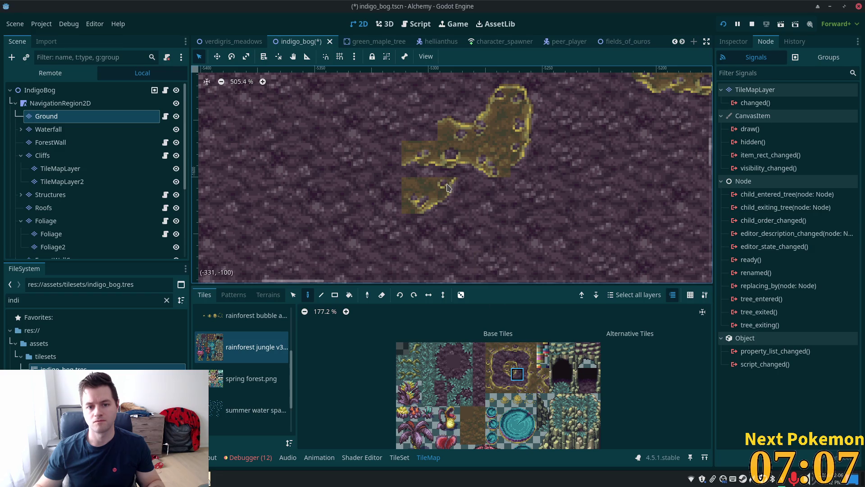
{"action": "left_click", "coordinate": [491, 349]}
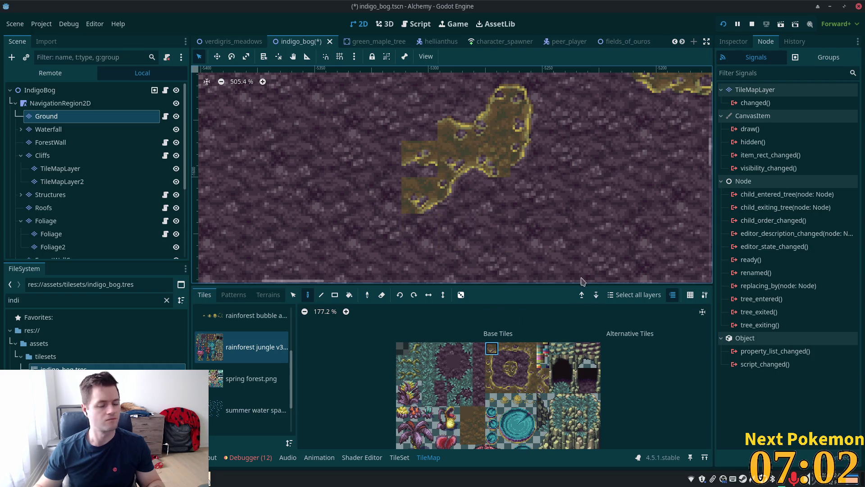
{"action": "left_click", "coordinate": [433, 155], "text": "ctrl"}
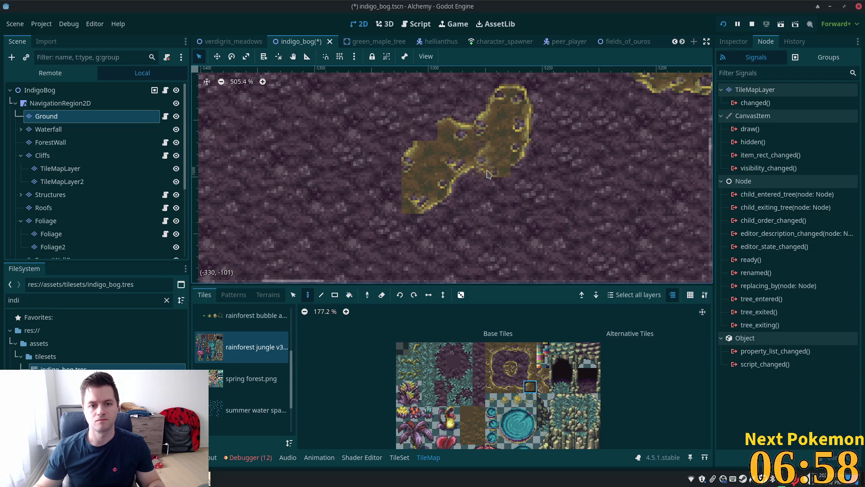
- Fill the patch's top-left corner with a two-tile border piece
{"action": "left_click", "coordinate": [509, 365]}
{"action": "left_click", "coordinate": [420, 131]}
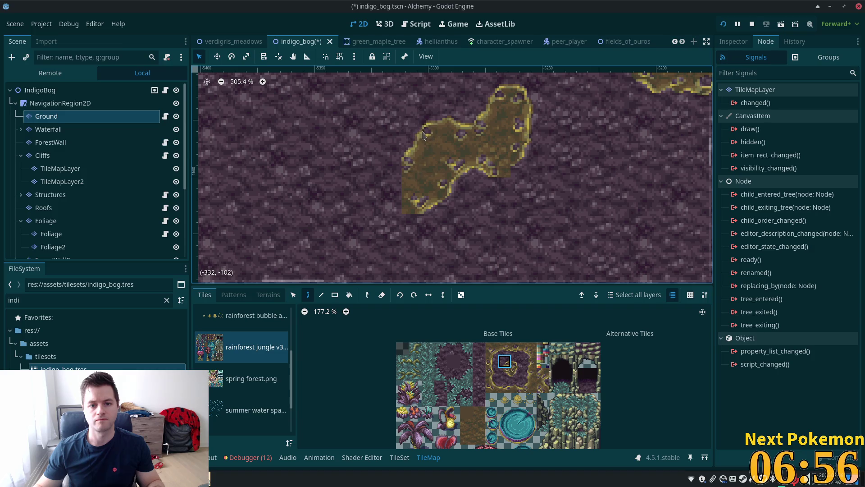
{"action": "left_click_drag", "start_coordinate": [504, 362], "coordinate": [522, 368]}
{"action": "left_click", "coordinate": [531, 387]}
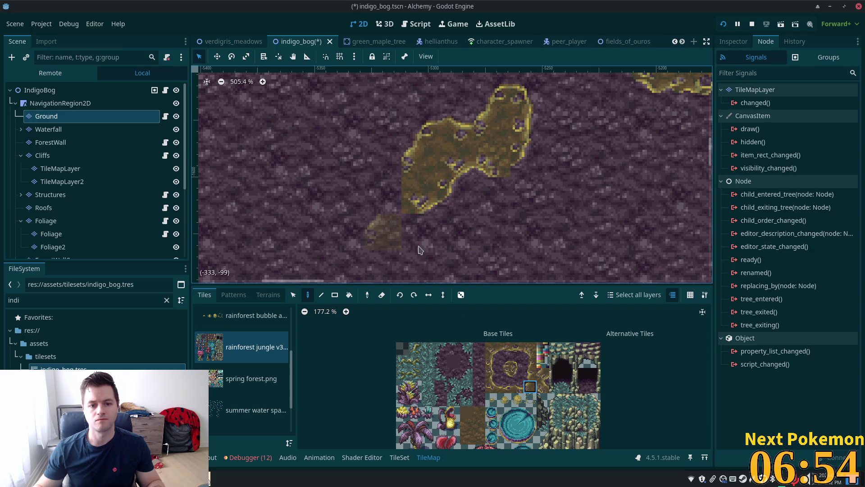
- Border the patch's lower-left and left tips with edge tiles
{"action": "left_click", "coordinate": [516, 375]}
{"action": "left_click", "coordinate": [412, 228]}
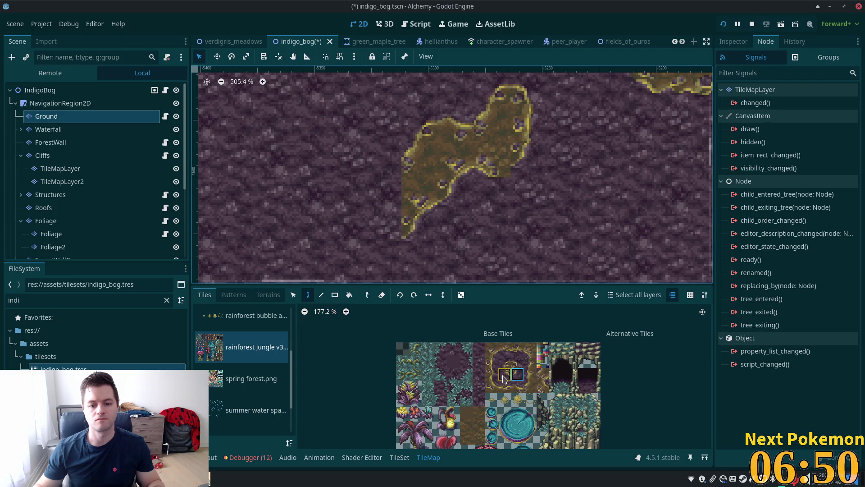
{"action": "left_click", "coordinate": [503, 376]}
{"action": "left_click", "coordinate": [387, 228]}
{"action": "left_click", "coordinate": [381, 242]}
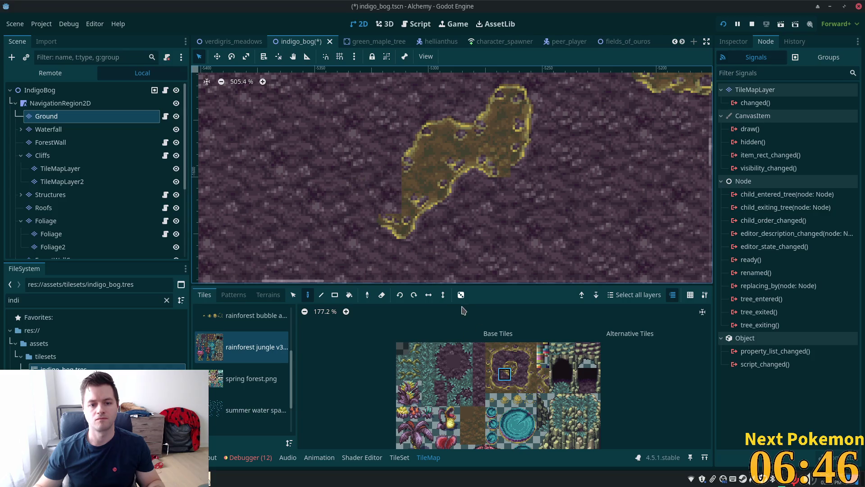
{"action": "left_click", "coordinate": [387, 196]}
{"action": "left_click", "coordinate": [505, 361]}
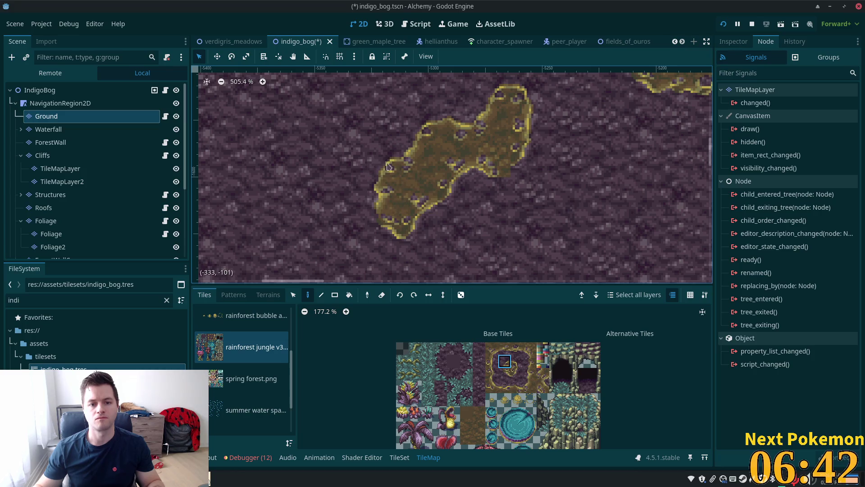
- Zoom out and pan across the wider bog map, then switch to the Cursor window
{"action": "scroll", "coordinate": [558, 235], "scroll_direction": "down", "scroll_amount": 4}
{"action": "scroll", "coordinate": [558, 236], "scroll_direction": "down", "scroll_amount": 7}
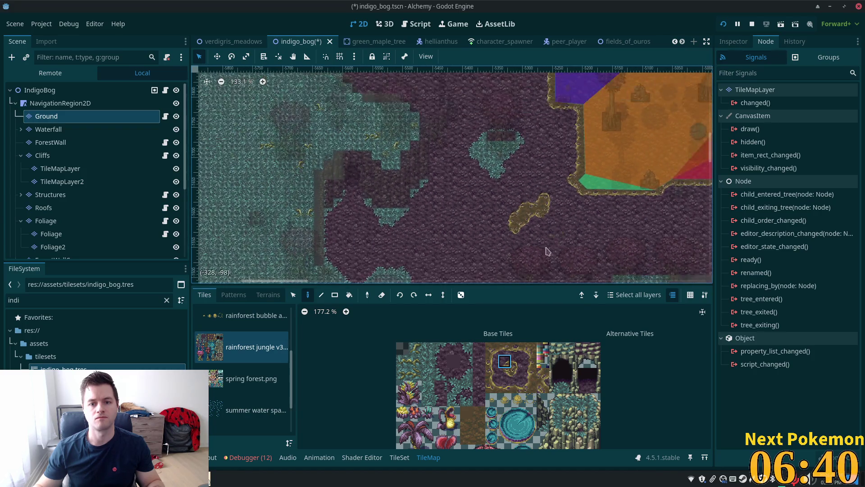
{"action": "scroll", "coordinate": [608, 205], "scroll_direction": "up", "scroll_amount": 1}
{"action": "scroll", "coordinate": [586, 202], "scroll_direction": "right", "scroll_amount": 5}
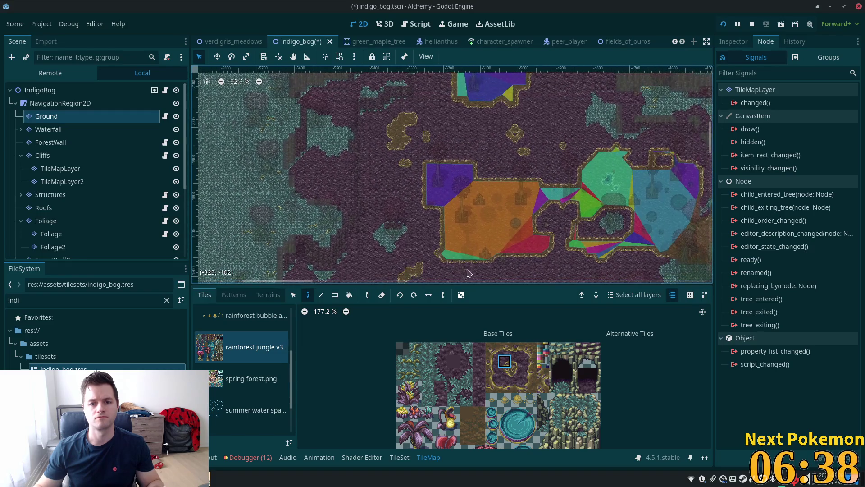
{"action": "scroll", "coordinate": [486, 188], "scroll_direction": "down", "scroll_amount": 1}
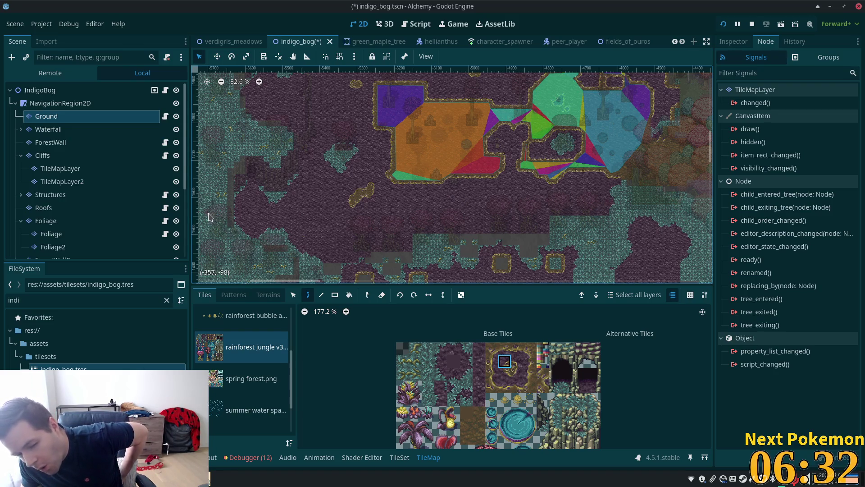
{"action": "scroll", "coordinate": [205, 211], "scroll_direction": "up", "scroll_amount": 5}
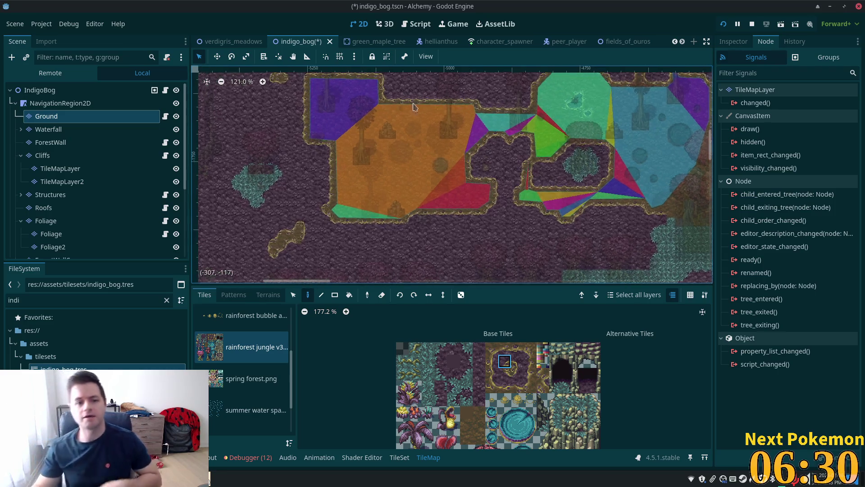
{"action": "key", "text": "alt+Tab"}
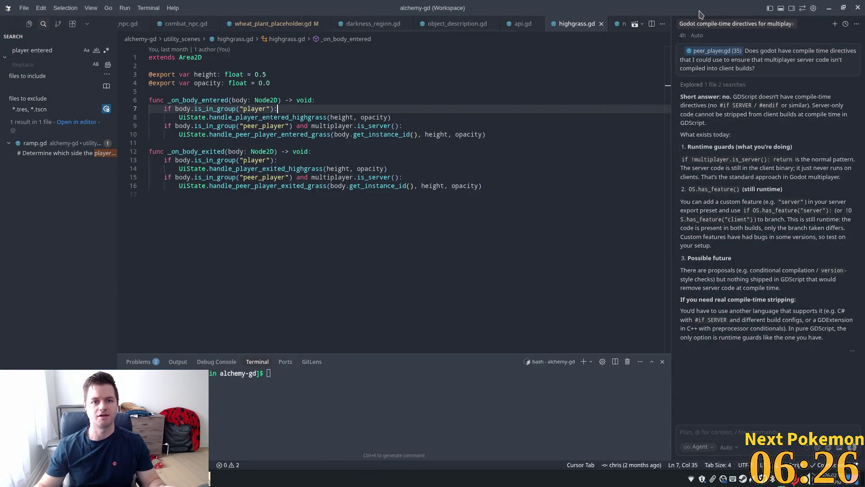
- Return to Godot, zoom in, and select the small water-pool tile
{"action": "key", "text": "alt+Tab"}
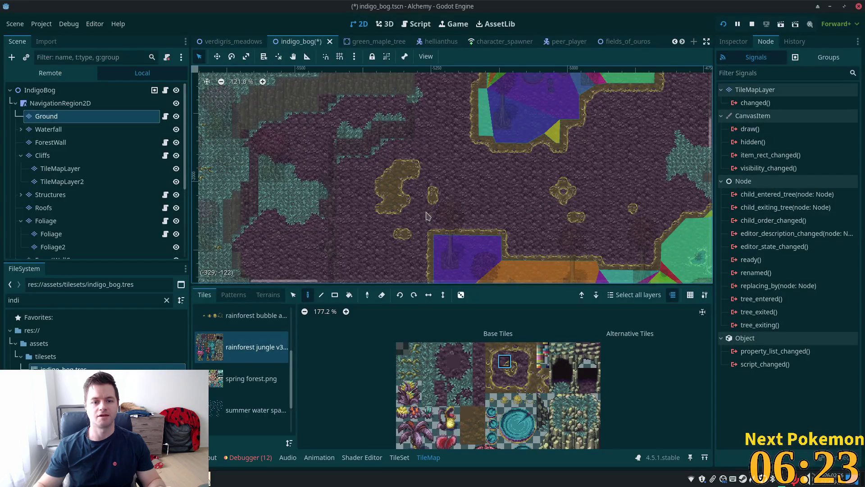
{"action": "scroll", "coordinate": [378, 192], "scroll_direction": "up", "scroll_amount": 3}
{"action": "scroll", "coordinate": [378, 192], "scroll_direction": "up", "scroll_amount": 1}
{"action": "left_click", "coordinate": [492, 425]}
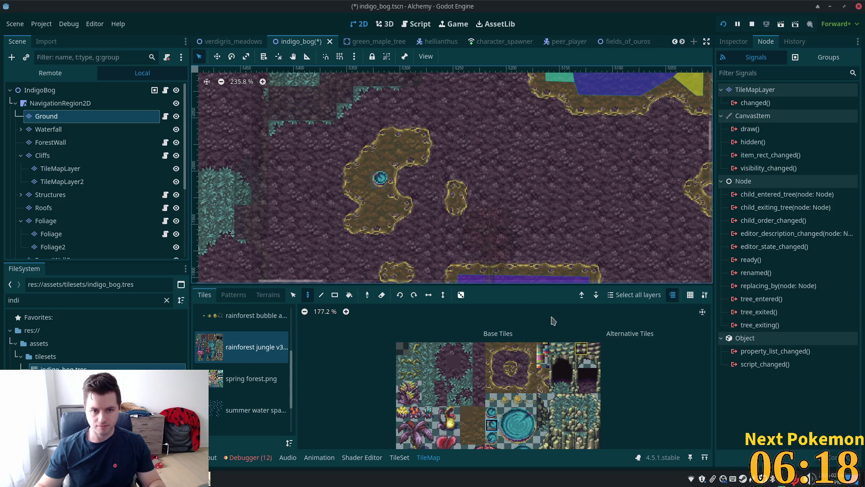
- Switch to the Foliage layer and pick the first prop from the rainforest bubble source
{"action": "left_click", "coordinate": [208, 320]}
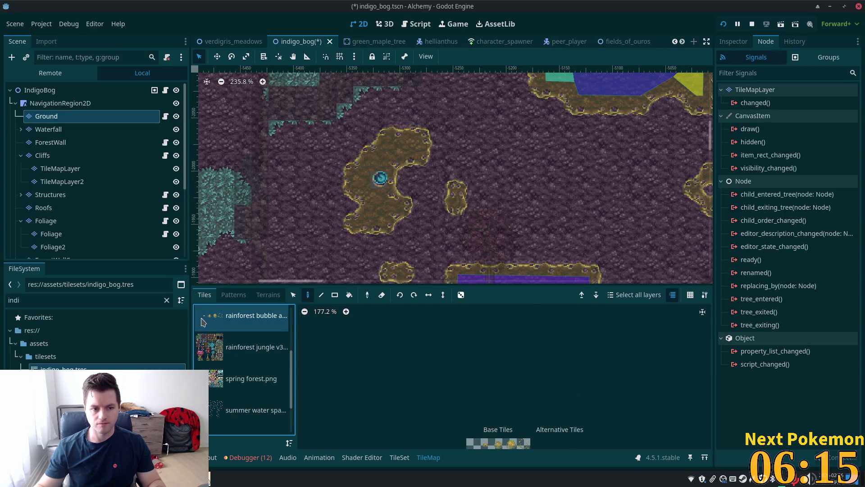
{"action": "left_click", "coordinate": [58, 222]}
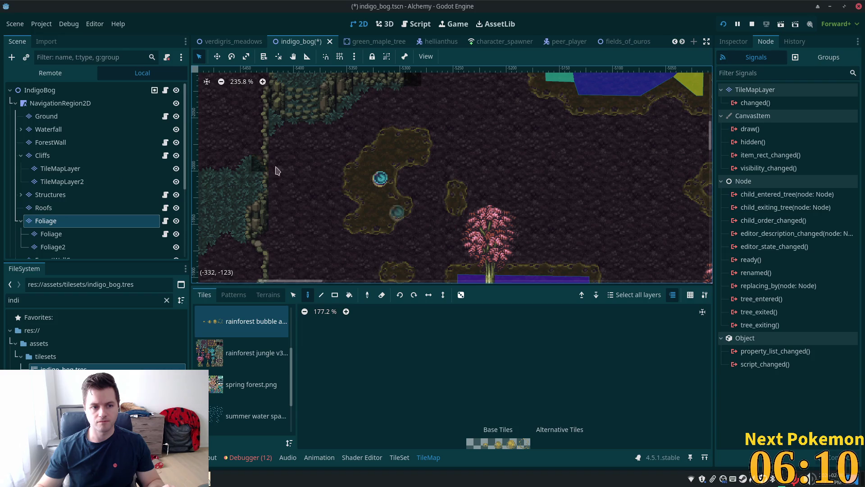
{"action": "left_click", "coordinate": [70, 117]}
{"action": "left_click", "coordinate": [57, 220]}
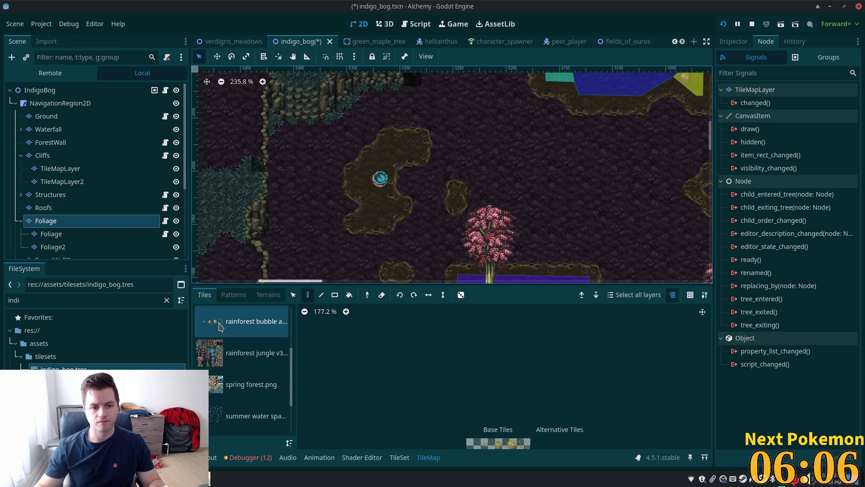
{"action": "left_click", "coordinate": [472, 443]}
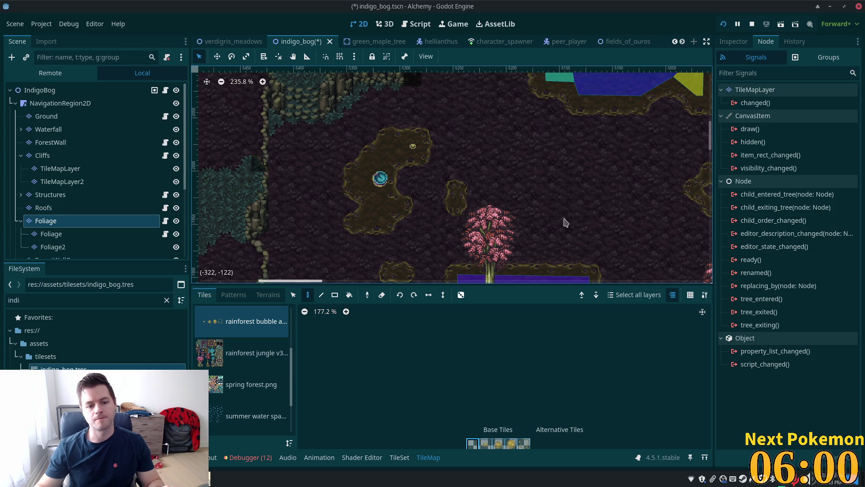
- Pan over to the mud islands and select the whole scene to stop tile painting
{"action": "left_click_drag", "start_coordinate": [610, 219], "coordinate": [471, 137]}
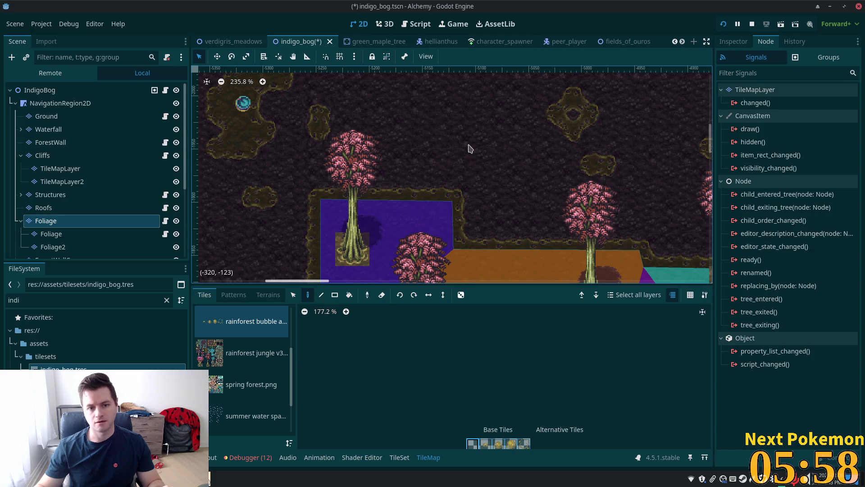
{"action": "left_click_drag", "start_coordinate": [543, 168], "coordinate": [459, 243]}
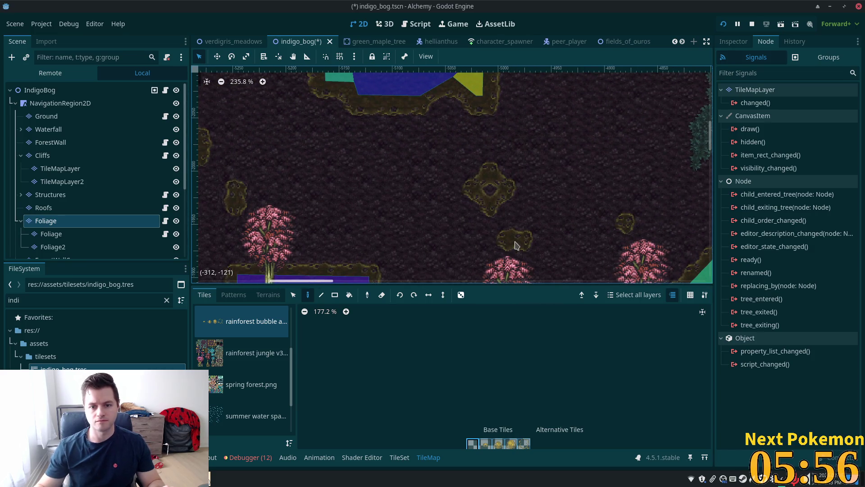
{"action": "scroll", "coordinate": [409, 187], "scroll_direction": "up", "scroll_amount": 10}
{"action": "scroll", "coordinate": [409, 187], "scroll_direction": "left", "scroll_amount": 7}
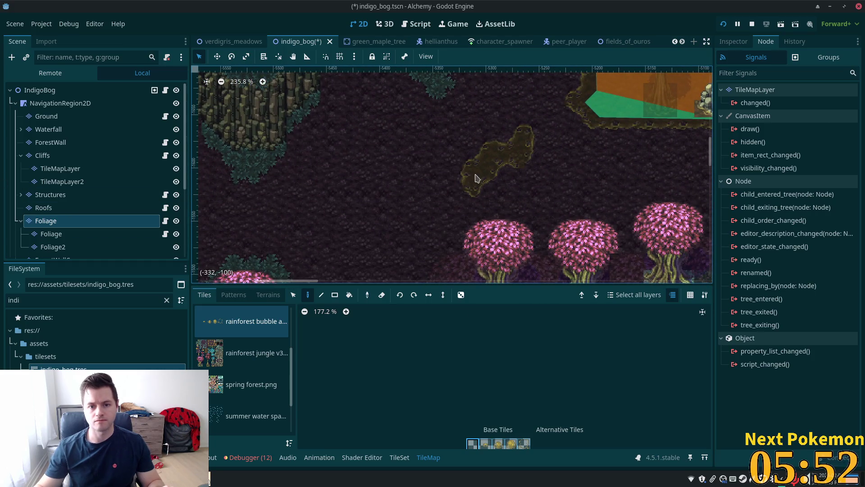
{"action": "left_click", "coordinate": [40, 90]}
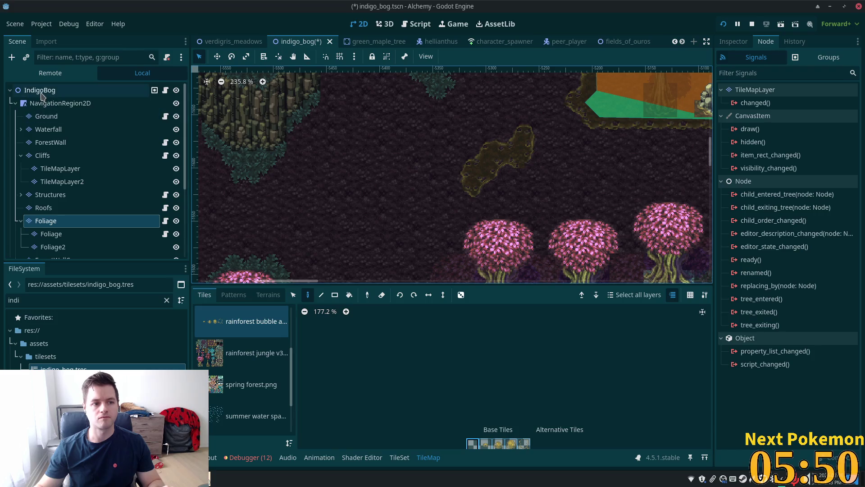
- Pan across the pond area to bring the row of trees along the bottom into view
{"action": "scroll", "coordinate": [525, 198], "scroll_direction": "down", "scroll_amount": 2}
{"action": "mouse_move", "coordinate": [525, 198]}
{"action": "left_mouse_down"}
{"action": "mouse_move", "coordinate": [492, 257]}
{"action": "mouse_move", "coordinate": [458, 401]}
{"action": "left_mouse_up"}
{"action": "mouse_move", "coordinate": [481, 288]}
{"action": "left_mouse_down"}
{"action": "mouse_move", "coordinate": [448, 236]}
{"action": "mouse_move", "coordinate": [330, 324]}
{"action": "left_mouse_up"}
{"action": "scroll", "coordinate": [330, 324], "scroll_direction": "right", "scroll_amount": 10}
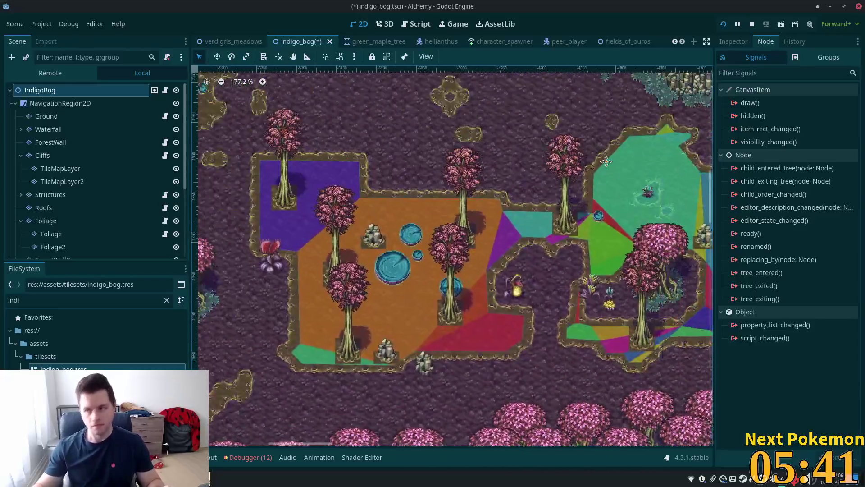
{"action": "mouse_move", "coordinate": [606, 162]}
{"action": "left_mouse_down"}
{"action": "mouse_move", "coordinate": [647, 103]}
{"action": "mouse_move", "coordinate": [618, 117]}
{"action": "left_mouse_up"}
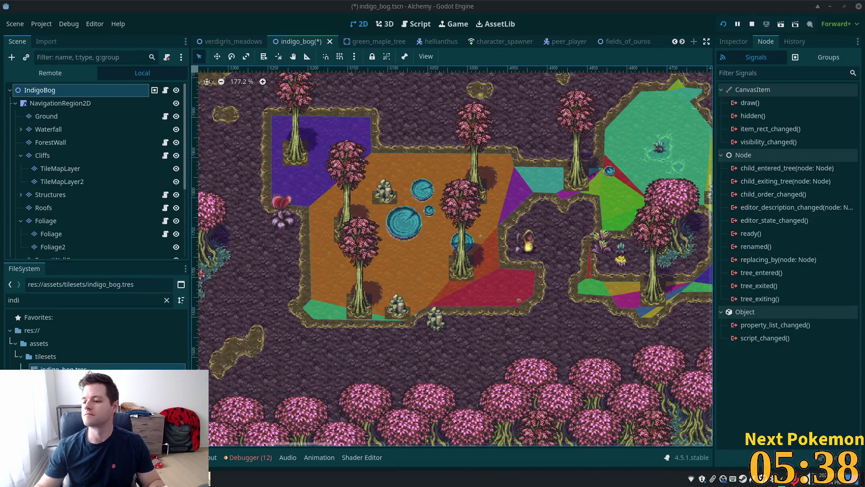
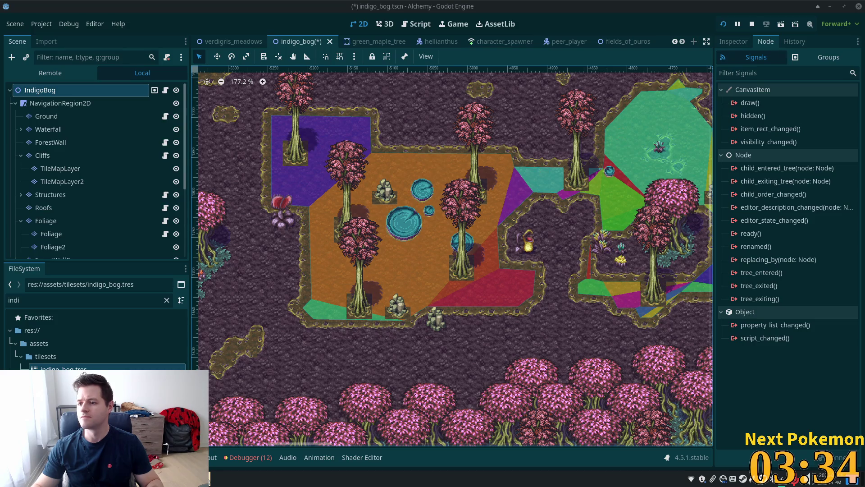
- Select the Ground TileMapLayer in the Scene dock
{"action": "scroll", "coordinate": [416, 244], "scroll_direction": "down", "scroll_amount": 3}
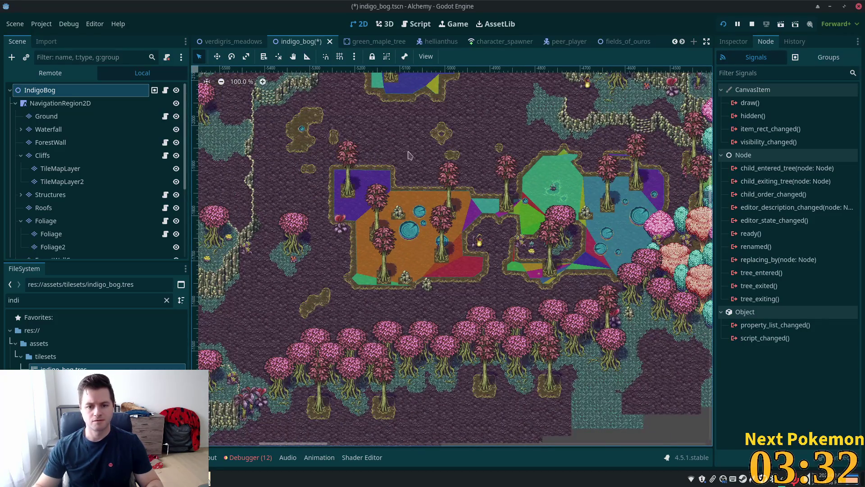
{"action": "scroll", "coordinate": [442, 277], "scroll_direction": "up", "scroll_amount": 5}
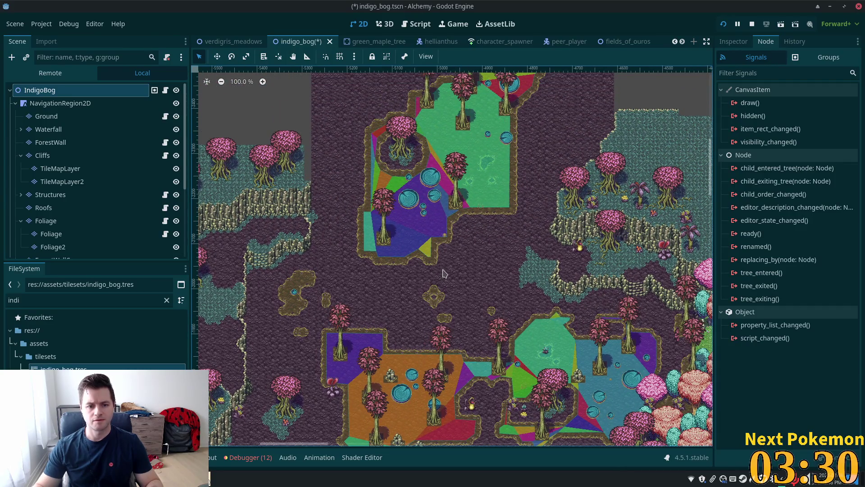
{"action": "scroll", "coordinate": [443, 273], "scroll_direction": "up", "scroll_amount": 3}
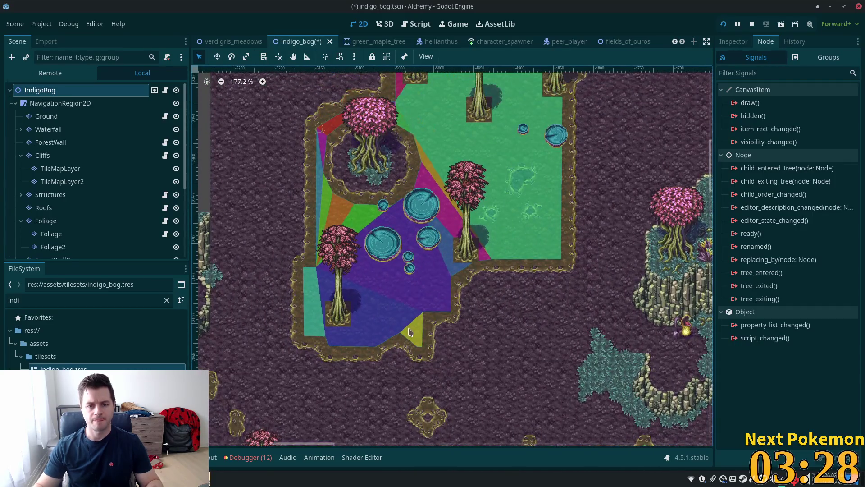
{"action": "scroll", "coordinate": [409, 333], "scroll_direction": "up", "scroll_amount": 1}
{"action": "left_click", "coordinate": [45, 116]}
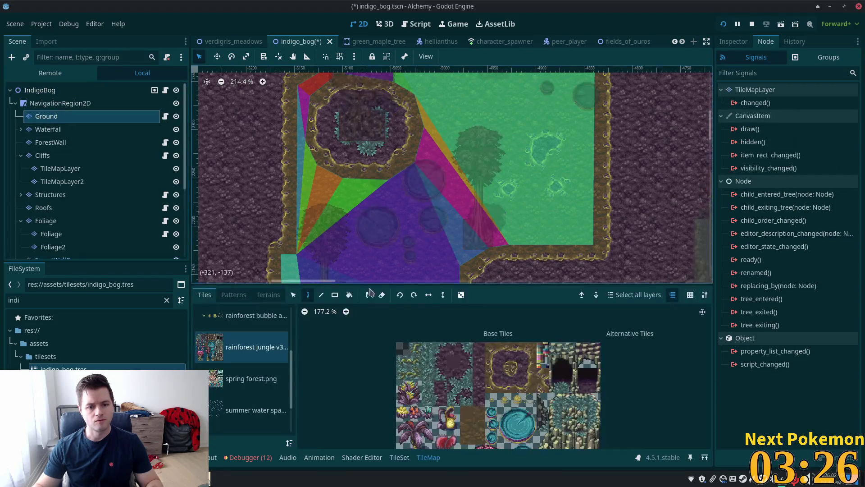
- Turn off visibility of Area2DBogWaterNorth to hide its coloured polygons
{"action": "scroll", "coordinate": [356, 197], "scroll_direction": "down", "scroll_amount": 3}
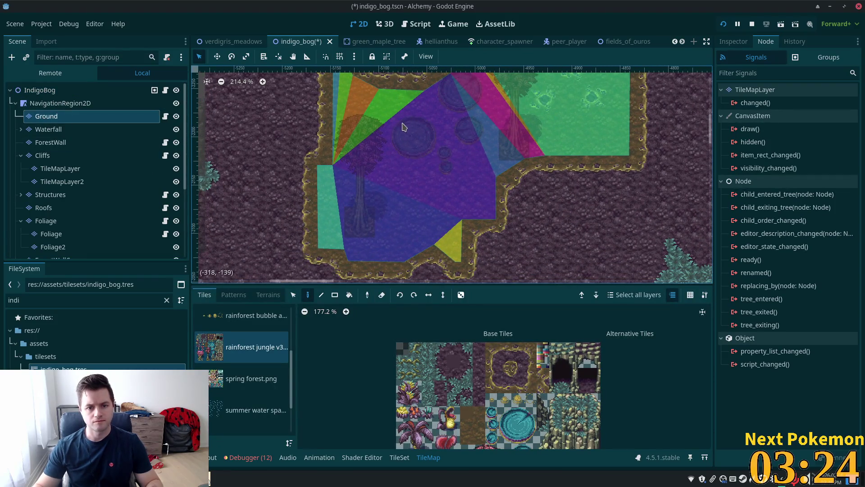
{"action": "scroll", "coordinate": [356, 196], "scroll_direction": "up", "scroll_amount": 1}
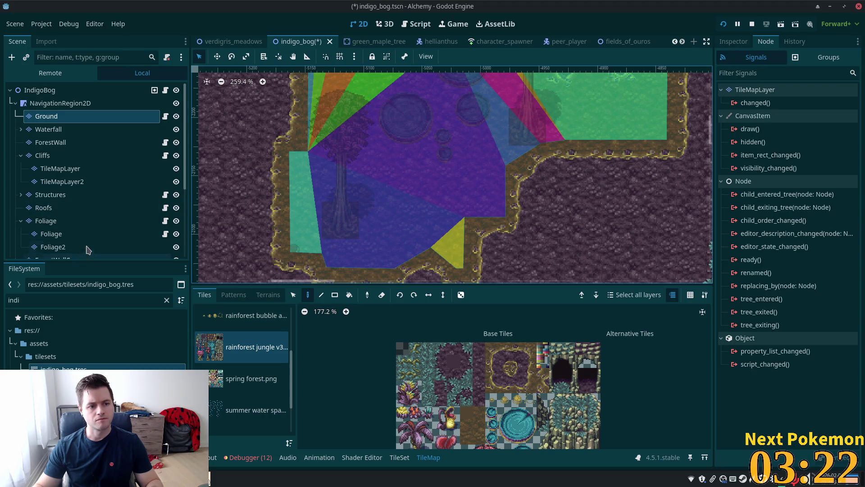
{"action": "scroll", "coordinate": [105, 227], "scroll_direction": "down", "scroll_amount": 5}
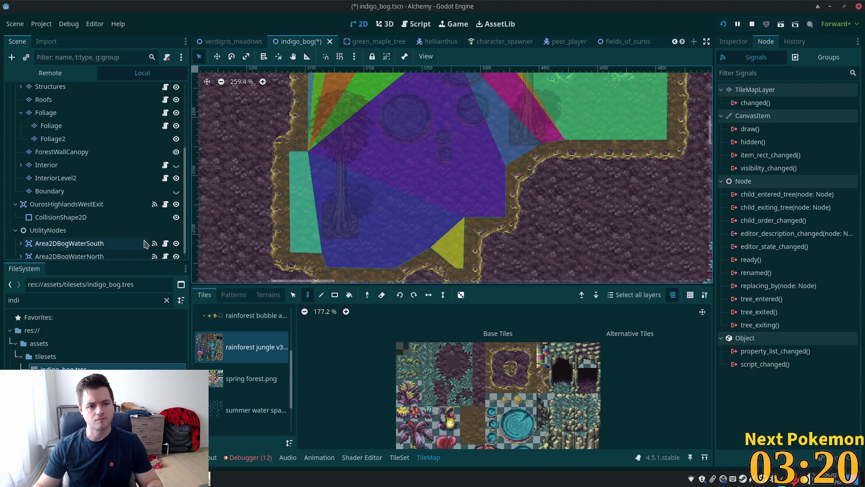
{"action": "scroll", "coordinate": [156, 240], "scroll_direction": "down", "scroll_amount": 1}
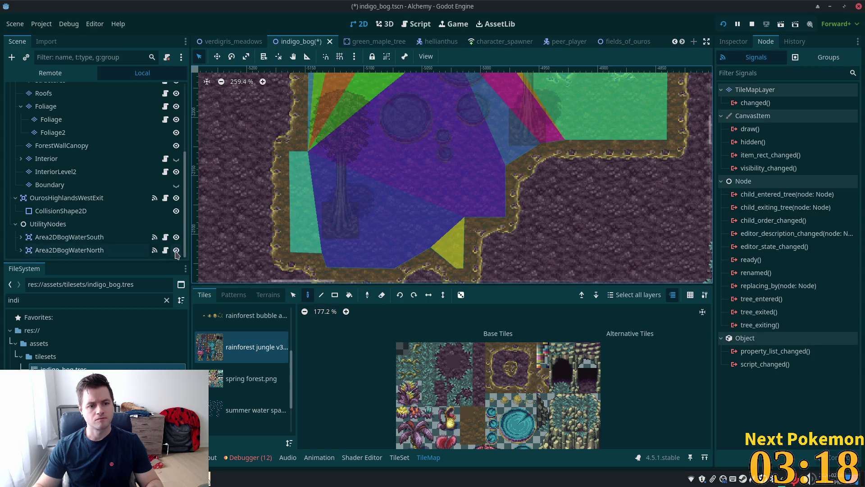
{"action": "left_click", "coordinate": [176, 251]}
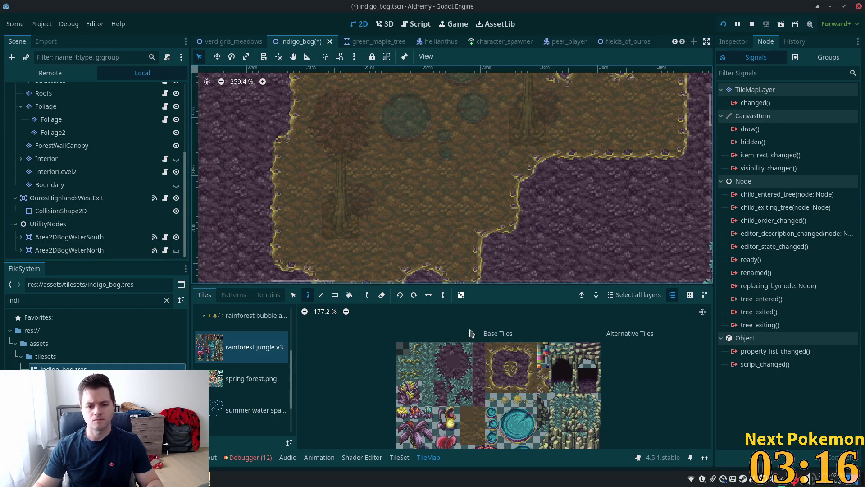
{"action": "scroll", "coordinate": [471, 177], "scroll_direction": "down", "scroll_amount": 5}
{"action": "scroll", "coordinate": [496, 429], "scroll_direction": "up", "scroll_amount": 3}
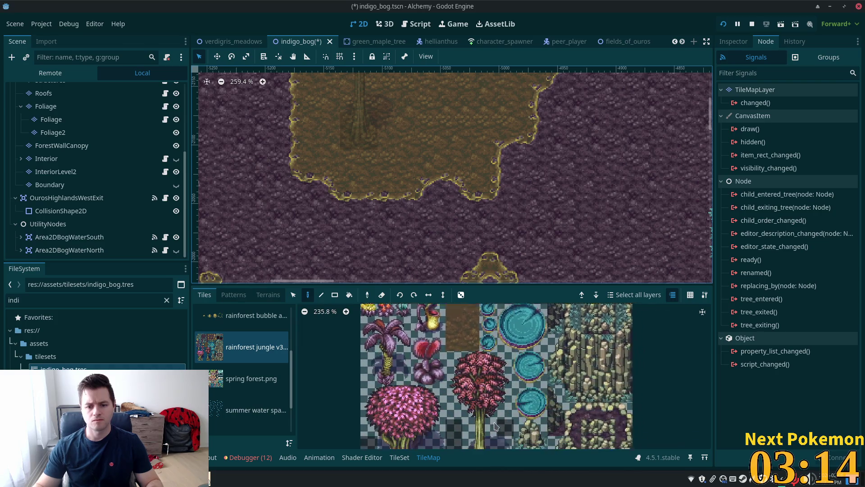
{"action": "scroll", "coordinate": [452, 411], "scroll_direction": "down", "scroll_amount": 2}
{"action": "scroll", "coordinate": [90, 172], "scroll_direction": "up", "scroll_amount": 4}
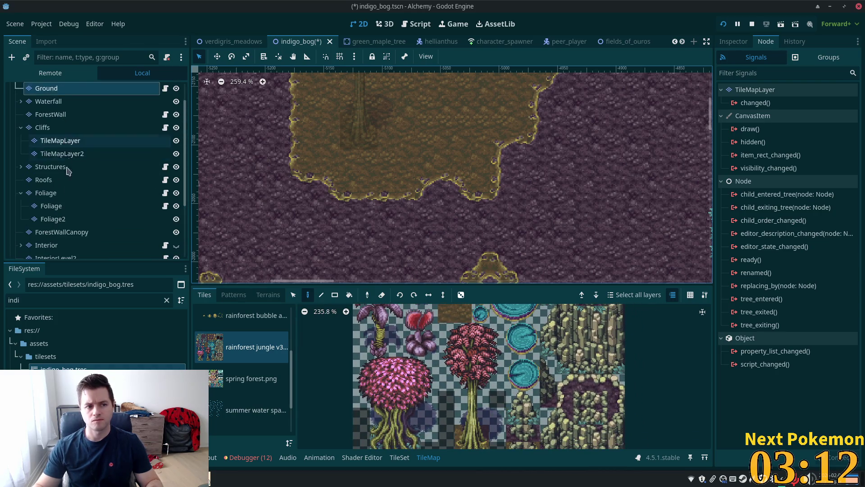
- On the Foliage layer, paint a small rock and a two-tile rock below the ponds
{"action": "left_click", "coordinate": [51, 194]}
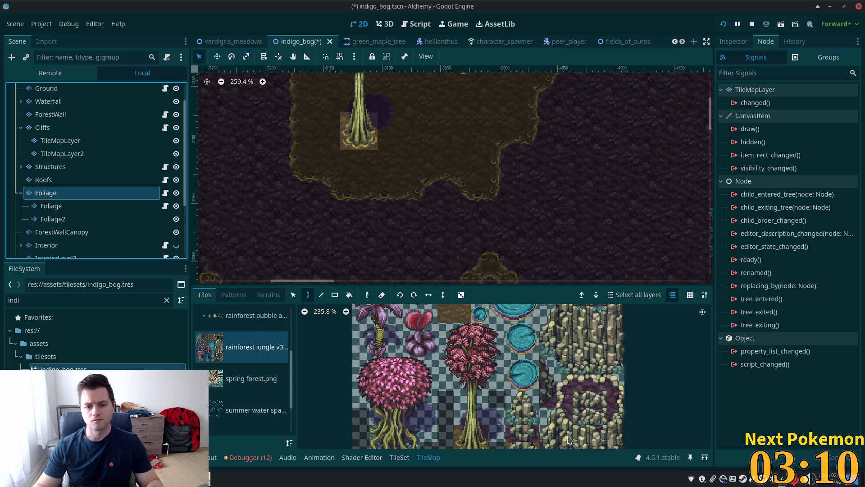
{"action": "left_click", "coordinate": [531, 447]}
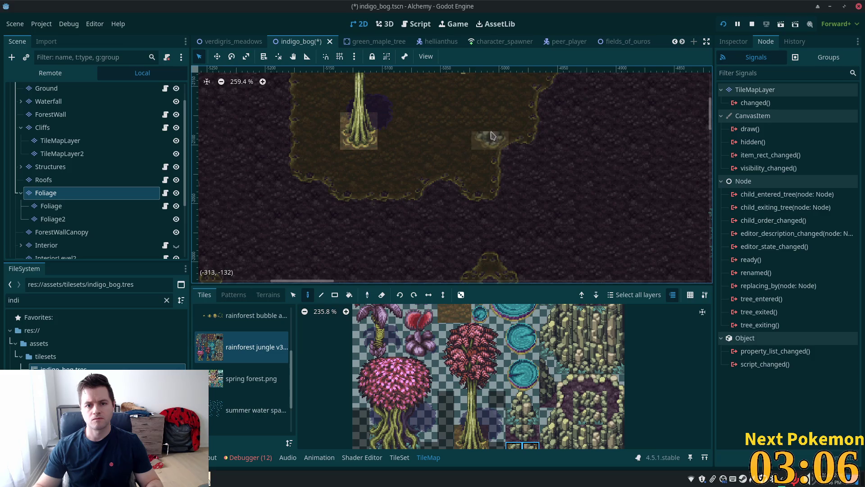
{"action": "left_click", "coordinate": [490, 135]}
{"action": "scroll", "coordinate": [583, 131], "scroll_direction": "up", "scroll_amount": 5}
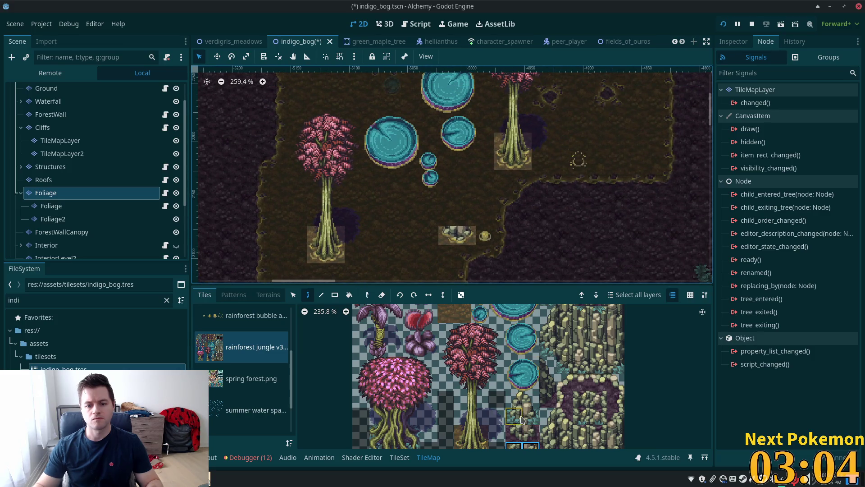
{"action": "left_click_drag", "start_coordinate": [514, 400], "coordinate": [530, 400]}
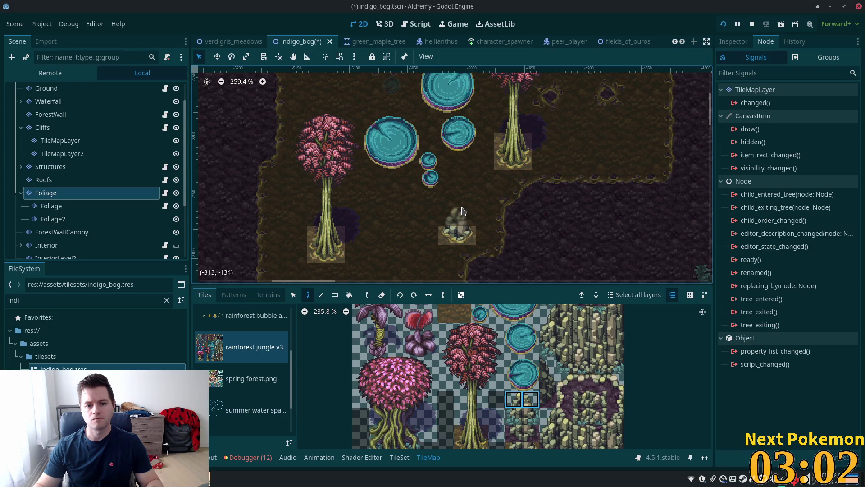
{"action": "left_click", "coordinate": [457, 221]}
{"action": "scroll", "coordinate": [554, 234], "scroll_direction": "down", "scroll_amount": 2}
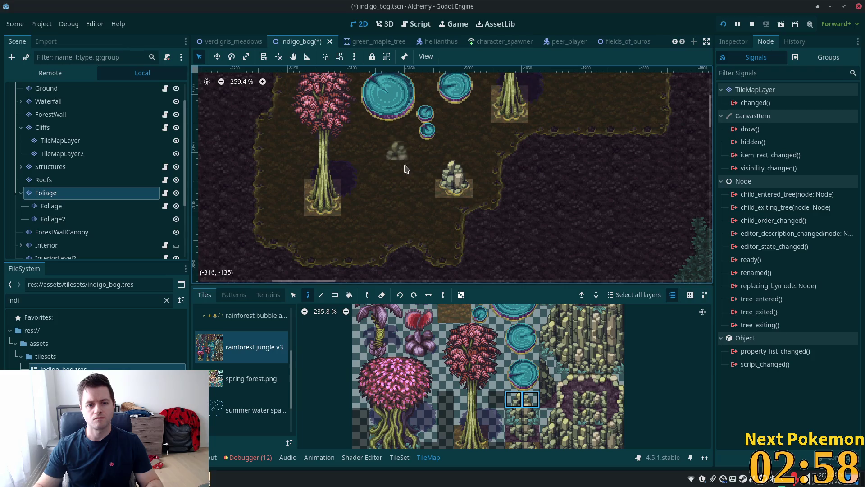
- Pick up the placed rock with the picker and paint a copy near the left tree
{"action": "left_click", "coordinate": [293, 294]}
{"action": "left_click", "coordinate": [458, 191]}
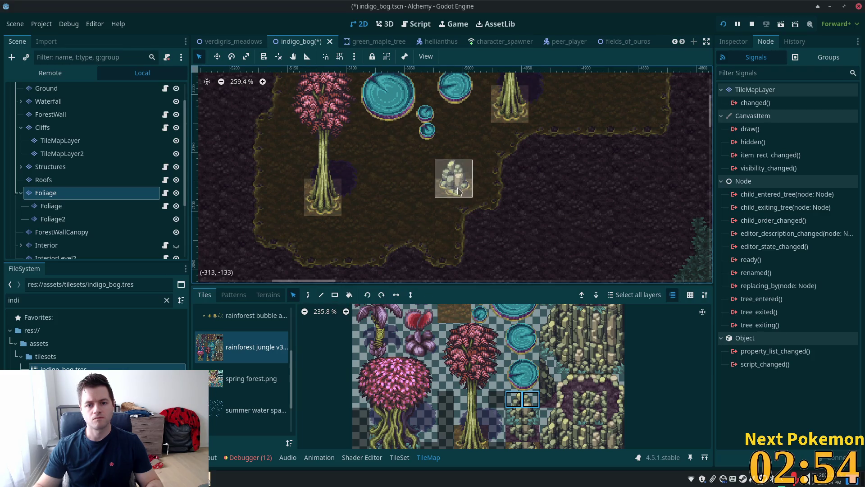
{"action": "left_click", "coordinate": [308, 295]}
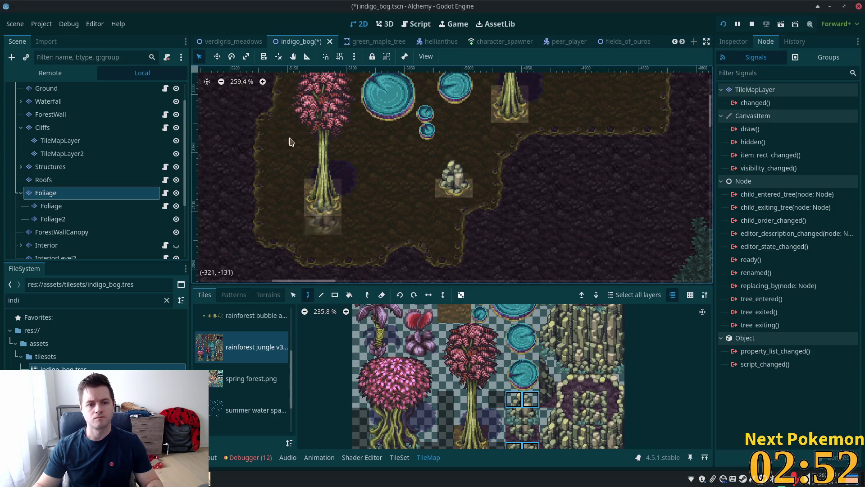
{"action": "scroll", "coordinate": [286, 138], "scroll_direction": "up", "scroll_amount": 5}
{"action": "scroll", "coordinate": [286, 138], "scroll_direction": "right", "scroll_amount": 4}
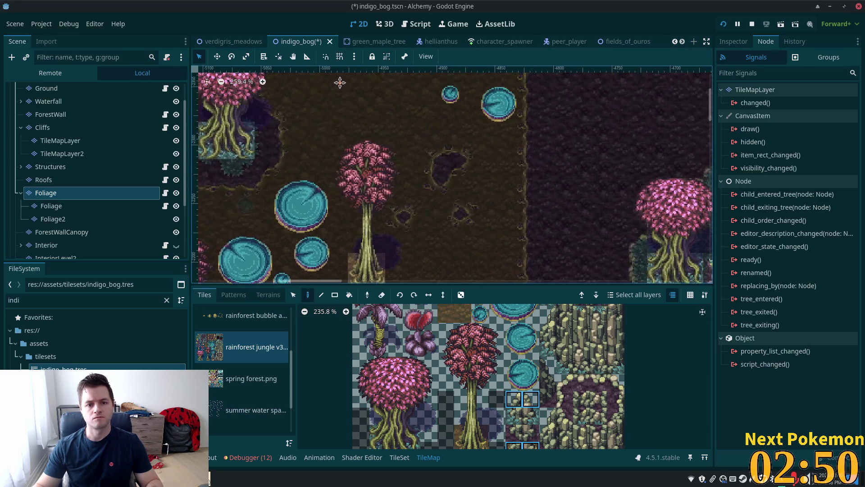
{"action": "scroll", "coordinate": [344, 188], "scroll_direction": "up", "scroll_amount": 3}
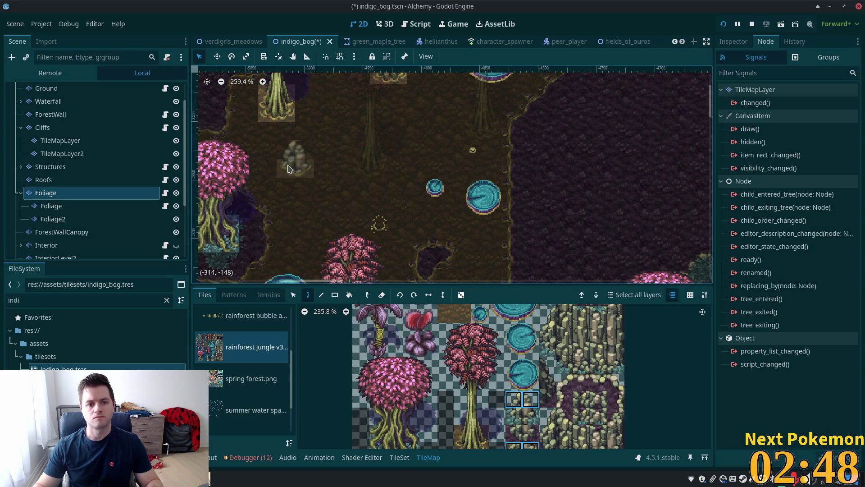
{"action": "scroll", "coordinate": [560, 145], "scroll_direction": "right", "scroll_amount": 3}
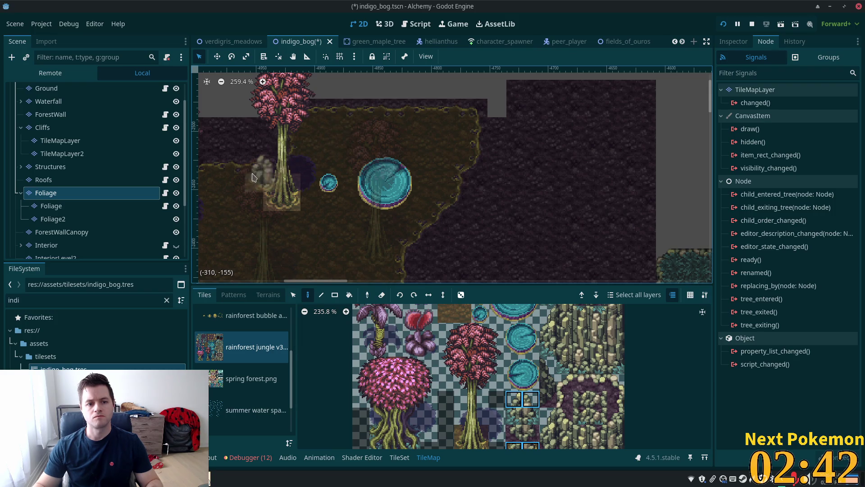
{"action": "left_click", "coordinate": [227, 183]}
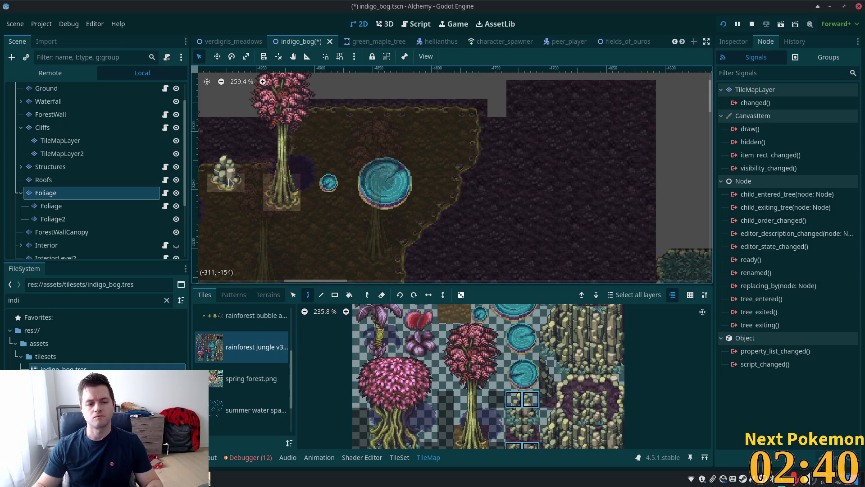
- Switch tile editing to the Ground layer
{"action": "scroll", "coordinate": [227, 182], "scroll_direction": "down", "scroll_amount": 3}
{"action": "scroll", "coordinate": [228, 182], "scroll_direction": "left", "scroll_amount": 5}
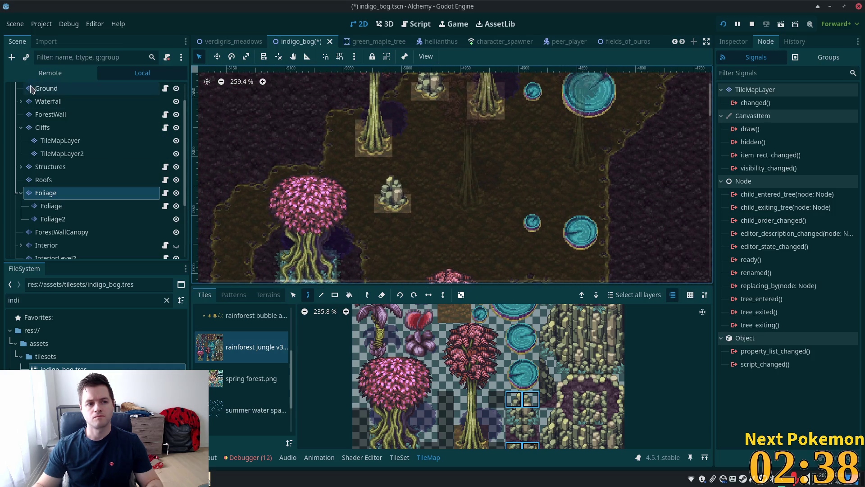
{"action": "left_click", "coordinate": [32, 89]}
{"action": "scroll", "coordinate": [36, 99], "scroll_direction": "up", "scroll_amount": 2}
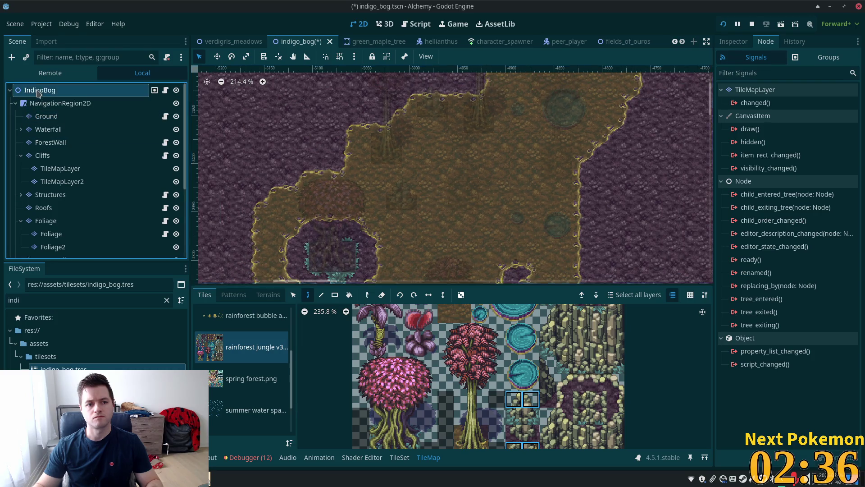
{"action": "left_click", "coordinate": [39, 92]}
{"action": "scroll", "coordinate": [611, 244], "scroll_direction": "down", "scroll_amount": 2}
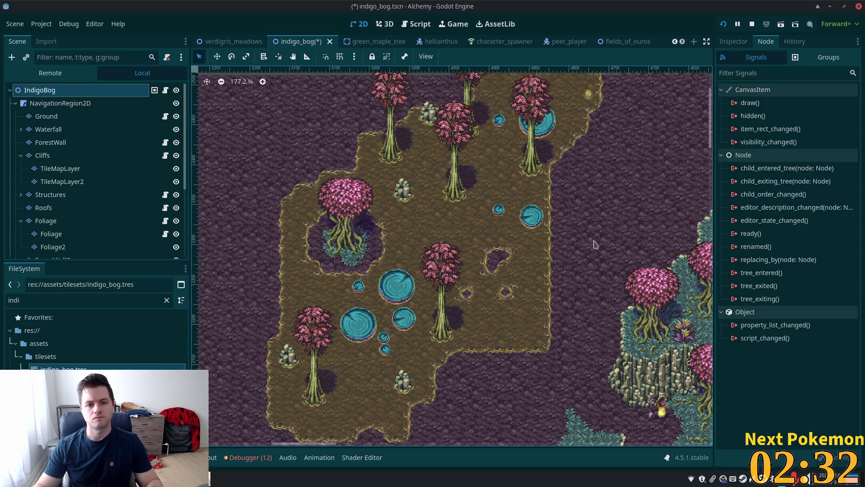
{"action": "scroll", "coordinate": [586, 248], "scroll_direction": "down", "scroll_amount": 1}
{"action": "scroll", "coordinate": [530, 250], "scroll_direction": "up", "scroll_amount": 7}
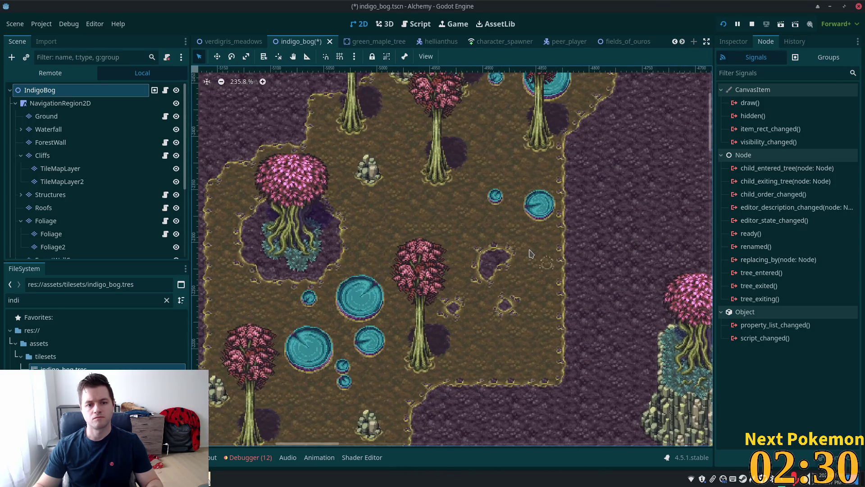
{"action": "scroll", "coordinate": [531, 253], "scroll_direction": "up", "scroll_amount": 1}
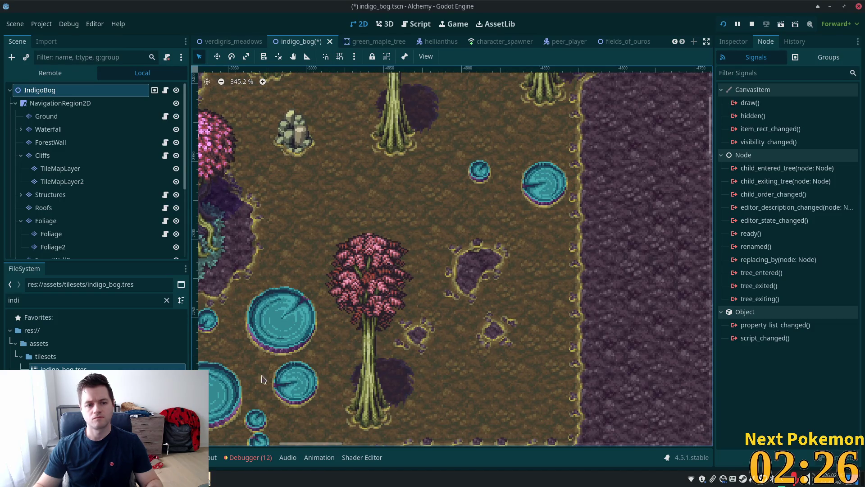
{"action": "scroll", "coordinate": [450, 331], "scroll_direction": "down", "scroll_amount": 1}
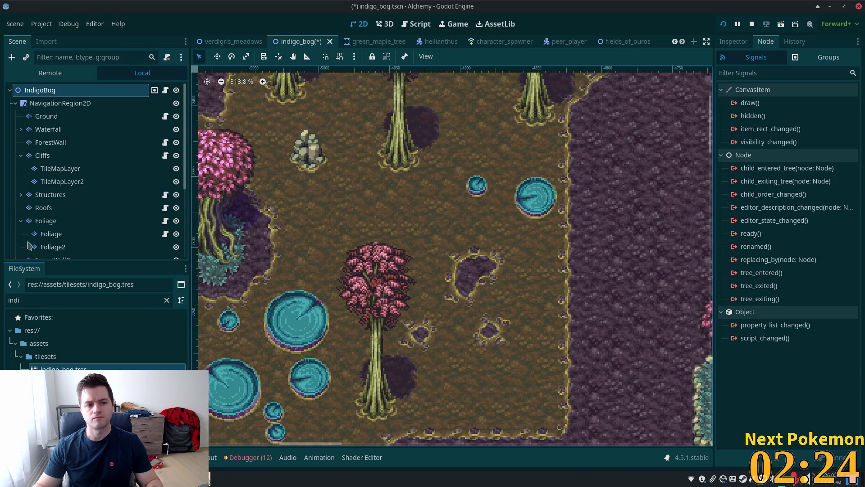
{"action": "left_click", "coordinate": [46, 116]}
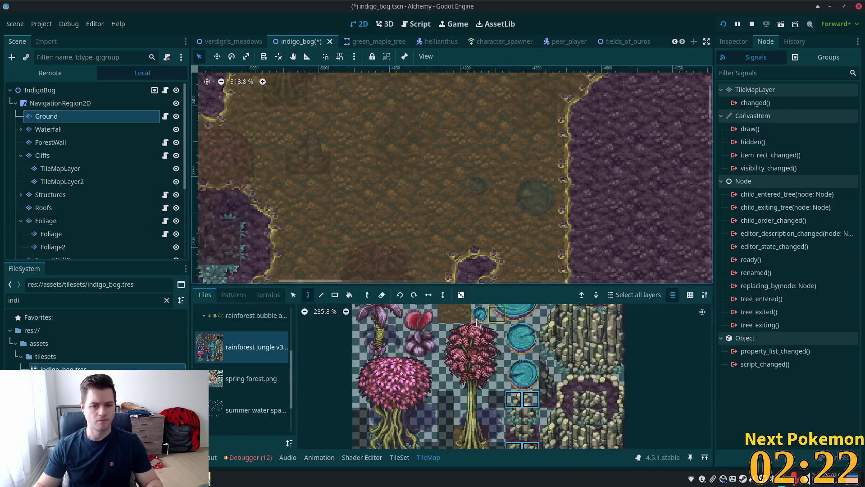
- On the Ground layer, paint a rock tile between the soil patches with a rock top above it
{"action": "left_click_drag", "start_coordinate": [520, 435], "coordinate": [532, 434]}
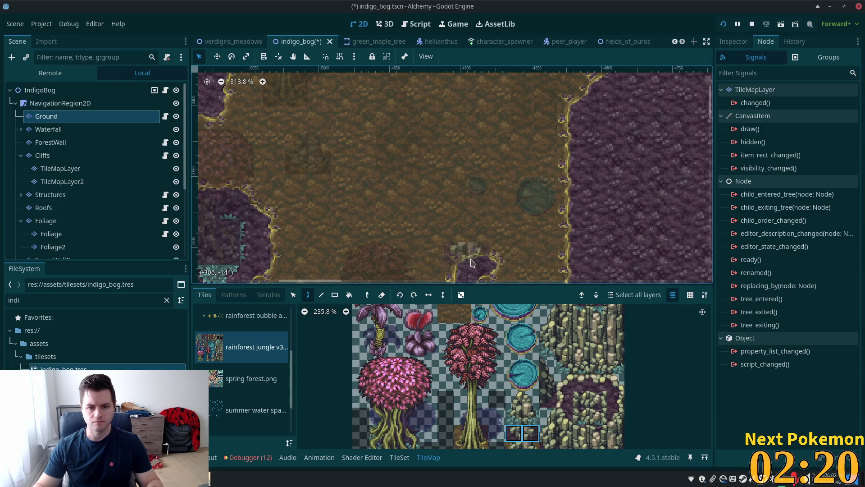
{"action": "scroll", "coordinate": [489, 232], "scroll_direction": "left", "scroll_amount": 5}
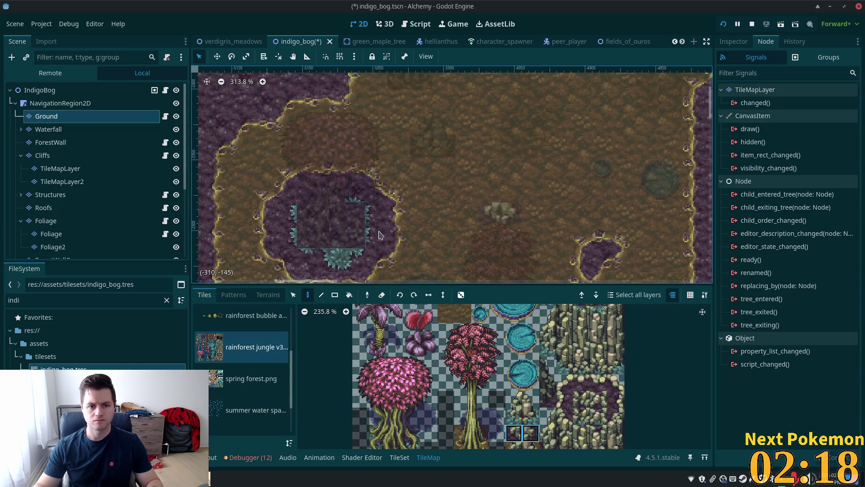
{"action": "scroll", "coordinate": [333, 203], "scroll_direction": "up", "scroll_amount": 5}
{"action": "scroll", "coordinate": [333, 203], "scroll_direction": "right", "scroll_amount": 3}
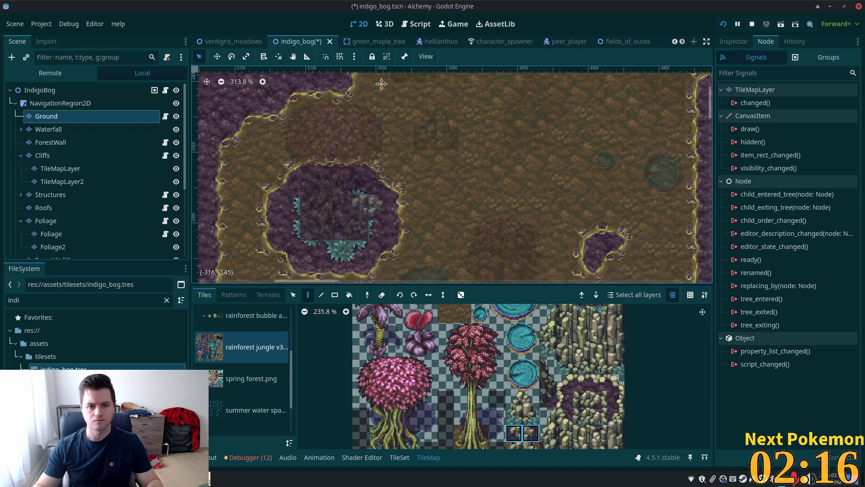
{"action": "scroll", "coordinate": [458, 131], "scroll_direction": "down", "scroll_amount": 8}
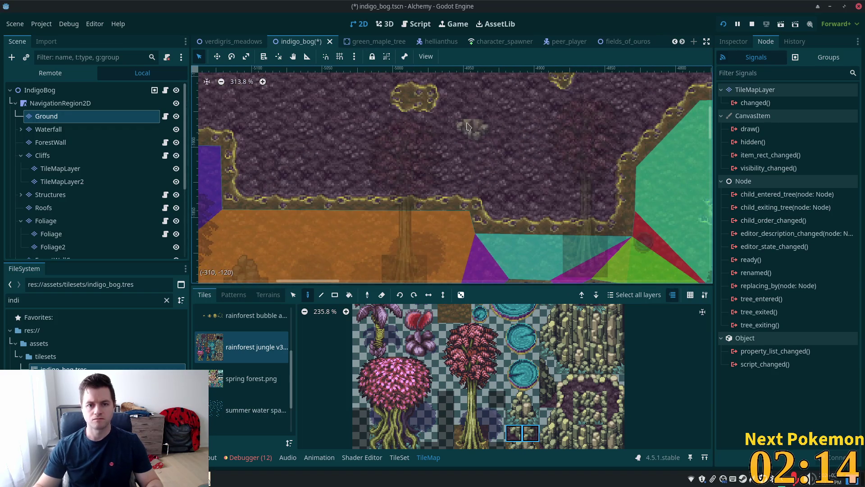
{"action": "scroll", "coordinate": [469, 243], "scroll_direction": "up", "scroll_amount": 3}
{"action": "scroll", "coordinate": [469, 244], "scroll_direction": "down", "scroll_amount": 1}
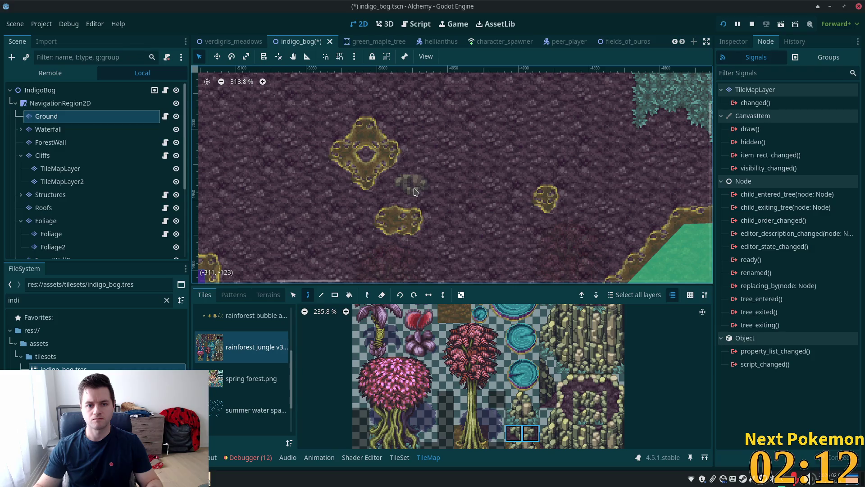
{"action": "left_click", "coordinate": [416, 191]}
{"action": "left_click_drag", "start_coordinate": [514, 399], "coordinate": [531, 400]}
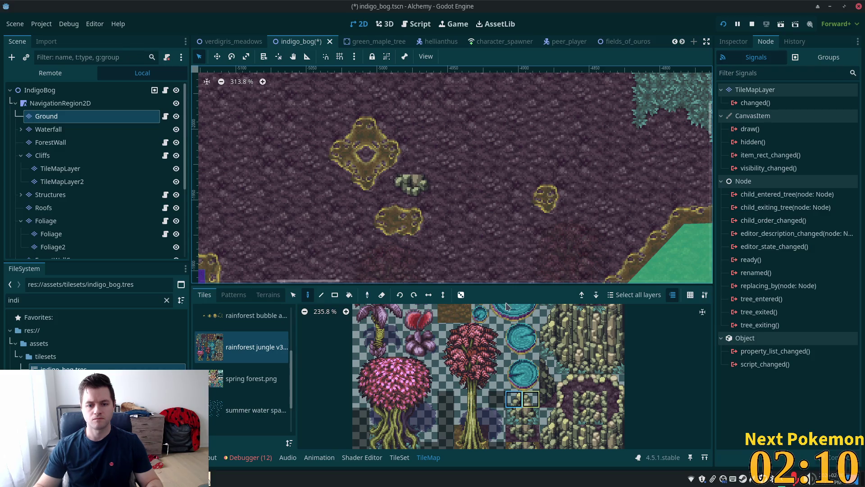
{"action": "left_click", "coordinate": [401, 163]}
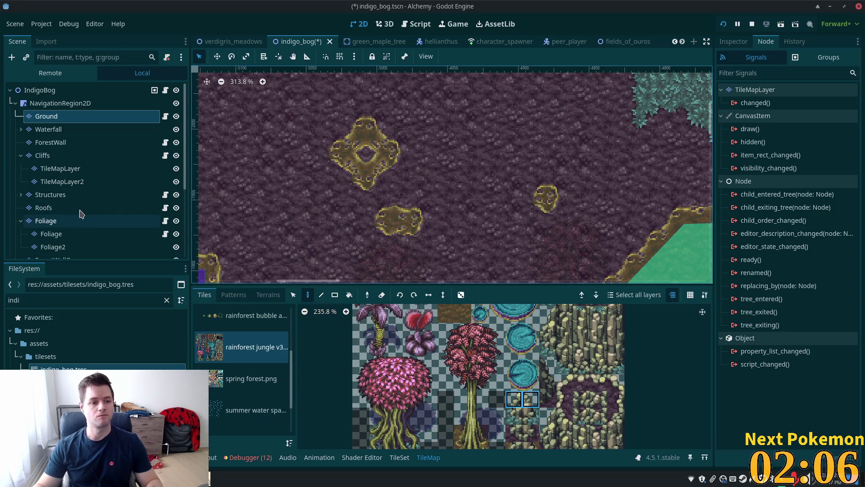
- Paint the rock top on the Foliage layer, then select the IndigoBog root
{"action": "left_click", "coordinate": [63, 221]}
{"action": "left_click_drag", "start_coordinate": [515, 432], "coordinate": [531, 432]}
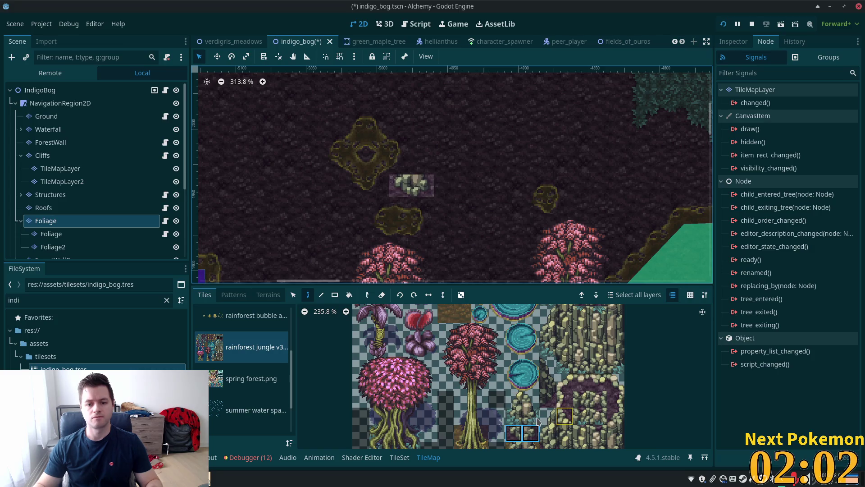
{"action": "left_click_drag", "start_coordinate": [513, 403], "coordinate": [531, 400]}
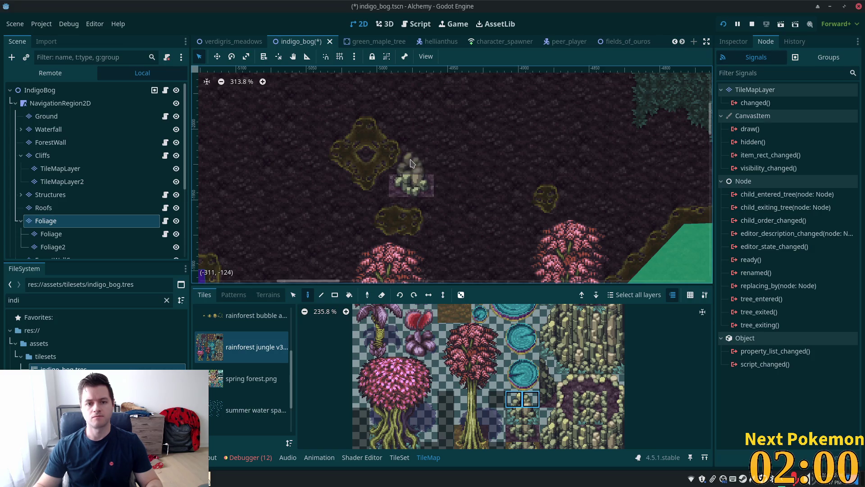
{"action": "left_click", "coordinate": [417, 163]}
{"action": "left_click", "coordinate": [69, 94]}
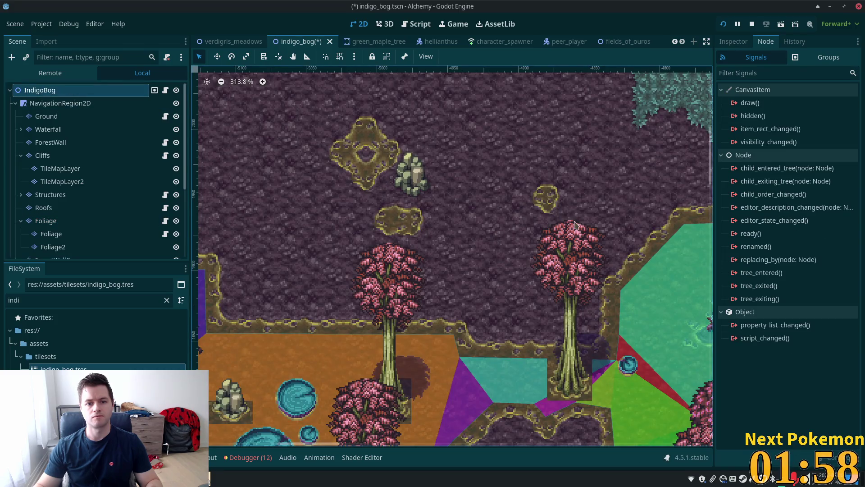
- Zoom out to frame the bog, hide the Area2DBogWaterSouth polygons, and save with Ctrl+S
{"action": "scroll", "coordinate": [571, 228], "scroll_direction": "down", "scroll_amount": 3}
{"action": "scroll", "coordinate": [572, 228], "scroll_direction": "down", "scroll_amount": 4}
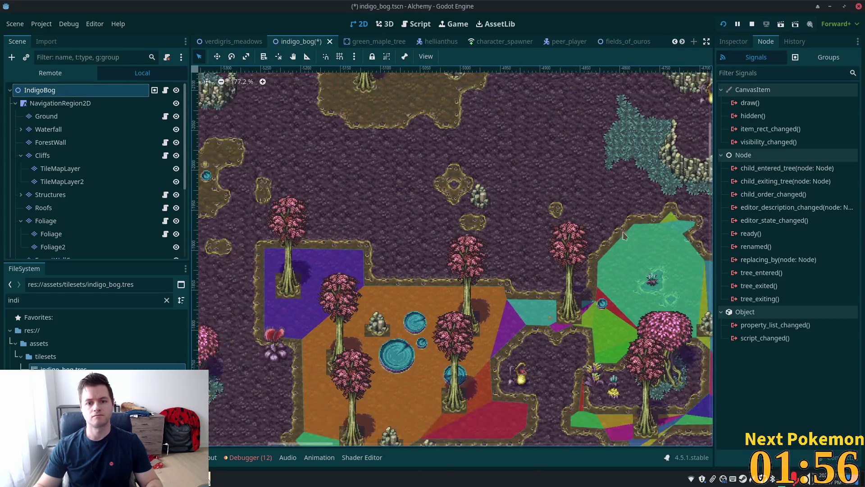
{"action": "scroll", "coordinate": [557, 223], "scroll_direction": "down", "scroll_amount": 3}
{"action": "mouse_move", "coordinate": [407, 173]}
{"action": "left_mouse_down"}
{"action": "mouse_move", "coordinate": [508, 207]}
{"action": "mouse_move", "coordinate": [515, 218]}
{"action": "left_mouse_up"}
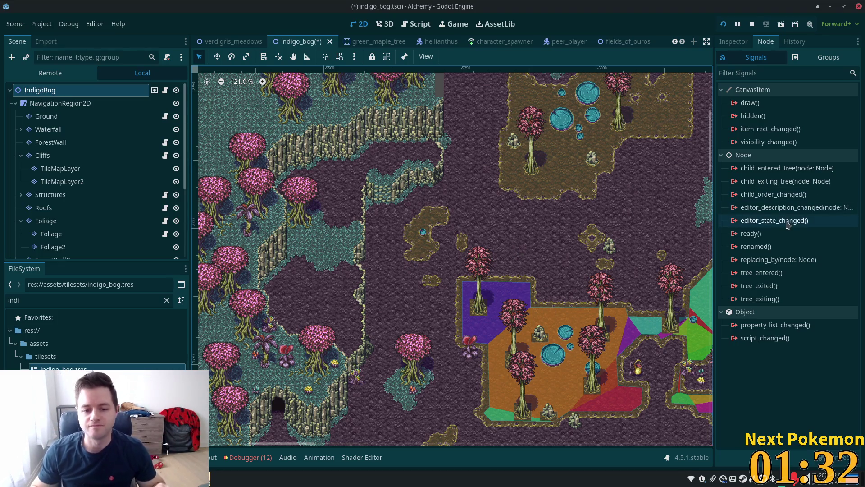
{"action": "scroll", "coordinate": [581, 238], "scroll_direction": "up", "scroll_amount": 3}
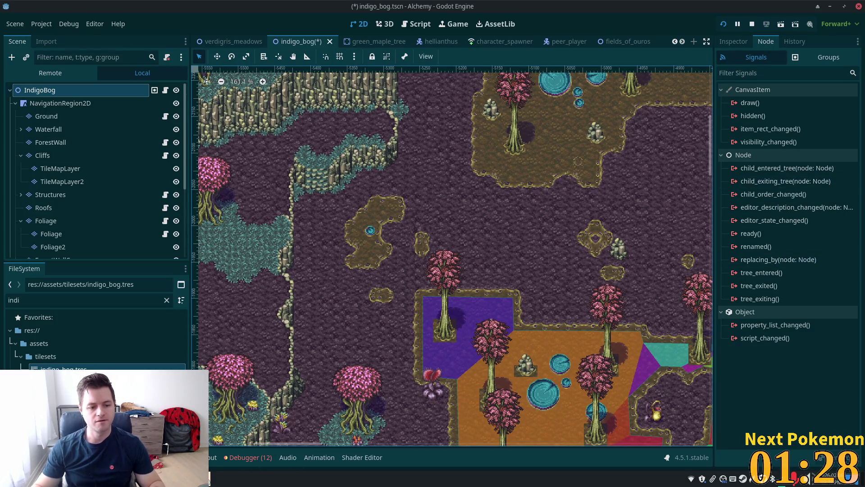
{"action": "scroll", "coordinate": [452, 256], "scroll_direction": "down", "scroll_amount": 7}
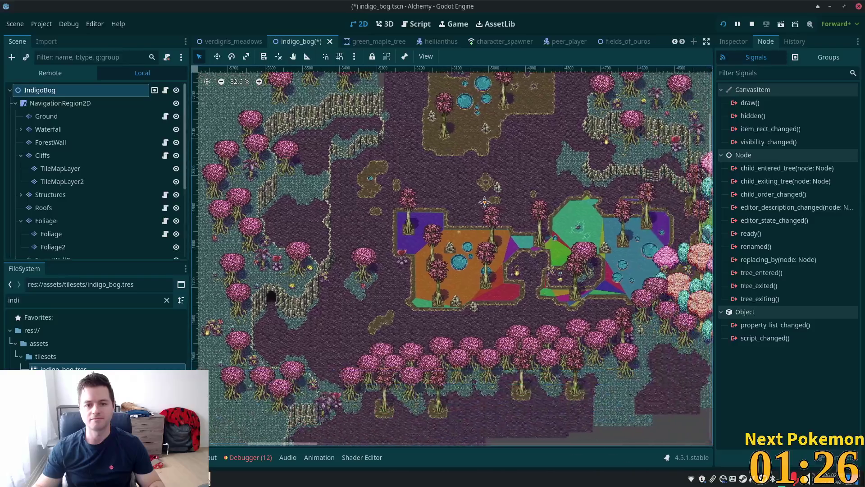
{"action": "left_click_drag", "start_coordinate": [488, 204], "coordinate": [466, 191]}
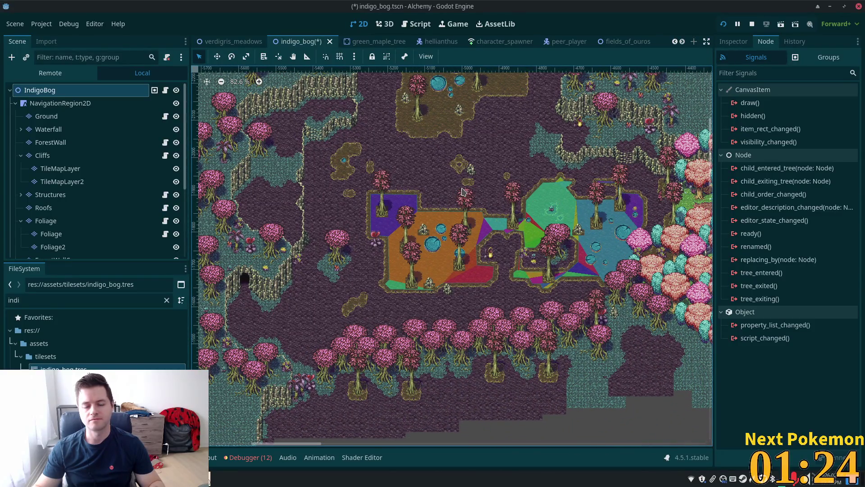
{"action": "scroll", "coordinate": [167, 217], "scroll_direction": "down", "scroll_amount": 5}
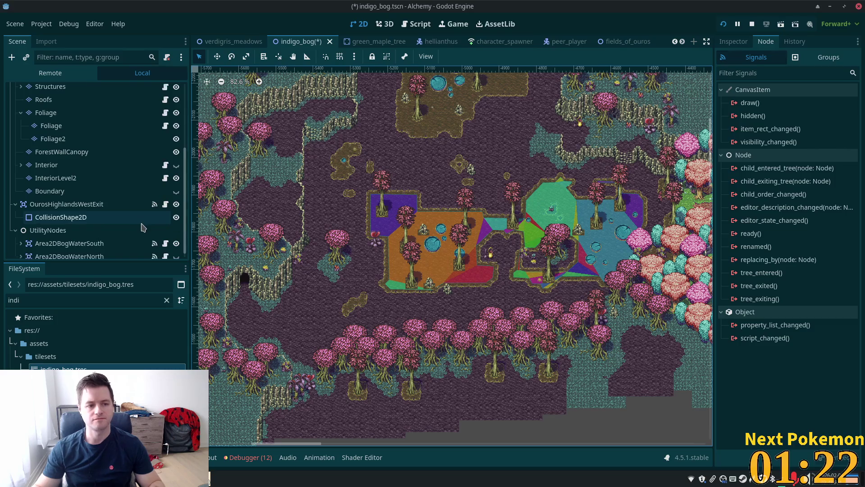
{"action": "left_click", "coordinate": [176, 237]}
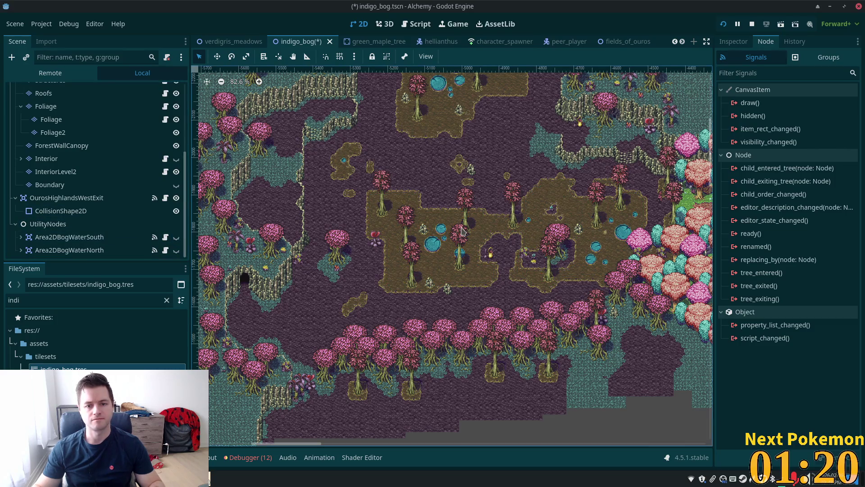
{"action": "scroll", "coordinate": [489, 245], "scroll_direction": "up", "scroll_amount": 3}
{"action": "key", "text": "ctrl+s"}
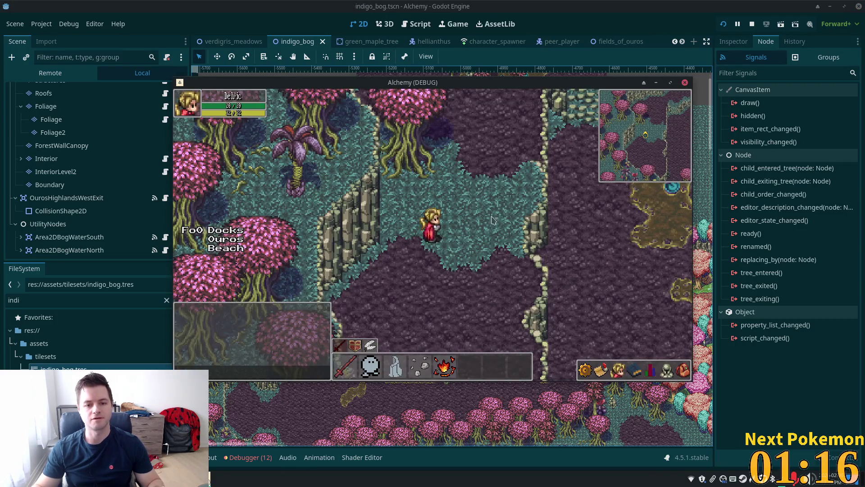
- Walk the character north and east until it reaches the lily-pad bog area
{"action": "key", "text": "Up"}
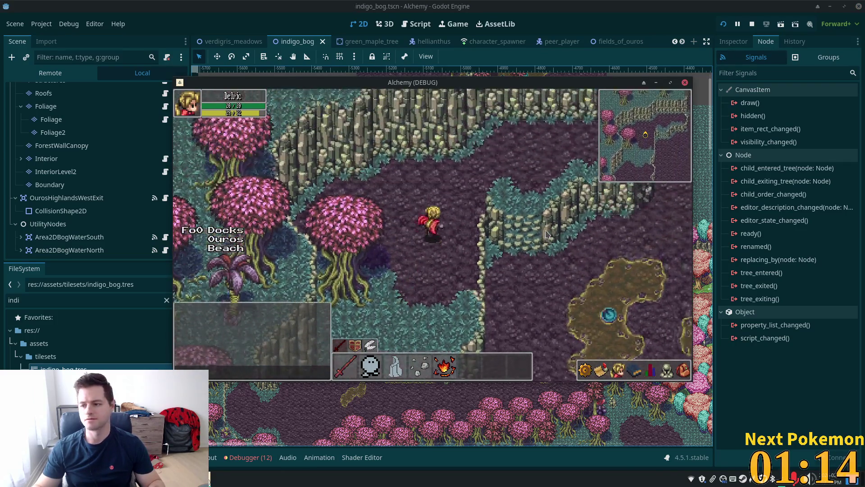
{"action": "key", "text": "Up"}
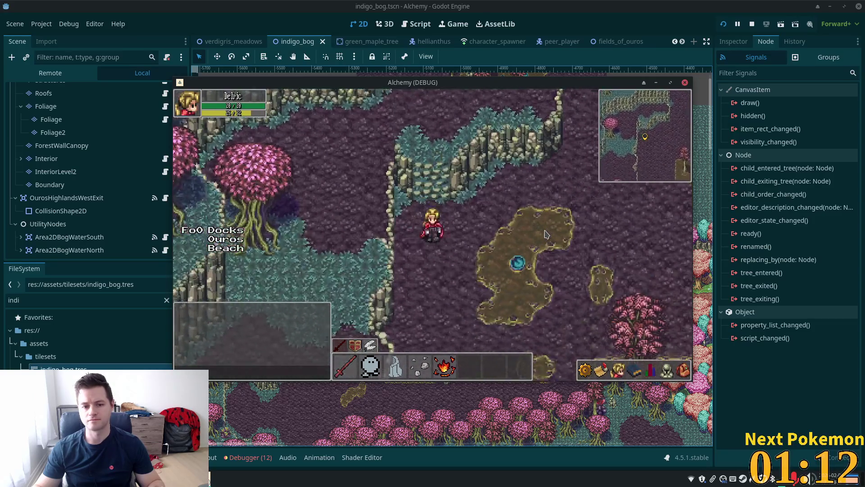
{"action": "key", "text": "Down"}
{"action": "key", "text": "Right"}
{"action": "key", "text": "Right"}
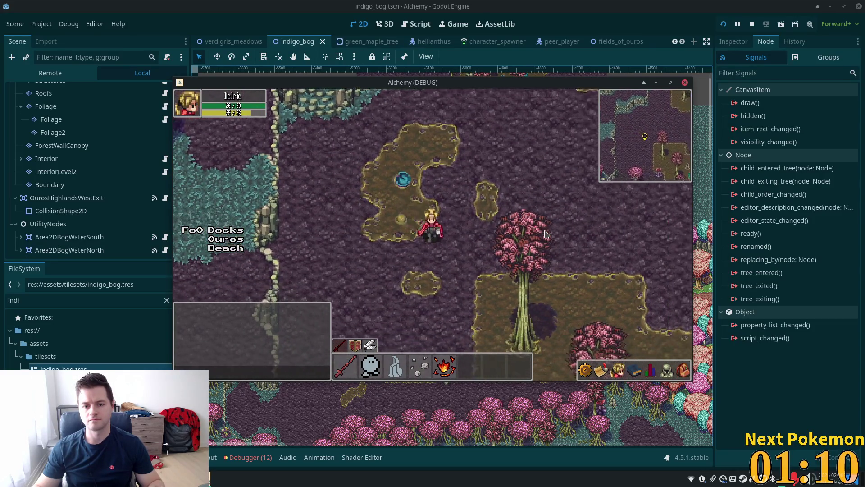
{"action": "key", "text": "Down"}
{"action": "key", "text": "Right"}
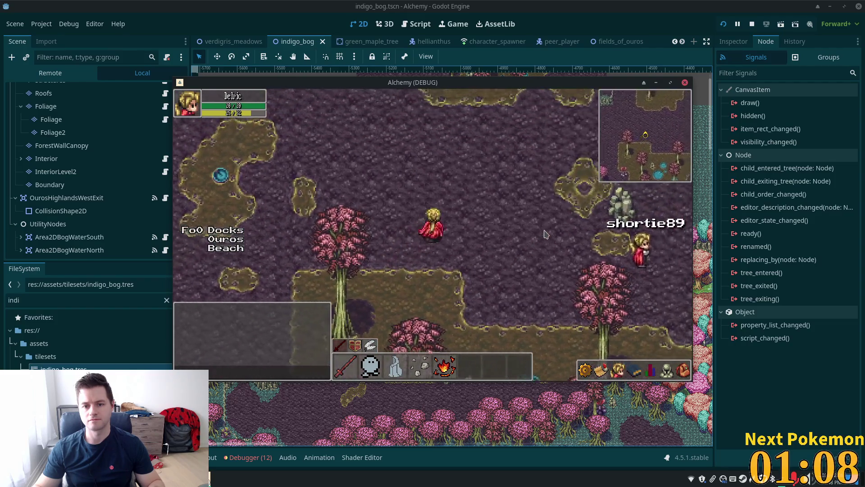
{"action": "key", "text": "Right"}
{"action": "key", "text": "Up"}
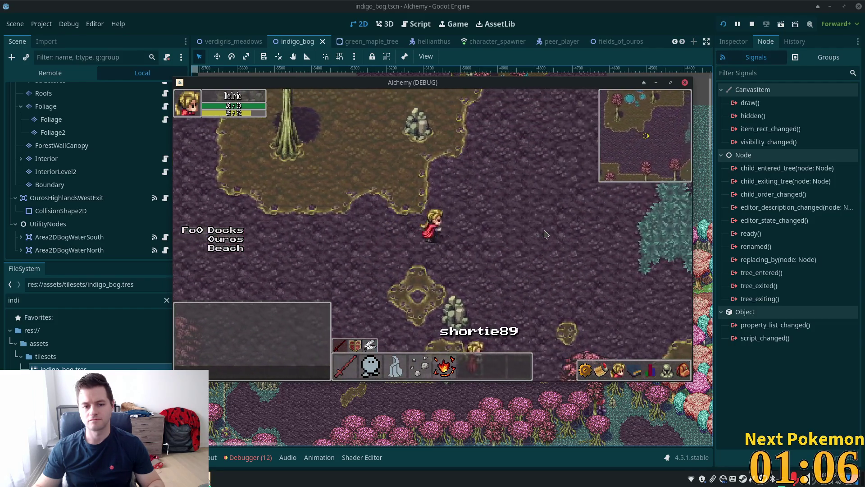
{"action": "key", "text": "Right"}
{"action": "key", "text": "Up"}
{"action": "key", "text": "Right"}
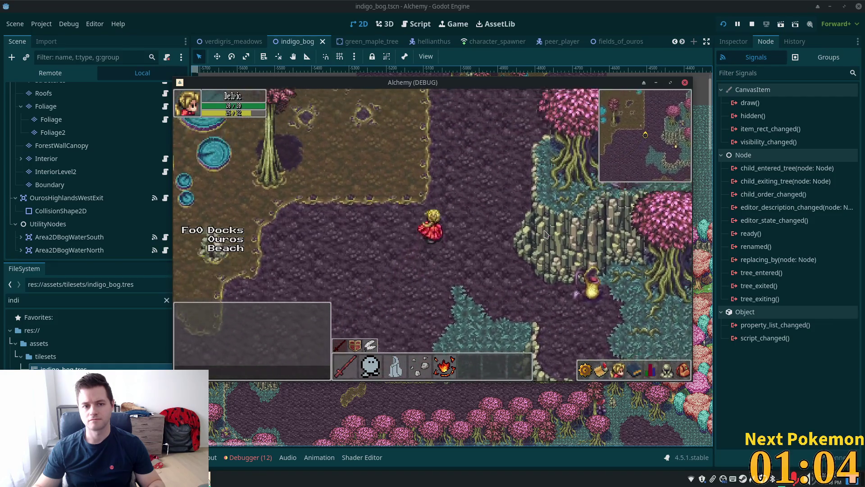
{"action": "key", "text": "Up"}
{"action": "key", "text": "Right"}
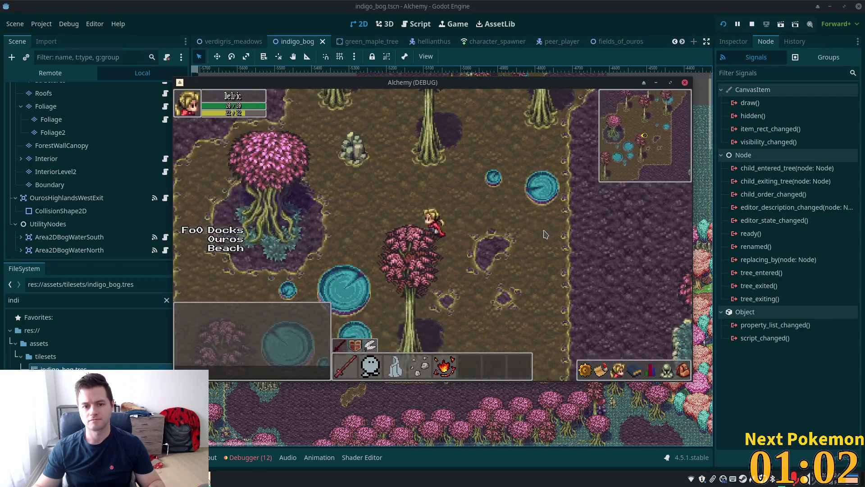
{"action": "key", "text": "Up"}
{"action": "key", "text": "Left"}
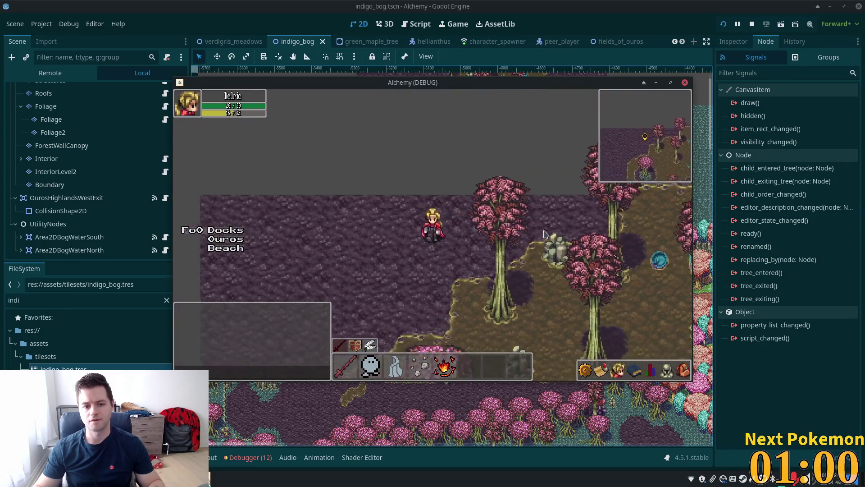
{"action": "key", "text": "Up"}
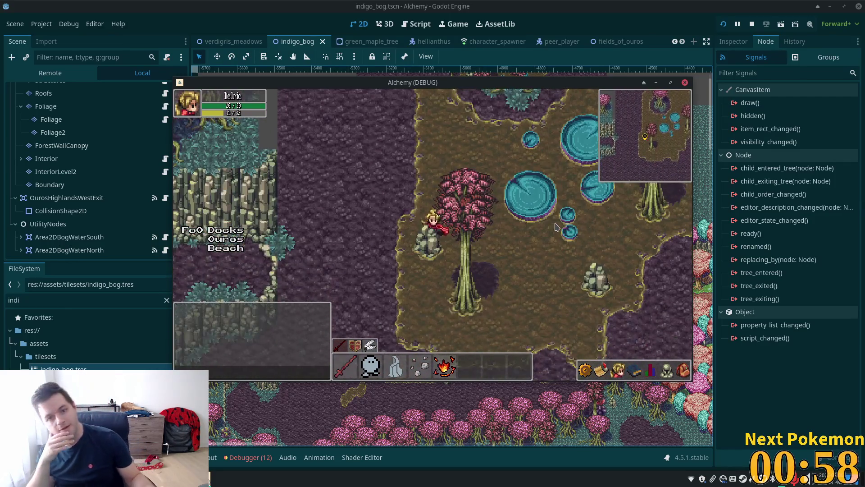
- Walk back south-west out of the lily pads, then east behind the trees
{"action": "key", "text": "Left"}
{"action": "key", "text": "Down"}
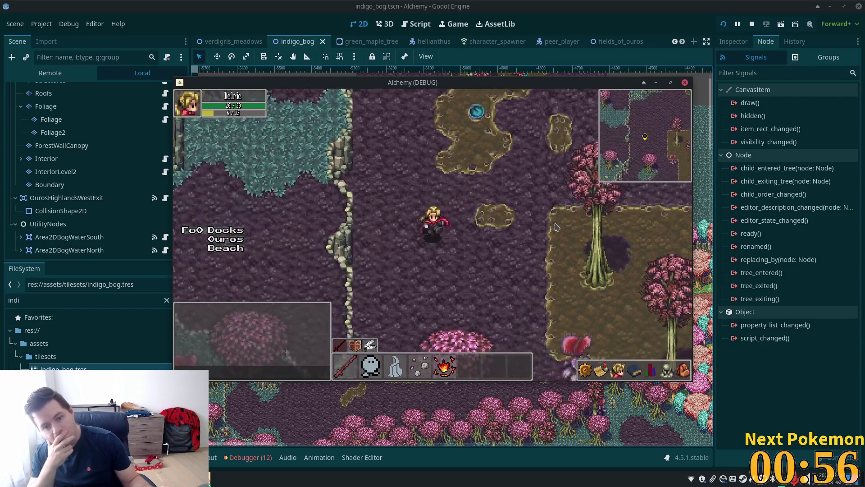
{"action": "key", "text": "Left"}
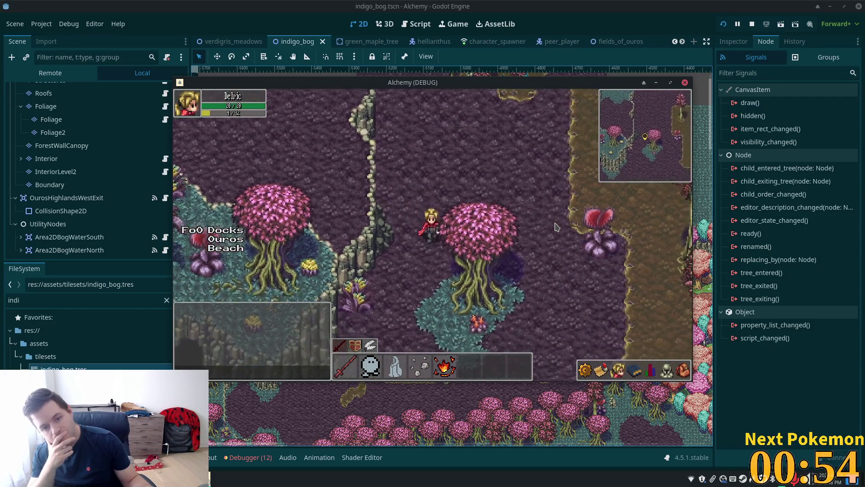
{"action": "key", "text": "Left"}
{"action": "key", "text": "Down"}
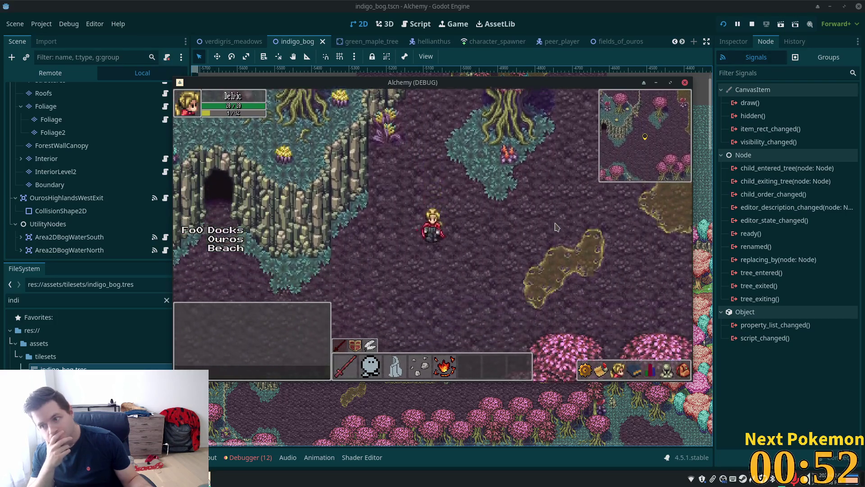
{"action": "key", "text": "Left"}
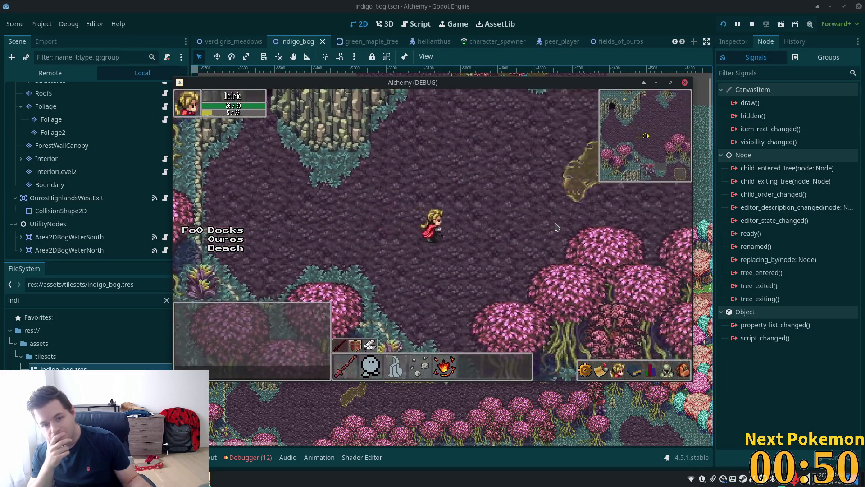
{"action": "key", "text": "Right"}
{"action": "key", "text": "Up"}
{"action": "key", "text": "Up"}
{"action": "key", "text": "Right"}
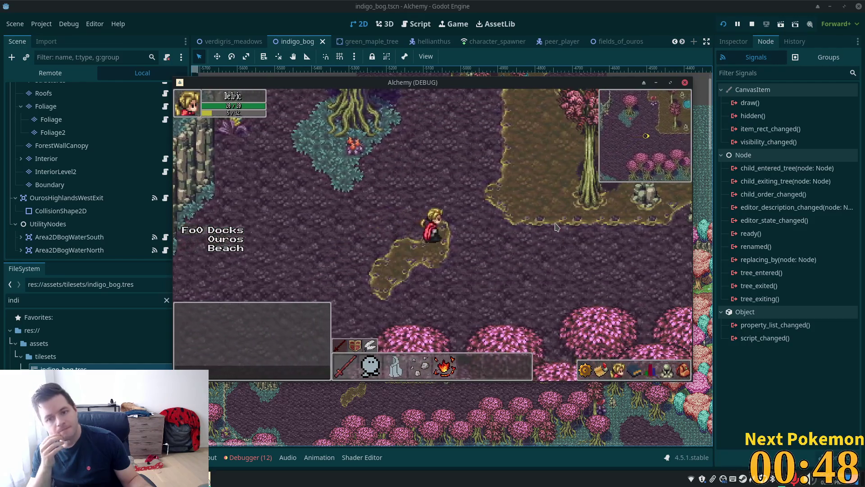
{"action": "key", "text": "Right"}
{"action": "key", "text": "Down"}
{"action": "key", "text": "Right"}
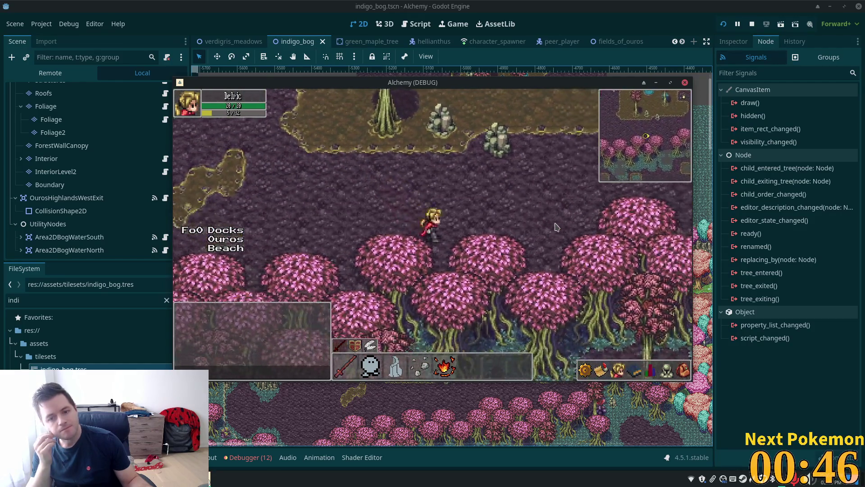
{"action": "key", "text": "Down"}
{"action": "key", "text": "Right"}
{"action": "key", "text": "Up"}
{"action": "key", "text": "Right"}
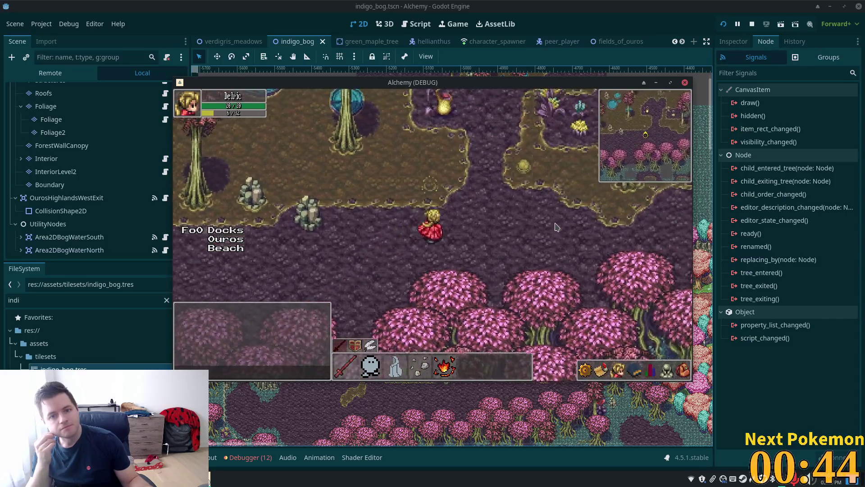
{"action": "key", "text": "Up"}
{"action": "key", "text": "Right"}
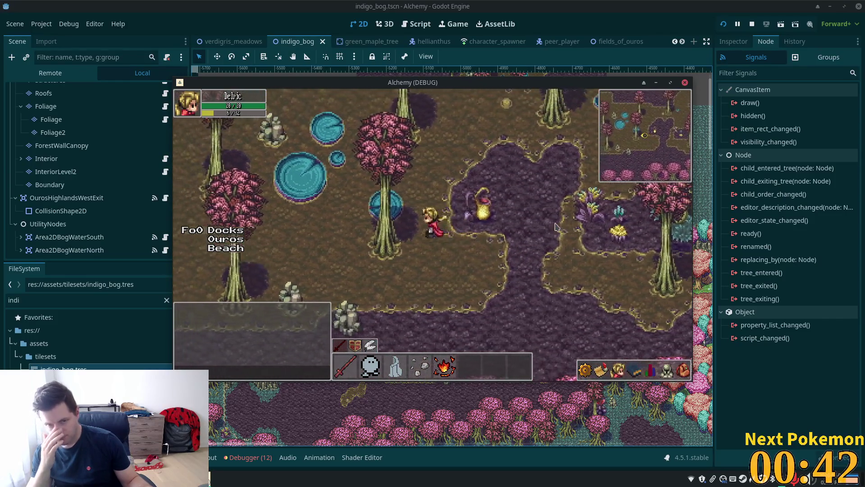
- Keep walking north and north-west, then west toward the northwest cliffs
{"action": "key", "text": "Up"}
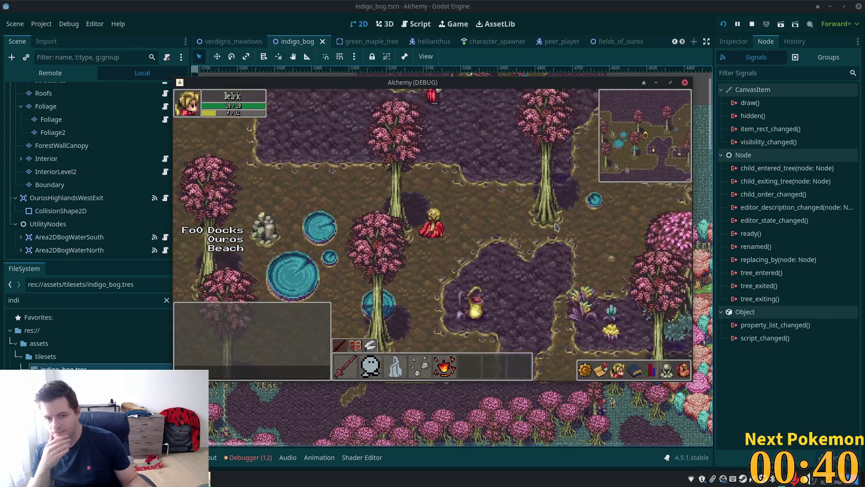
{"action": "key", "text": "Up"}
{"action": "key", "text": "Right"}
{"action": "key", "text": "Up"}
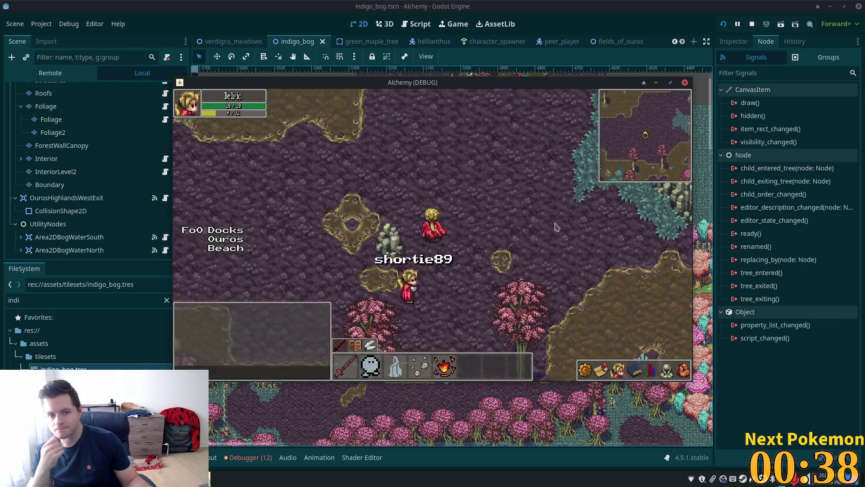
{"action": "key", "text": "Up"}
{"action": "key", "text": "Left"}
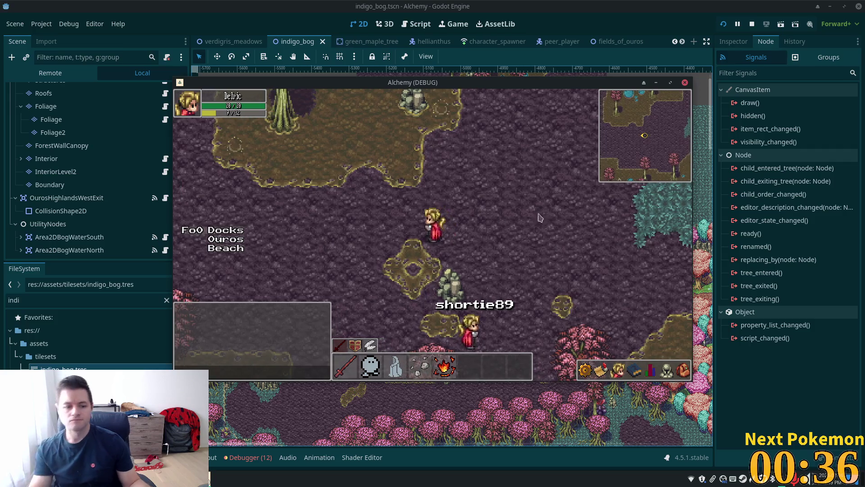
{"action": "left_click", "coordinate": [197, 479]}
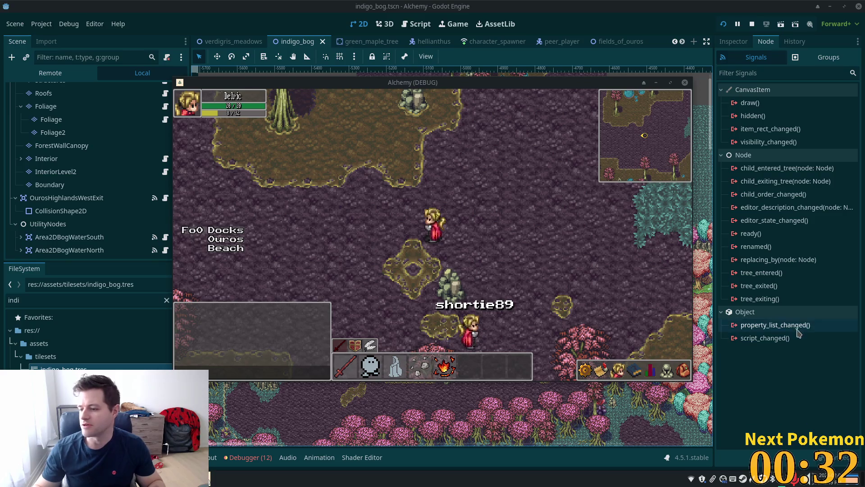
{"action": "mouse_move", "coordinate": [775, 338]}
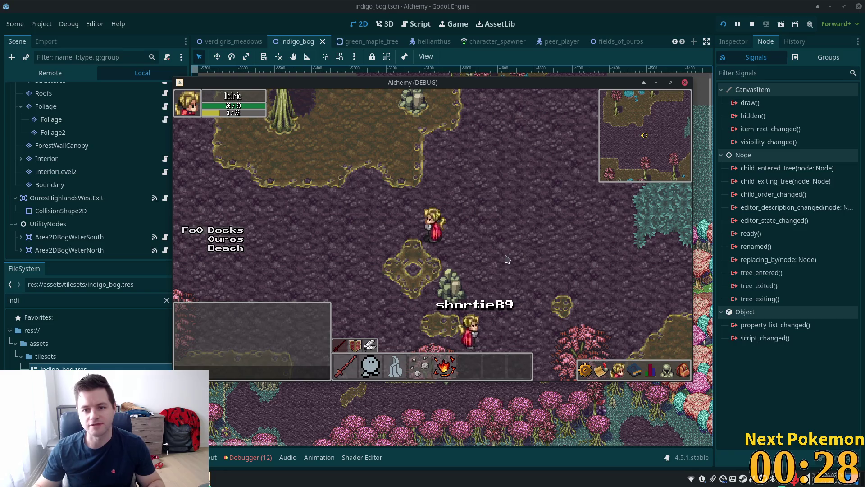
{"action": "key", "text": "Left"}
{"action": "key", "text": "Left"}
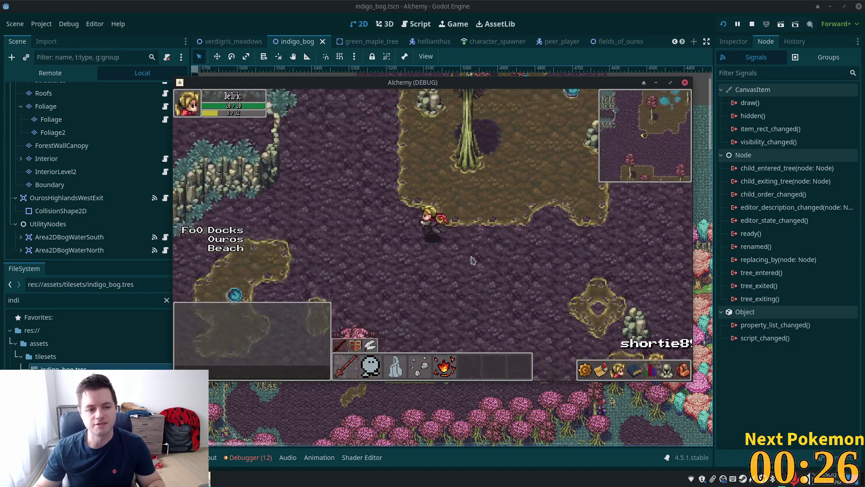
{"action": "key", "text": "Down"}
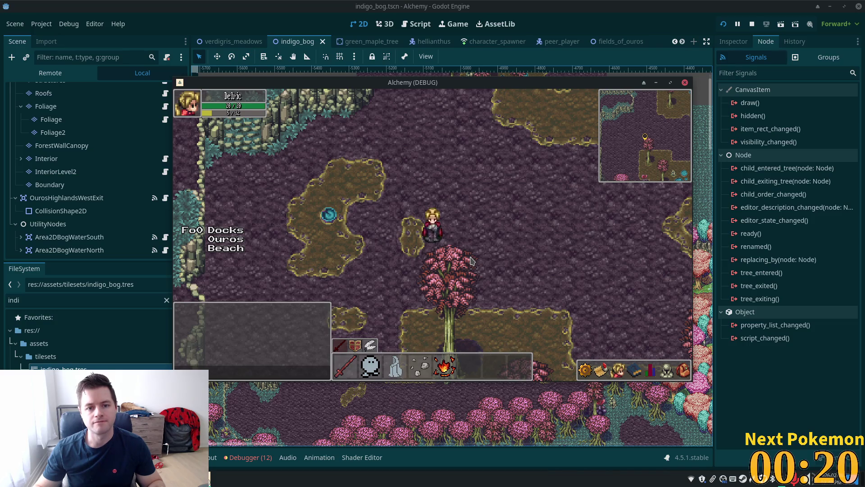
{"action": "key", "text": "Up"}
- Return from the game to the editor and bring the northwest cliffs into view
{"action": "key", "text": "alt+Tab"}
{"action": "scroll", "coordinate": [349, 237], "scroll_direction": "up", "scroll_amount": 1}
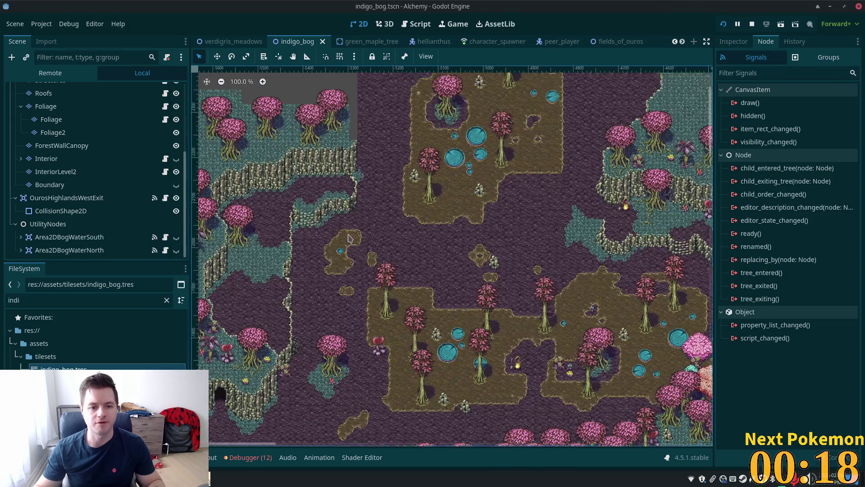
{"action": "scroll", "coordinate": [349, 237], "scroll_direction": "up", "scroll_amount": 10}
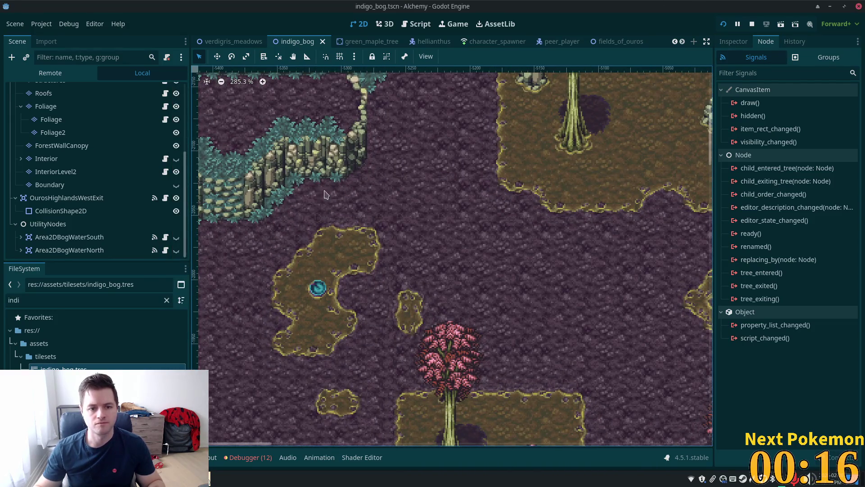
{"action": "scroll", "coordinate": [359, 205], "scroll_direction": "up", "scroll_amount": 2}
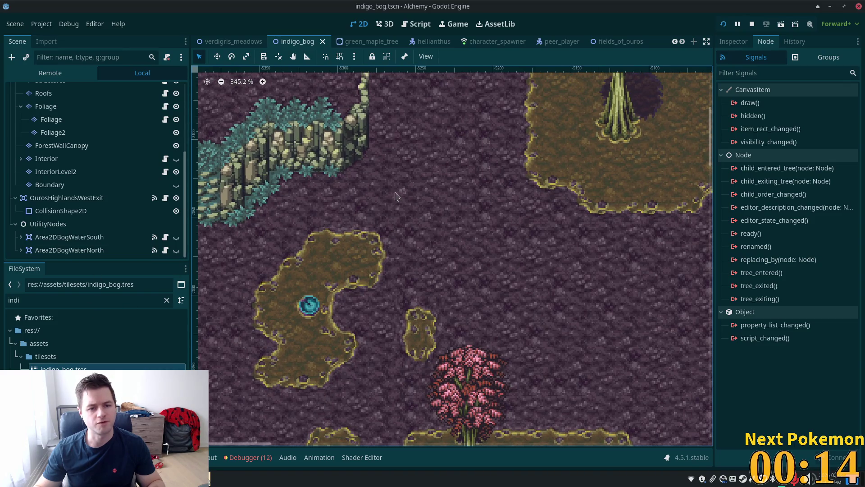
{"action": "left_click_drag", "start_coordinate": [386, 230], "coordinate": [373, 347]}
{"action": "scroll", "coordinate": [383, 356], "scroll_direction": "up", "scroll_amount": 1}
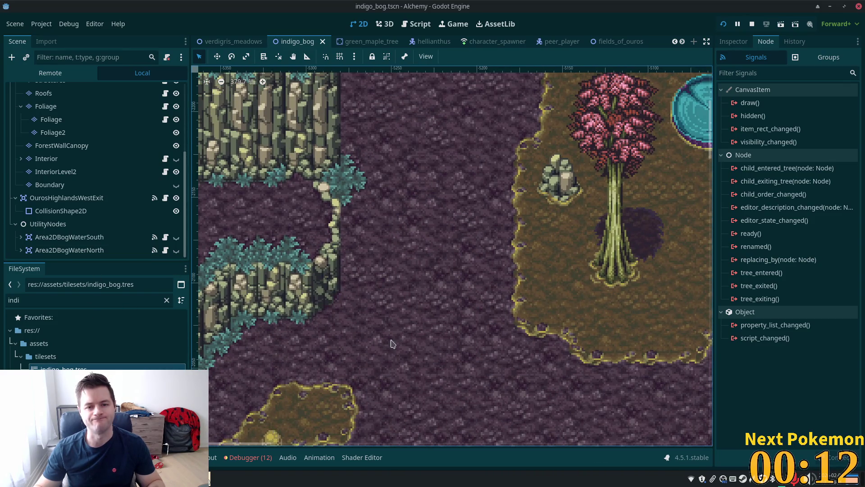
{"action": "scroll", "coordinate": [386, 359], "scroll_direction": "down", "scroll_amount": 9}
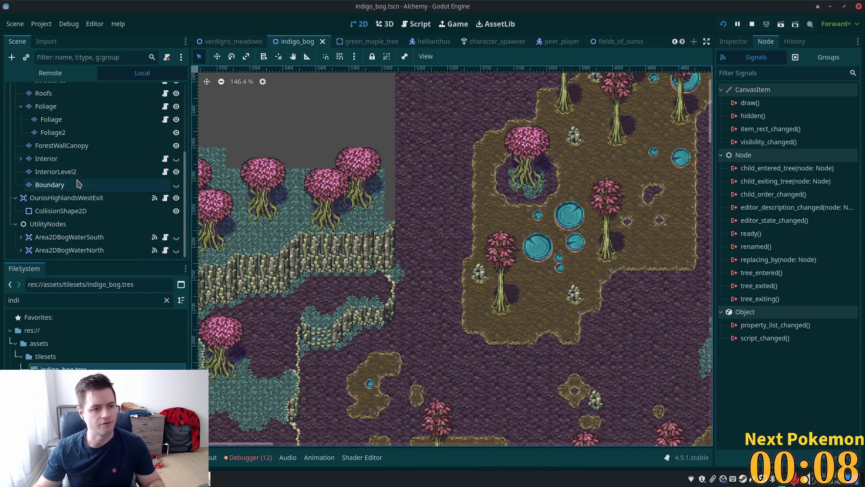
{"action": "scroll", "coordinate": [79, 184], "scroll_direction": "up", "scroll_amount": 4}
- On the Cliffs layer, paint a new column of cliff tiles beside the northwest wall
{"action": "left_click", "coordinate": [90, 127]}
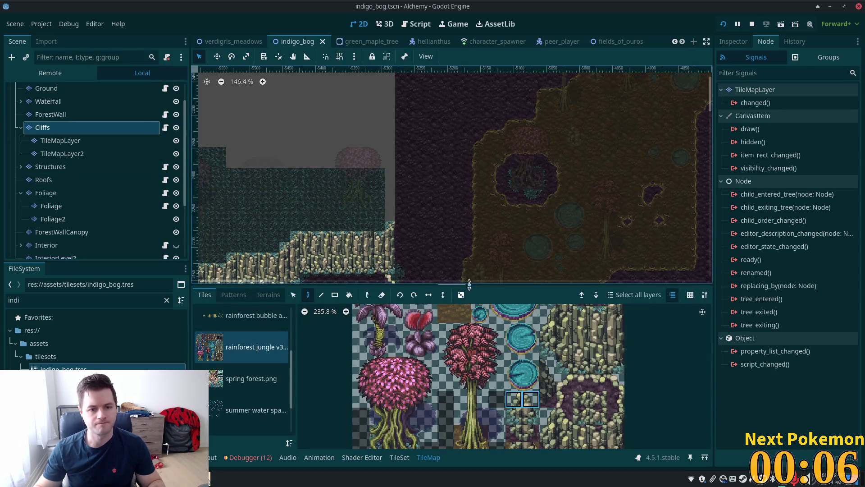
{"action": "scroll", "coordinate": [446, 247], "scroll_direction": "up", "scroll_amount": 4}
{"action": "scroll", "coordinate": [595, 397], "scroll_direction": "up", "scroll_amount": 2}
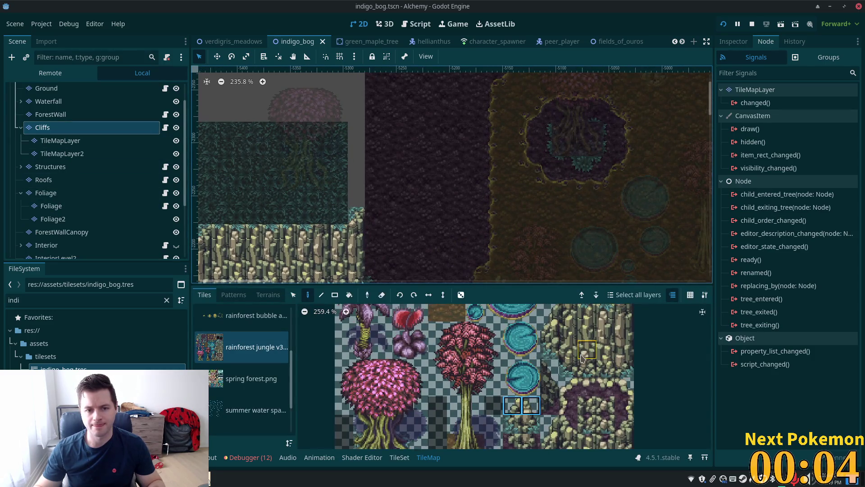
{"action": "left_click", "coordinate": [620, 330]}
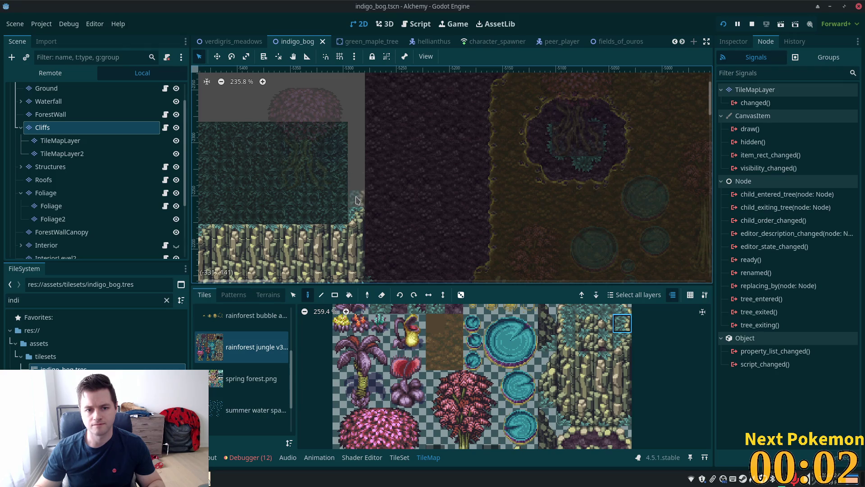
{"action": "left_click_drag", "start_coordinate": [356, 200], "coordinate": [356, 163]}
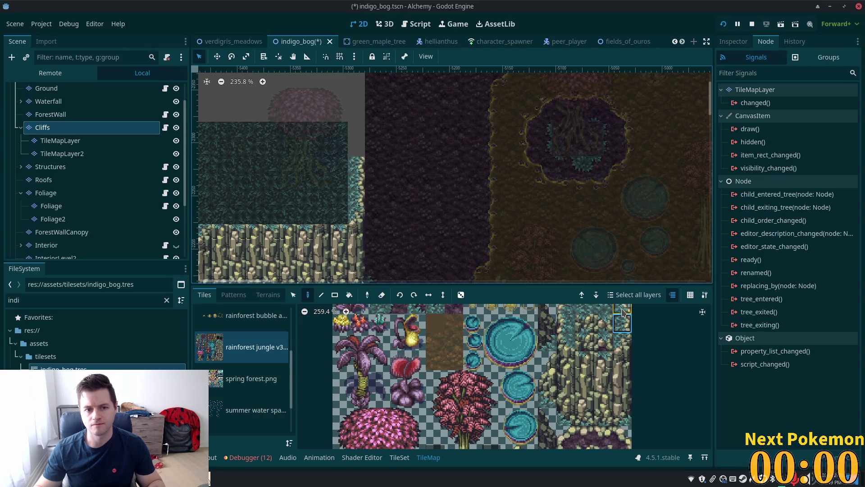
{"action": "left_click", "coordinate": [354, 150]}
{"action": "left_click", "coordinate": [439, 178], "text": "ctrl"}
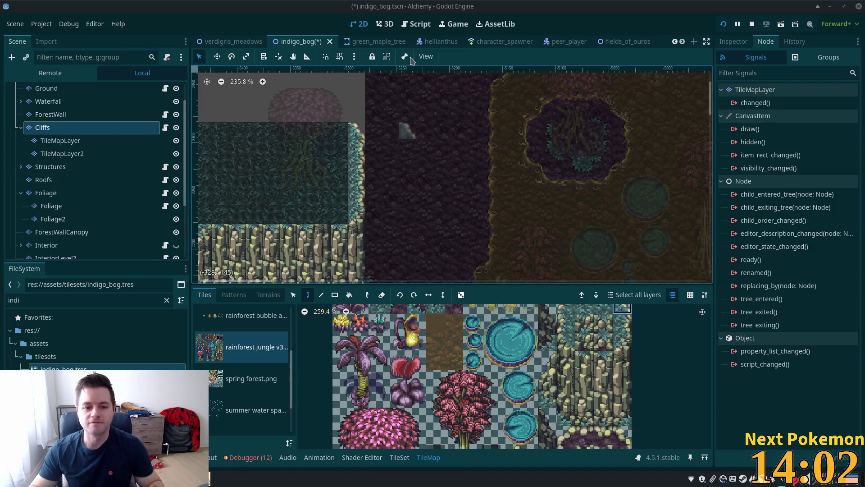
- On the Ground layer, paint stepped Blue Grass terrain blocks beside the cliffs
{"action": "scroll", "coordinate": [485, 176], "scroll_direction": "up", "scroll_amount": 4}
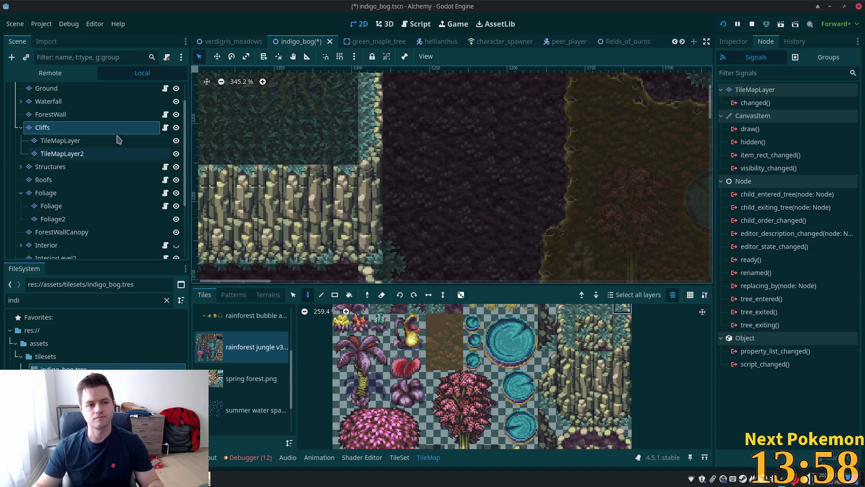
{"action": "left_click", "coordinate": [47, 88]}
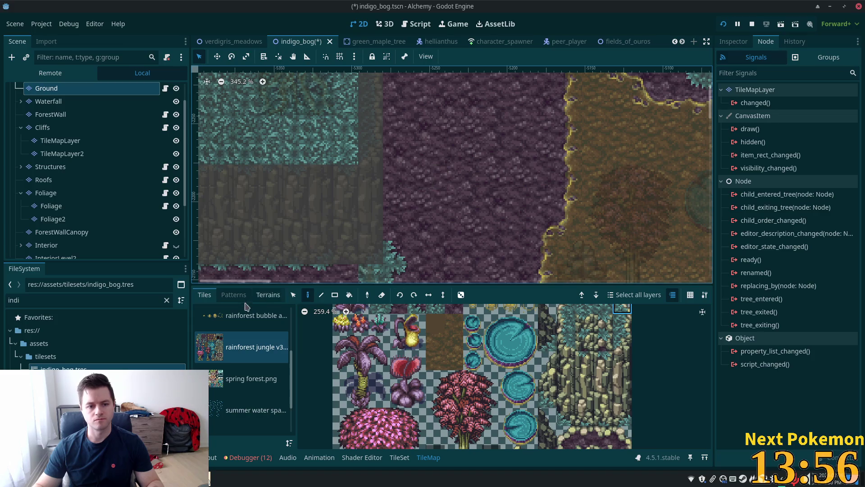
{"action": "left_click", "coordinate": [271, 295]}
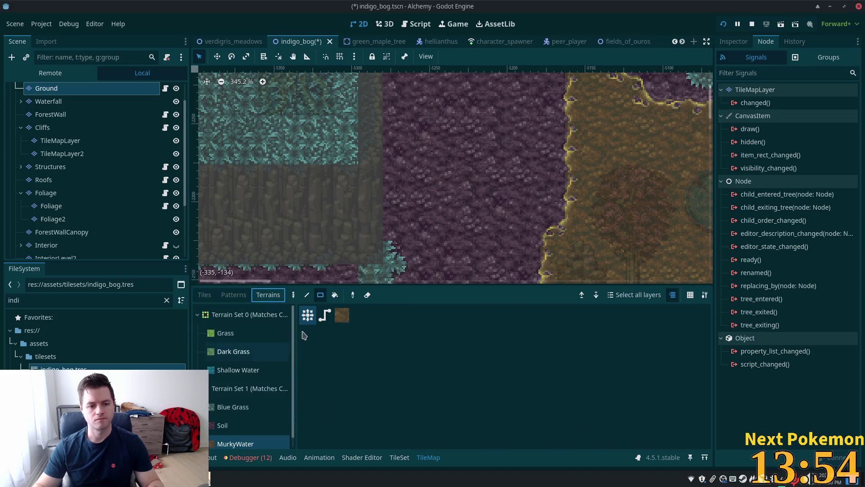
{"action": "left_click", "coordinate": [233, 407]}
{"action": "scroll", "coordinate": [484, 217], "scroll_direction": "down", "scroll_amount": 3}
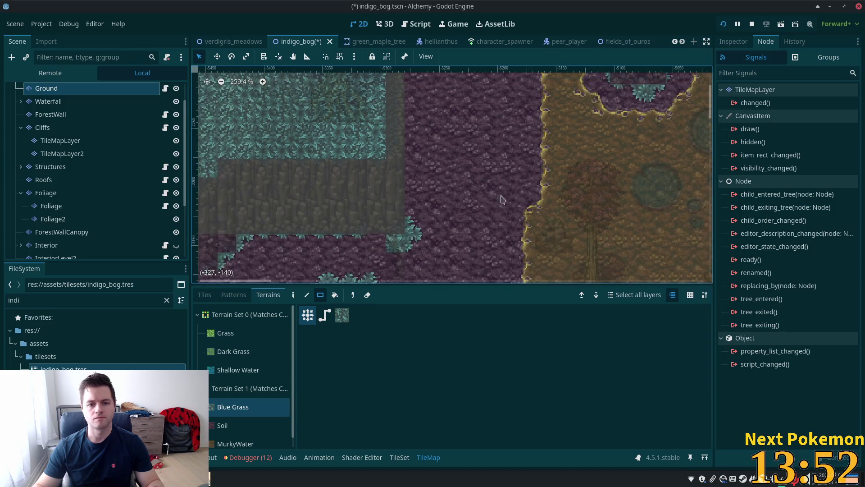
{"action": "mouse_move", "coordinate": [363, 140]}
{"action": "left_mouse_down"}
{"action": "mouse_move", "coordinate": [435, 207]}
{"action": "mouse_move", "coordinate": [395, 193]}
{"action": "mouse_move", "coordinate": [453, 198]}
{"action": "left_mouse_up"}
{"action": "left_click_drag", "start_coordinate": [413, 156], "coordinate": [432, 176]}
{"action": "left_click_drag", "start_coordinate": [432, 227], "coordinate": [359, 252]}
{"action": "left_click_drag", "start_coordinate": [378, 215], "coordinate": [379, 221]}
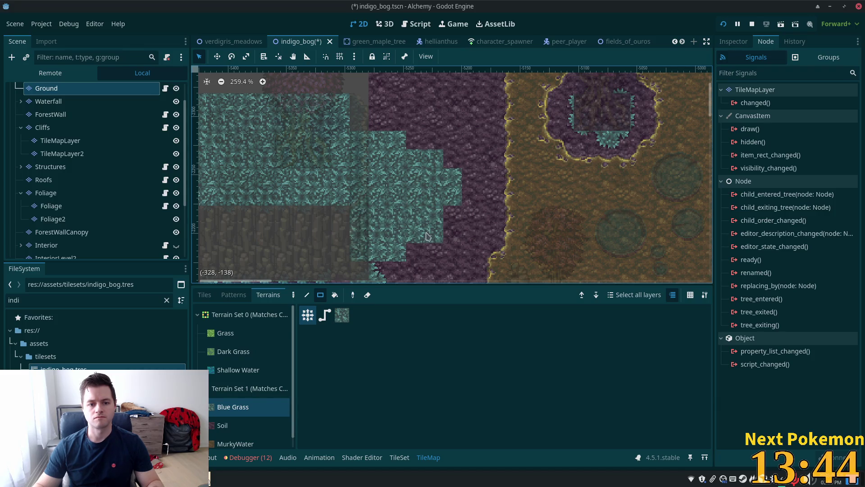
- Preview the whole scene with no layers dimmed, then return to the Ground layer
{"action": "scroll", "coordinate": [382, 230], "scroll_direction": "down", "scroll_amount": 3}
{"action": "scroll", "coordinate": [381, 230], "scroll_direction": "left", "scroll_amount": 1}
{"action": "scroll", "coordinate": [70, 95], "scroll_direction": "up", "scroll_amount": 2}
{"action": "left_click", "coordinate": [69, 93]}
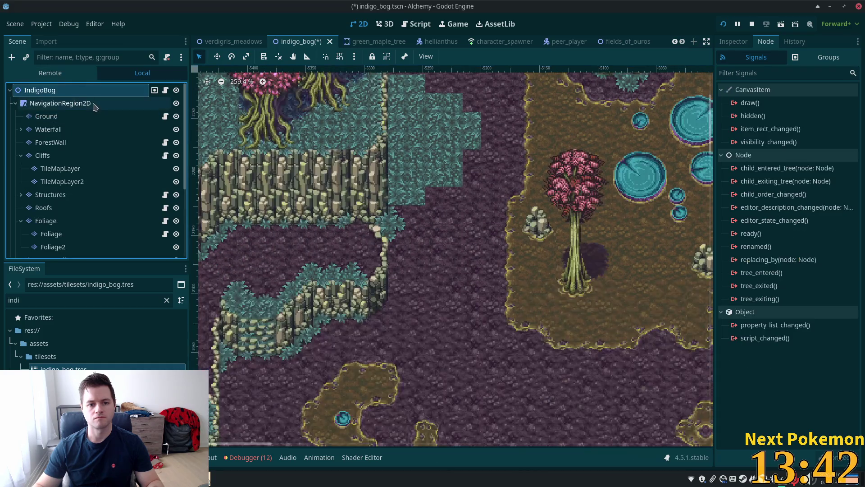
{"action": "scroll", "coordinate": [569, 181], "scroll_direction": "up", "scroll_amount": 3}
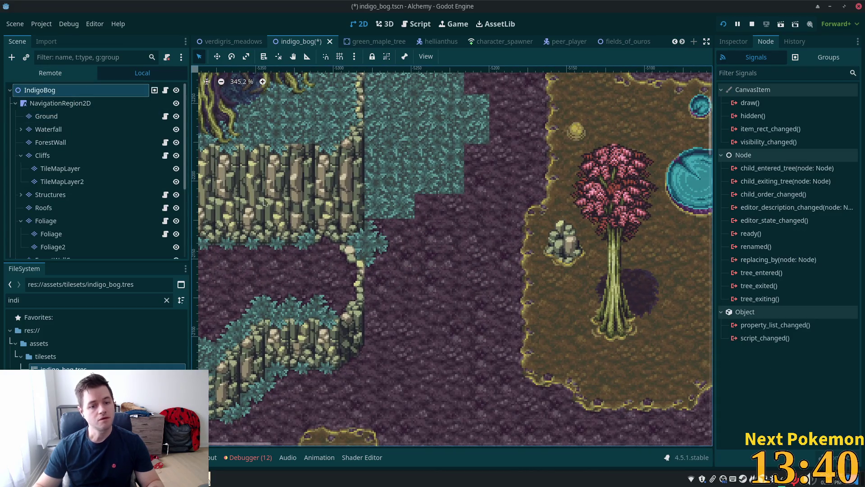
{"action": "left_click", "coordinate": [46, 116]}
{"action": "scroll", "coordinate": [212, 172], "scroll_direction": "up", "scroll_amount": 3}
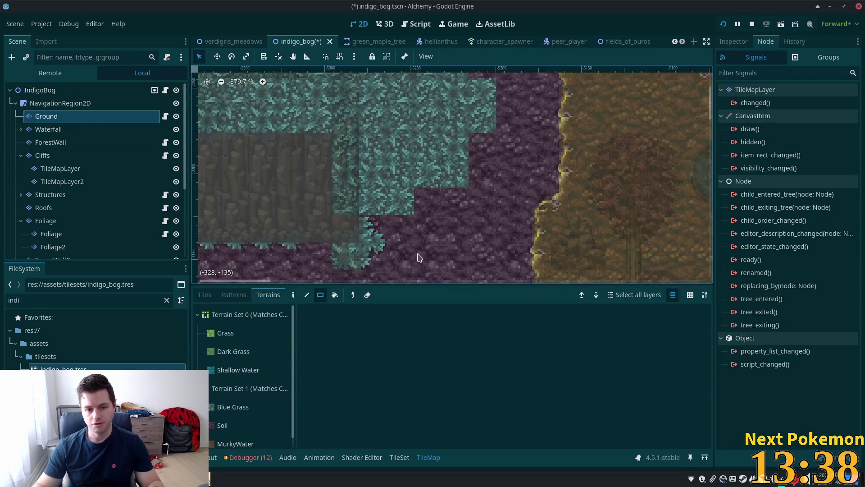
- Place grass edge tiles at the step corner and the step's top
{"action": "left_click", "coordinate": [204, 295]}
{"action": "scroll", "coordinate": [352, 342], "scroll_direction": "up", "scroll_amount": 4}
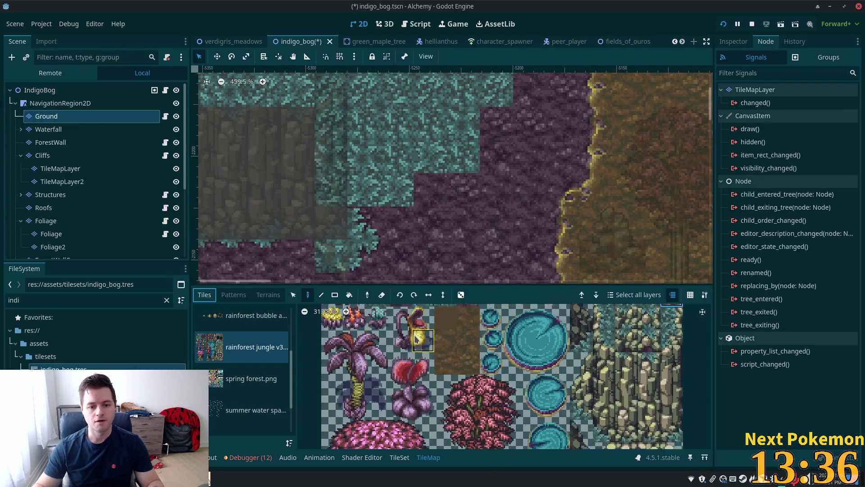
{"action": "left_click", "coordinate": [434, 366]}
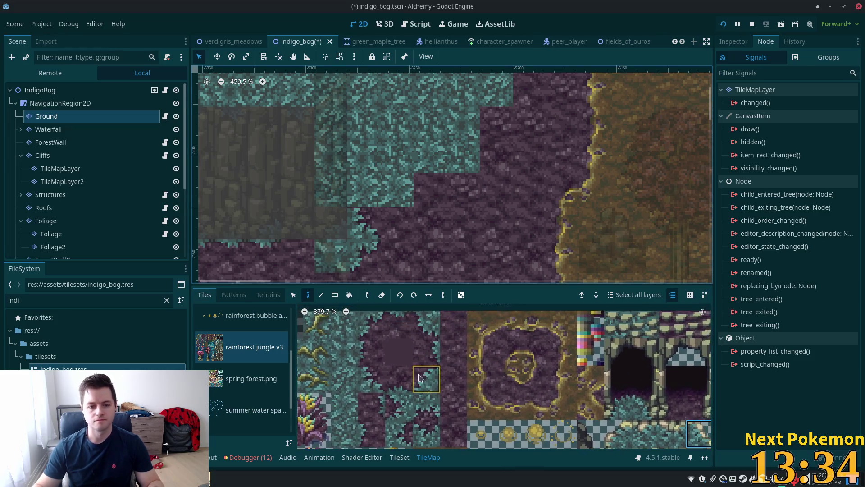
{"action": "left_click", "coordinate": [372, 324]}
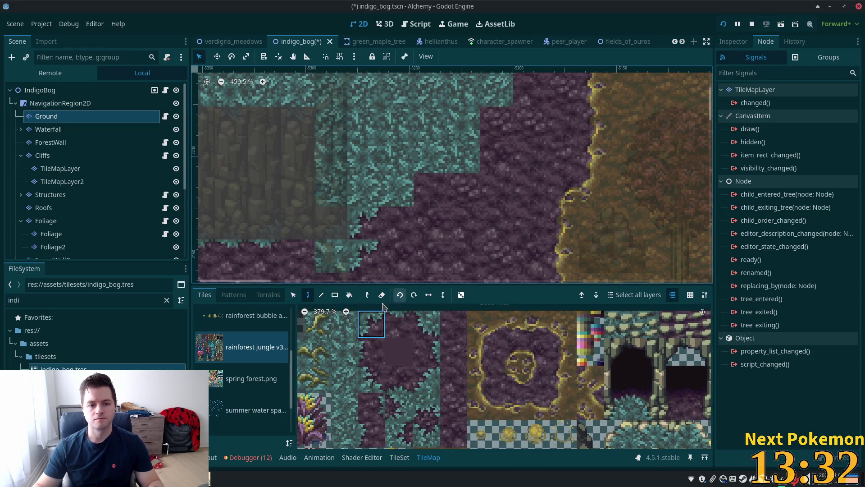
{"action": "left_click", "coordinate": [371, 352]}
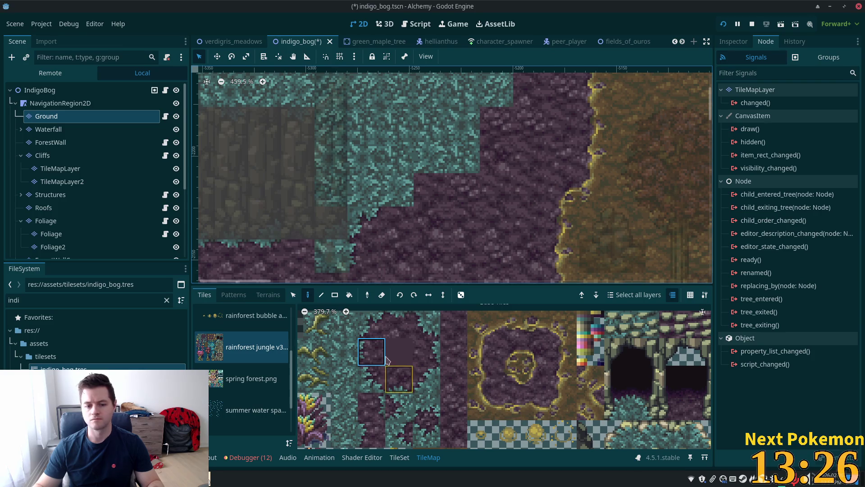
{"action": "left_click", "coordinate": [372, 325]}
{"action": "left_click", "coordinate": [397, 191]}
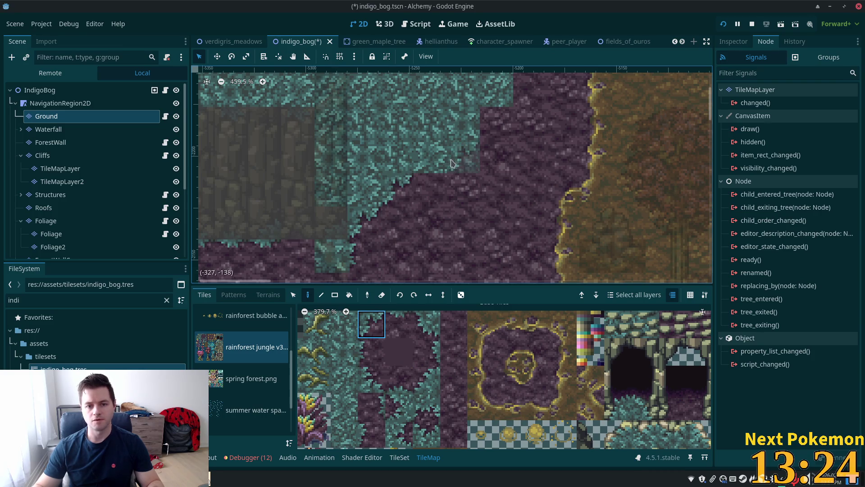
{"action": "left_click", "coordinate": [426, 406]}
{"action": "left_click", "coordinate": [431, 156]}
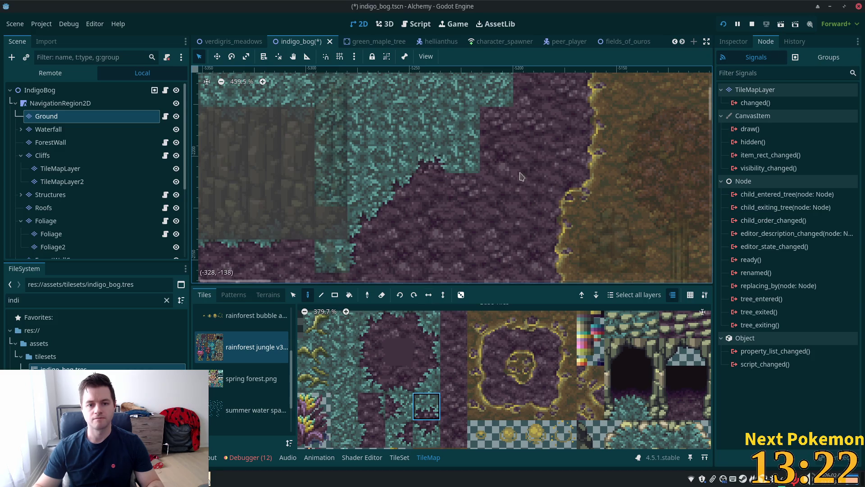
- Add purple corner tiles and grass border edge tiles along the grass edge
{"action": "left_click", "coordinate": [371, 324]}
{"action": "scroll", "coordinate": [494, 148], "scroll_direction": "up", "scroll_amount": 3}
{"action": "scroll", "coordinate": [494, 149], "scroll_direction": "right", "scroll_amount": 3}
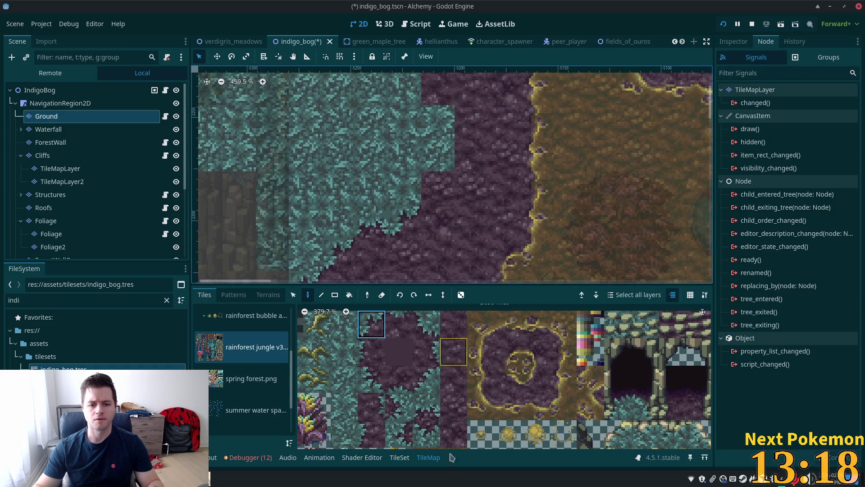
{"action": "left_click", "coordinate": [410, 442]}
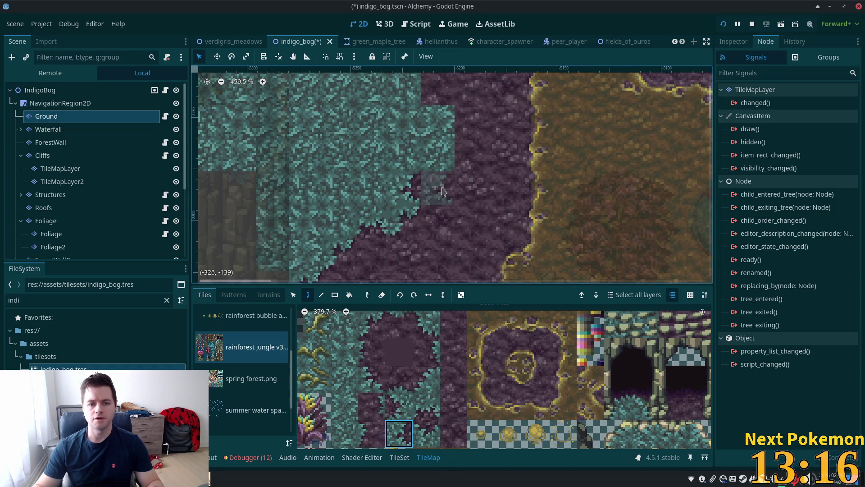
{"action": "left_click", "coordinate": [371, 324]}
{"action": "left_click", "coordinate": [440, 162]}
{"action": "scroll", "coordinate": [456, 189], "scroll_direction": "up", "scroll_amount": 3}
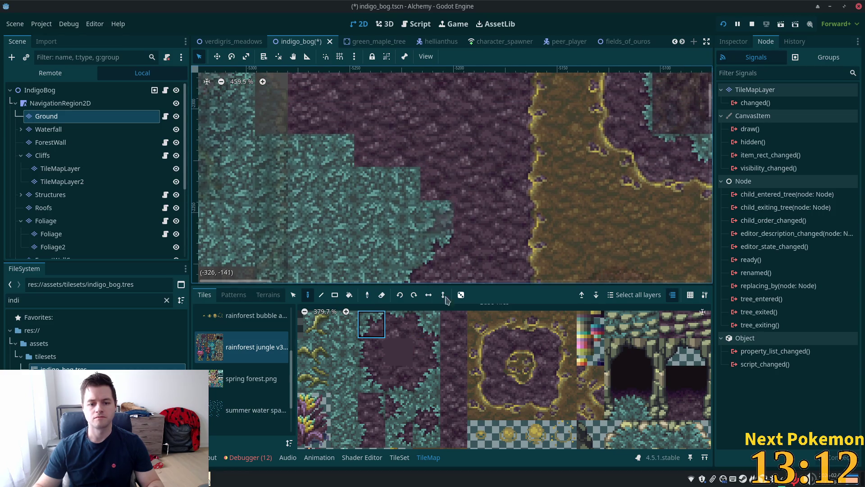
{"action": "left_click", "coordinate": [371, 377]}
{"action": "left_click", "coordinate": [435, 216]}
{"action": "left_click", "coordinate": [414, 185]}
- Add another grass border edge tile at the grass/soil boundary
{"action": "left_click", "coordinate": [425, 432]}
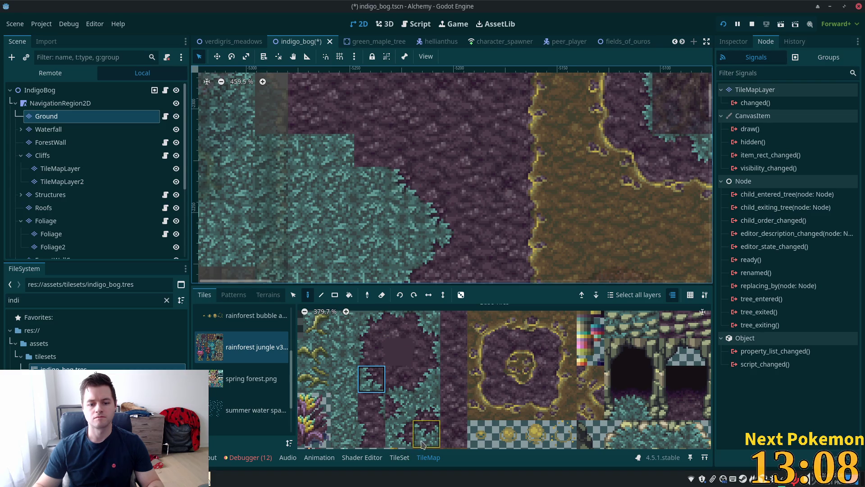
{"action": "scroll", "coordinate": [405, 203], "scroll_direction": "up", "scroll_amount": 2}
{"action": "scroll", "coordinate": [405, 203], "scroll_direction": "left", "scroll_amount": 3}
{"action": "left_click", "coordinate": [371, 379]}
{"action": "left_click", "coordinate": [424, 207]}
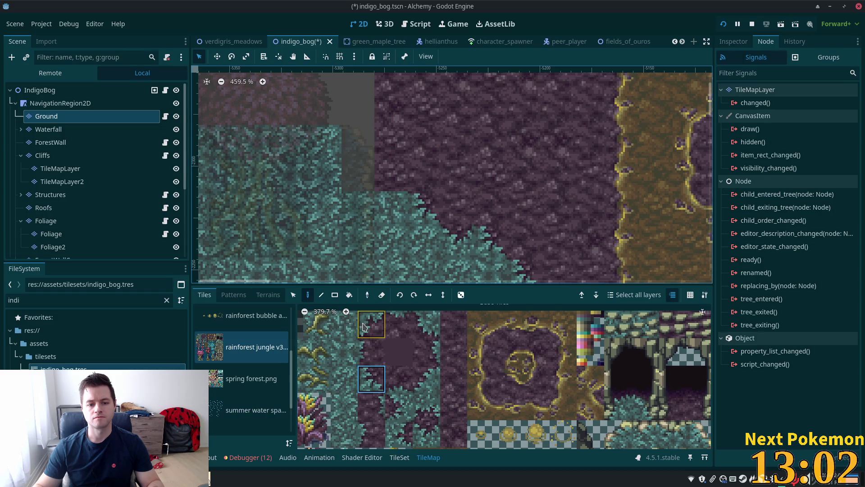
{"action": "left_click", "coordinate": [402, 381]}
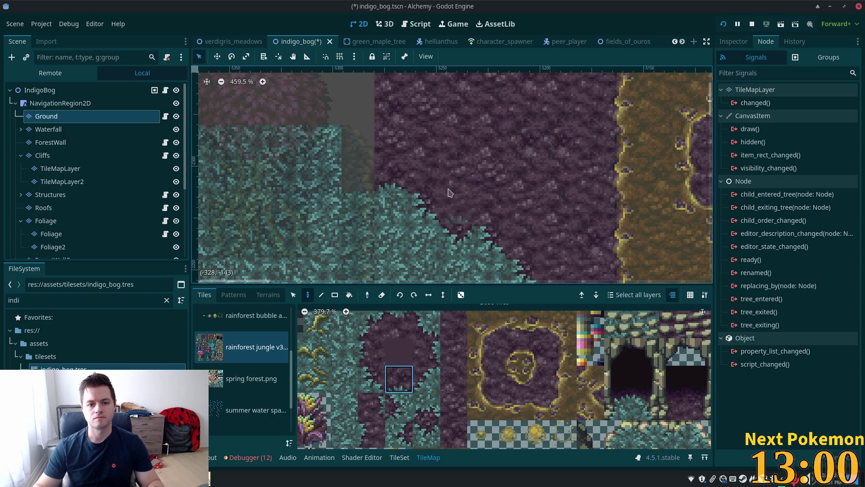
{"action": "scroll", "coordinate": [478, 192], "scroll_direction": "down", "scroll_amount": 5}
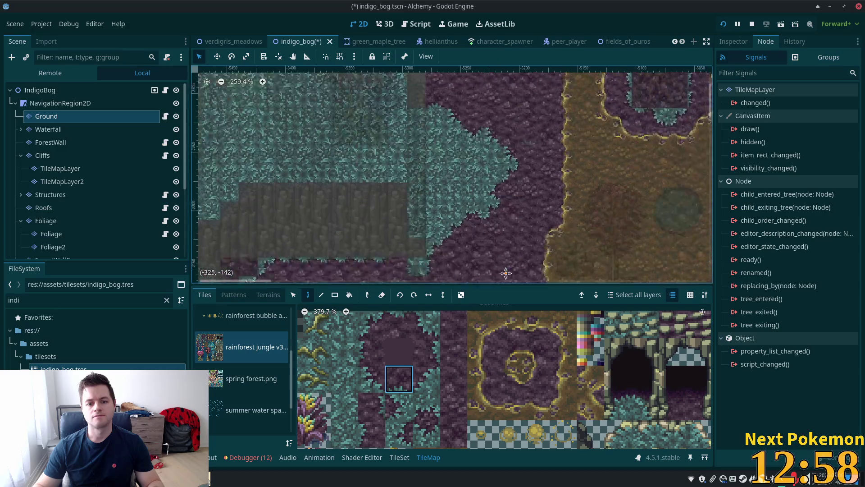
{"action": "scroll", "coordinate": [494, 274], "scroll_direction": "down", "scroll_amount": 3}
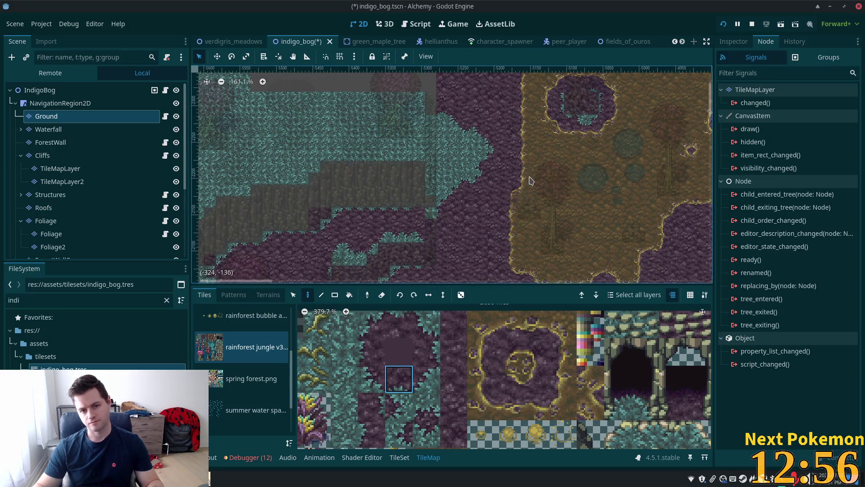
{"action": "scroll", "coordinate": [496, 239], "scroll_direction": "down", "scroll_amount": 4}
{"action": "left_click_drag", "start_coordinate": [494, 248], "coordinate": [430, 150]}
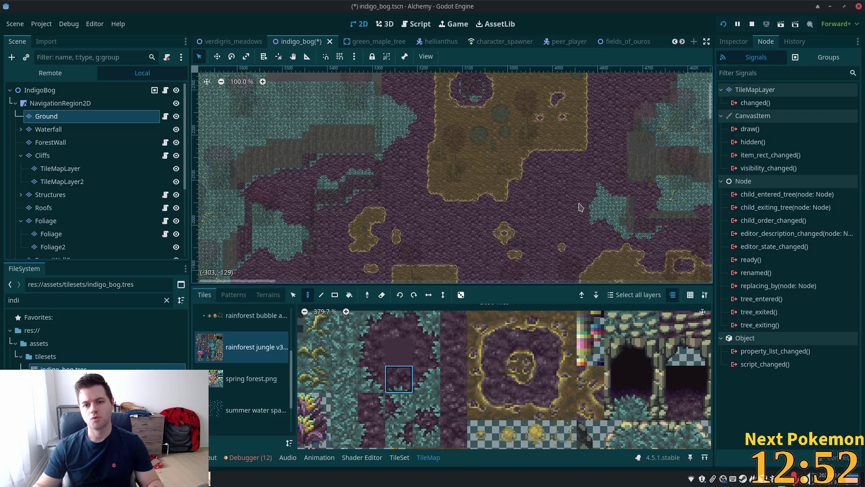
{"action": "scroll", "coordinate": [547, 162], "scroll_direction": "down", "scroll_amount": 2}
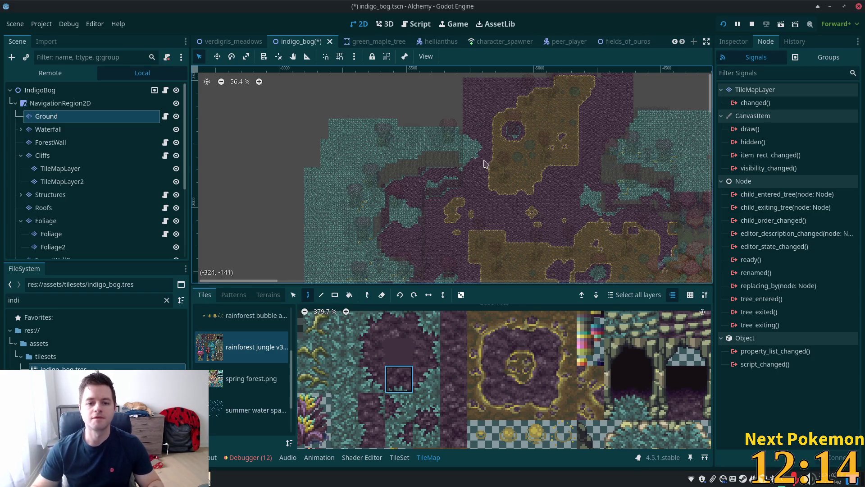
{"action": "scroll", "coordinate": [515, 181], "scroll_direction": "up", "scroll_amount": 5}
{"action": "scroll", "coordinate": [515, 181], "scroll_direction": "down", "scroll_amount": 6}
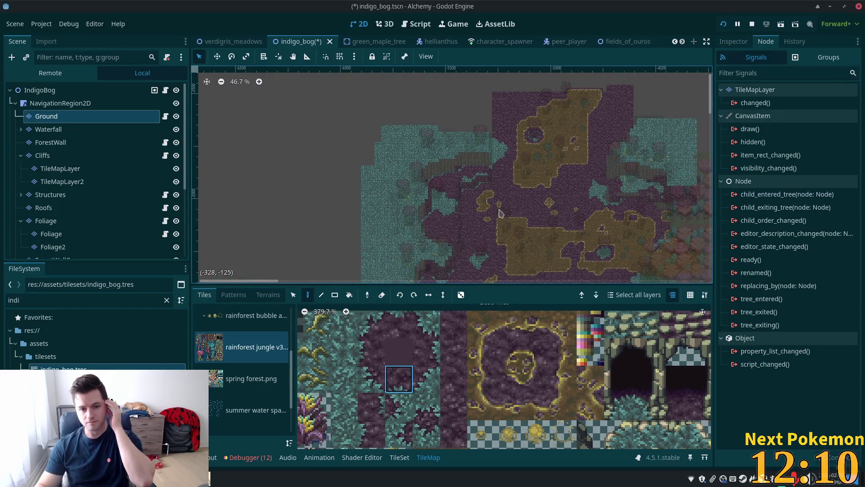
{"action": "scroll", "coordinate": [498, 212], "scroll_direction": "up", "scroll_amount": 3}
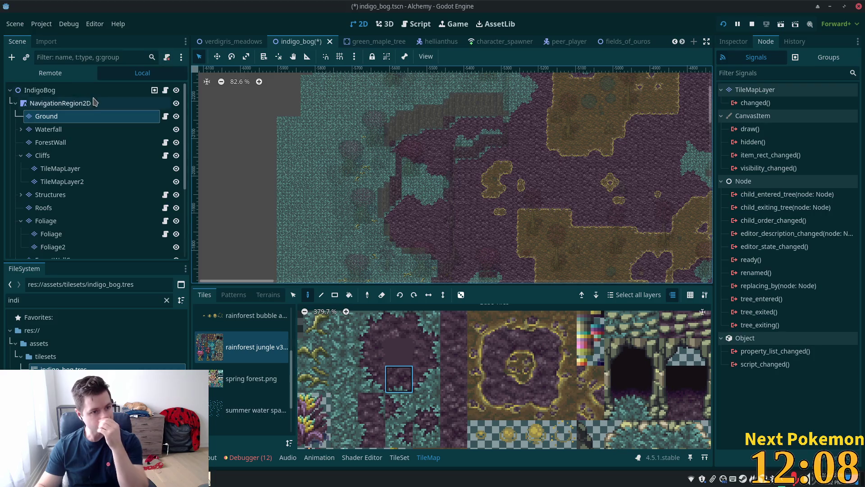
{"action": "left_click", "coordinate": [43, 90]}
{"action": "scroll", "coordinate": [453, 216], "scroll_direction": "up", "scroll_amount": 7}
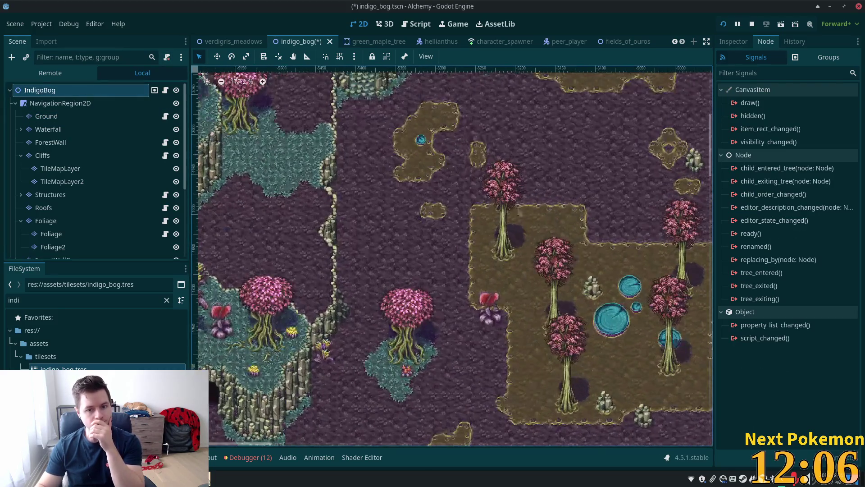
{"action": "left_click", "coordinate": [57, 118]}
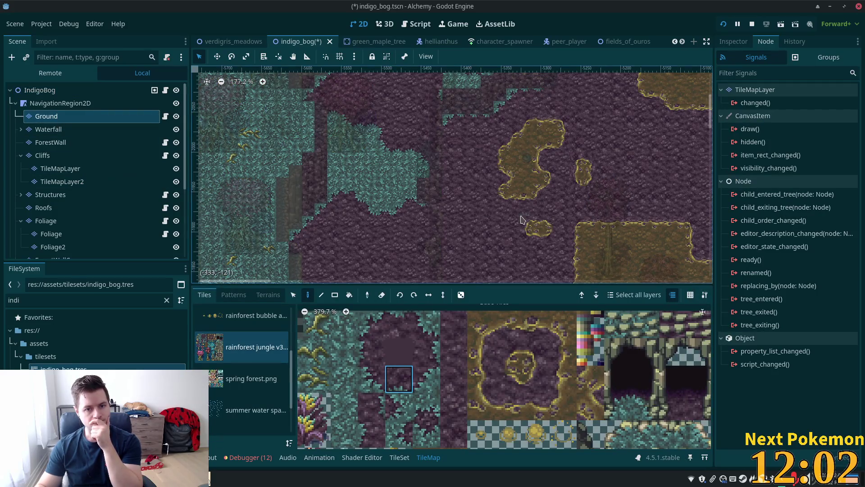
- Place a palm tree beside the cliff edge on the Foliage layer and preview it
{"action": "left_click", "coordinate": [47, 221]}
{"action": "double_click", "coordinate": [46, 220]}
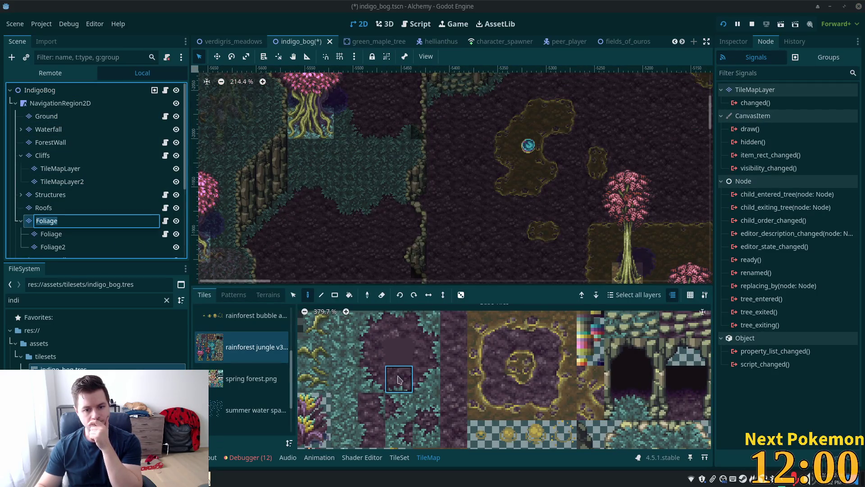
{"action": "scroll", "coordinate": [448, 376], "scroll_direction": "down", "scroll_amount": 3}
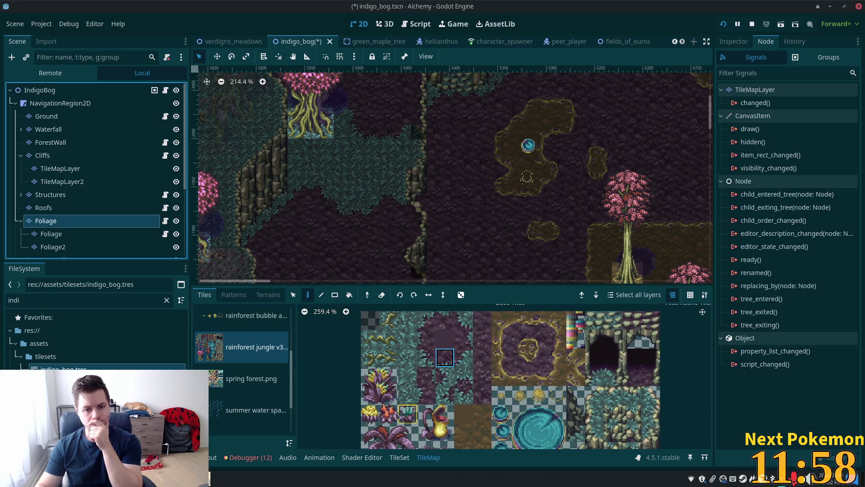
{"action": "scroll", "coordinate": [495, 324], "scroll_direction": "down", "scroll_amount": 2}
{"action": "scroll", "coordinate": [498, 322], "scroll_direction": "down", "scroll_amount": 1}
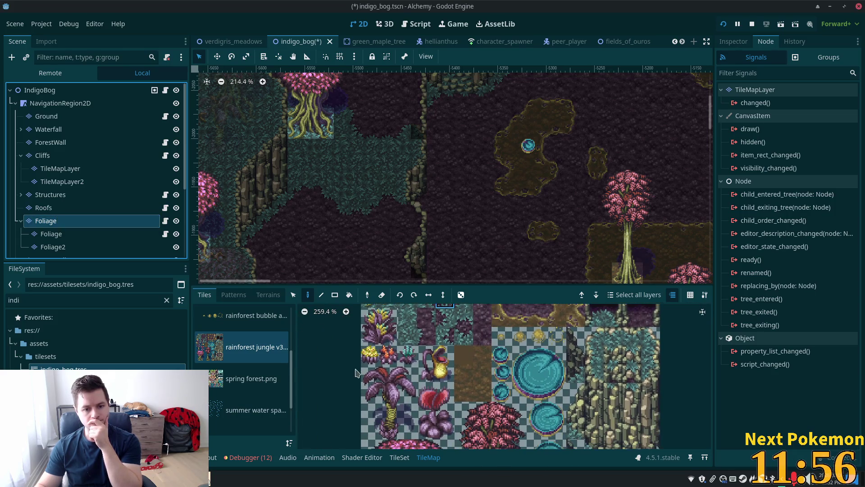
{"action": "left_click_drag", "start_coordinate": [368, 377], "coordinate": [408, 432]}
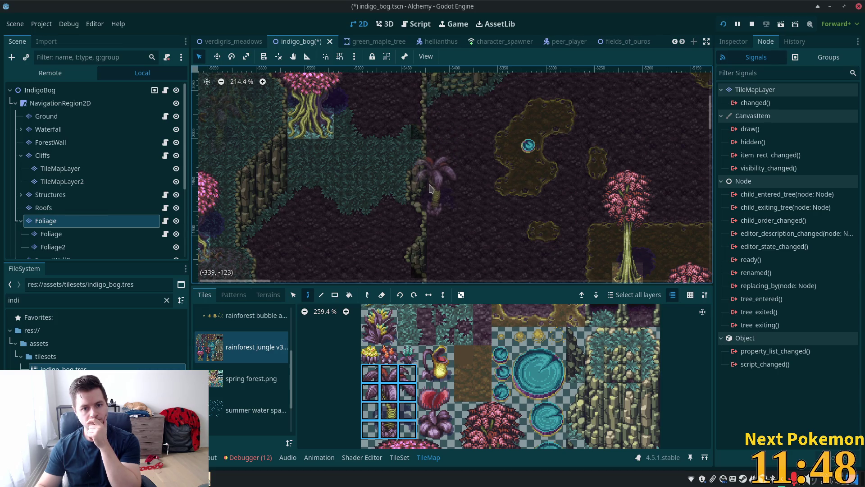
{"action": "left_click", "coordinate": [427, 185]}
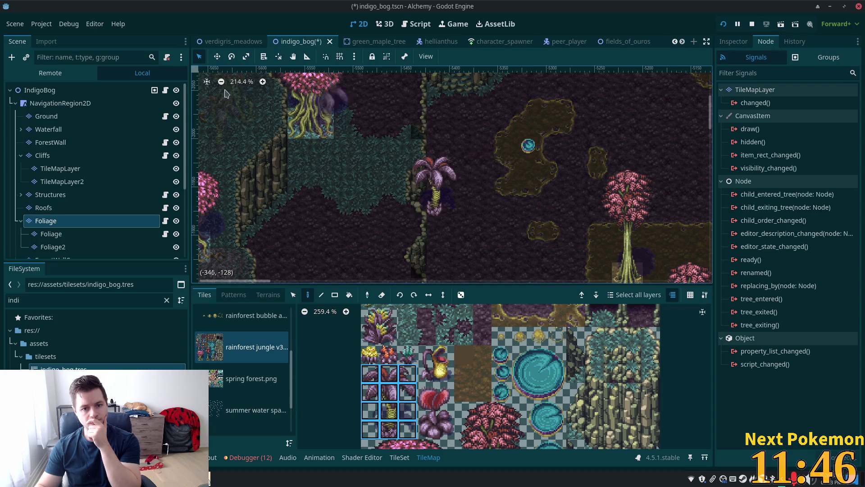
{"action": "left_click", "coordinate": [58, 91]}
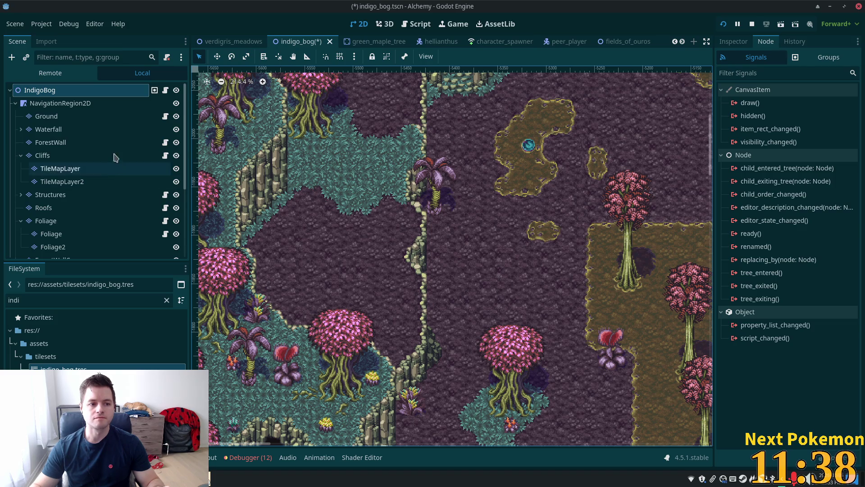
{"action": "left_click", "coordinate": [45, 220]}
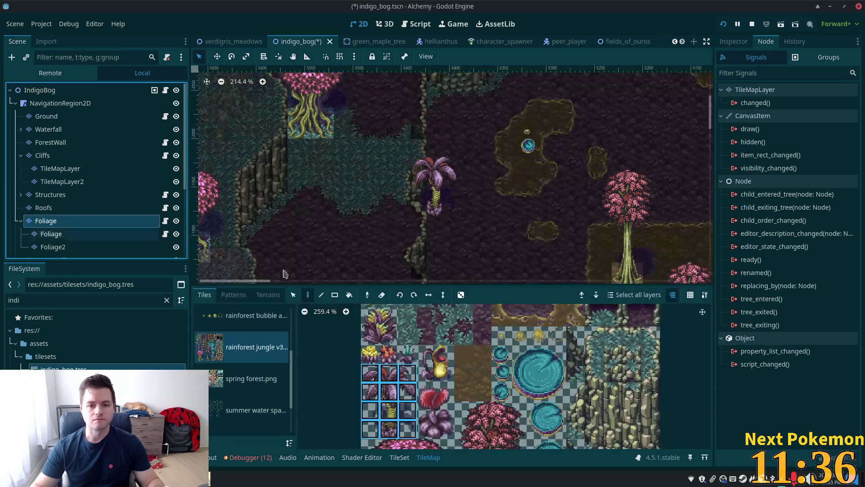
- Place a small purple plant on the soil with a yellow flower beside it
{"action": "left_click_drag", "start_coordinate": [370, 317], "coordinate": [382, 337]}
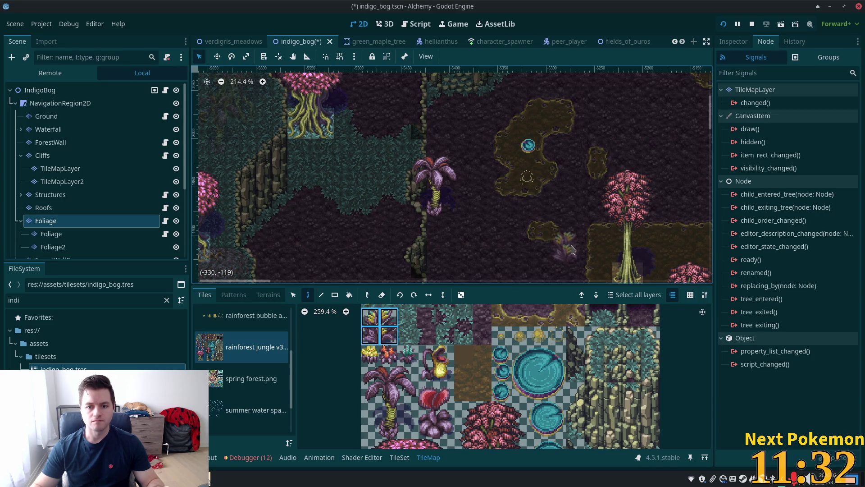
{"action": "left_click", "coordinate": [572, 250]}
{"action": "left_click", "coordinate": [370, 354]}
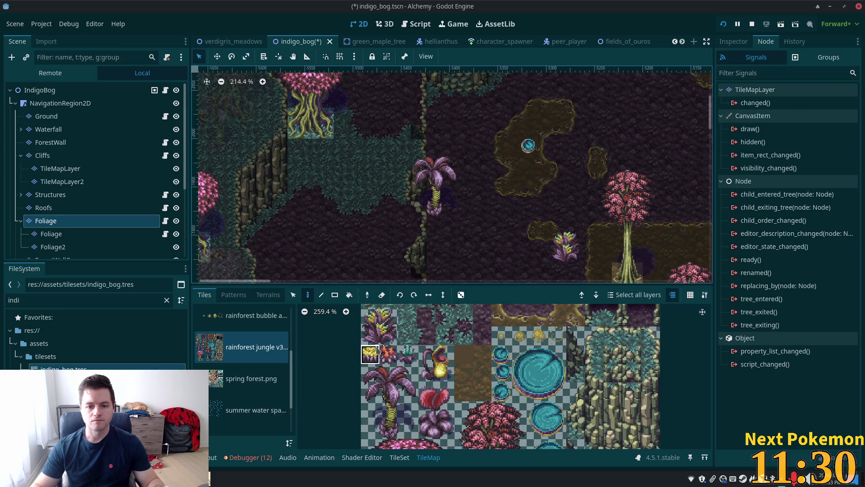
{"action": "left_click", "coordinate": [543, 253]}
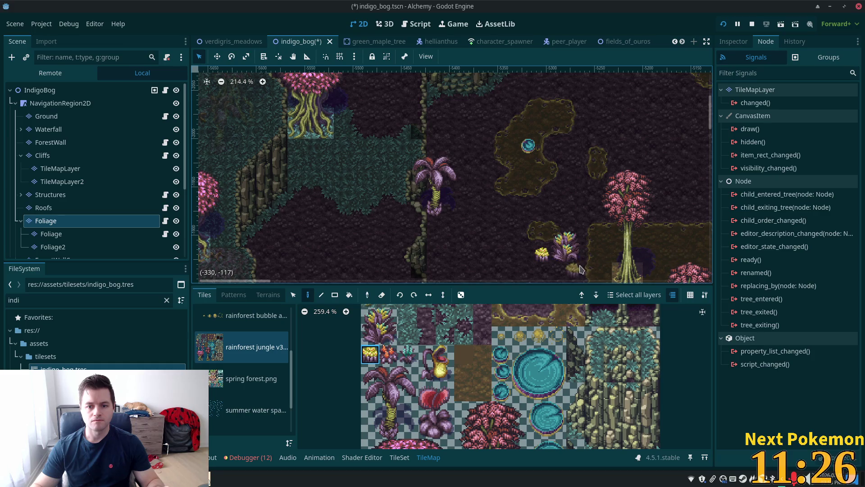
{"action": "left_click", "coordinate": [40, 90]}
{"action": "scroll", "coordinate": [537, 251], "scroll_direction": "up", "scroll_amount": 3}
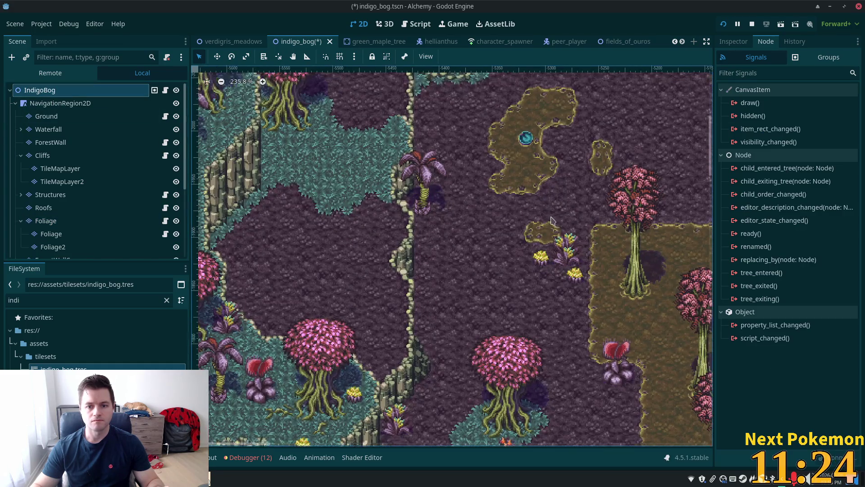
- Add another palm tree on the lower cliff in the Foliage layer
{"action": "scroll", "coordinate": [536, 251], "scroll_direction": "down", "scroll_amount": 3}
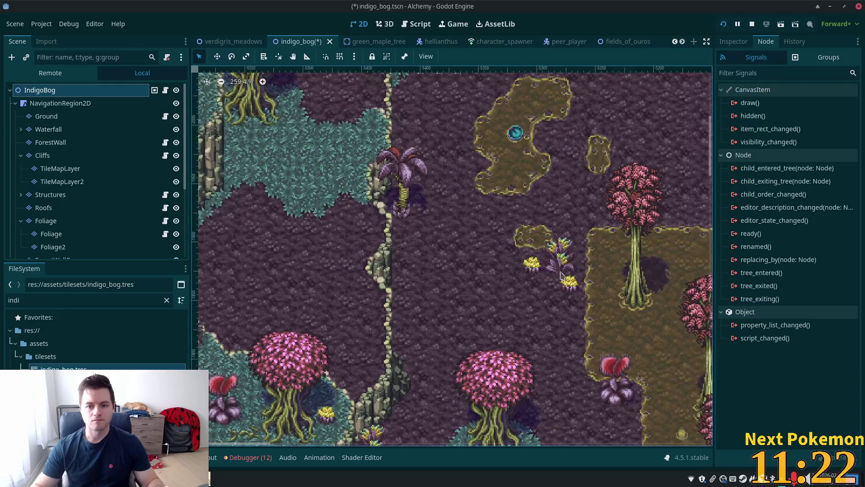
{"action": "left_click_drag", "start_coordinate": [587, 294], "coordinate": [461, 262]}
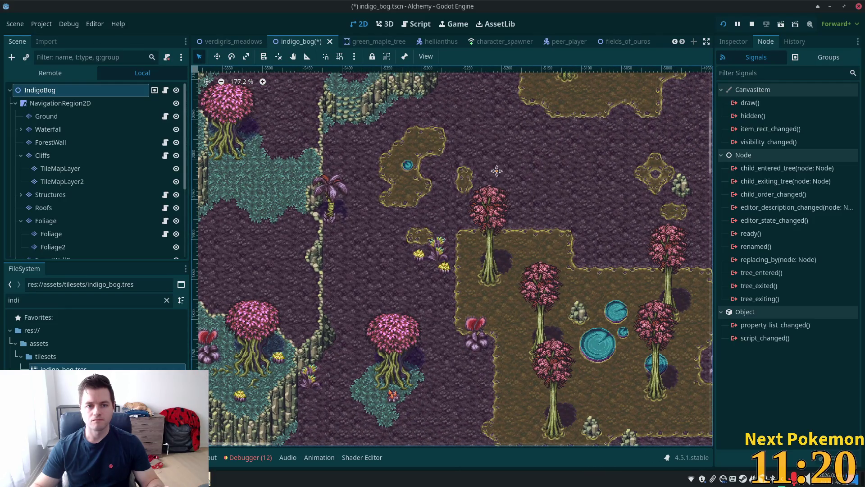
{"action": "left_click_drag", "start_coordinate": [498, 176], "coordinate": [449, 283]}
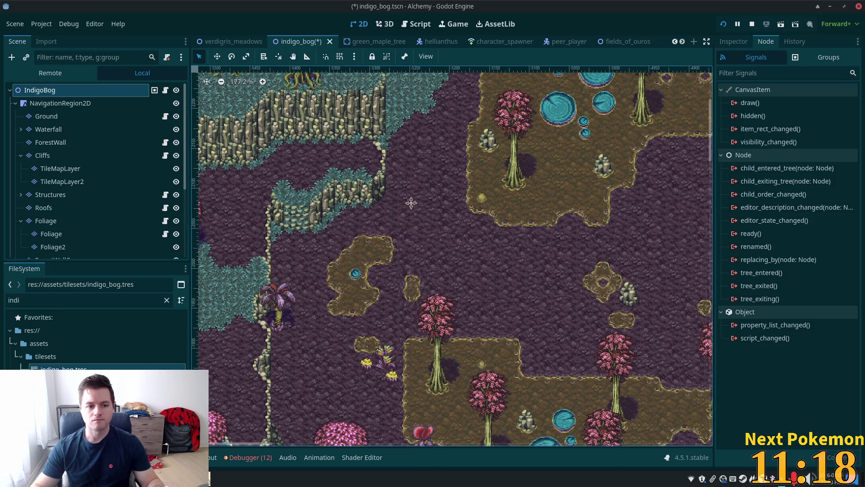
{"action": "left_click_drag", "start_coordinate": [404, 201], "coordinate": [468, 178]}
{"action": "left_click", "coordinate": [66, 220]}
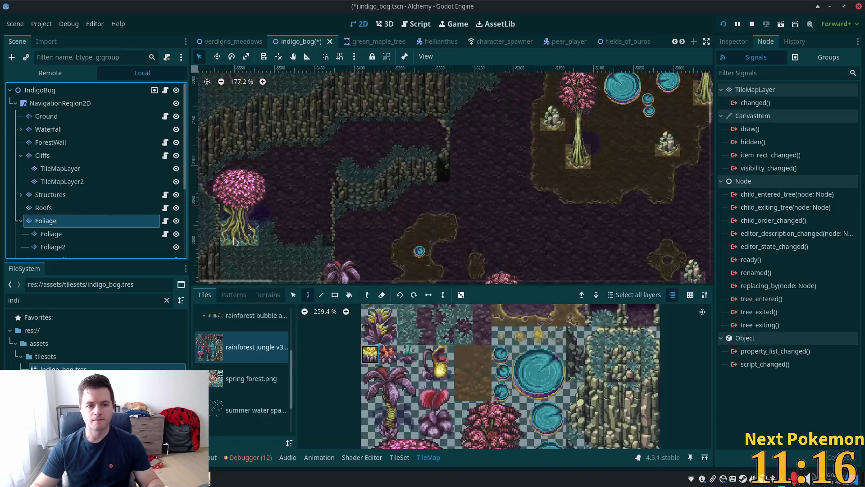
{"action": "scroll", "coordinate": [406, 185], "scroll_direction": "up", "scroll_amount": 4}
{"action": "left_click_drag", "start_coordinate": [370, 374], "coordinate": [407, 433]}
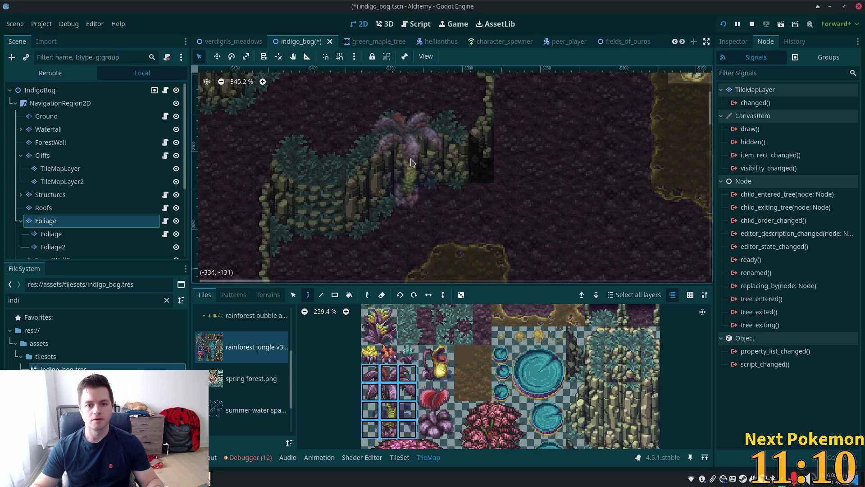
{"action": "left_click", "coordinate": [400, 165]}
{"action": "left_click", "coordinate": [45, 90]}
- Paint a red bog plant and orange flowers below the ledge, then select the scene root
{"action": "scroll", "coordinate": [398, 284], "scroll_direction": "down", "scroll_amount": 2}
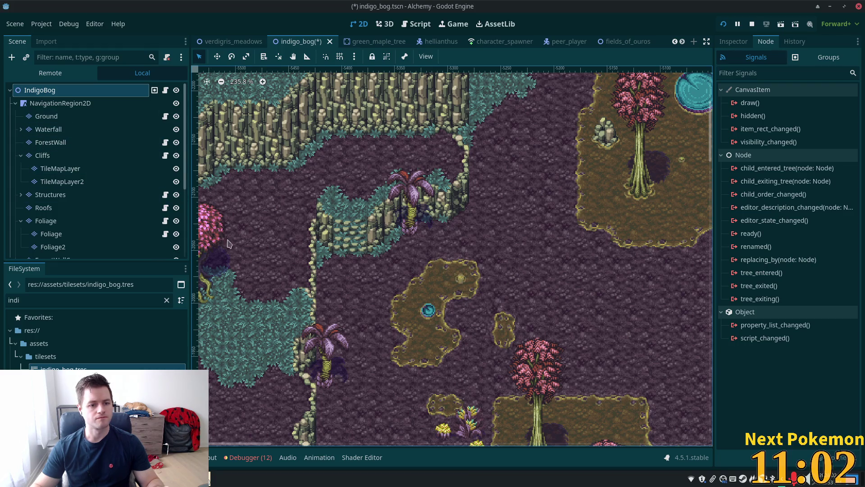
{"action": "left_click", "coordinate": [72, 220]}
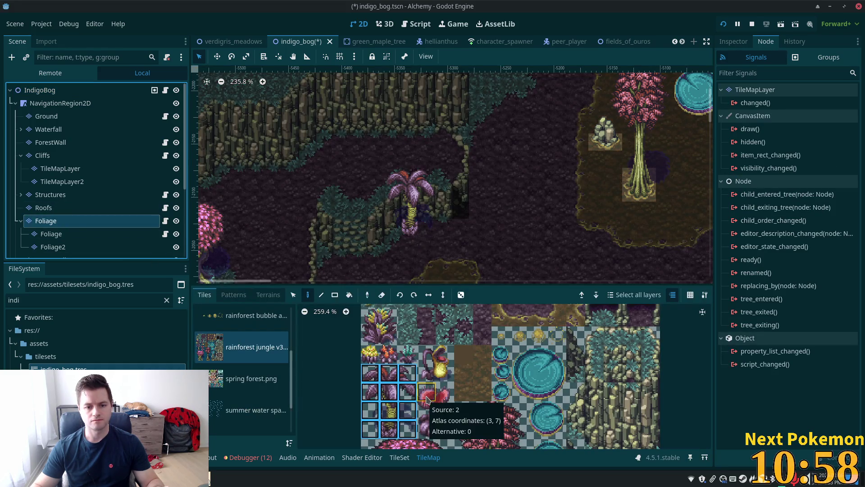
{"action": "mouse_move", "coordinate": [427, 399]}
{"action": "left_mouse_down"}
{"action": "mouse_move", "coordinate": [435, 397]}
{"action": "mouse_move", "coordinate": [447, 429]}
{"action": "left_mouse_up"}
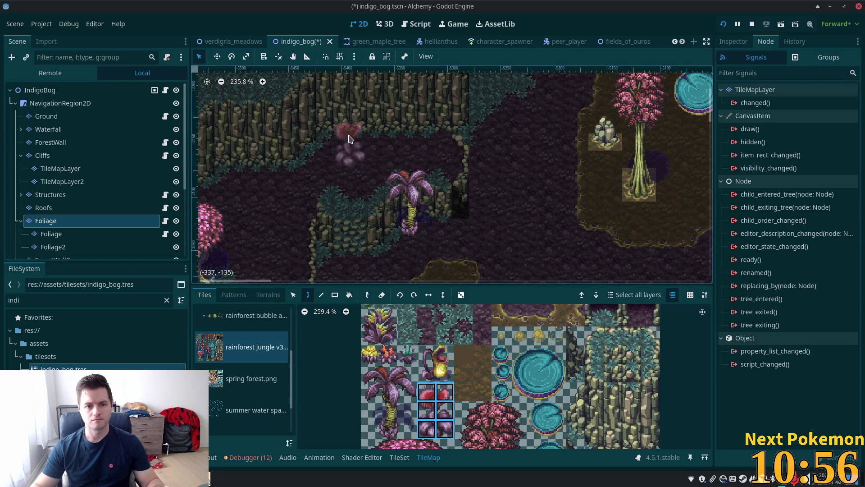
{"action": "left_click", "coordinate": [338, 136]}
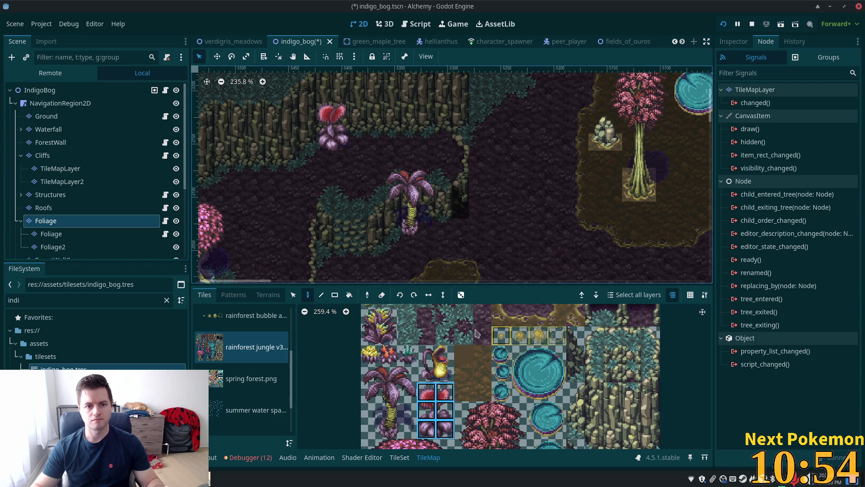
{"action": "left_click", "coordinate": [370, 354]}
{"action": "left_click", "coordinate": [389, 354]}
{"action": "left_click", "coordinate": [443, 141]}
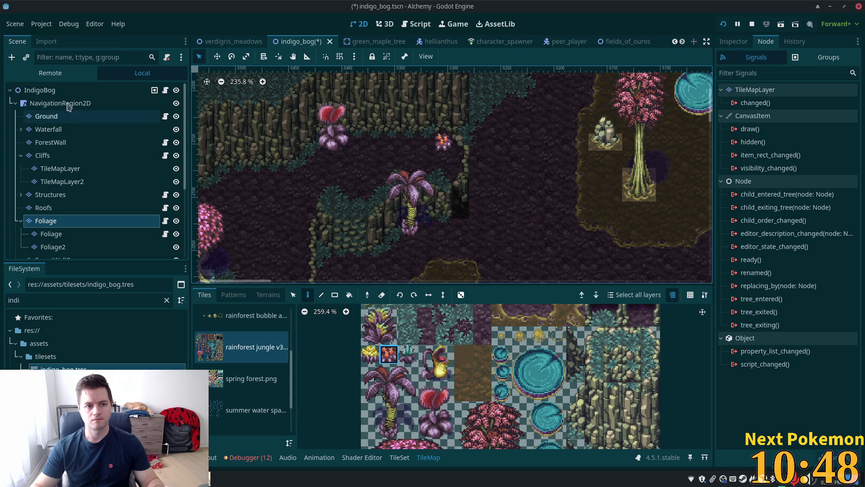
{"action": "left_click", "coordinate": [39, 90]}
{"action": "scroll", "coordinate": [566, 239], "scroll_direction": "down", "scroll_amount": 3}
{"action": "mouse_move", "coordinate": [566, 239]}
{"action": "left_mouse_down"}
{"action": "mouse_move", "coordinate": [469, 215]}
{"action": "mouse_move", "coordinate": [423, 161]}
{"action": "mouse_move", "coordinate": [388, 143]}
{"action": "mouse_move", "coordinate": [597, 171]}
{"action": "left_mouse_up"}
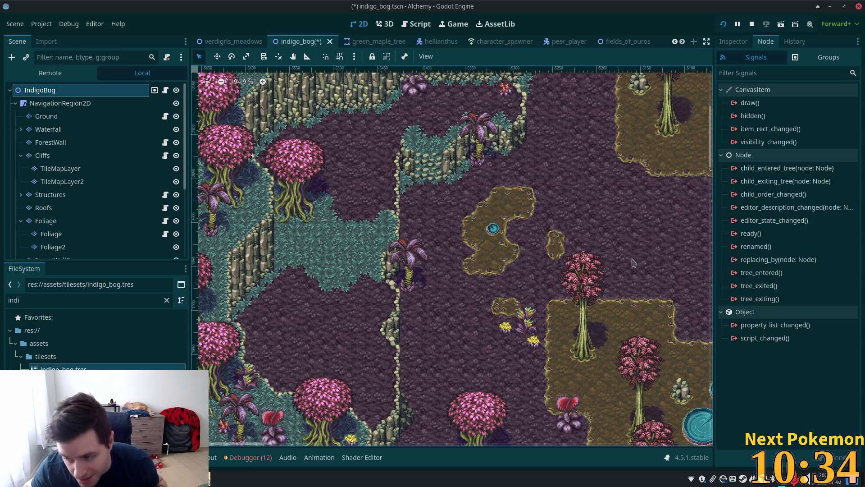
- Zoom out to inspect the full bog map, then save the scene with Ctrl+S
{"action": "scroll", "coordinate": [522, 196], "scroll_direction": "down", "scroll_amount": 5}
{"action": "mouse_move", "coordinate": [520, 197]}
{"action": "left_mouse_down"}
{"action": "mouse_move", "coordinate": [243, 99]}
{"action": "mouse_move", "coordinate": [325, 208]}
{"action": "left_mouse_up"}
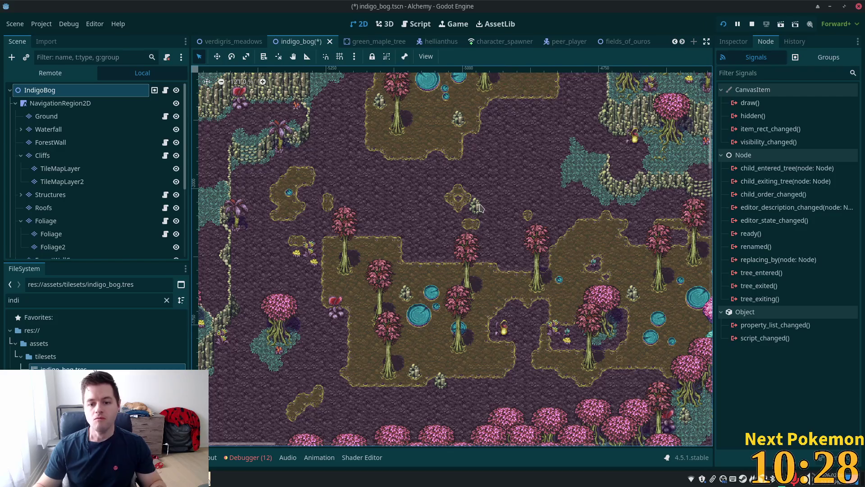
{"action": "scroll", "coordinate": [476, 212], "scroll_direction": "down", "scroll_amount": 3}
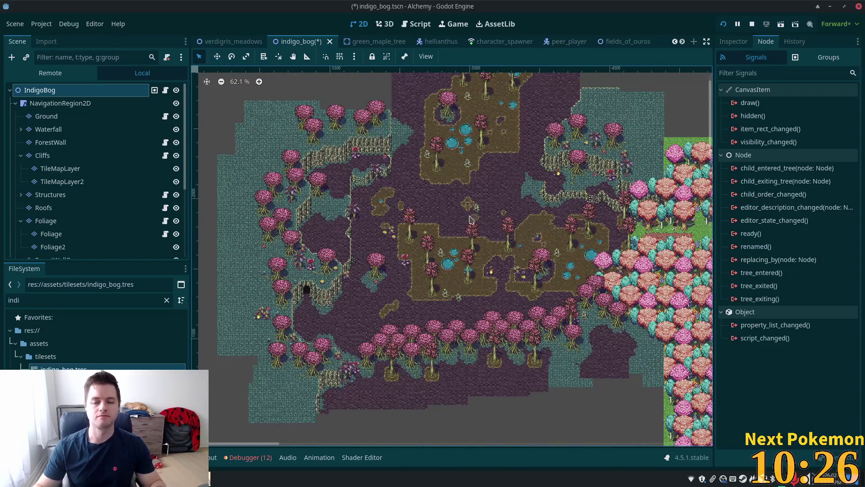
{"action": "scroll", "coordinate": [468, 226], "scroll_direction": "down", "scroll_amount": 2}
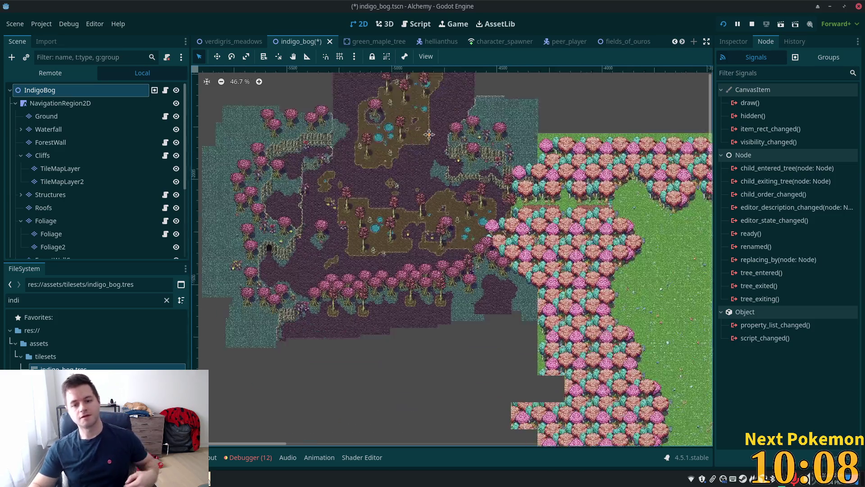
{"action": "left_click_drag", "start_coordinate": [494, 259], "coordinate": [412, 160]}
{"action": "scroll", "coordinate": [481, 150], "scroll_direction": "down", "scroll_amount": 4}
{"action": "scroll", "coordinate": [481, 150], "scroll_direction": "down", "scroll_amount": 1}
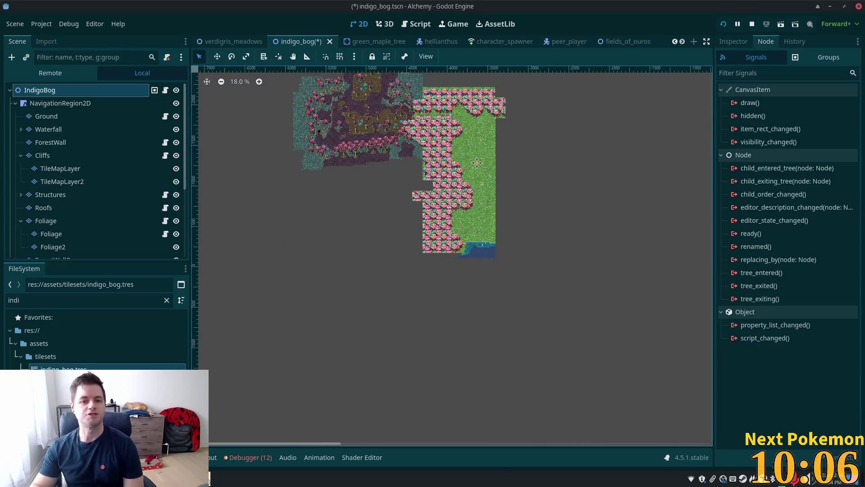
{"action": "left_click_drag", "start_coordinate": [480, 151], "coordinate": [496, 251]}
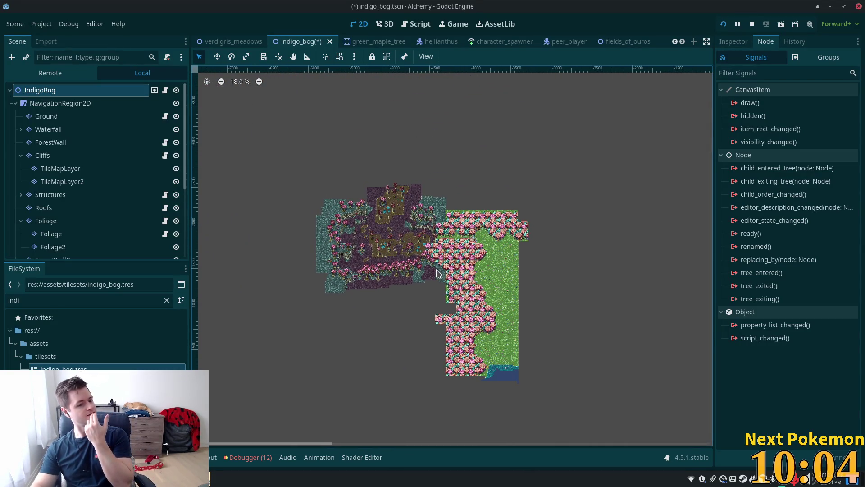
{"action": "key", "text": "ctrl+s"}
{"action": "scroll", "coordinate": [425, 204], "scroll_direction": "up", "scroll_amount": 3}
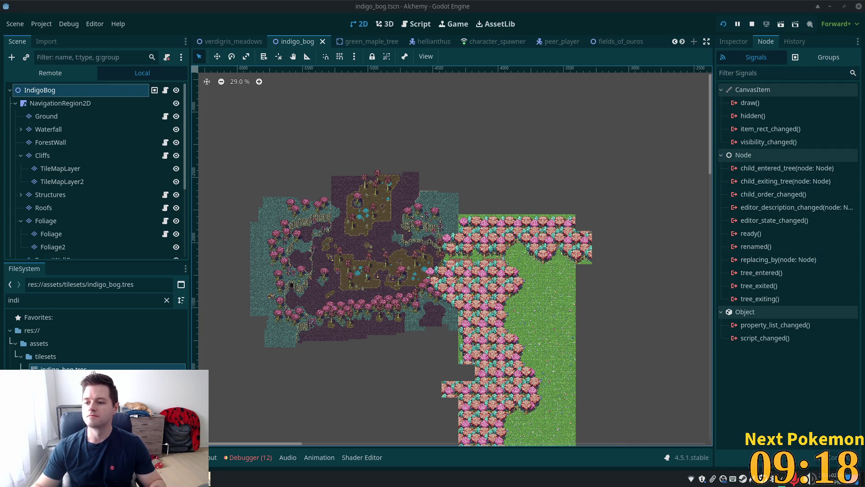
{"action": "scroll", "coordinate": [334, 176], "scroll_direction": "up", "scroll_amount": 5}
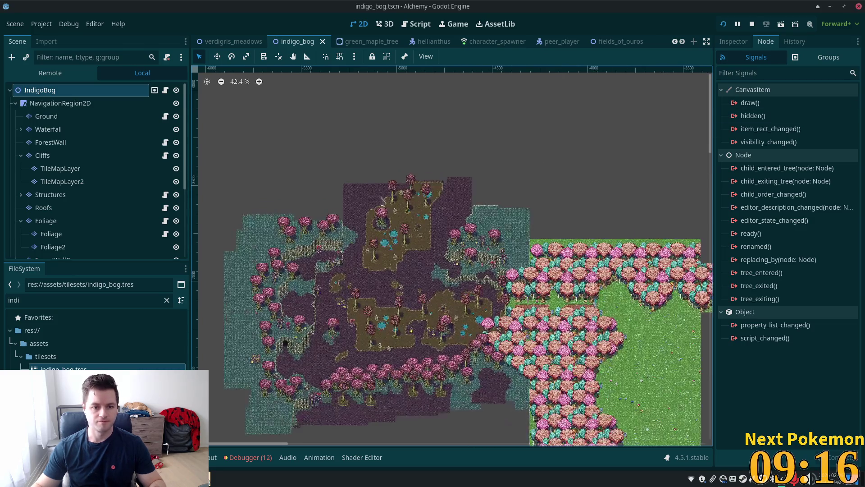
- Zoom into the map's northwest corner and select the Cliffs layer
{"action": "left_click_drag", "start_coordinate": [473, 205], "coordinate": [447, 206]}
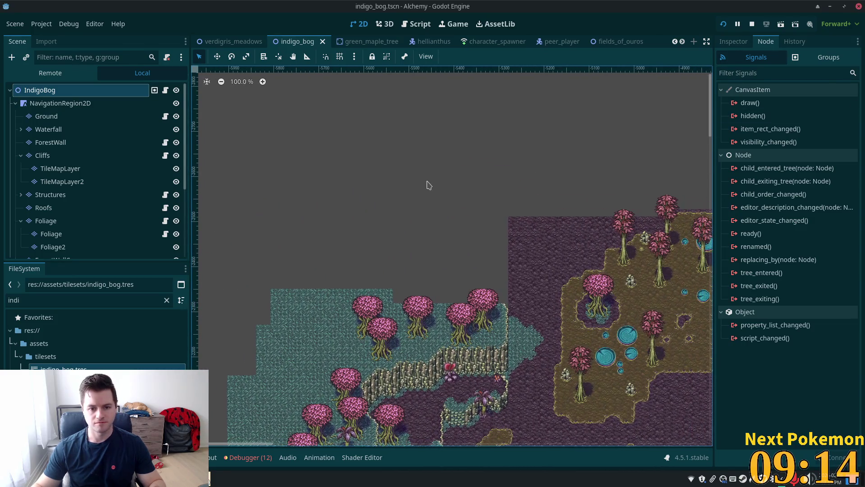
{"action": "scroll", "coordinate": [521, 320], "scroll_direction": "up", "scroll_amount": 3}
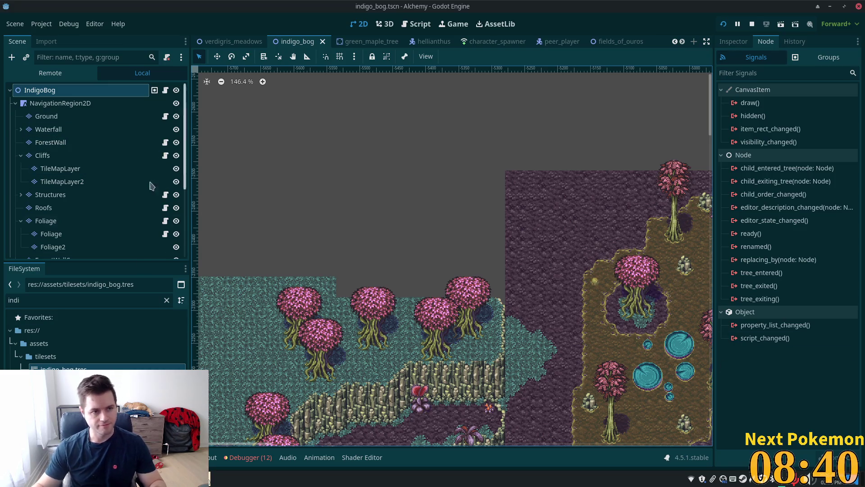
{"action": "left_click", "coordinate": [50, 155]}
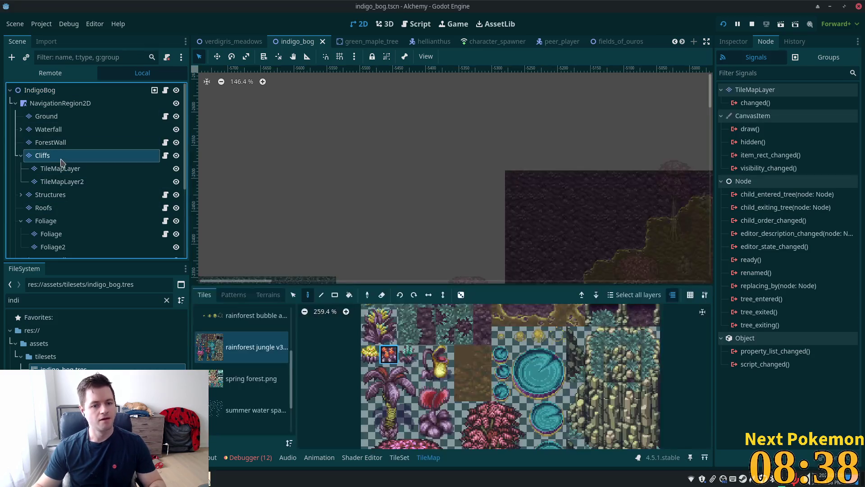
- Paint a teal cliff tile at the ledge and a vertical cliff edge upward
{"action": "scroll", "coordinate": [497, 129], "scroll_direction": "down", "scroll_amount": 4}
{"action": "scroll", "coordinate": [496, 129], "scroll_direction": "right", "scroll_amount": 2}
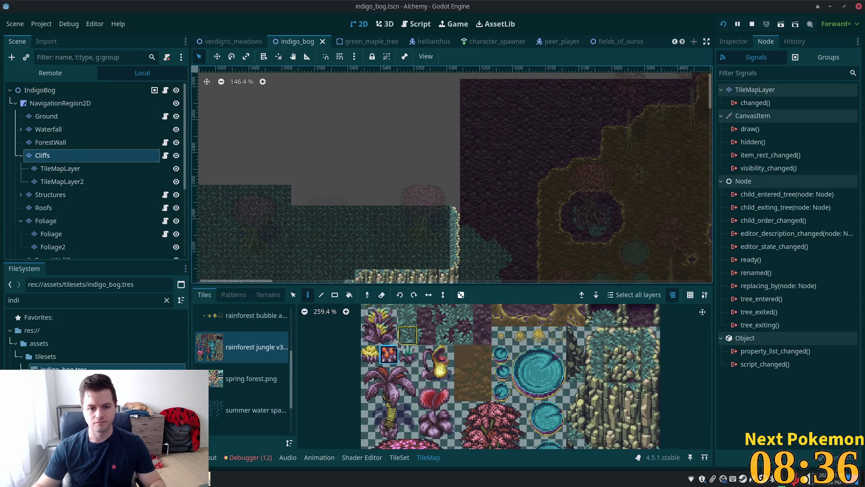
{"action": "left_click", "coordinate": [650, 335]}
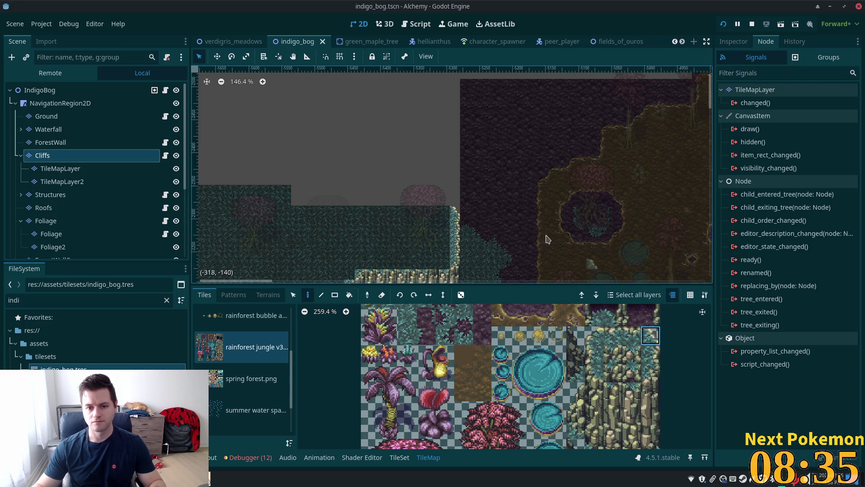
{"action": "left_click", "coordinate": [441, 200]}
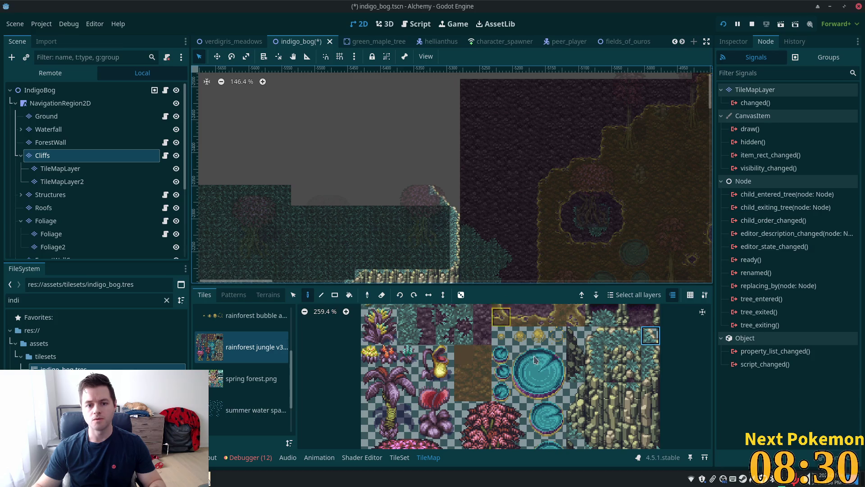
{"action": "left_click", "coordinate": [651, 358]}
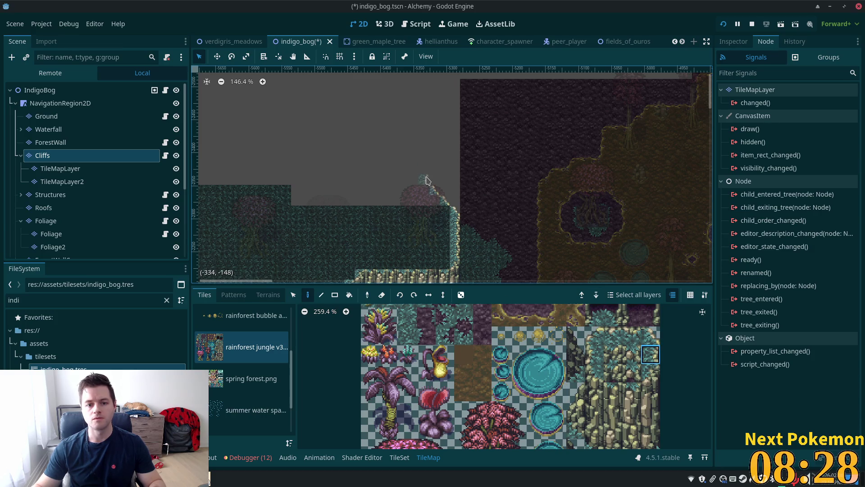
{"action": "left_click_drag", "start_coordinate": [427, 181], "coordinate": [424, 138]}
- Stamp two five-tile rocky cliff columns beside the teal edge
{"action": "scroll", "coordinate": [428, 205], "scroll_direction": "down", "scroll_amount": 5}
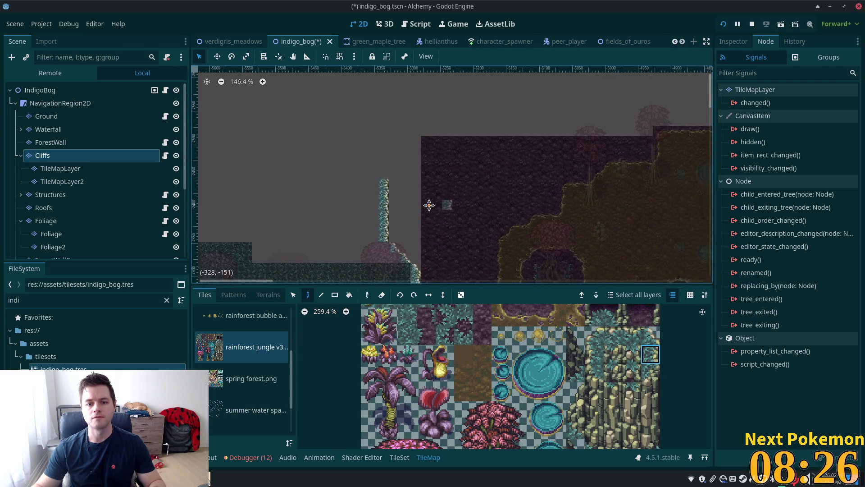
{"action": "scroll", "coordinate": [538, 208], "scroll_direction": "down", "scroll_amount": 4}
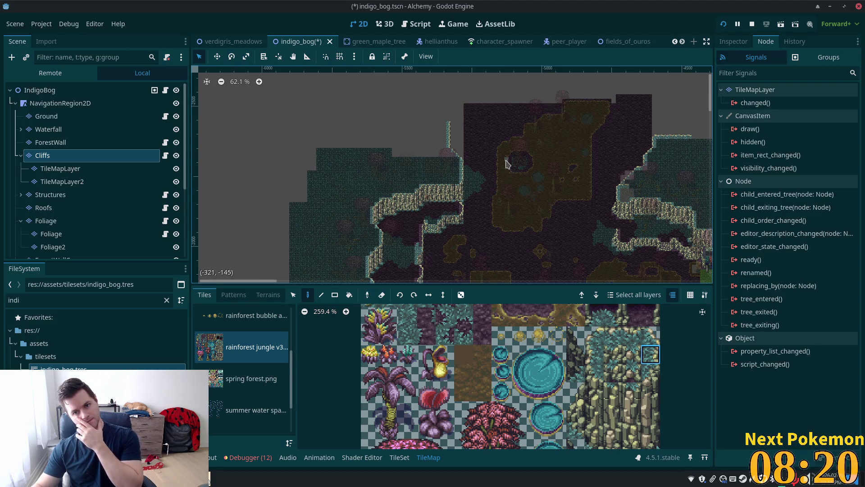
{"action": "mouse_move", "coordinate": [500, 135]}
{"action": "left_mouse_down"}
{"action": "mouse_move", "coordinate": [513, 196]}
{"action": "mouse_move", "coordinate": [483, 169]}
{"action": "mouse_move", "coordinate": [479, 177]}
{"action": "left_mouse_up"}
{"action": "left_click_drag", "start_coordinate": [442, 135], "coordinate": [484, 167]}
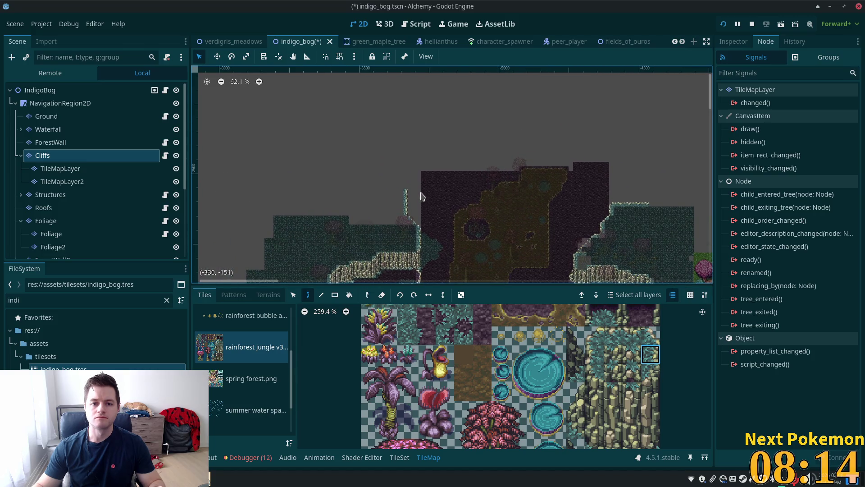
{"action": "scroll", "coordinate": [406, 187], "scroll_direction": "up", "scroll_amount": 4}
{"action": "left_click_drag", "start_coordinate": [650, 373], "coordinate": [650, 430]}
{"action": "scroll", "coordinate": [653, 343], "scroll_direction": "down", "scroll_amount": 3}
{"action": "left_click_drag", "start_coordinate": [653, 333], "coordinate": [654, 373]}
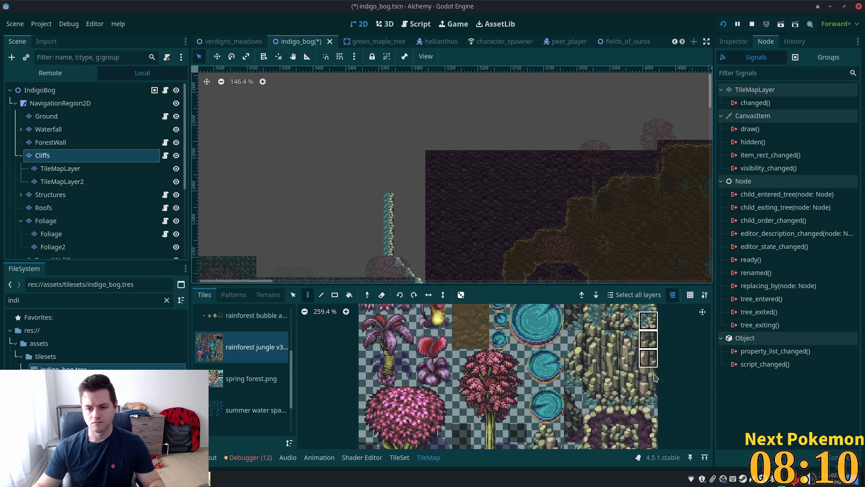
{"action": "left_click_drag", "start_coordinate": [653, 403], "coordinate": [653, 404]}
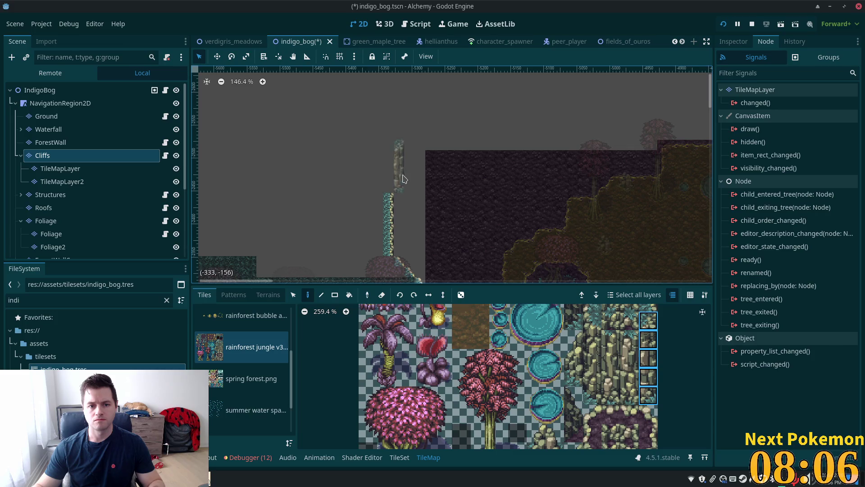
{"action": "left_click", "coordinate": [403, 206]}
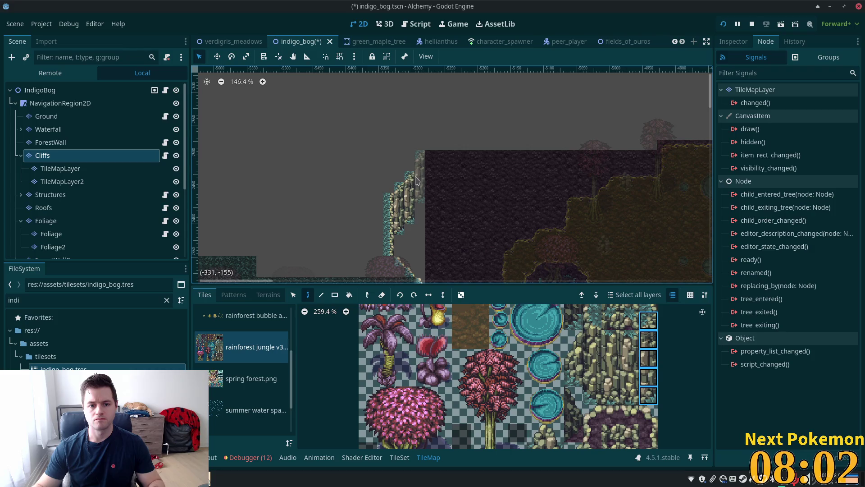
{"action": "left_click", "coordinate": [416, 193]}
- Cap the cliff column with the single top cliff tile
{"action": "left_click", "coordinate": [649, 307]}
{"action": "left_click", "coordinate": [419, 140]}
{"action": "scroll", "coordinate": [496, 189], "scroll_direction": "right", "scroll_amount": 6}
{"action": "scroll", "coordinate": [495, 189], "scroll_direction": "down", "scroll_amount": 2}
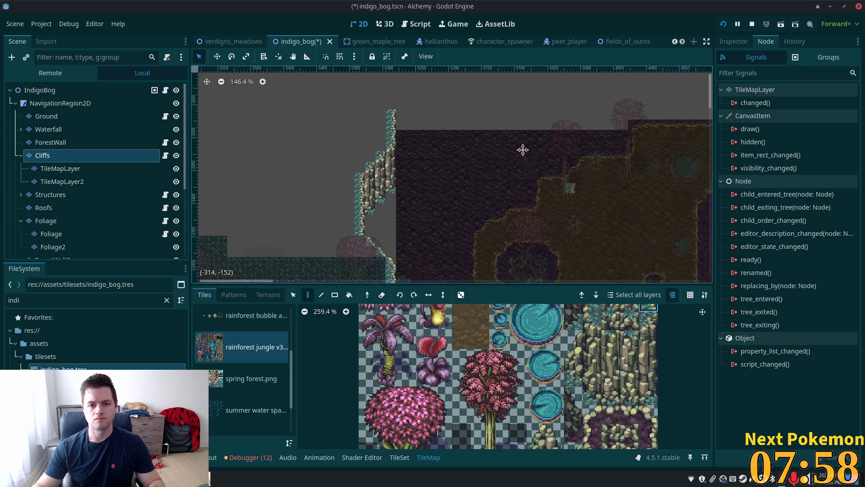
{"action": "scroll", "coordinate": [473, 230], "scroll_direction": "up", "scroll_amount": 6}
{"action": "scroll", "coordinate": [473, 230], "scroll_direction": "left", "scroll_amount": 1}
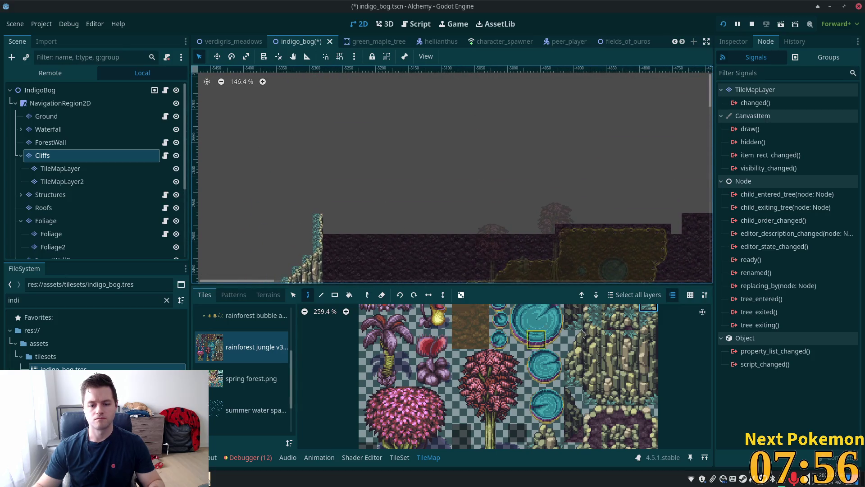
{"action": "scroll", "coordinate": [428, 239], "scroll_direction": "down", "scroll_amount": 4}
{"action": "scroll", "coordinate": [618, 326], "scroll_direction": "up", "scroll_amount": 2}
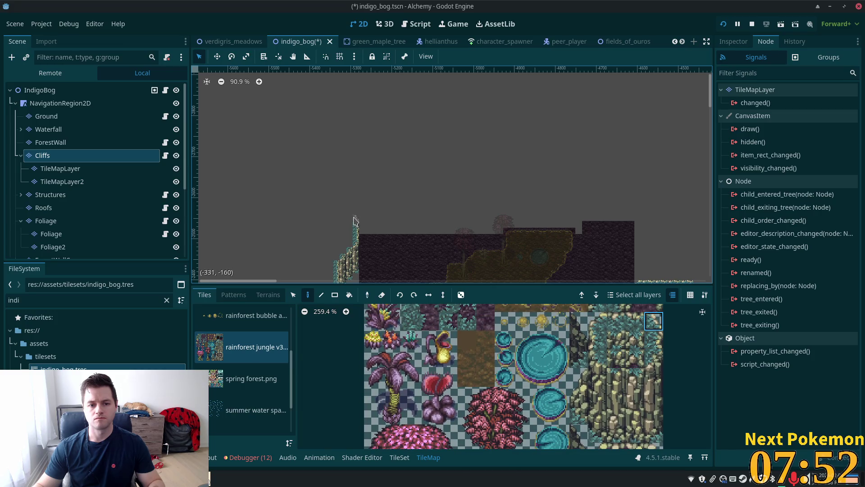
- Select a four-tile stretch of cliff face and the top two cliff tiles
{"action": "left_click", "coordinate": [654, 340]}
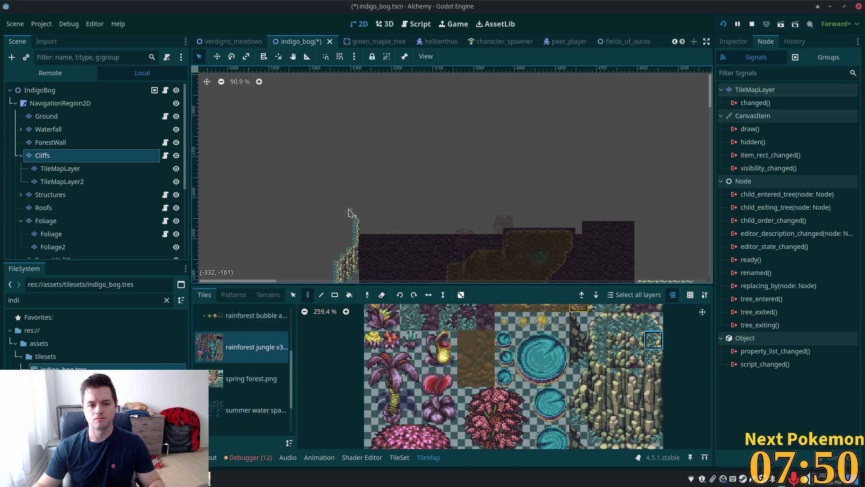
{"action": "left_click", "coordinate": [654, 320]}
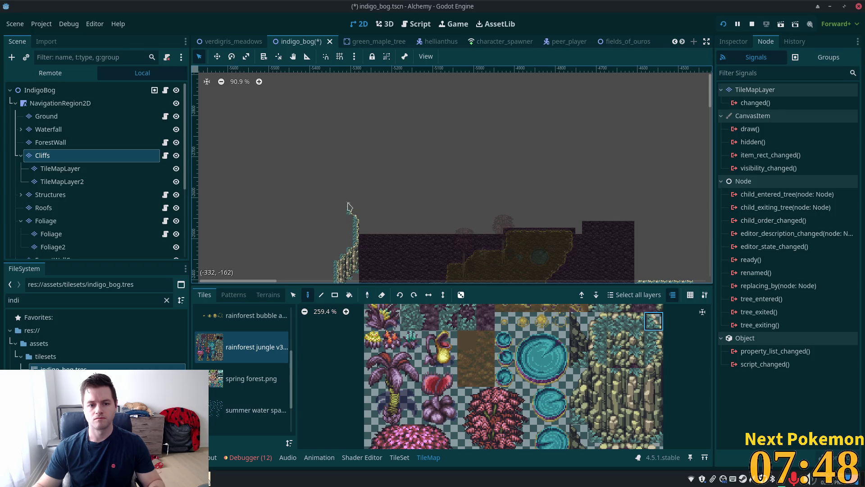
{"action": "left_click", "coordinate": [647, 339]}
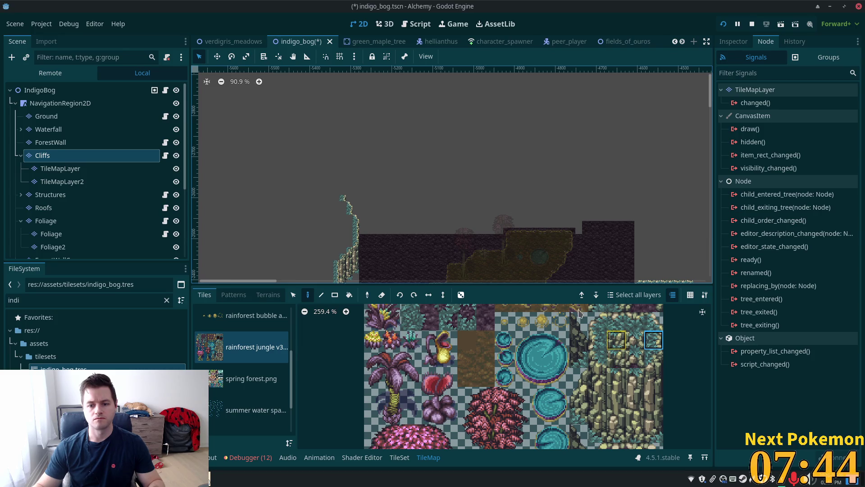
{"action": "left_click_drag", "start_coordinate": [663, 362], "coordinate": [668, 442]}
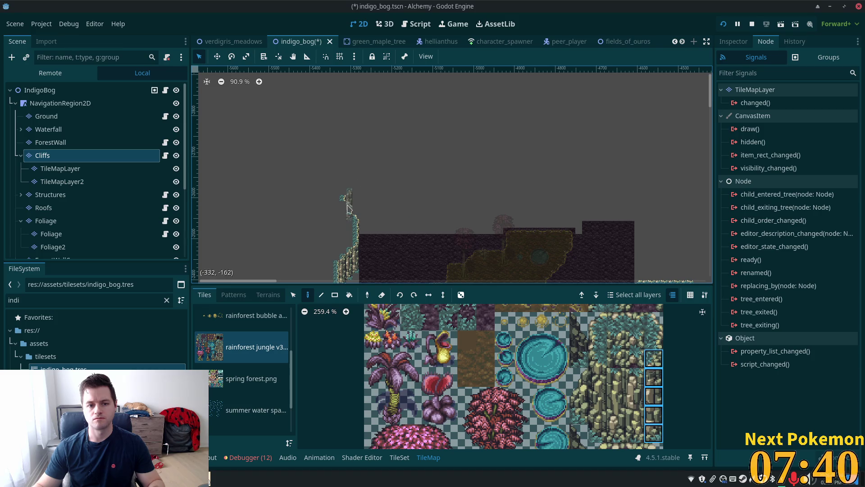
{"action": "scroll", "coordinate": [318, 216], "scroll_direction": "up", "scroll_amount": 5}
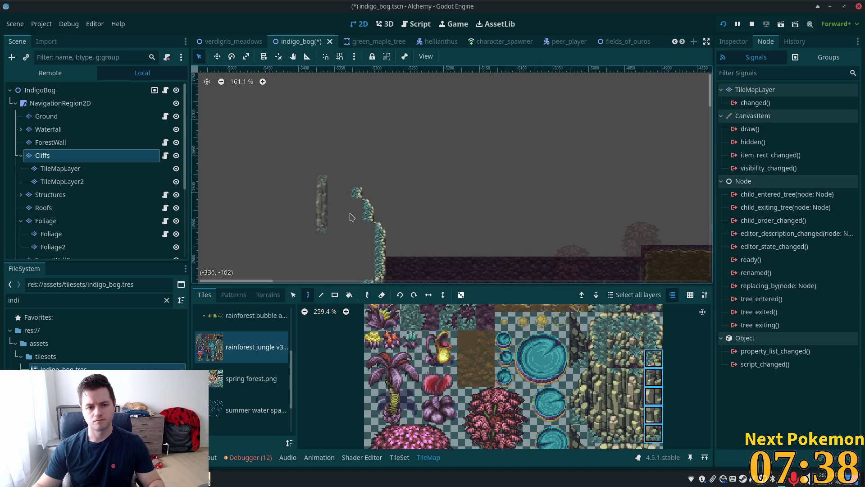
{"action": "mouse_move", "coordinate": [654, 363]}
{"action": "left_mouse_down"}
{"action": "mouse_move", "coordinate": [657, 392]}
{"action": "mouse_move", "coordinate": [655, 381]}
{"action": "left_mouse_up"}
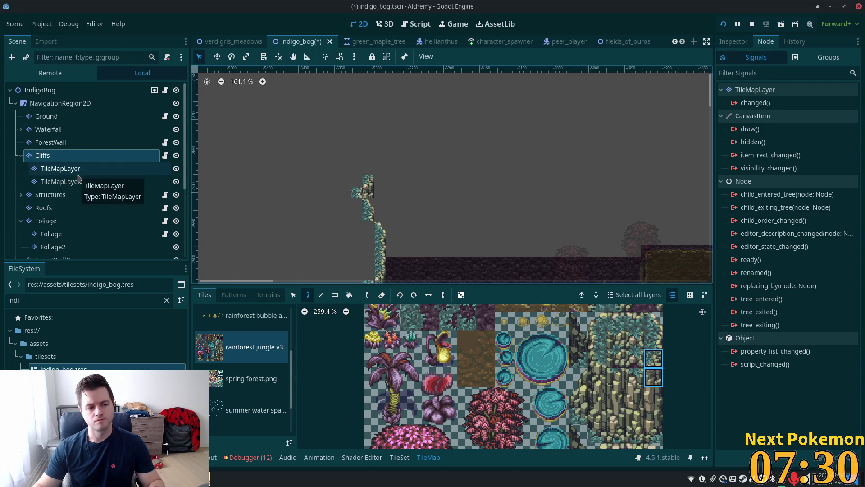
{"action": "left_click", "coordinate": [63, 181]}
- Try single cliff-top tiles and view all layers unfaded, then return to the Cliffs layer
{"action": "left_click", "coordinate": [649, 319]}
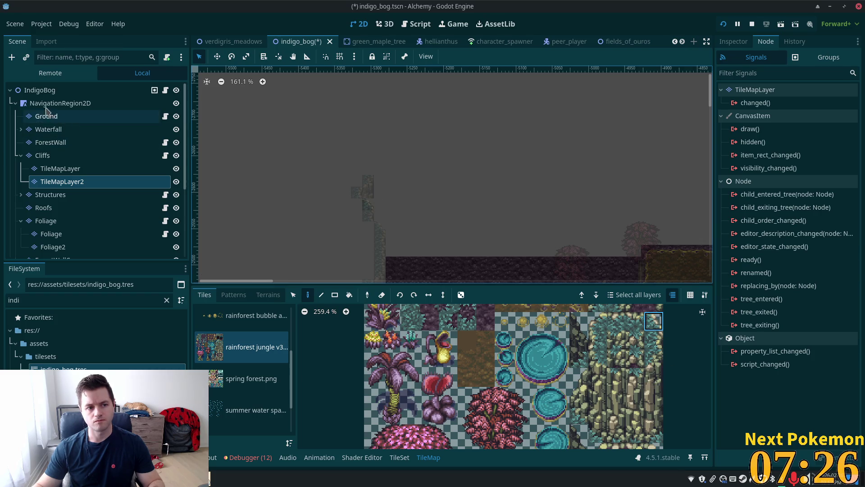
{"action": "left_click", "coordinate": [54, 158]}
{"action": "left_click", "coordinate": [656, 398]}
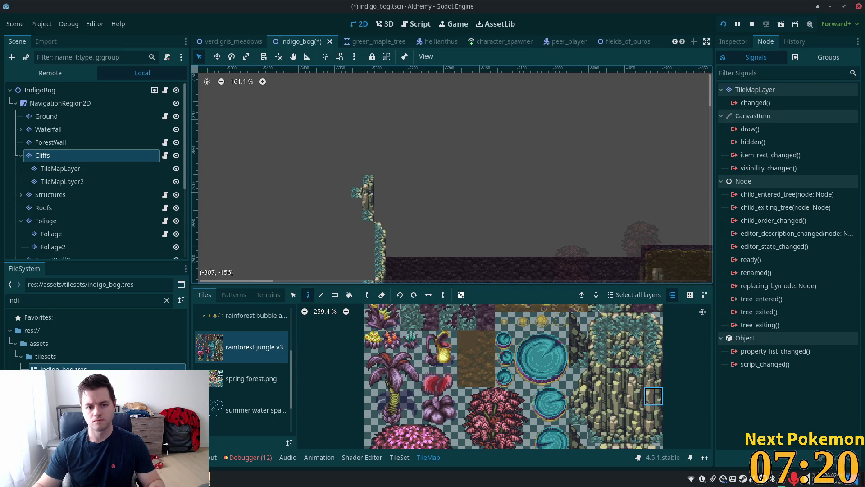
{"action": "left_click", "coordinate": [91, 90]}
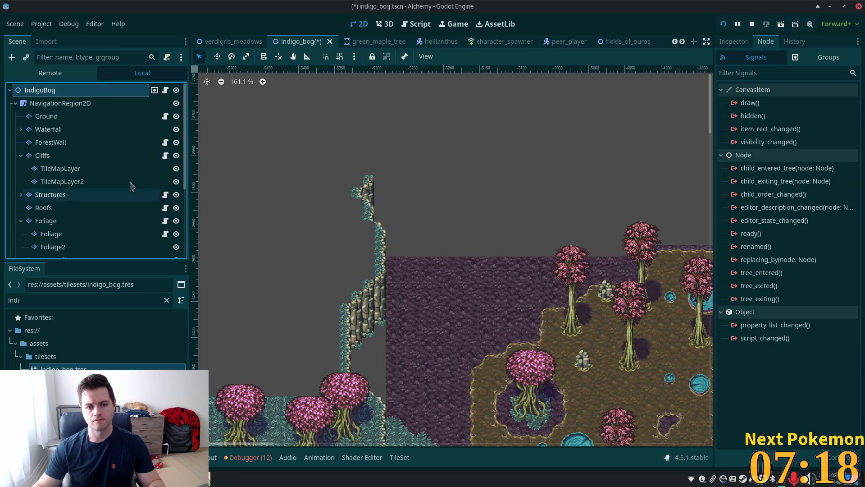
{"action": "left_click", "coordinate": [81, 155]}
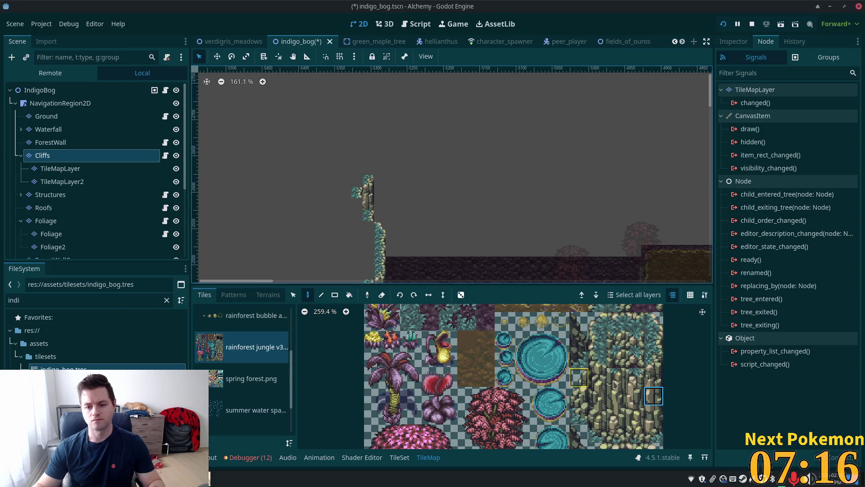
- Paint a cliff-face column and 2x4 rock blocks for the first ledge, undoing one misplaced block
{"action": "left_click_drag", "start_coordinate": [660, 359], "coordinate": [663, 420]}
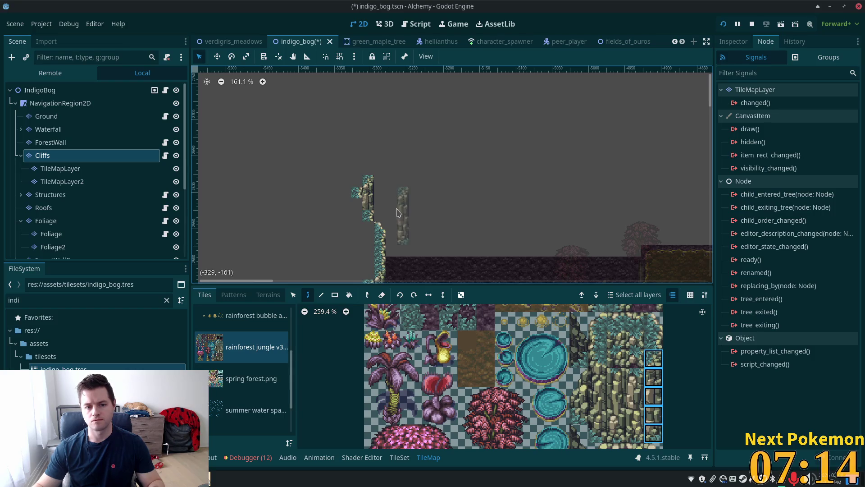
{"action": "left_click", "coordinate": [379, 193]}
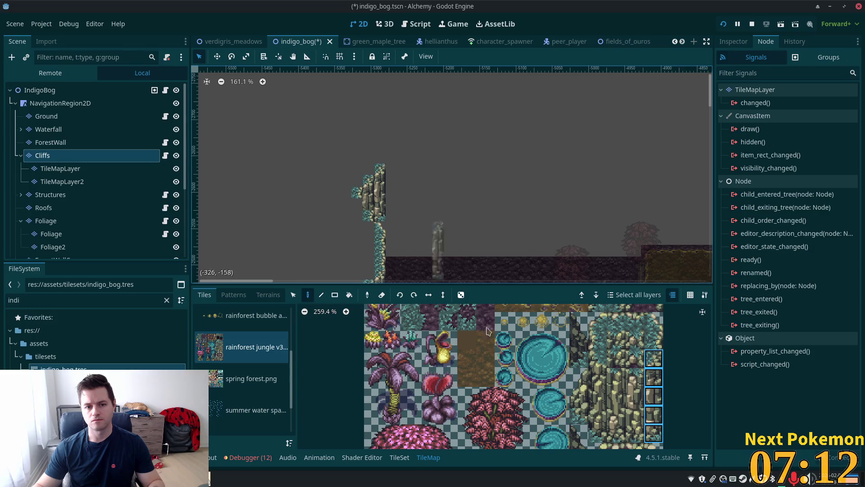
{"action": "left_click_drag", "start_coordinate": [616, 378], "coordinate": [644, 439]}
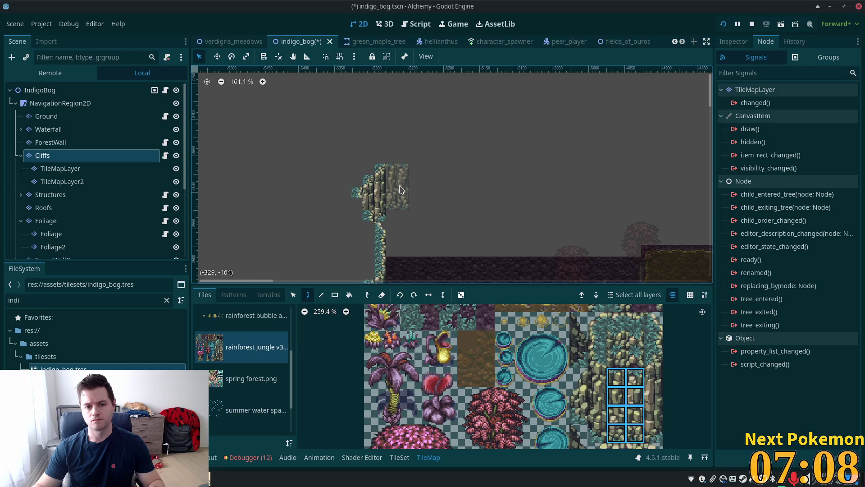
{"action": "left_click", "coordinate": [401, 189]}
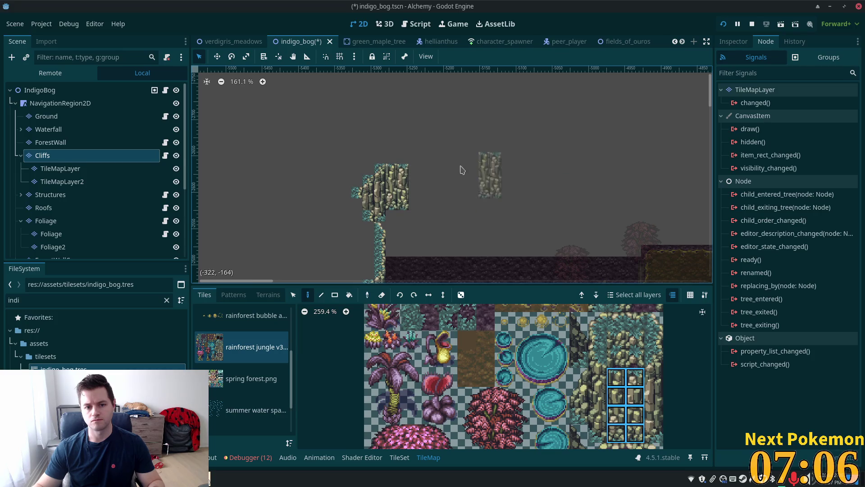
{"action": "left_click", "coordinate": [423, 186]}
{"action": "mouse_move", "coordinate": [556, 243]}
{"action": "left_mouse_down"}
{"action": "mouse_move", "coordinate": [526, 107]}
{"action": "mouse_move", "coordinate": [518, 217]}
{"action": "left_mouse_up"}
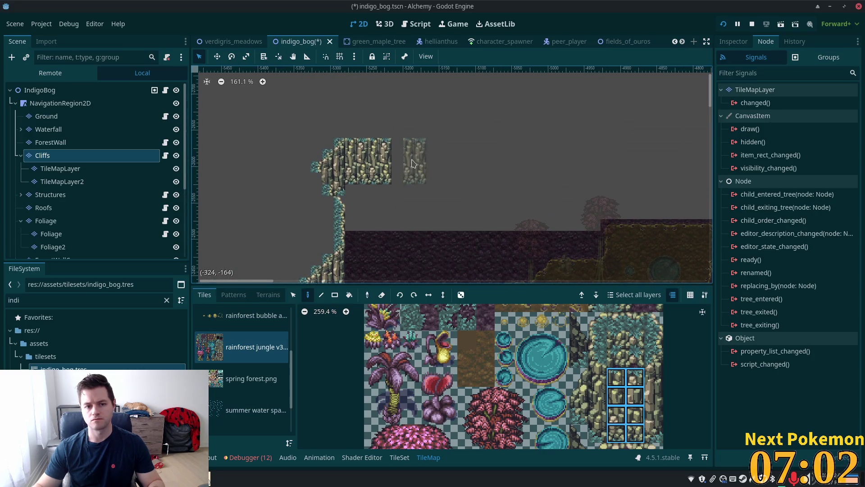
{"action": "key", "text": "ctrl+z"}
- Add five-tile cliff edge columns and a higher 2x4 rock step, rising to the right
{"action": "left_click_drag", "start_coordinate": [654, 359], "coordinate": [658, 436]}
{"action": "left_click", "coordinate": [384, 154]}
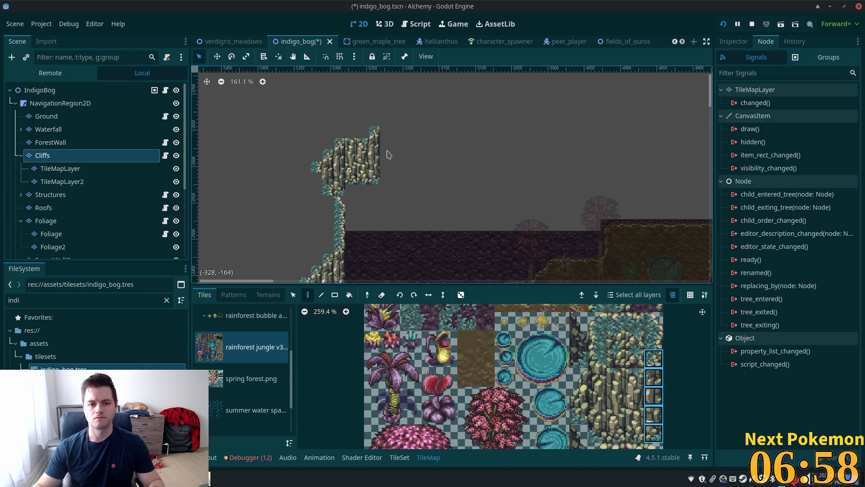
{"action": "scroll", "coordinate": [483, 145], "scroll_direction": "down", "scroll_amount": 5}
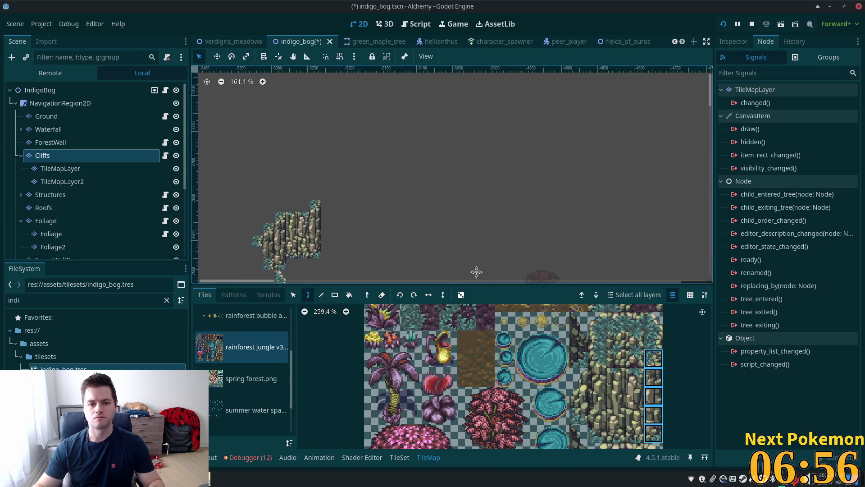
{"action": "left_click", "coordinate": [354, 142]}
{"action": "left_click_drag", "start_coordinate": [617, 377], "coordinate": [636, 434]}
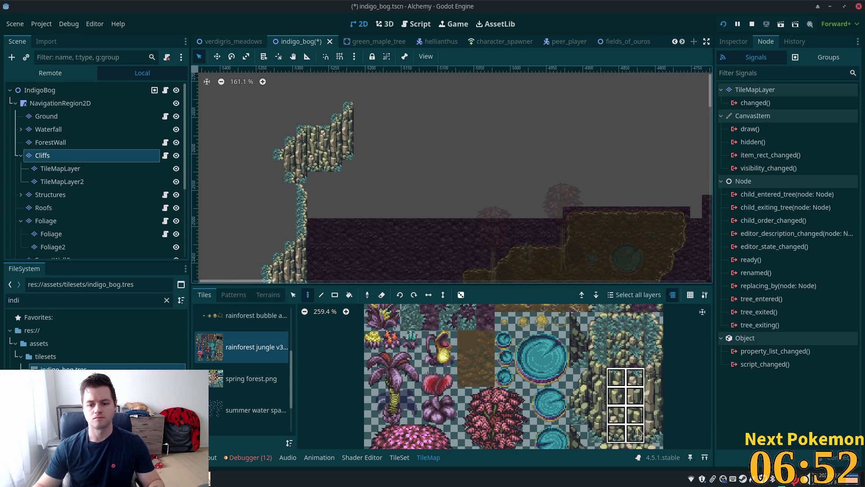
{"action": "left_click", "coordinate": [370, 126]}
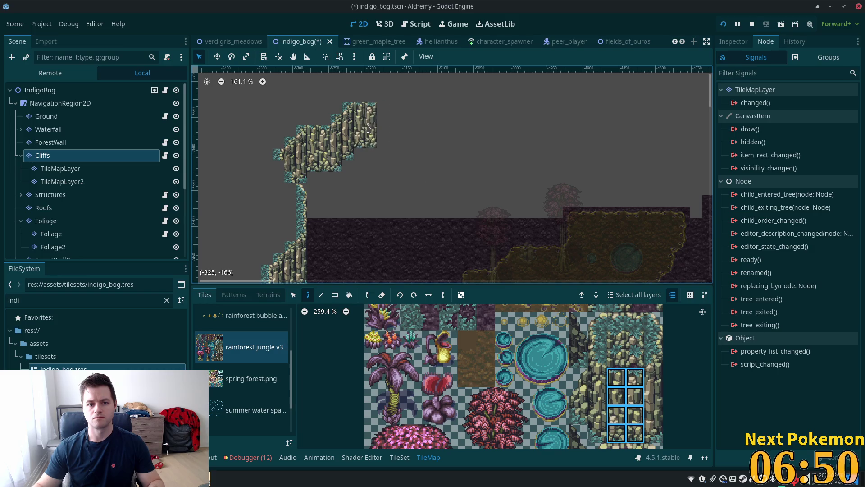
{"action": "left_click_drag", "start_coordinate": [654, 359], "coordinate": [654, 434]}
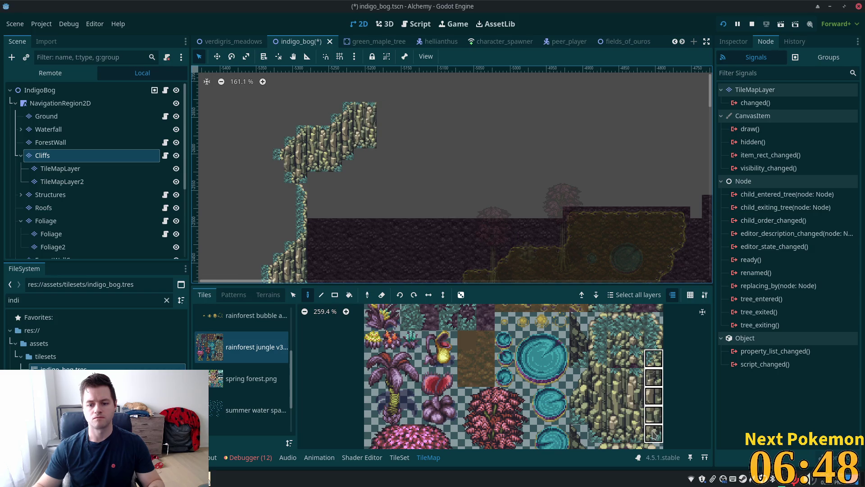
{"action": "left_click", "coordinate": [385, 122]}
- Pick a four-tile cliff edge column, review the cliffs with all layers unfaded, and select the Ground layer
{"action": "left_click_drag", "start_coordinate": [635, 376], "coordinate": [635, 439]}
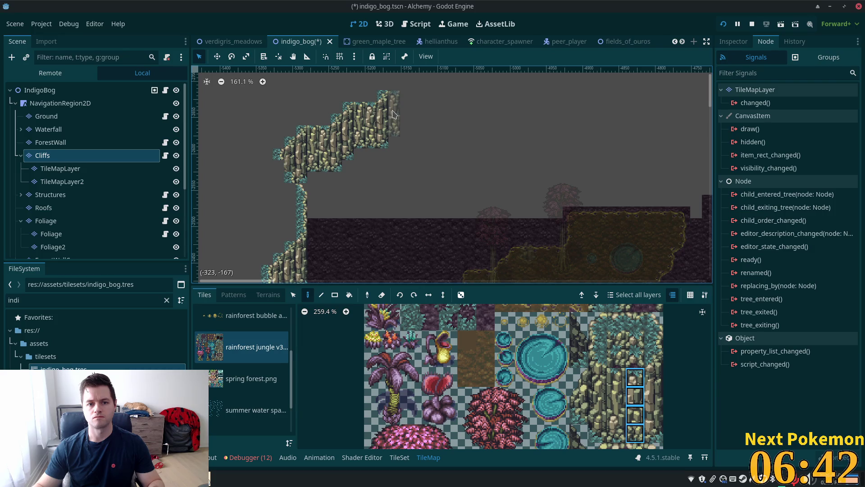
{"action": "left_click_drag", "start_coordinate": [654, 359], "coordinate": [660, 436]}
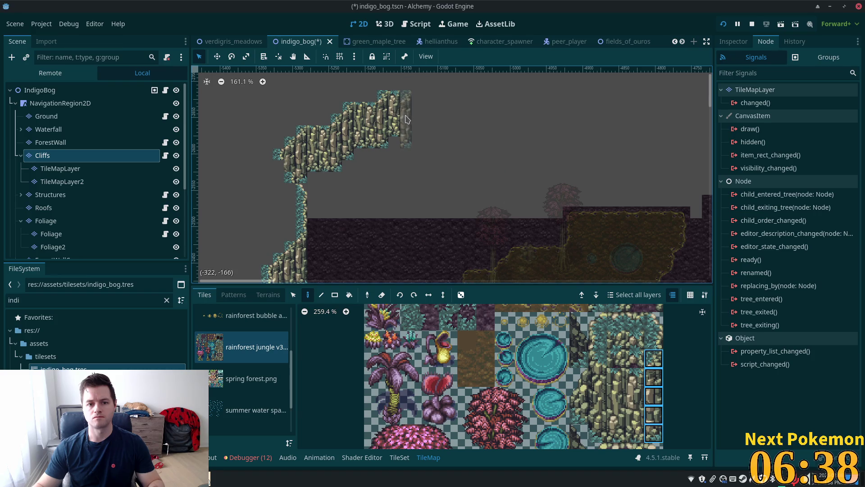
{"action": "scroll", "coordinate": [485, 192], "scroll_direction": "down", "scroll_amount": 4}
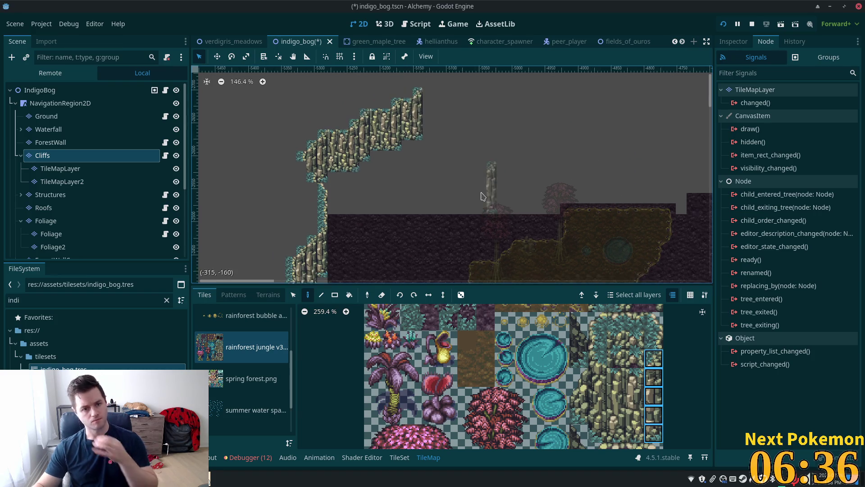
{"action": "mouse_move", "coordinate": [484, 185]}
{"action": "left_mouse_down"}
{"action": "mouse_move", "coordinate": [469, 113]}
{"action": "mouse_move", "coordinate": [353, 173]}
{"action": "left_mouse_up"}
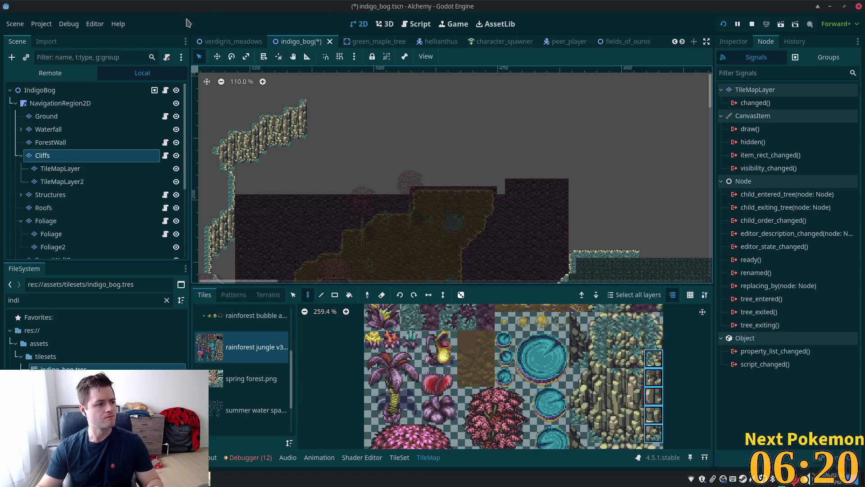
{"action": "scroll", "coordinate": [297, 102], "scroll_direction": "down", "scroll_amount": 5}
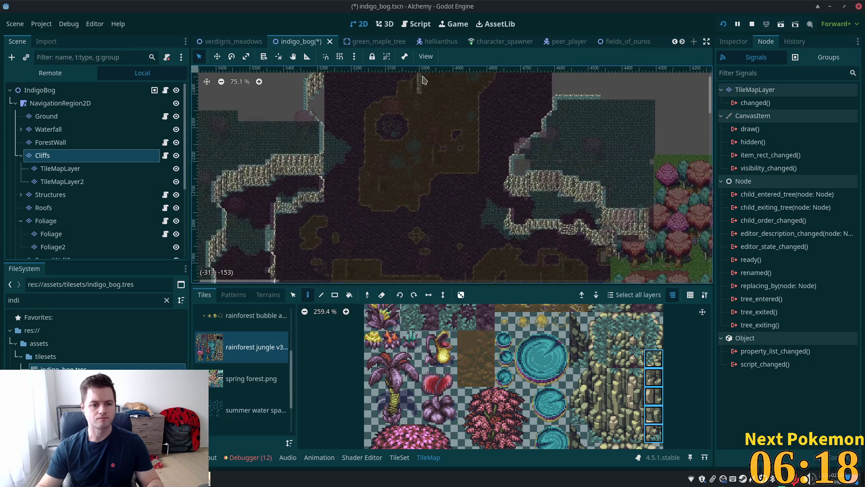
{"action": "scroll", "coordinate": [360, 150], "scroll_direction": "up", "scroll_amount": 10}
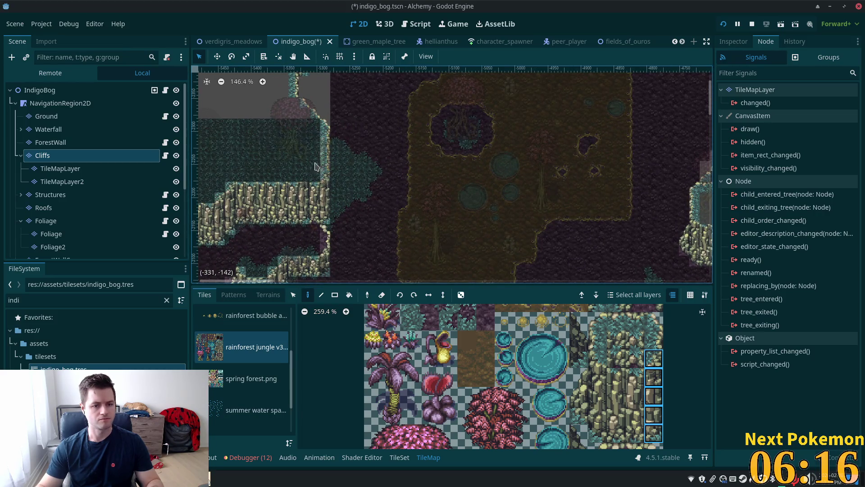
{"action": "scroll", "coordinate": [361, 149], "scroll_direction": "up", "scroll_amount": 1}
{"action": "left_click_drag", "start_coordinate": [361, 149], "coordinate": [430, 257]}
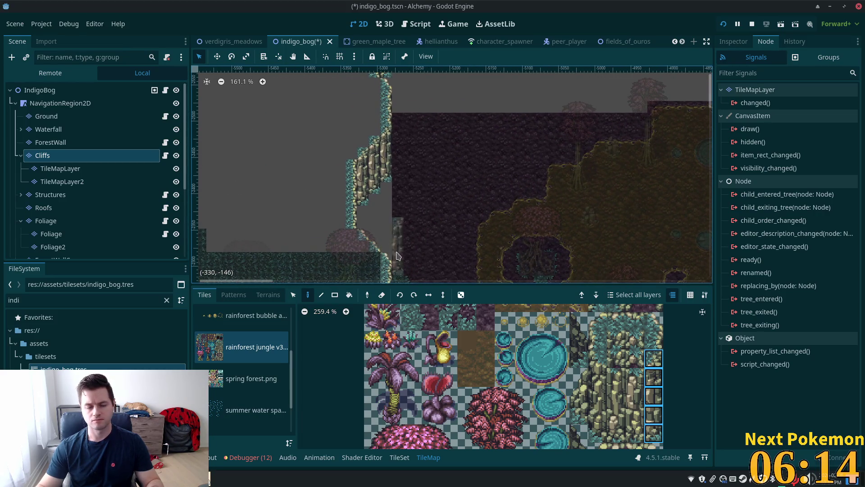
{"action": "scroll", "coordinate": [408, 241], "scroll_direction": "up", "scroll_amount": 4}
{"action": "left_click", "coordinate": [36, 90]}
{"action": "scroll", "coordinate": [296, 187], "scroll_direction": "up", "scroll_amount": 5}
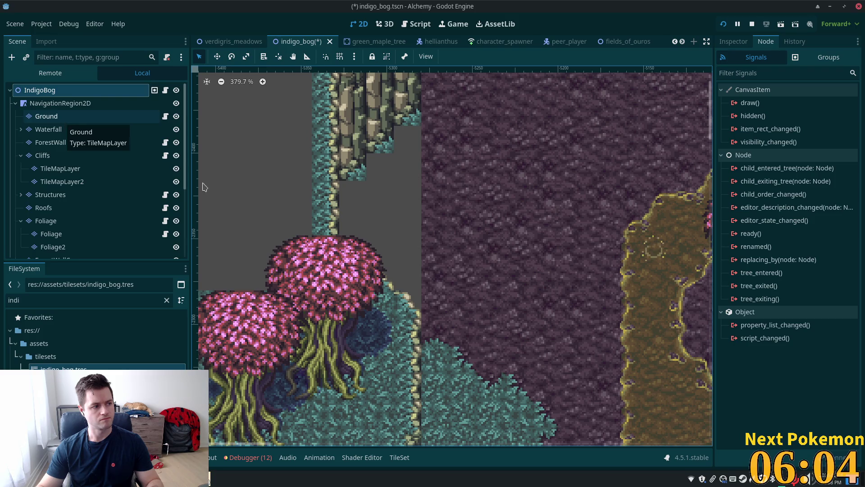
{"action": "left_click", "coordinate": [46, 116]}
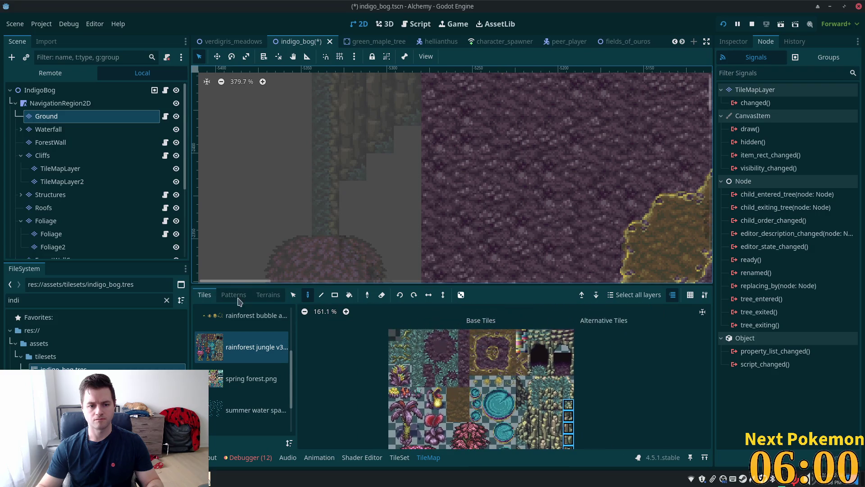
- Choose the Soil terrain and fill a soil column beside the cliff plus the area to its left
{"action": "left_click", "coordinate": [268, 294]}
{"action": "left_click", "coordinate": [230, 431]}
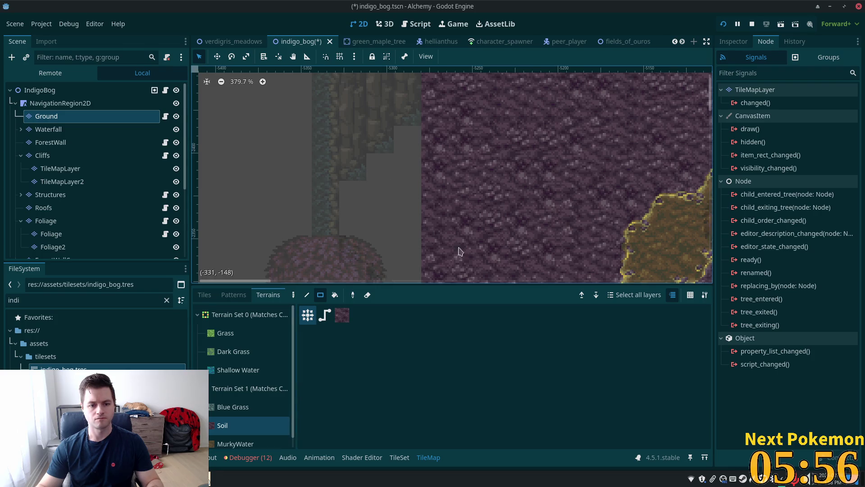
{"action": "scroll", "coordinate": [473, 236], "scroll_direction": "down", "scroll_amount": 1}
{"action": "scroll", "coordinate": [433, 163], "scroll_direction": "down", "scroll_amount": 3}
{"action": "mouse_move", "coordinate": [409, 92]}
{"action": "left_mouse_down"}
{"action": "mouse_move", "coordinate": [399, 177]}
{"action": "mouse_move", "coordinate": [410, 210]}
{"action": "left_mouse_up"}
{"action": "left_click_drag", "start_coordinate": [377, 105], "coordinate": [392, 166]}
- Fill a soil rectangle below the cliffs and add a single soil tile at its edge
{"action": "scroll", "coordinate": [581, 202], "scroll_direction": "down", "scroll_amount": 4}
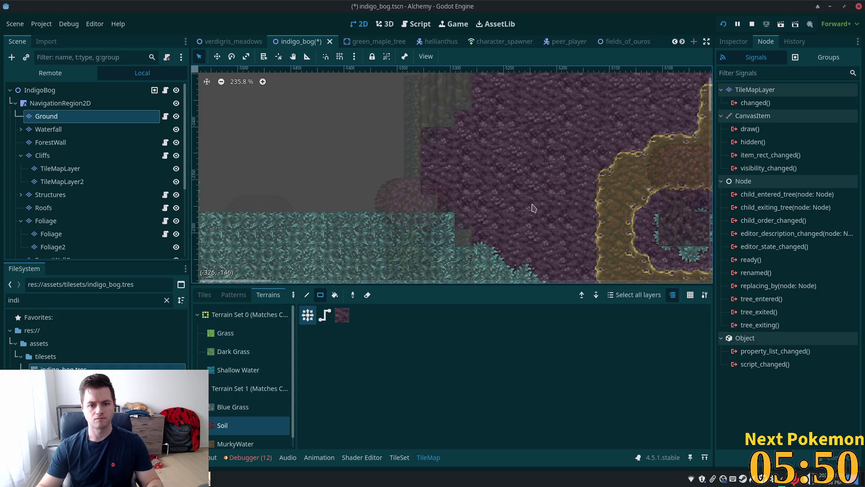
{"action": "scroll", "coordinate": [341, 203], "scroll_direction": "up", "scroll_amount": 4}
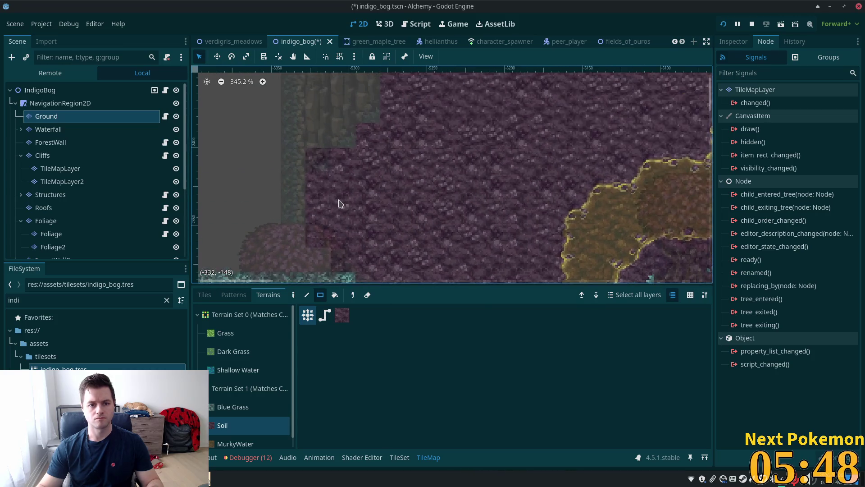
{"action": "scroll", "coordinate": [445, 198], "scroll_direction": "down", "scroll_amount": 9}
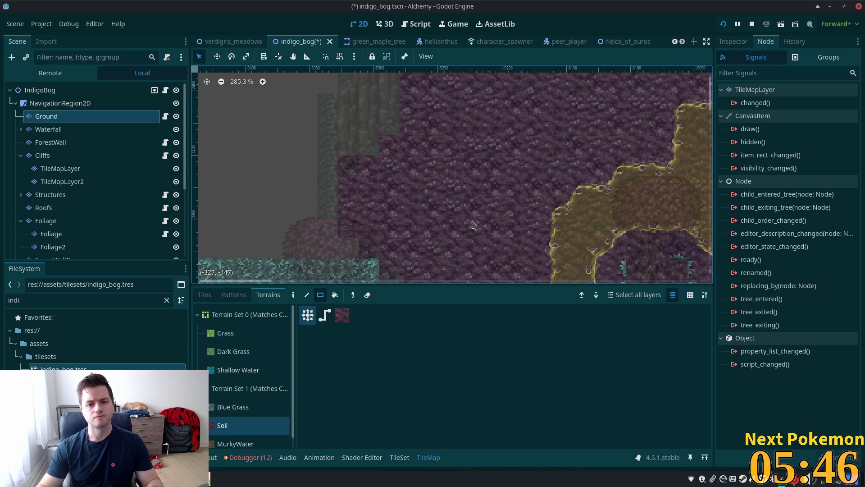
{"action": "scroll", "coordinate": [367, 106], "scroll_direction": "down", "scroll_amount": 8}
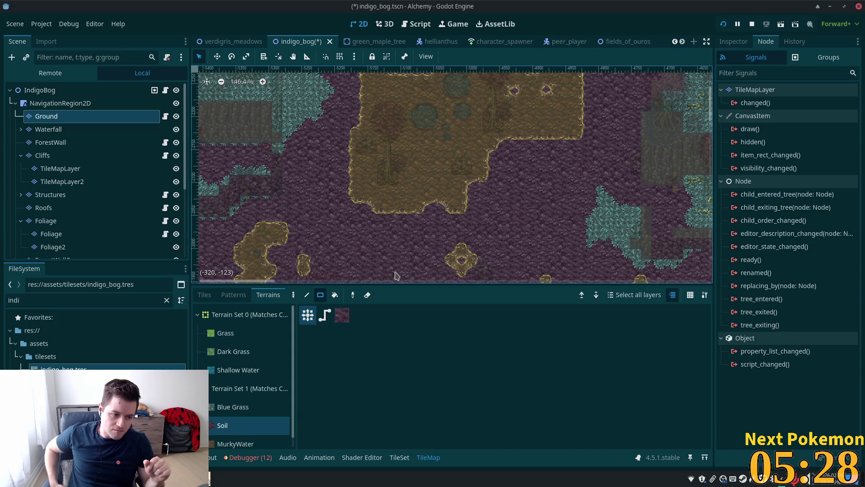
{"action": "scroll", "coordinate": [388, 180], "scroll_direction": "down", "scroll_amount": 4}
{"action": "scroll", "coordinate": [423, 237], "scroll_direction": "up", "scroll_amount": 3}
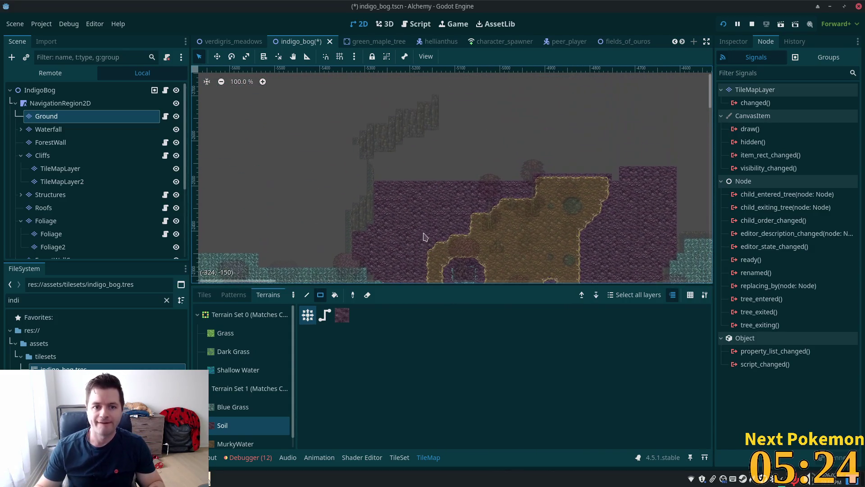
{"action": "scroll", "coordinate": [422, 209], "scroll_direction": "up", "scroll_amount": 5}
{"action": "scroll", "coordinate": [413, 207], "scroll_direction": "up", "scroll_amount": 2}
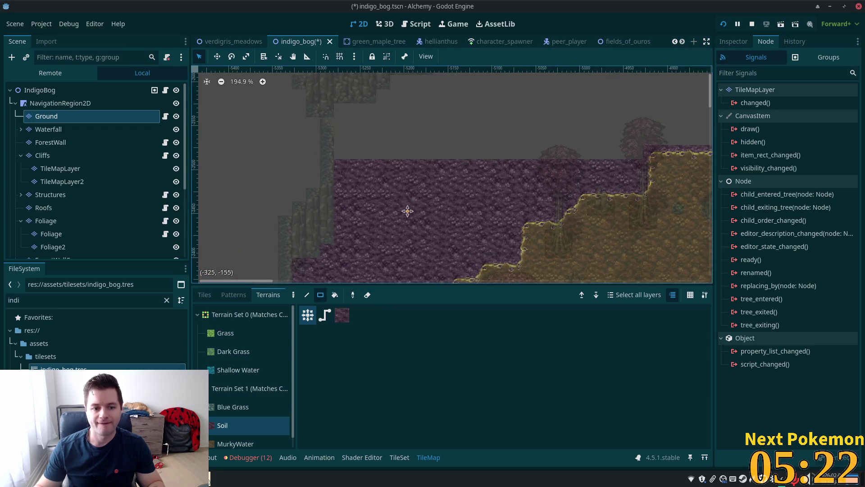
{"action": "scroll", "coordinate": [391, 265], "scroll_direction": "up", "scroll_amount": 3}
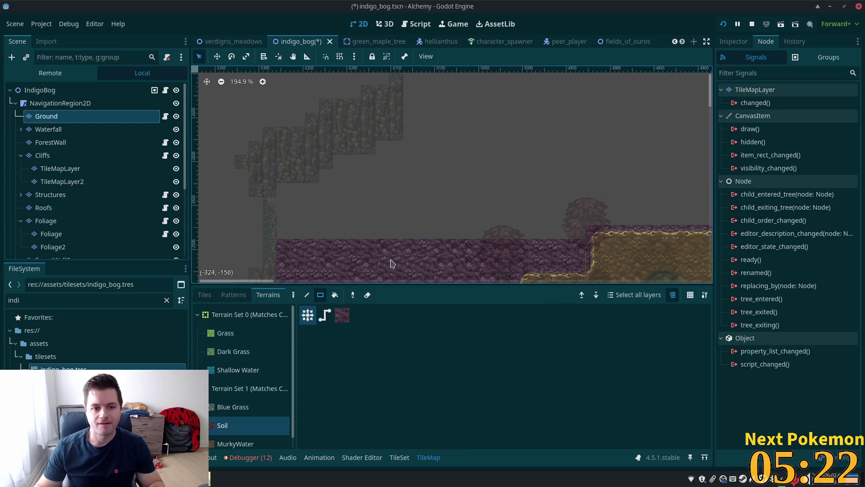
{"action": "mouse_move", "coordinate": [283, 191]}
{"action": "left_mouse_down"}
{"action": "mouse_move", "coordinate": [323, 215]}
{"action": "mouse_move", "coordinate": [406, 238]}
{"action": "mouse_move", "coordinate": [414, 250]}
{"action": "left_mouse_up"}
{"action": "left_click", "coordinate": [274, 203]}
- Extend the soil up toward the cliffs and fill the remaining gap at the top right
{"action": "mouse_move", "coordinate": [327, 160]}
{"action": "left_mouse_down"}
{"action": "mouse_move", "coordinate": [407, 188]}
{"action": "mouse_move", "coordinate": [418, 160]}
{"action": "mouse_move", "coordinate": [434, 162]}
{"action": "mouse_move", "coordinate": [518, 242]}
{"action": "mouse_move", "coordinate": [568, 221]}
{"action": "mouse_move", "coordinate": [562, 233]}
{"action": "mouse_move", "coordinate": [575, 234]}
{"action": "left_mouse_up"}
{"action": "mouse_move", "coordinate": [450, 144]}
{"action": "left_mouse_down"}
{"action": "mouse_move", "coordinate": [649, 193]}
{"action": "mouse_move", "coordinate": [651, 211]}
{"action": "mouse_move", "coordinate": [450, 135]}
{"action": "mouse_move", "coordinate": [381, 148]}
{"action": "mouse_move", "coordinate": [523, 155]}
{"action": "mouse_move", "coordinate": [539, 87]}
{"action": "left_mouse_up"}
{"action": "scroll", "coordinate": [560, 183], "scroll_direction": "right", "scroll_amount": 3}
{"action": "scroll", "coordinate": [561, 183], "scroll_direction": "up", "scroll_amount": 2}
{"action": "left_click_drag", "start_coordinate": [578, 188], "coordinate": [479, 113]}
{"action": "scroll", "coordinate": [499, 191], "scroll_direction": "down", "scroll_amount": 2}
{"action": "scroll", "coordinate": [499, 191], "scroll_direction": "down", "scroll_amount": 2}
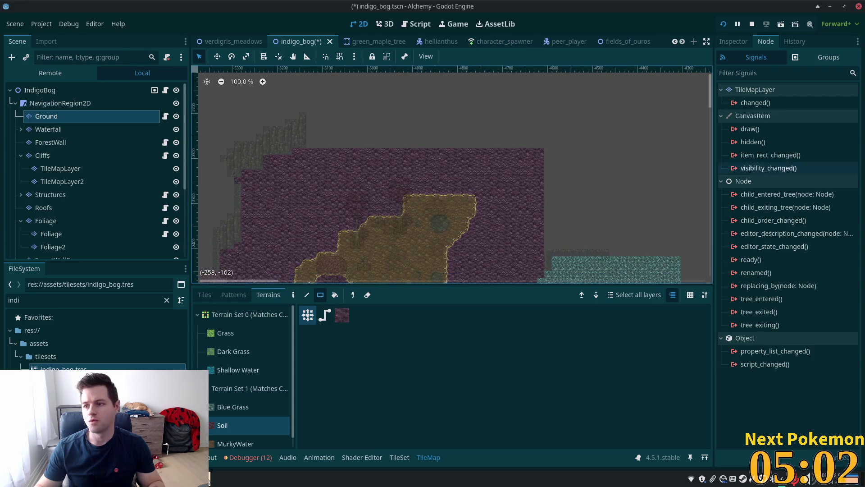
{"action": "mouse_move", "coordinate": [347, 158]}
{"action": "left_mouse_down"}
{"action": "mouse_move", "coordinate": [437, 49]}
{"action": "mouse_move", "coordinate": [437, 188]}
{"action": "left_mouse_up"}
{"action": "mouse_move", "coordinate": [379, 193]}
{"action": "left_mouse_down"}
{"action": "mouse_move", "coordinate": [550, 92]}
{"action": "mouse_move", "coordinate": [489, 123]}
{"action": "left_mouse_up"}
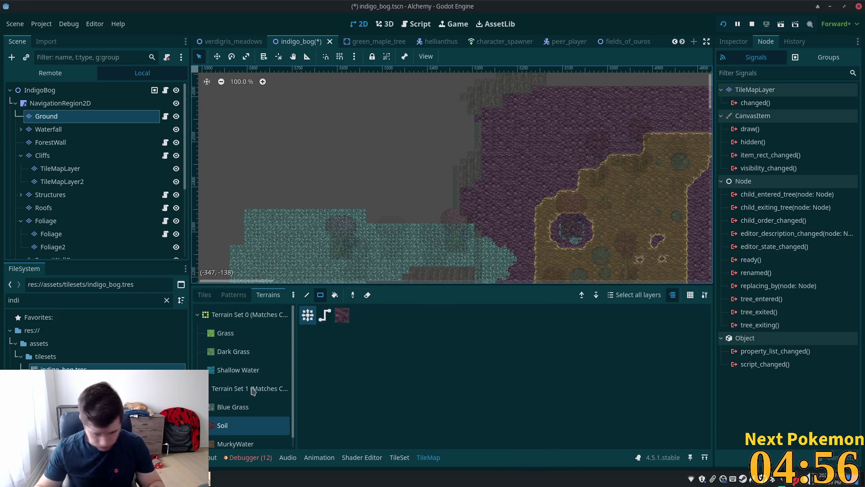
- Choose Blue Grass terrain and paint the first rectangles and strips over the grey gap
{"action": "left_click", "coordinate": [233, 407]}
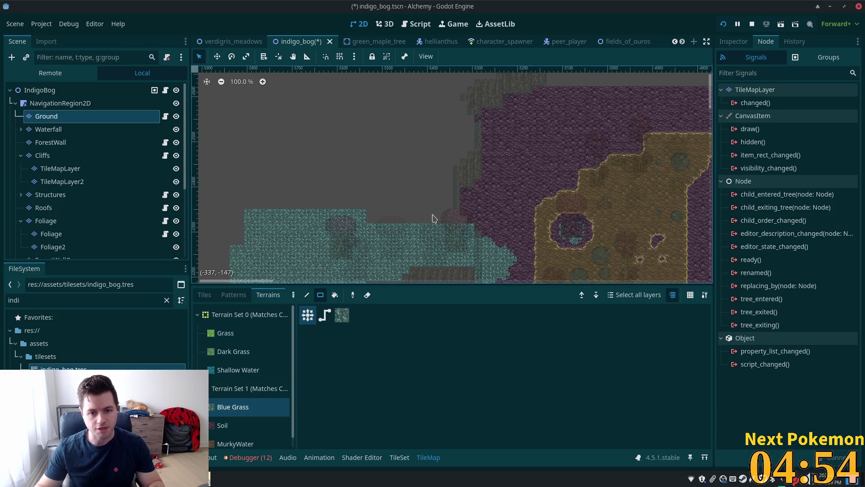
{"action": "mouse_move", "coordinate": [450, 220]}
{"action": "left_mouse_down"}
{"action": "mouse_move", "coordinate": [360, 159]}
{"action": "mouse_move", "coordinate": [363, 110]}
{"action": "left_mouse_up"}
{"action": "scroll", "coordinate": [411, 164], "scroll_direction": "up", "scroll_amount": 5}
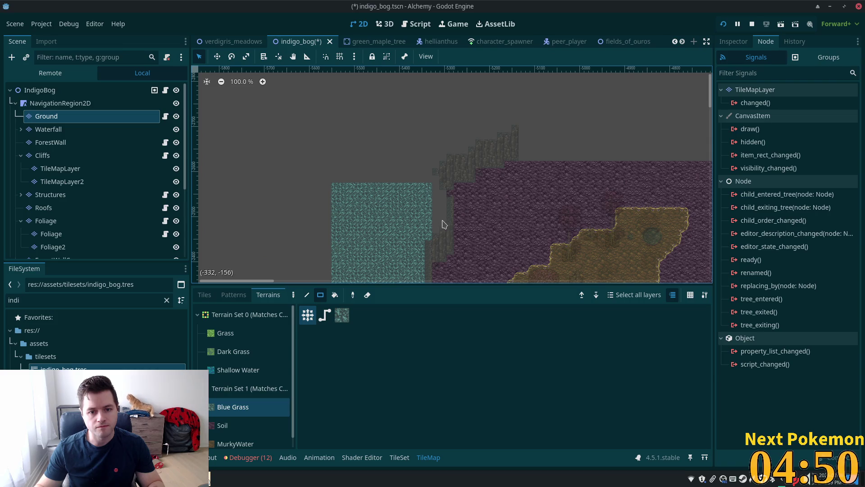
{"action": "mouse_move", "coordinate": [433, 203]}
{"action": "left_mouse_down"}
{"action": "mouse_move", "coordinate": [428, 182]}
{"action": "mouse_move", "coordinate": [342, 187]}
{"action": "left_mouse_up"}
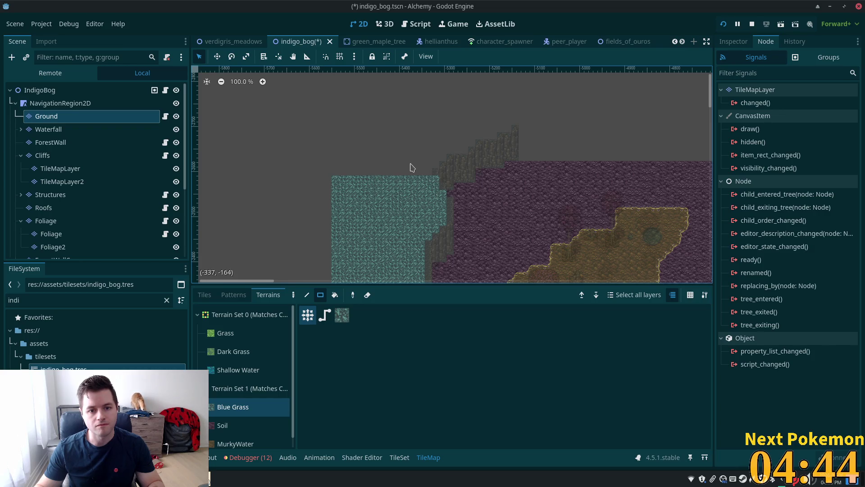
{"action": "scroll", "coordinate": [413, 171], "scroll_direction": "up", "scroll_amount": 6}
{"action": "scroll", "coordinate": [438, 186], "scroll_direction": "up", "scroll_amount": 3}
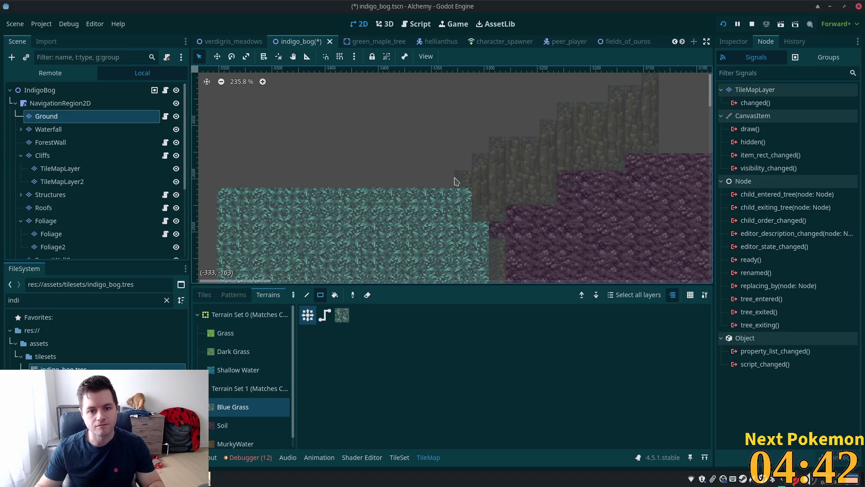
{"action": "left_click_drag", "start_coordinate": [447, 182], "coordinate": [271, 181]}
{"action": "left_click_drag", "start_coordinate": [462, 195], "coordinate": [462, 232]}
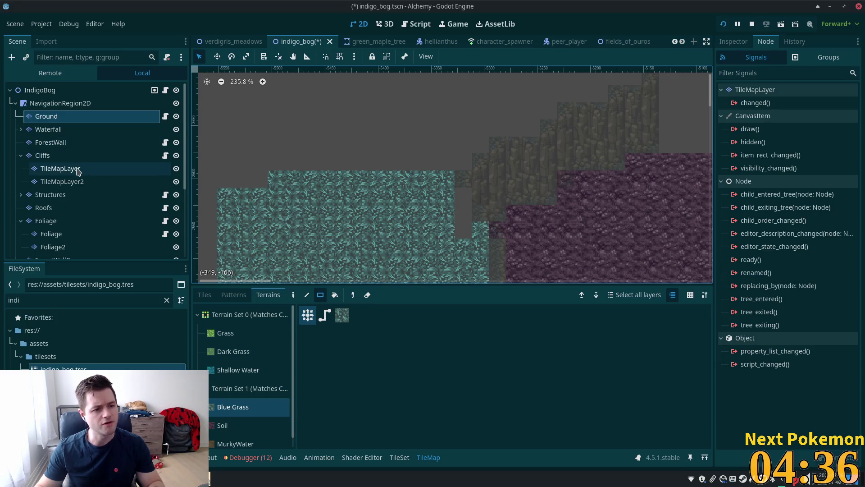
- Check the Cliffs tile layers with all layers unfaded, then go back to the Ground layer
{"action": "left_click", "coordinate": [113, 157]}
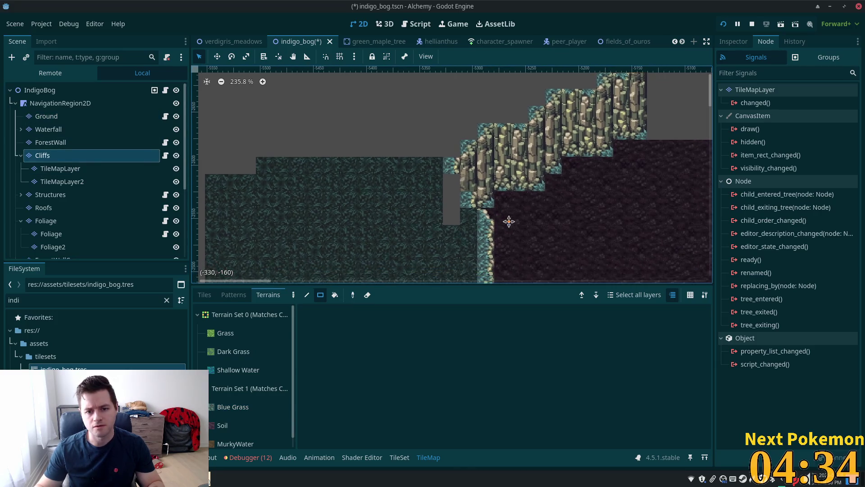
{"action": "scroll", "coordinate": [508, 218], "scroll_direction": "right", "scroll_amount": 2}
{"action": "scroll", "coordinate": [508, 218], "scroll_direction": "down", "scroll_amount": 1}
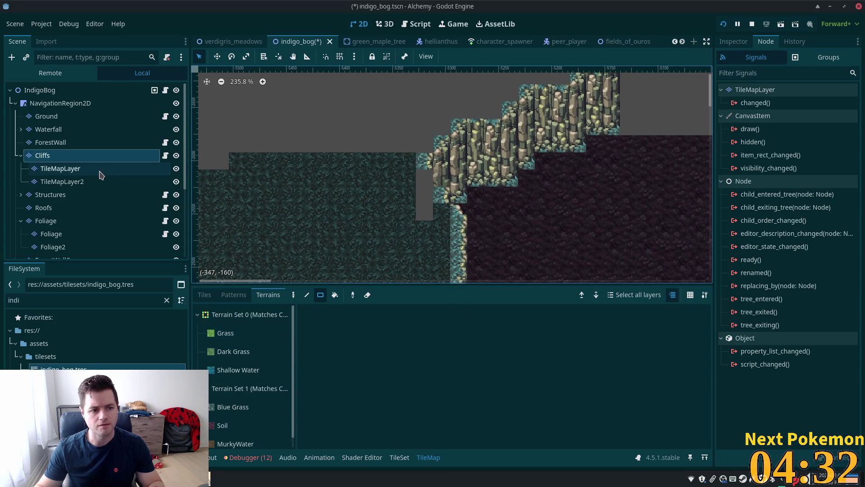
{"action": "left_click", "coordinate": [77, 182]}
{"action": "left_click", "coordinate": [44, 91]}
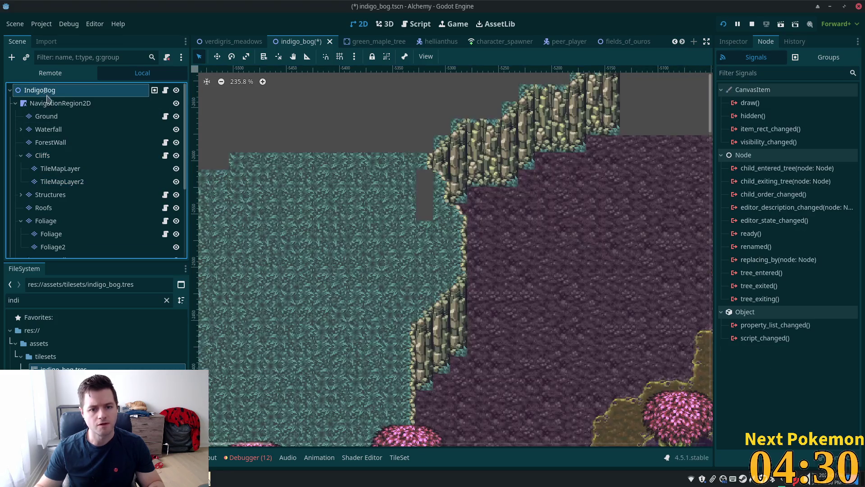
{"action": "left_click", "coordinate": [67, 117]}
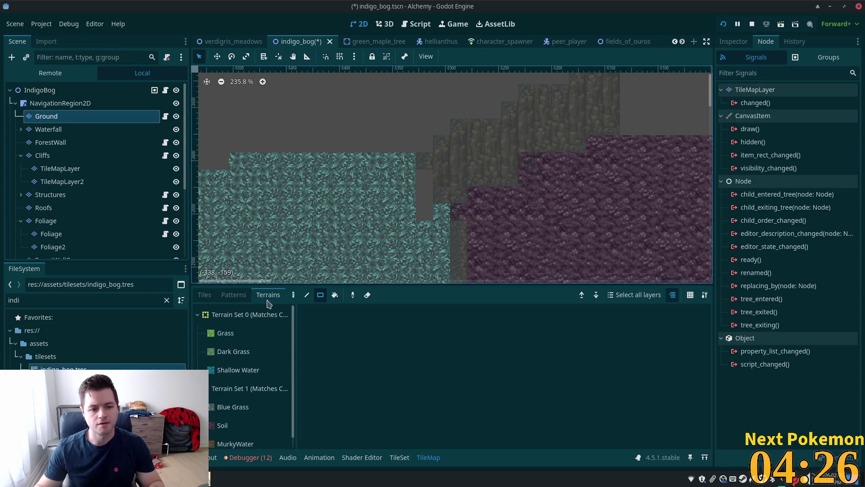
- Fill the large grey area with Blue Grass rectangles, extending right up to the cliff edge
{"action": "left_click", "coordinate": [232, 407]}
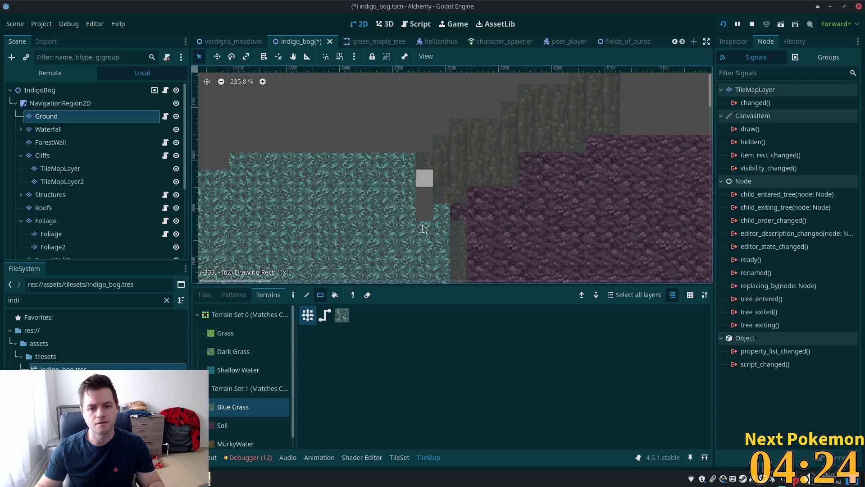
{"action": "scroll", "coordinate": [380, 186], "scroll_direction": "up", "scroll_amount": 5}
{"action": "mouse_move", "coordinate": [373, 252]}
{"action": "left_mouse_down"}
{"action": "mouse_move", "coordinate": [236, 143]}
{"action": "mouse_move", "coordinate": [220, 74]}
{"action": "left_mouse_up"}
{"action": "mouse_move", "coordinate": [405, 225]}
{"action": "left_mouse_down"}
{"action": "mouse_move", "coordinate": [396, 235]}
{"action": "mouse_move", "coordinate": [319, 85]}
{"action": "left_mouse_up"}
{"action": "left_click_drag", "start_coordinate": [268, 75], "coordinate": [201, 261]}
{"action": "left_click_drag", "start_coordinate": [450, 225], "coordinate": [378, 83]}
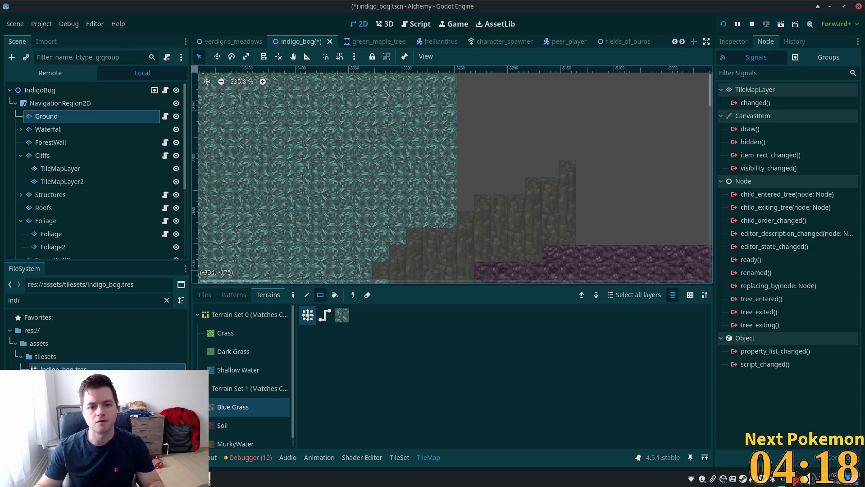
{"action": "left_click_drag", "start_coordinate": [464, 197], "coordinate": [449, 64]}
{"action": "left_click_drag", "start_coordinate": [516, 188], "coordinate": [454, 73]}
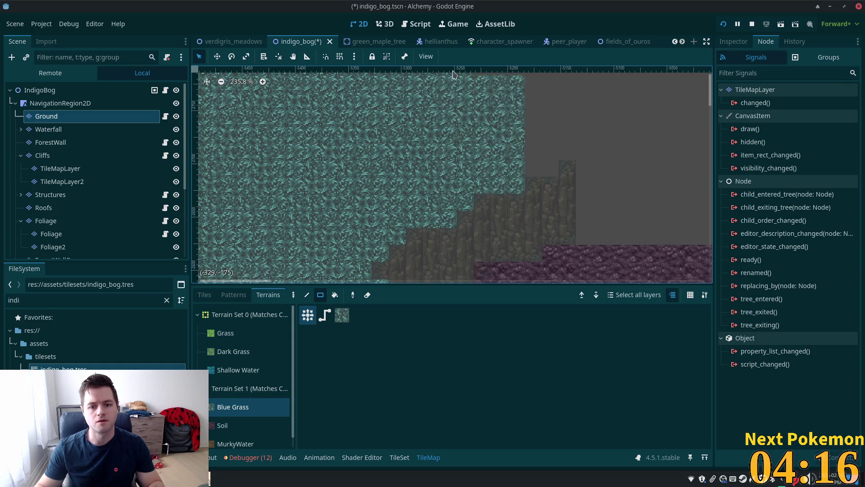
{"action": "left_click_drag", "start_coordinate": [545, 170], "coordinate": [465, 56]}
{"action": "scroll", "coordinate": [531, 165], "scroll_direction": "down", "scroll_amount": 3}
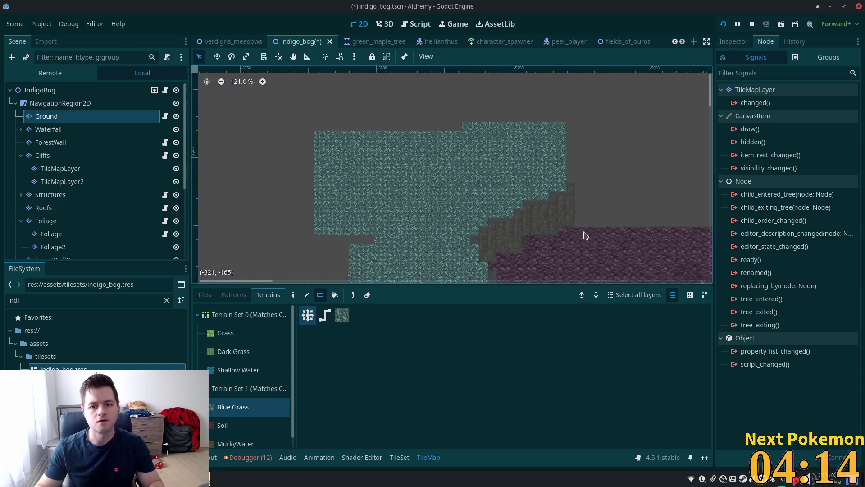
{"action": "scroll", "coordinate": [561, 160], "scroll_direction": "right", "scroll_amount": 5}
{"action": "scroll", "coordinate": [518, 135], "scroll_direction": "down", "scroll_amount": 2}
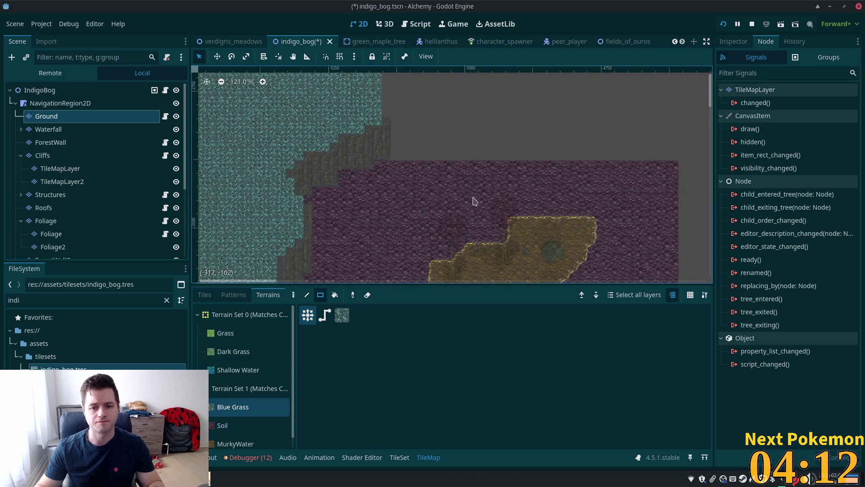
{"action": "scroll", "coordinate": [473, 201], "scroll_direction": "down", "scroll_amount": 2}
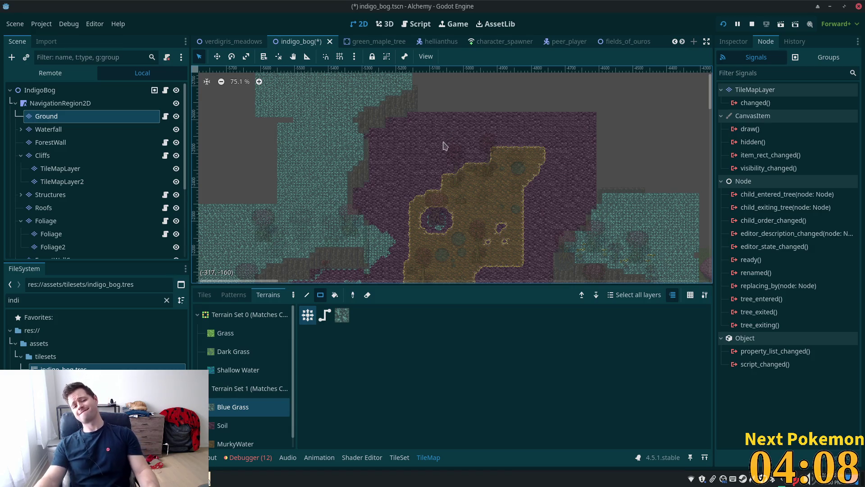
{"action": "scroll", "coordinate": [445, 145], "scroll_direction": "down", "scroll_amount": 5}
{"action": "left_click_drag", "start_coordinate": [446, 79], "coordinate": [439, 80]}
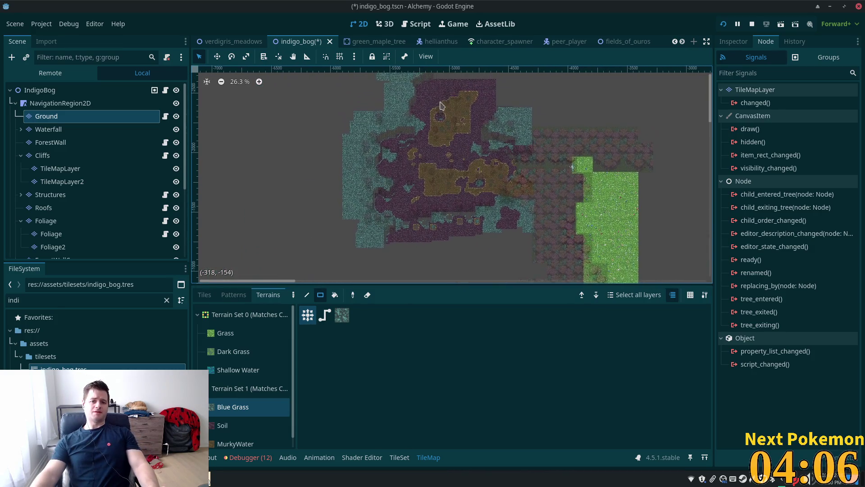
{"action": "mouse_move", "coordinate": [571, 166]}
{"action": "left_mouse_down"}
{"action": "mouse_move", "coordinate": [516, 155]}
{"action": "mouse_move", "coordinate": [535, 168]}
{"action": "left_mouse_up"}
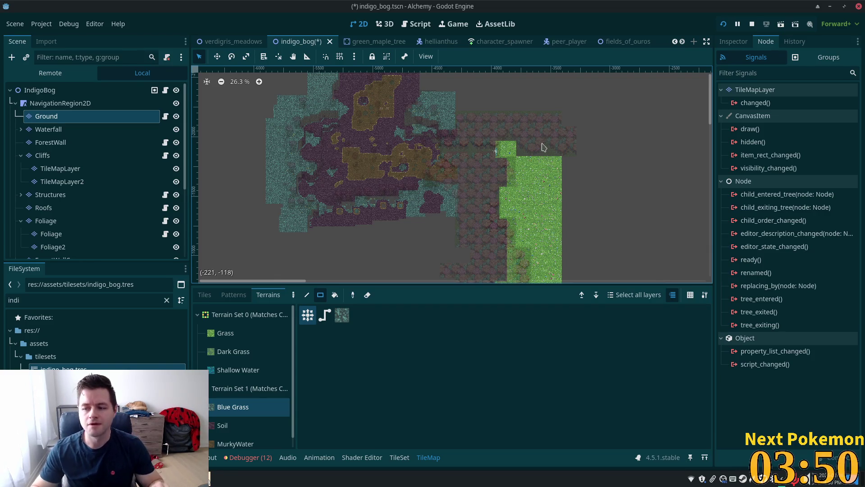
{"action": "scroll", "coordinate": [406, 180], "scroll_direction": "up", "scroll_amount": 8}
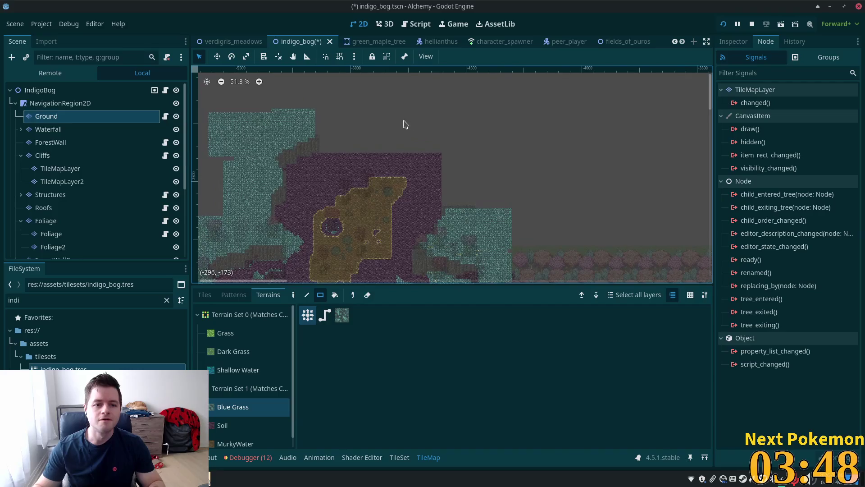
{"action": "scroll", "coordinate": [435, 160], "scroll_direction": "up", "scroll_amount": 4}
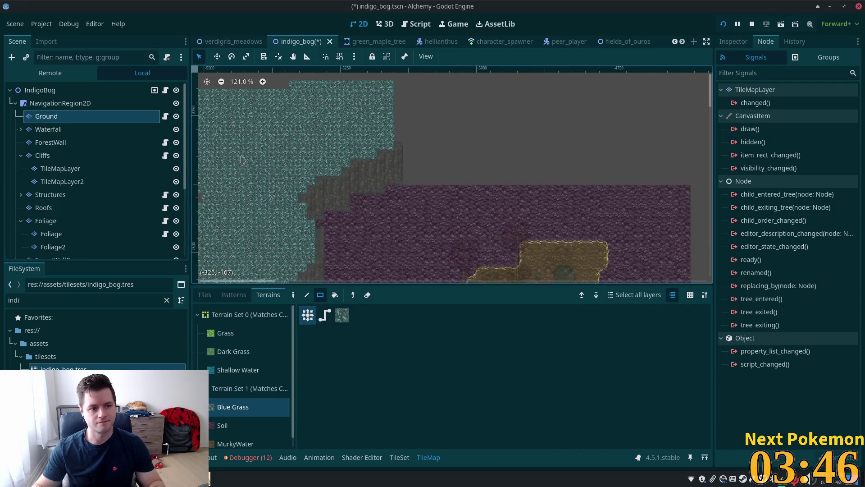
{"action": "left_click", "coordinate": [49, 156]}
- Show the atlas tiles and paint a vertical cliff column beside the stepped ledge
{"action": "scroll", "coordinate": [501, 221], "scroll_direction": "up", "scroll_amount": 3}
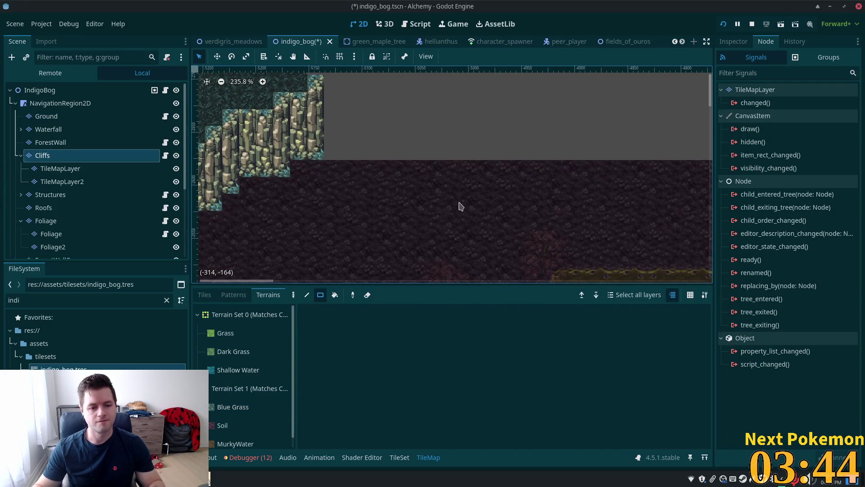
{"action": "scroll", "coordinate": [428, 226], "scroll_direction": "down", "scroll_amount": 3}
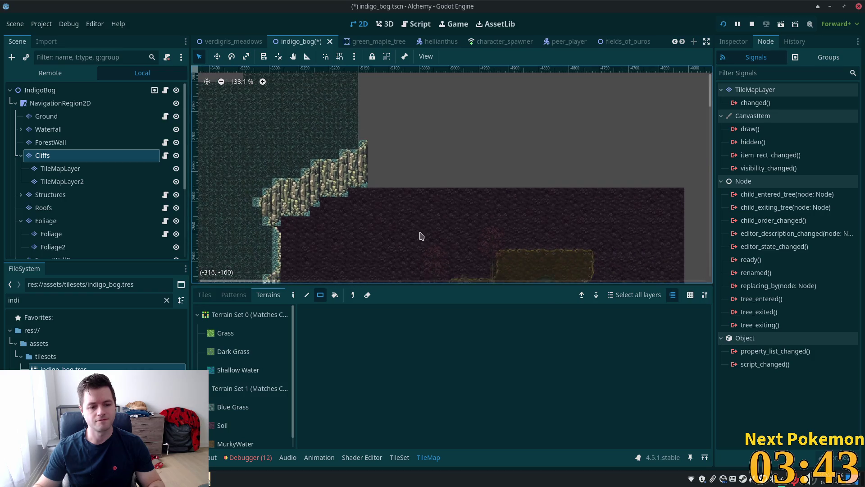
{"action": "left_click", "coordinate": [204, 294]}
{"action": "mouse_move", "coordinate": [534, 358]}
{"action": "left_mouse_down"}
{"action": "mouse_move", "coordinate": [547, 361]}
{"action": "mouse_move", "coordinate": [544, 373]}
{"action": "left_mouse_up"}
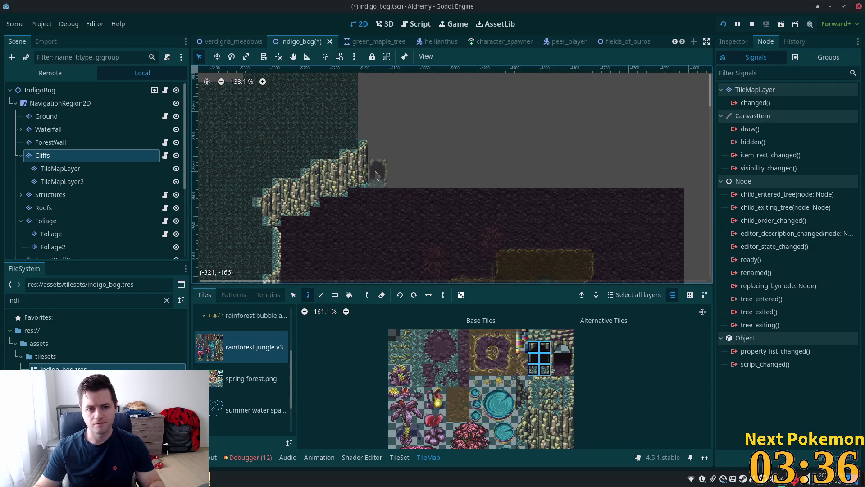
{"action": "scroll", "coordinate": [377, 176], "scroll_direction": "up", "scroll_amount": 9}
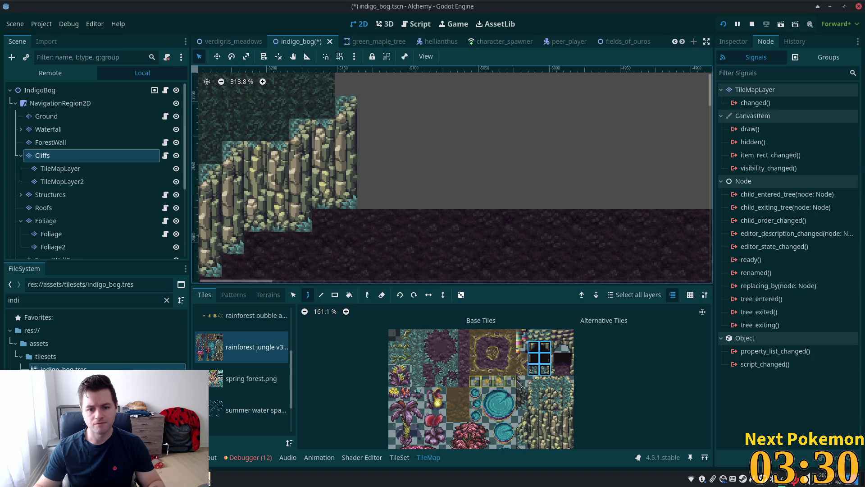
{"action": "left_click_drag", "start_coordinate": [543, 385], "coordinate": [549, 320]}
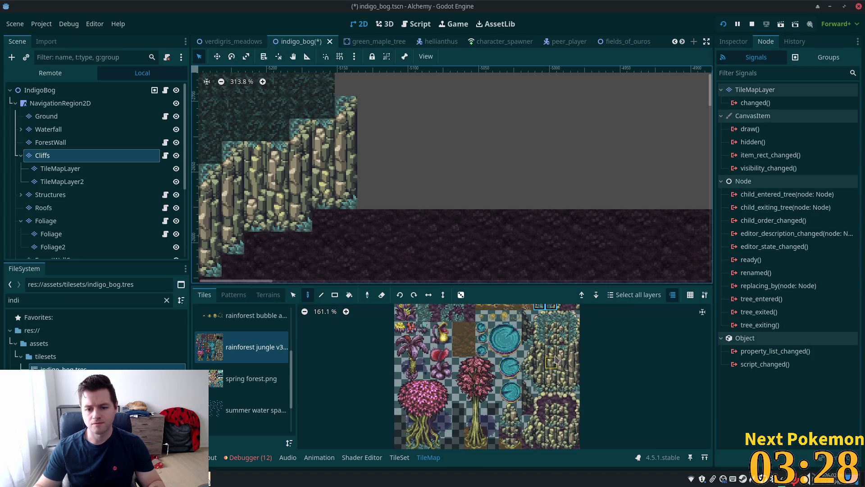
{"action": "left_click_drag", "start_coordinate": [540, 340], "coordinate": [540, 388]}
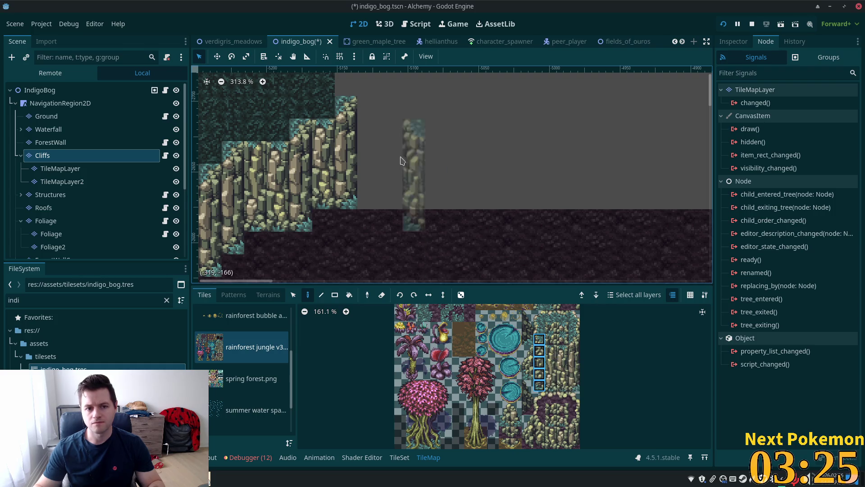
{"action": "left_click", "coordinate": [378, 150]}
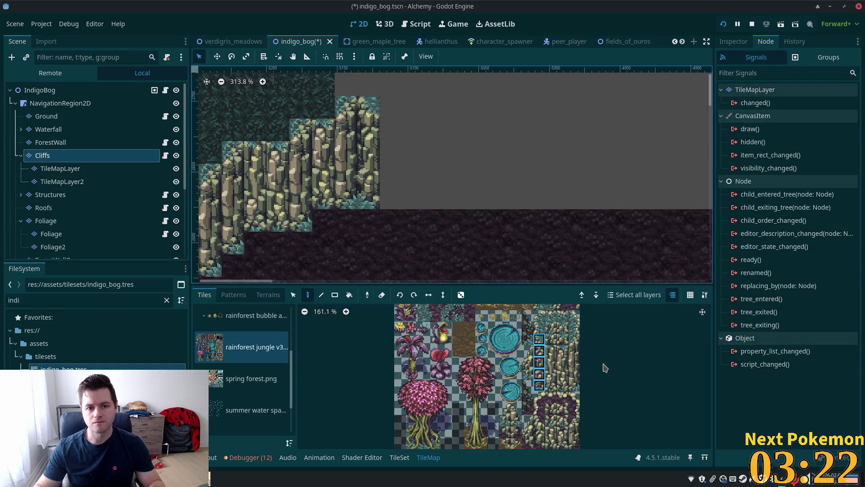
- Place the cave opening tiles beside the cliffs
{"action": "scroll", "coordinate": [543, 358], "scroll_direction": "up", "scroll_amount": 3}
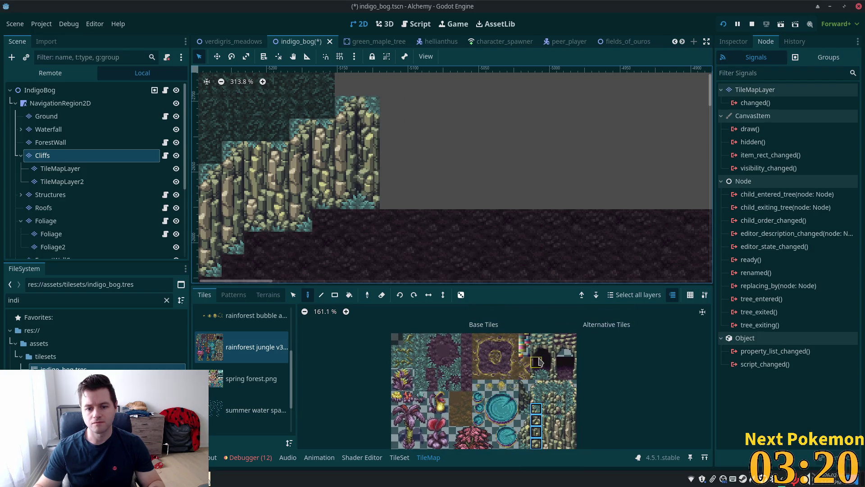
{"action": "left_click_drag", "start_coordinate": [540, 358], "coordinate": [549, 375]}
{"action": "left_click", "coordinate": [429, 204]}
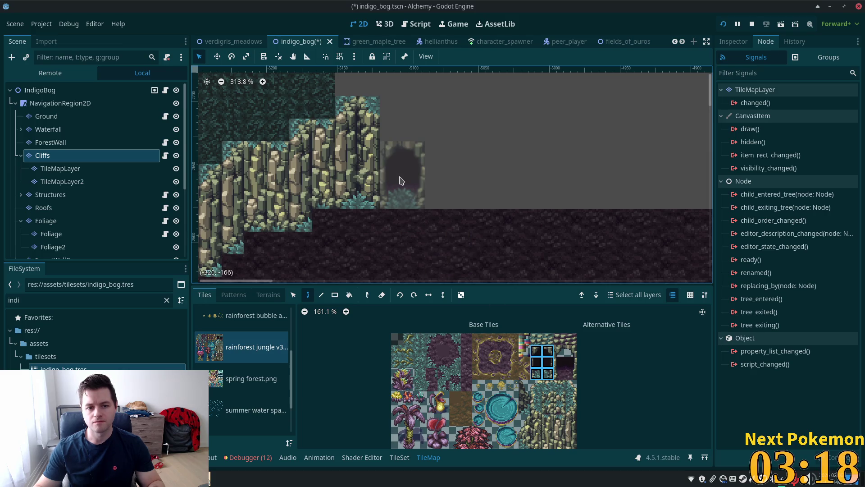